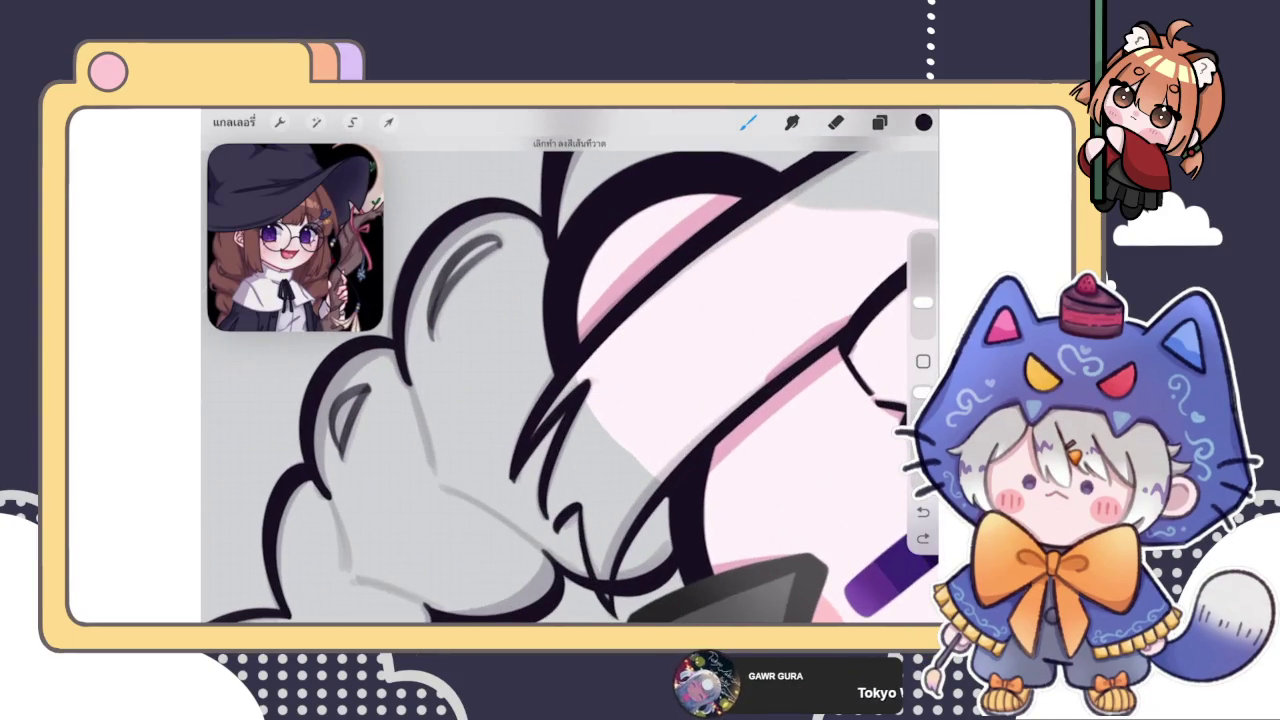
# Undo the most recent black stroke drawn on the witch's left braid
pyautogui.hotkey('ctrl', 'z')
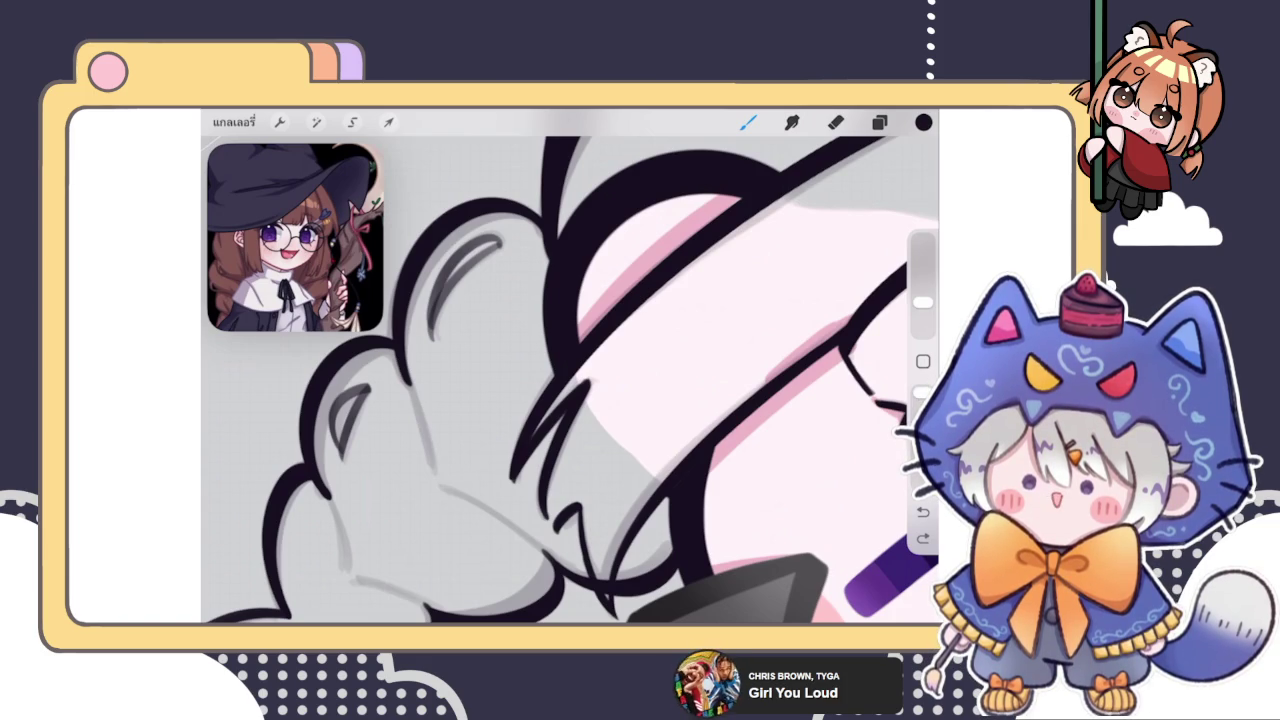
# Zoom out to the whole drawing, zoom into the left braid, and undo the stray grey line
pyautogui.scroll(-3, 570, 380)
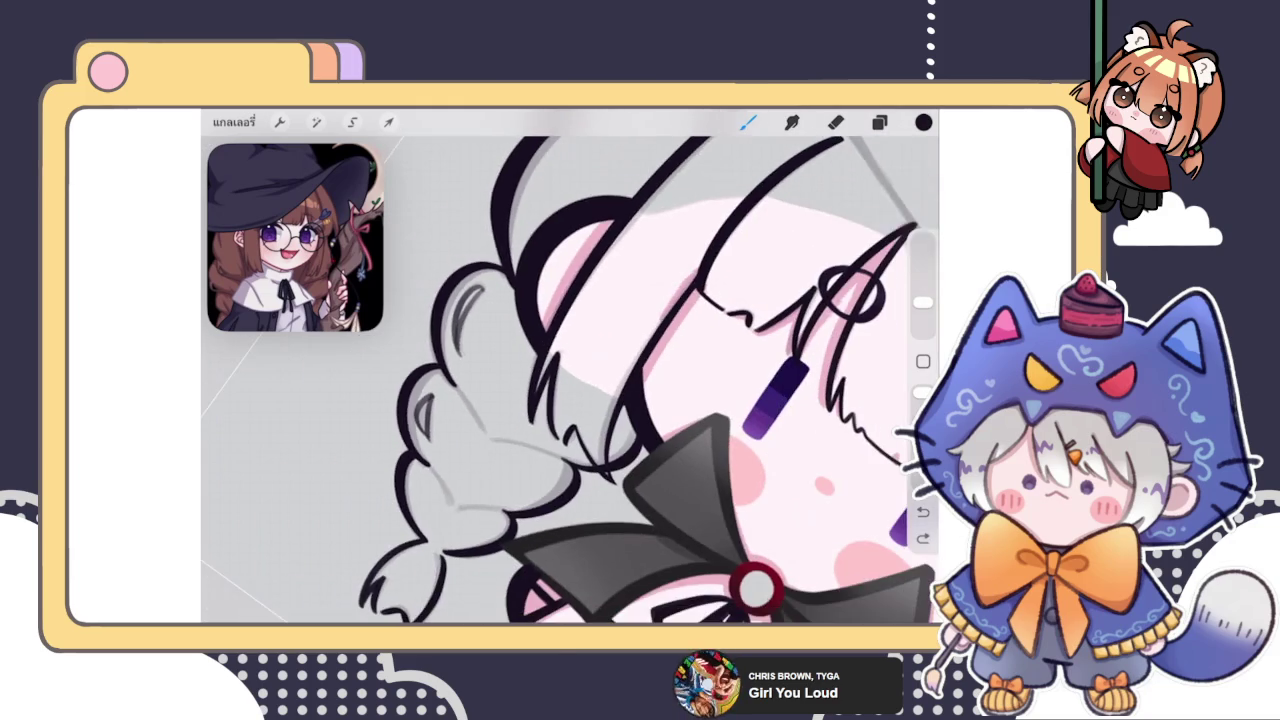
pyautogui.scroll(-3, 570, 380)
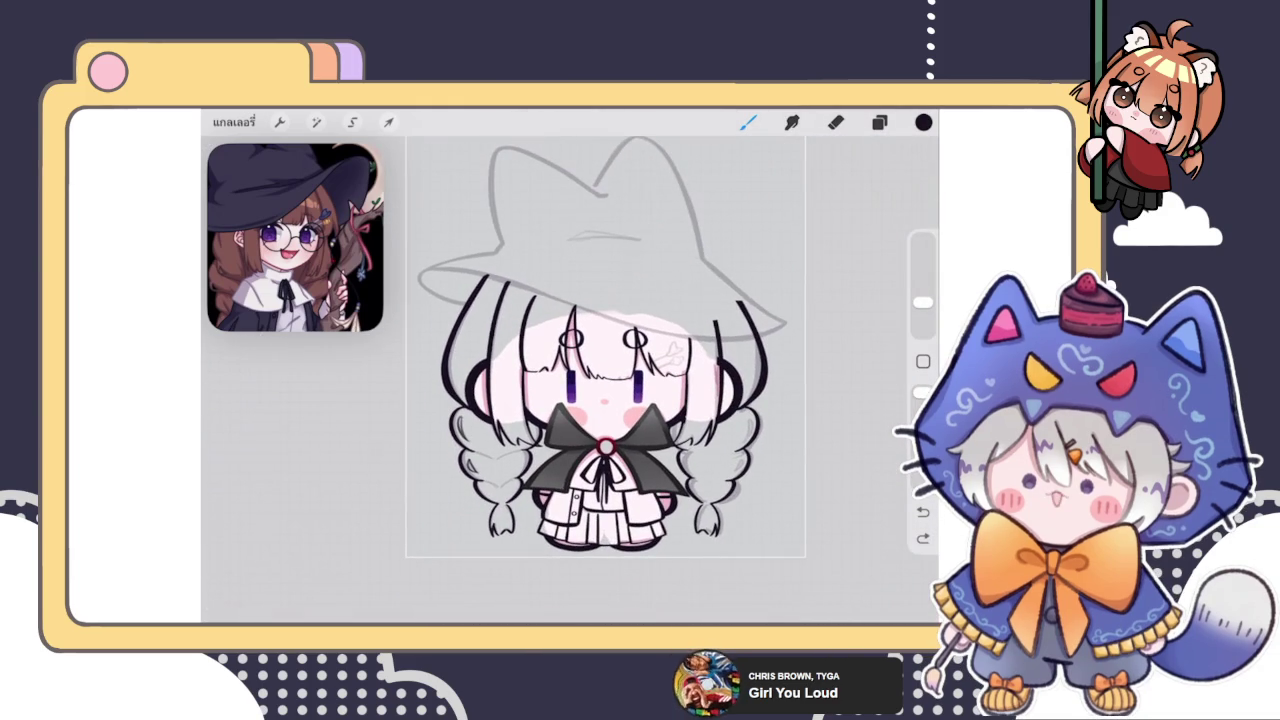
pyautogui.scroll(3, 560, 420)
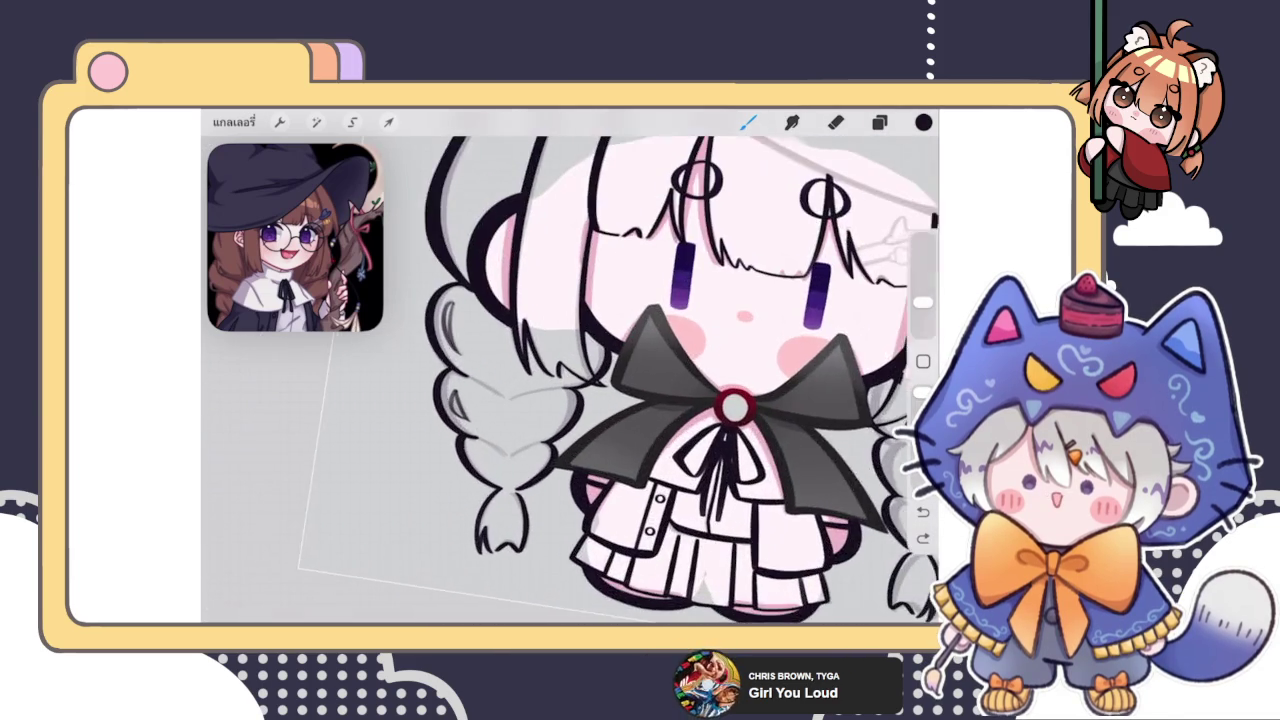
pyautogui.scroll(3, 560, 420)
pyautogui.scroll(2, 560, 400)
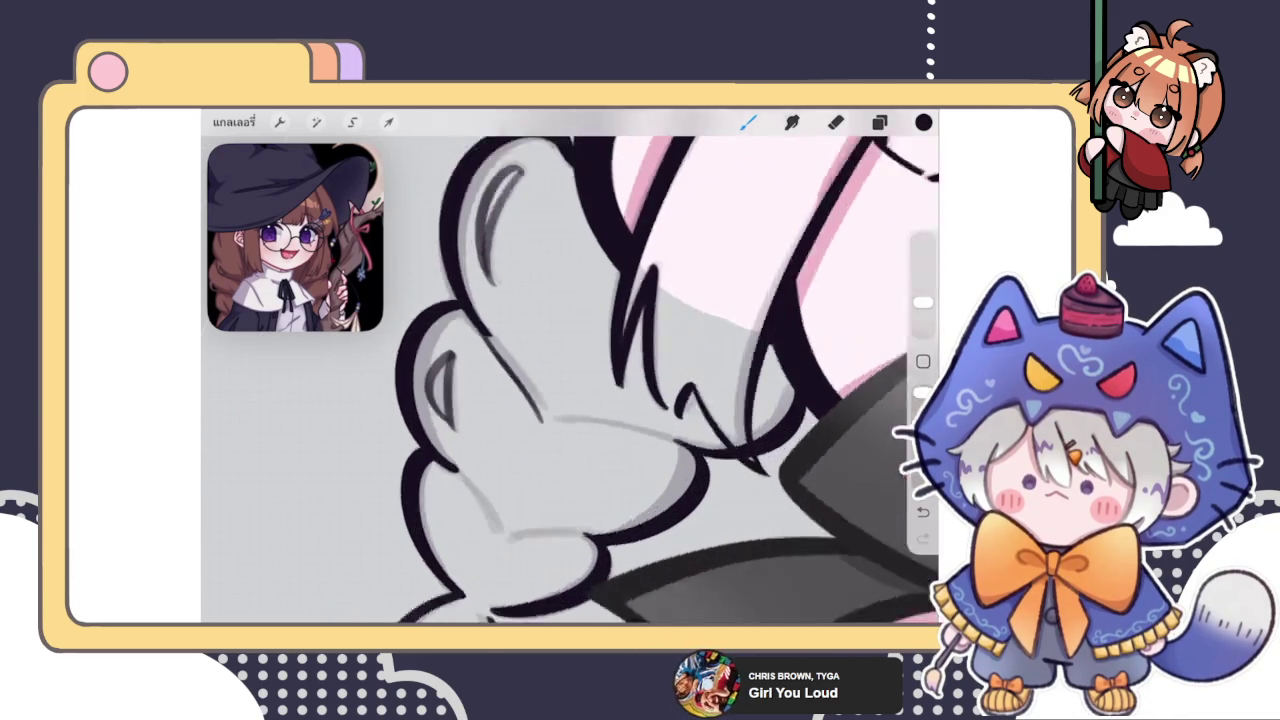
pyautogui.scroll(2, 560, 400)
pyautogui.hotkey('ctrl', 'z')
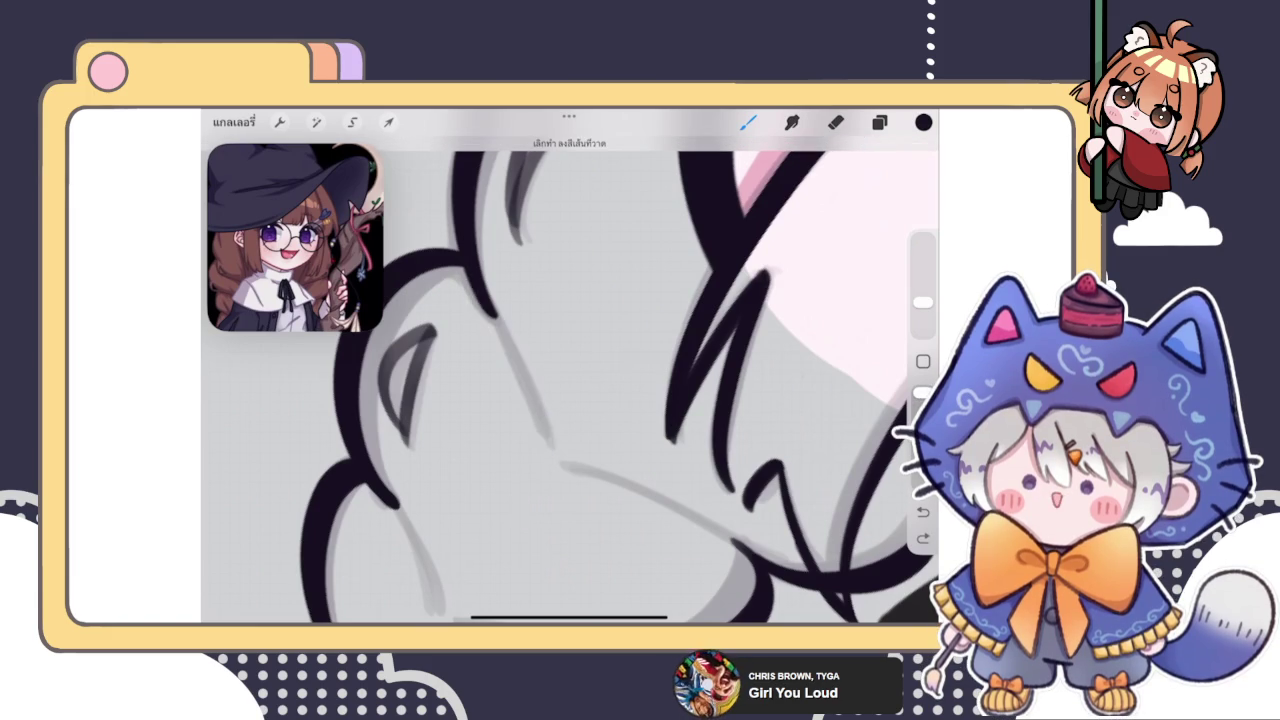
# Draw curved black lines inside the left braid and beside the bow, undoing misplaced strokes
pyautogui.moveTo(481, 300); pyautogui.dragTo(553, 447)
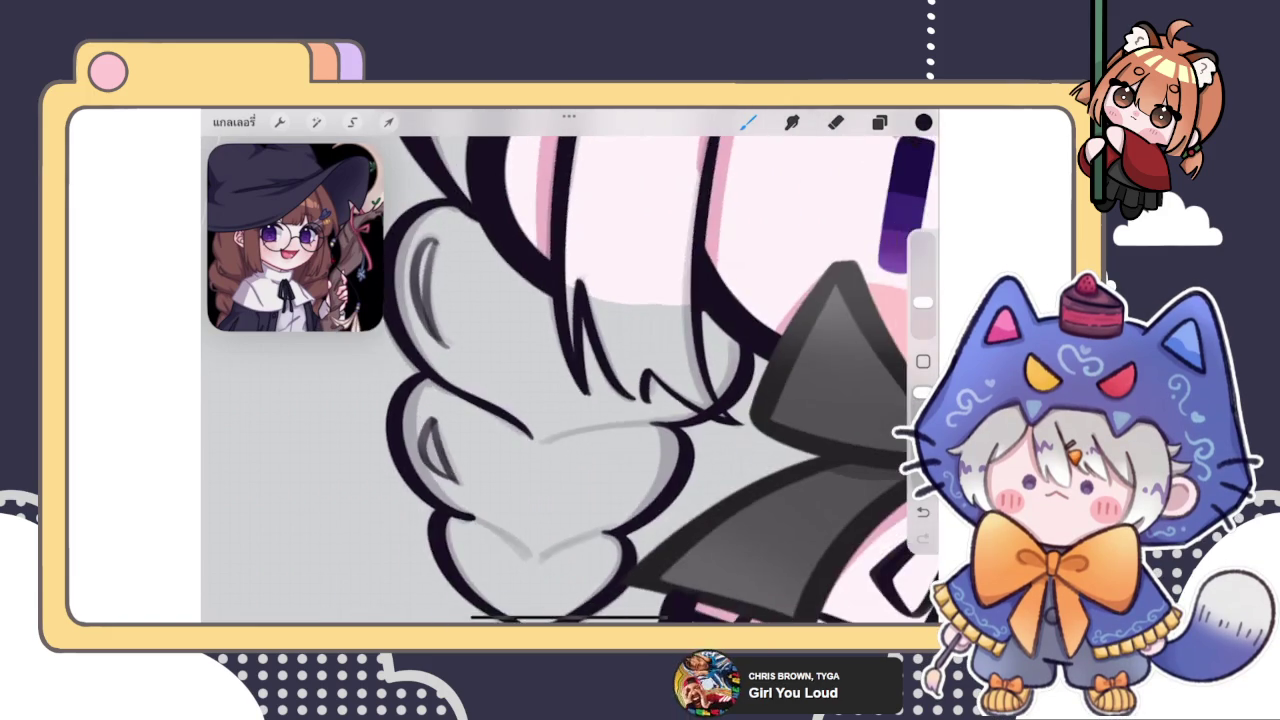
pyautogui.moveTo(648, 432); pyautogui.dragTo(755, 408)
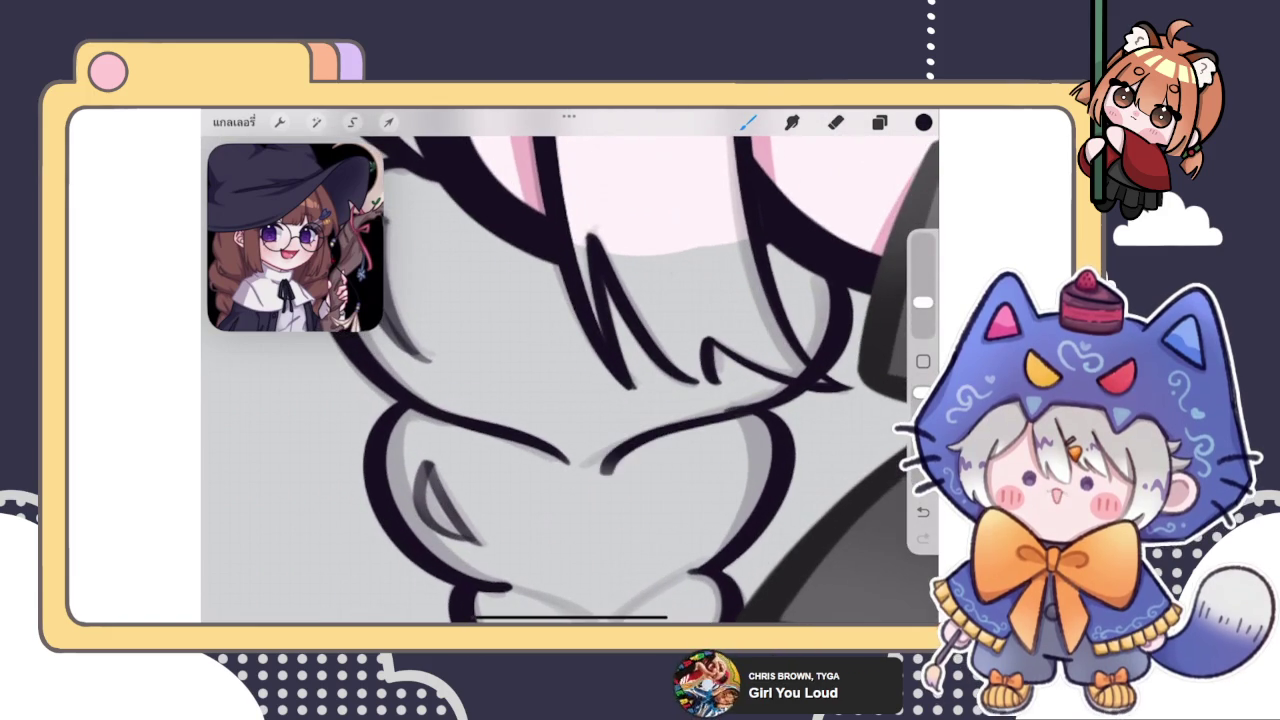
pyautogui.moveTo(650, 432); pyautogui.dragTo(580, 370)
pyautogui.hotkey('ctrl', 'z')
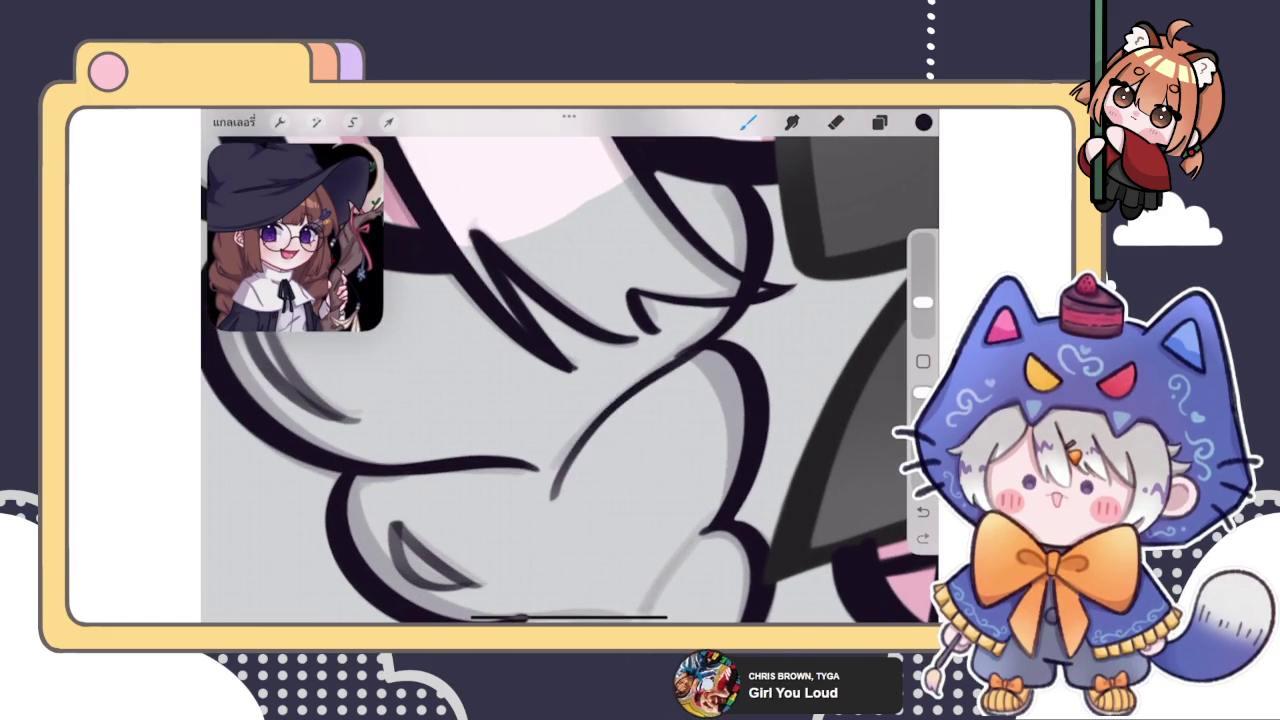
pyautogui.moveTo(553, 470); pyautogui.dragTo(700, 340)
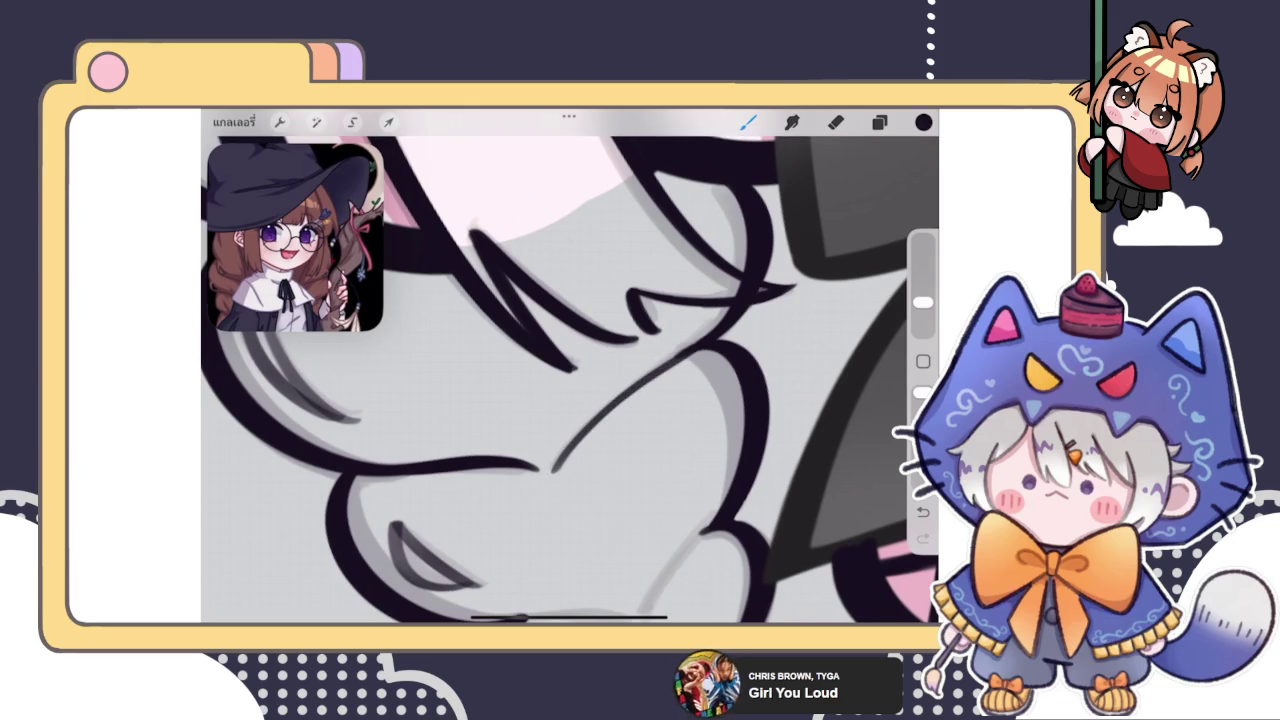
pyautogui.moveTo(570, 380); pyautogui.dragTo(545, 375)
pyautogui.hotkey('ctrl', 'z')
pyautogui.hotkey('ctrl', 'shift', 'z')
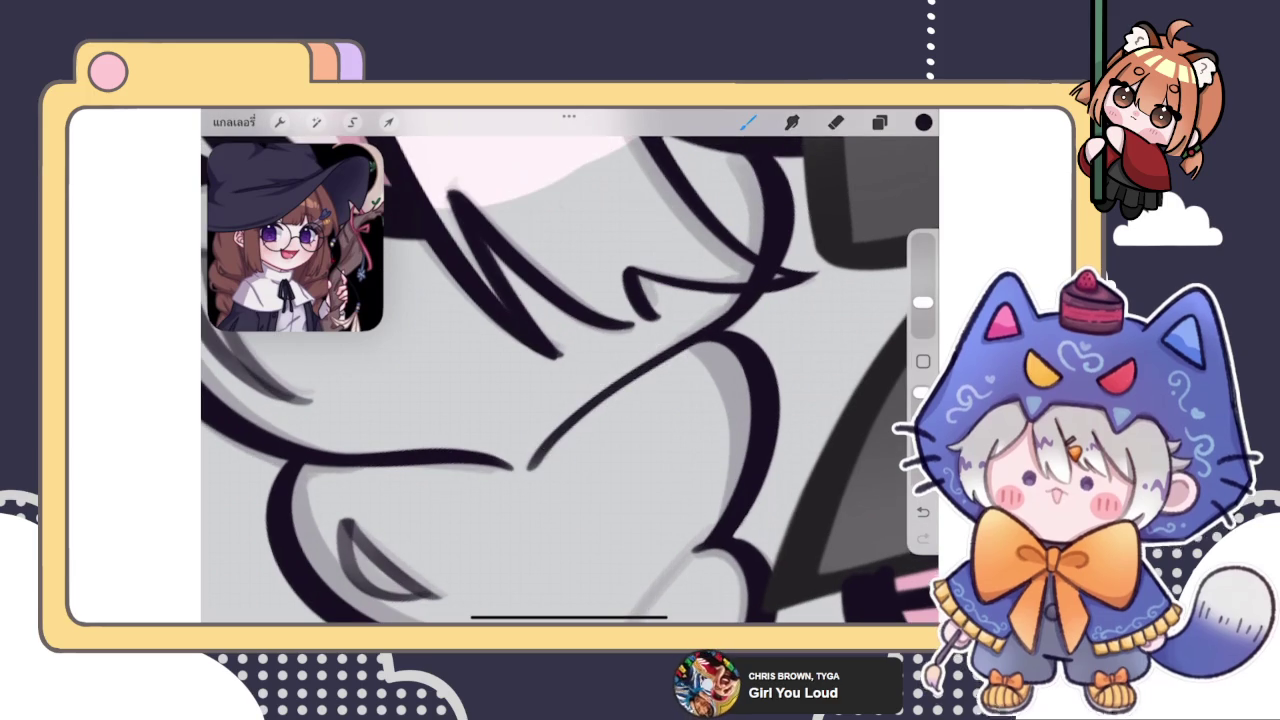
pyautogui.hotkey('ctrl', 'z')
# Try several curved trial strokes across the braid, undoing each unsatisfactory attempt
pyautogui.moveTo(600, 400); pyautogui.dragTo(570, 370)
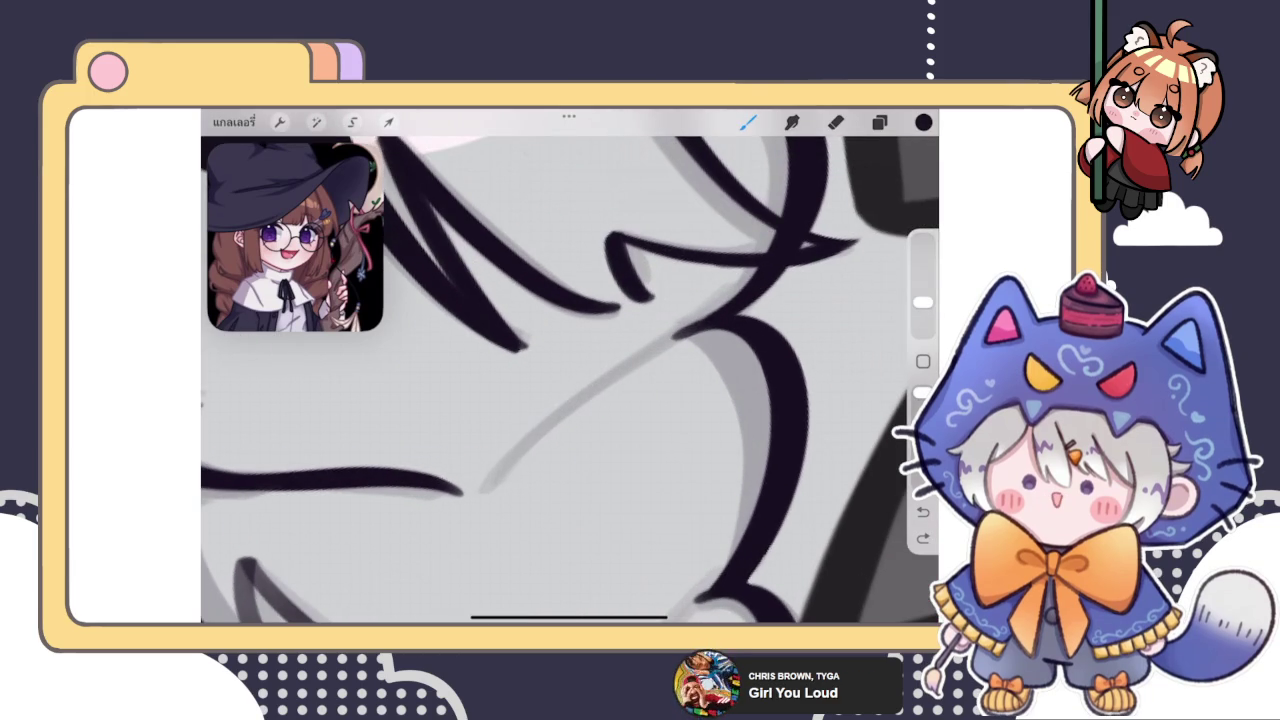
pyautogui.moveTo(482, 495); pyautogui.dragTo(740, 290)
pyautogui.moveTo(570, 300); pyautogui.dragTo(570, 420)
pyautogui.hotkey('ctrl', 'z')
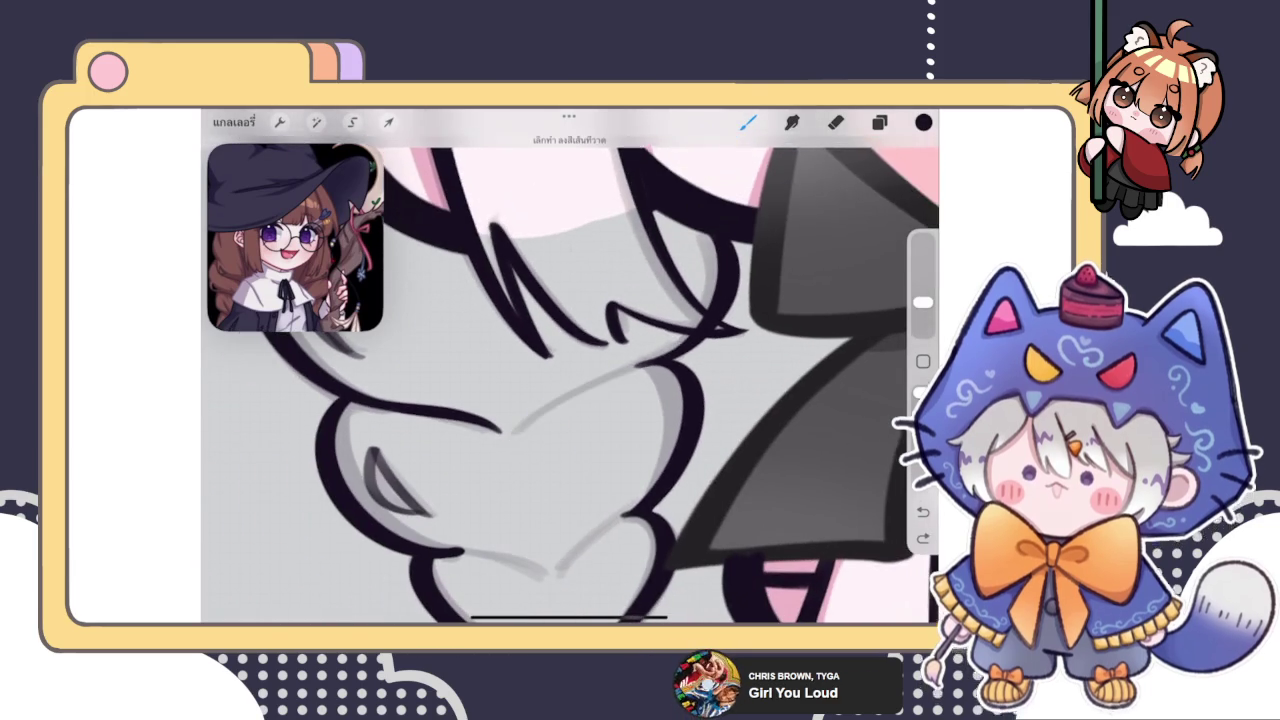
pyautogui.scroll(2, 570, 380)
pyautogui.moveTo(500, 440); pyautogui.dragTo(770, 340)
pyautogui.hotkey('ctrl', 'z')
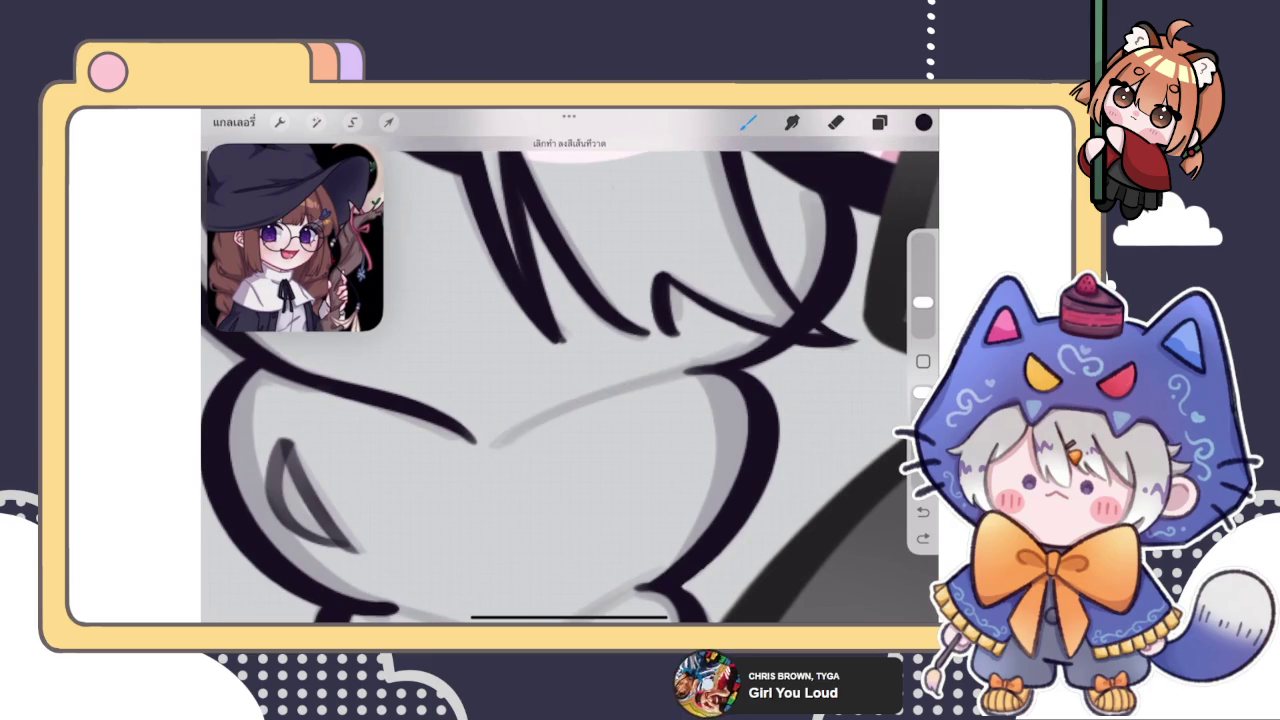
pyautogui.moveTo(512, 445); pyautogui.dragTo(770, 340)
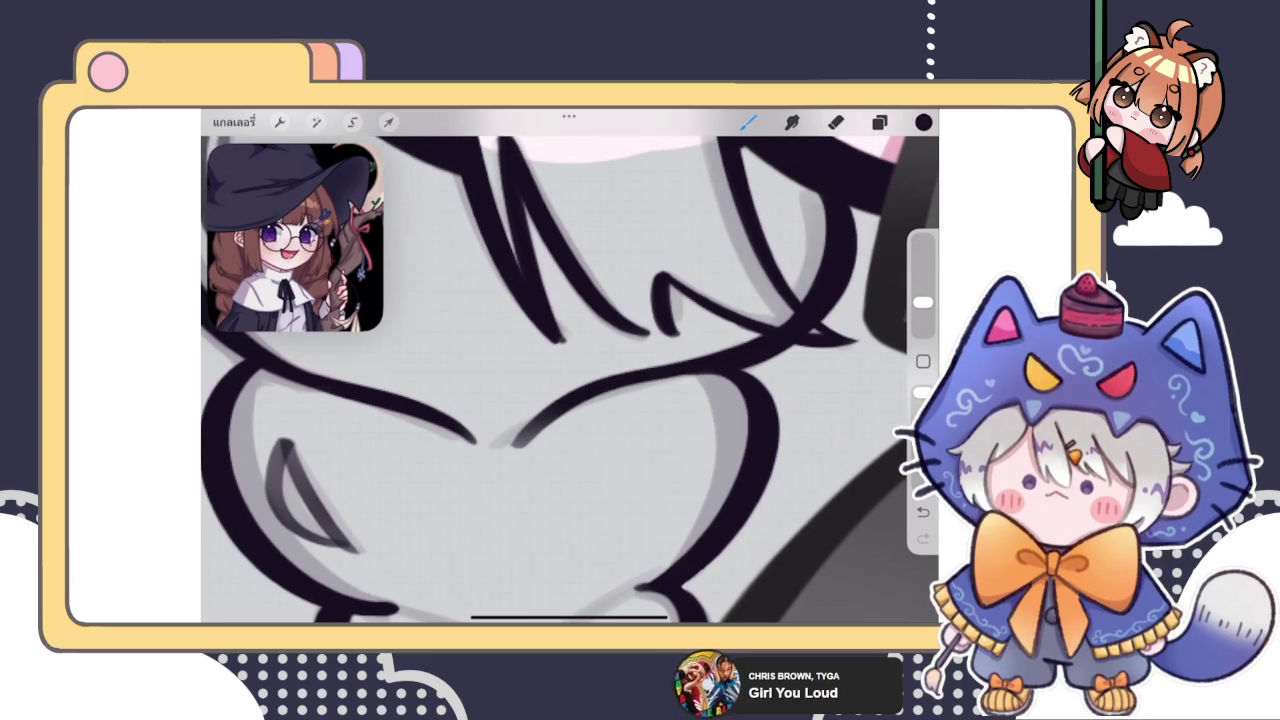
pyautogui.hotkey('ctrl', 'z')
# Redraw the long curved braid line, ending with a dark stroke along the guide curve
pyautogui.moveTo(525, 435)
pyautogui.mouseDown()
pyautogui.moveTo(770, 342)
pyautogui.moveTo(500, 460)
pyautogui.mouseUp()
pyautogui.hotkey('ctrl', 'z')
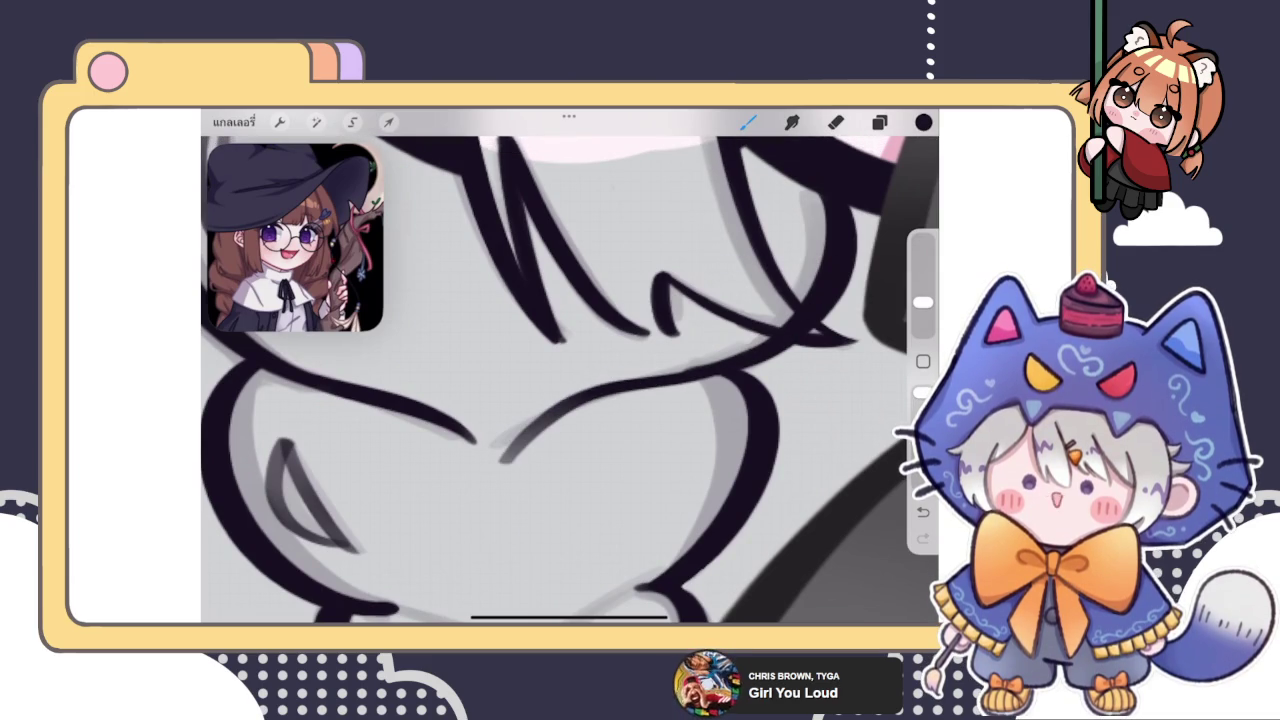
pyautogui.hotkey('ctrl', 'z')
pyautogui.moveTo(770, 345); pyautogui.dragTo(530, 430)
pyautogui.click(690, 275)
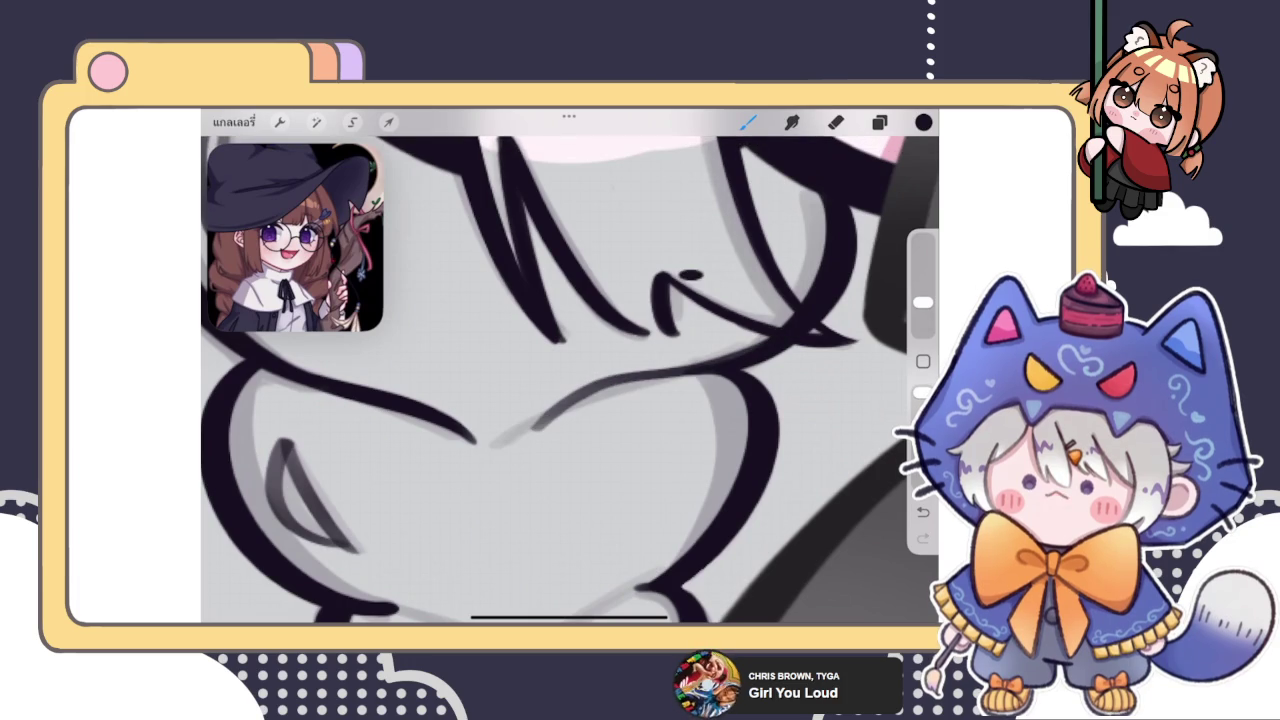
pyautogui.hotkey('ctrl', 'z')
pyautogui.hotkey('ctrl', 'z')
pyautogui.moveTo(785, 315); pyautogui.dragTo(505, 475)
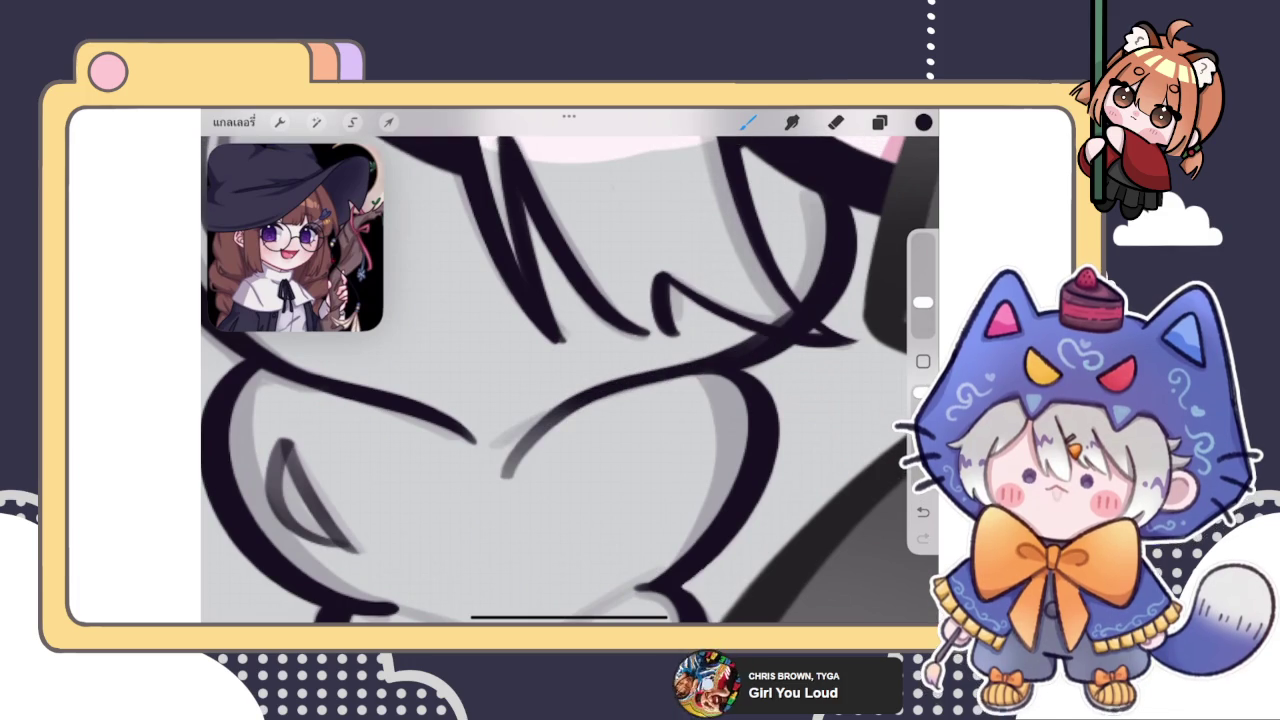
pyautogui.hotkey('ctrl', 'z')
pyautogui.moveTo(750, 360)
pyautogui.mouseDown()
pyautogui.moveTo(610, 382)
pyautogui.moveTo(490, 442)
pyautogui.mouseUp()
pyautogui.scroll(-3, 570, 380)
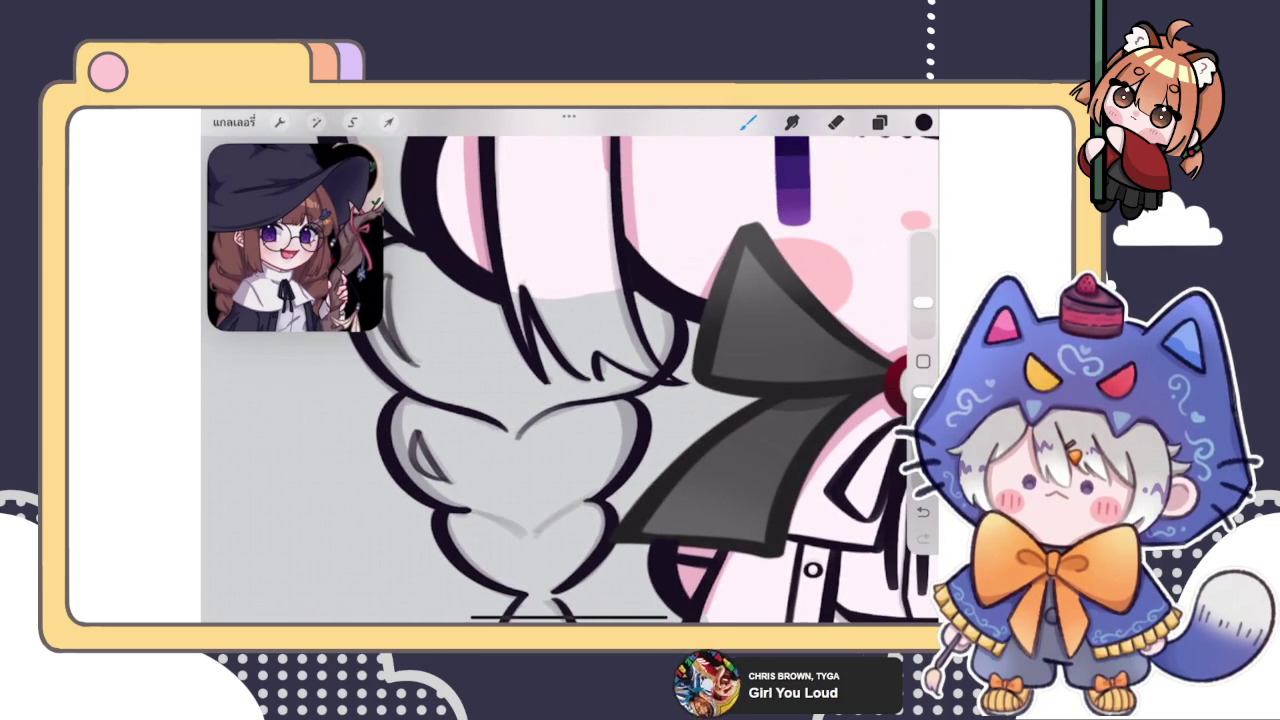
# Erase excess ink at the braid line ends, then darken the lower curved line with the Brush
pyautogui.scroll(3, 570, 380)
pyautogui.scroll(2, 570, 380)
pyautogui.press('e')
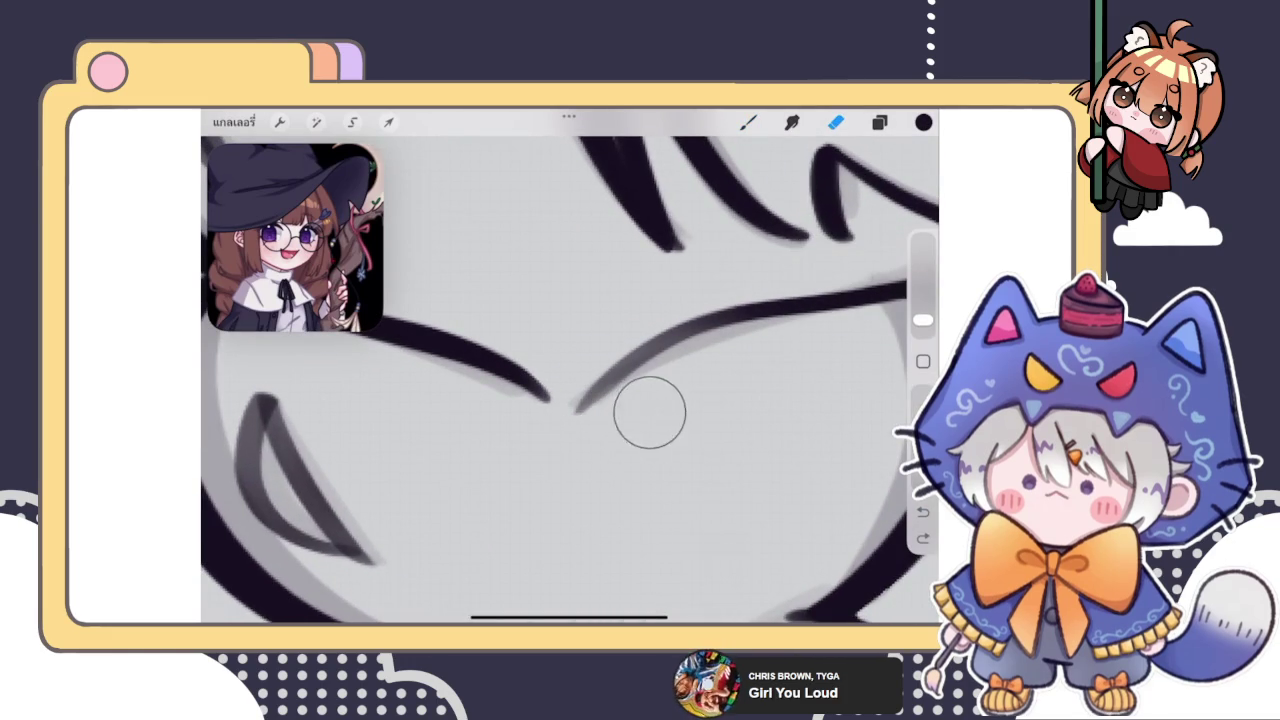
pyautogui.moveTo(594, 449); pyautogui.dragTo(600, 480)
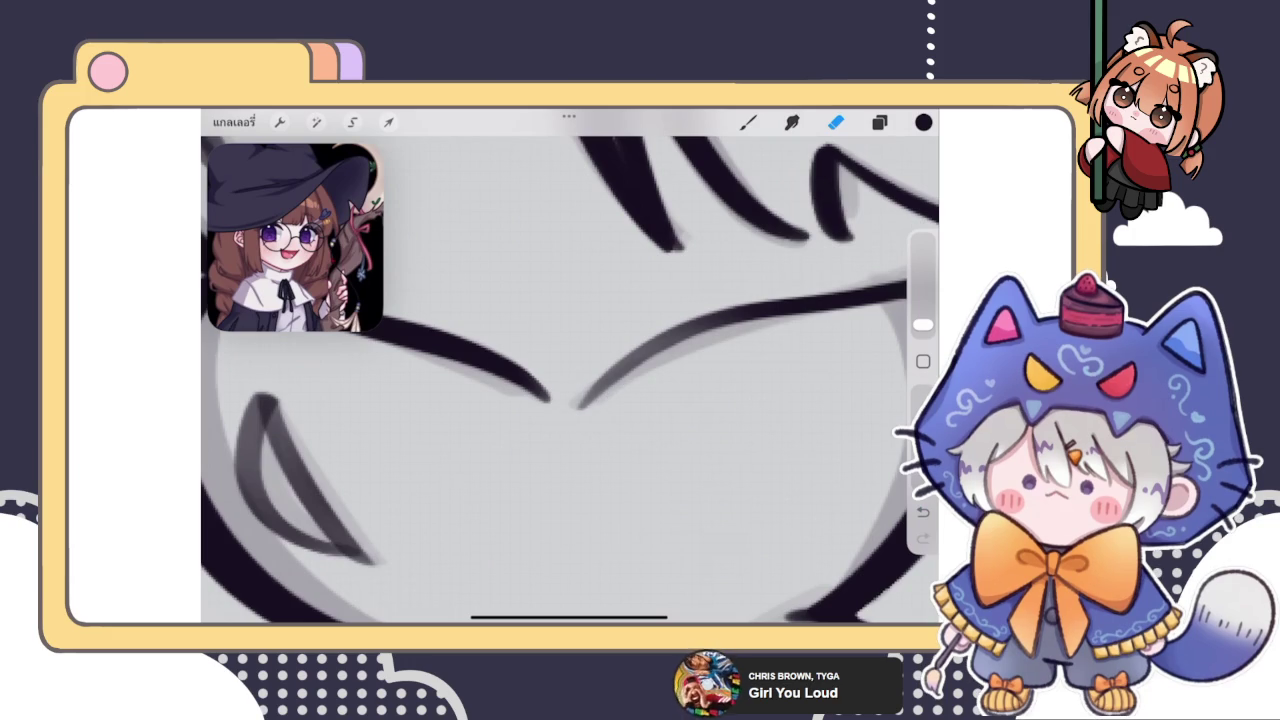
pyautogui.hscroll(3, 570, 380)
pyautogui.click(748, 121)
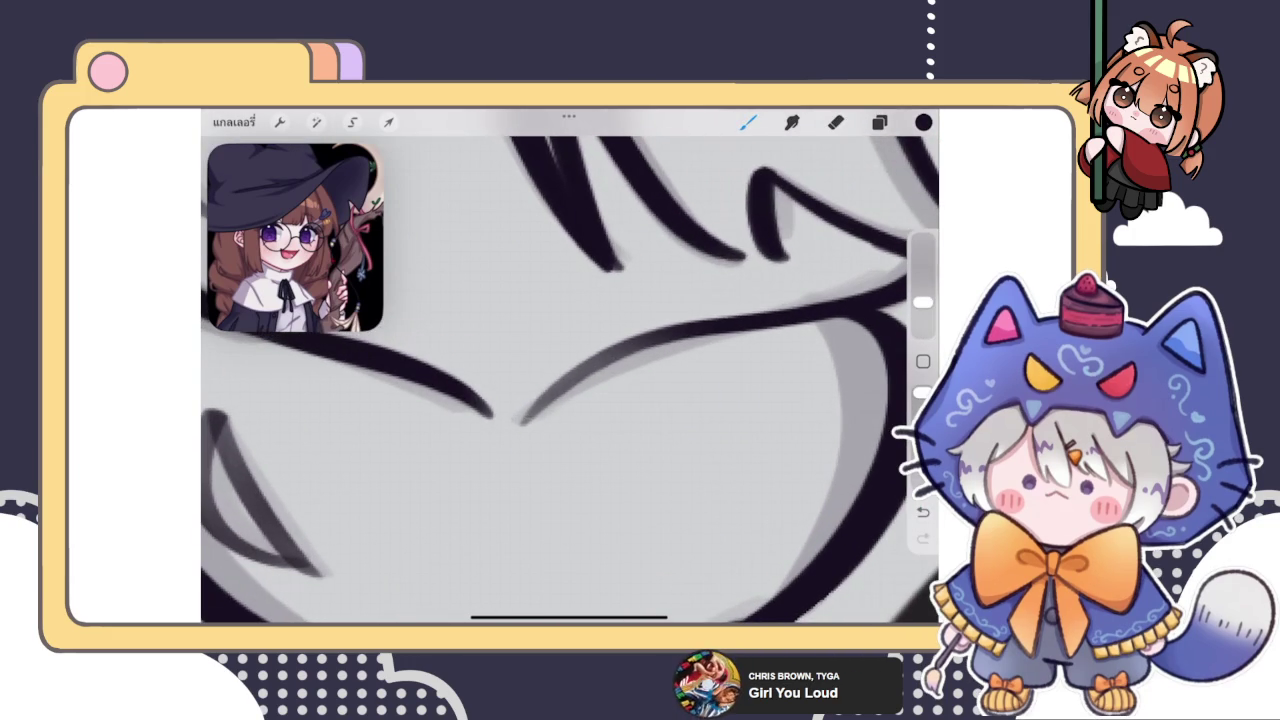
pyautogui.moveTo(528, 412)
pyautogui.mouseDown()
pyautogui.moveTo(646, 348)
pyautogui.moveTo(545, 401)
pyautogui.mouseUp()
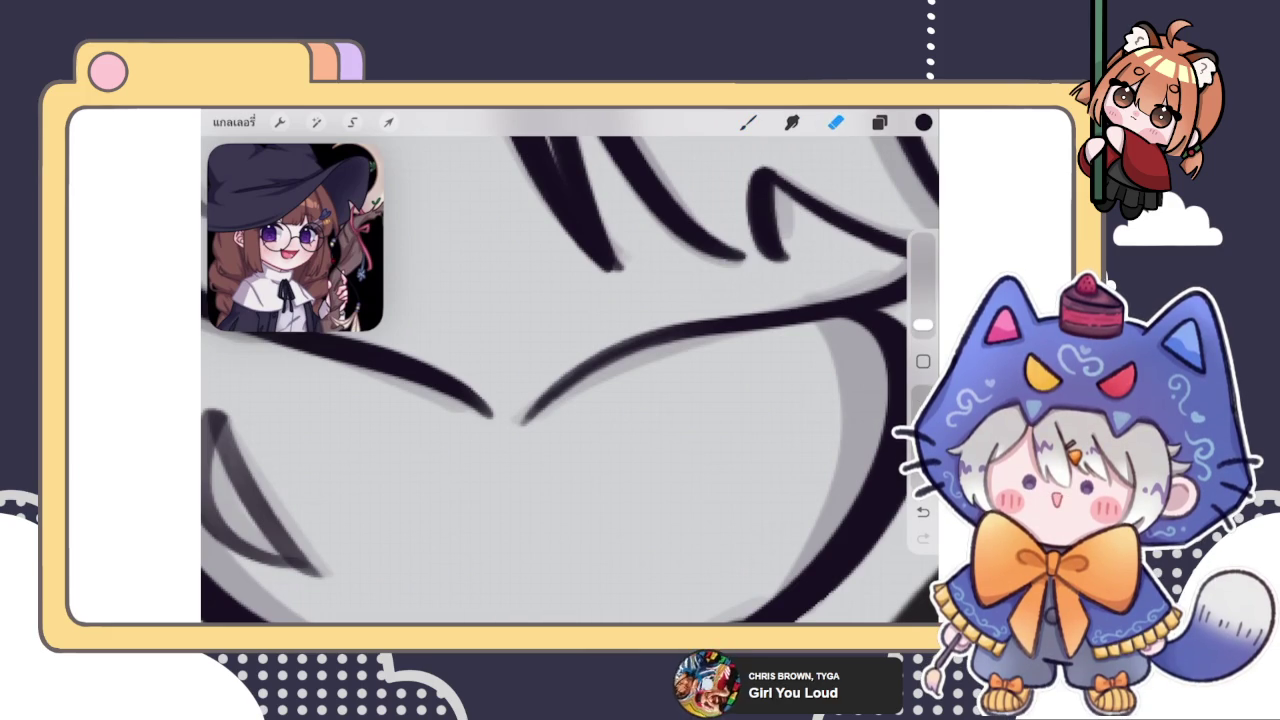
pyautogui.click(835, 122)
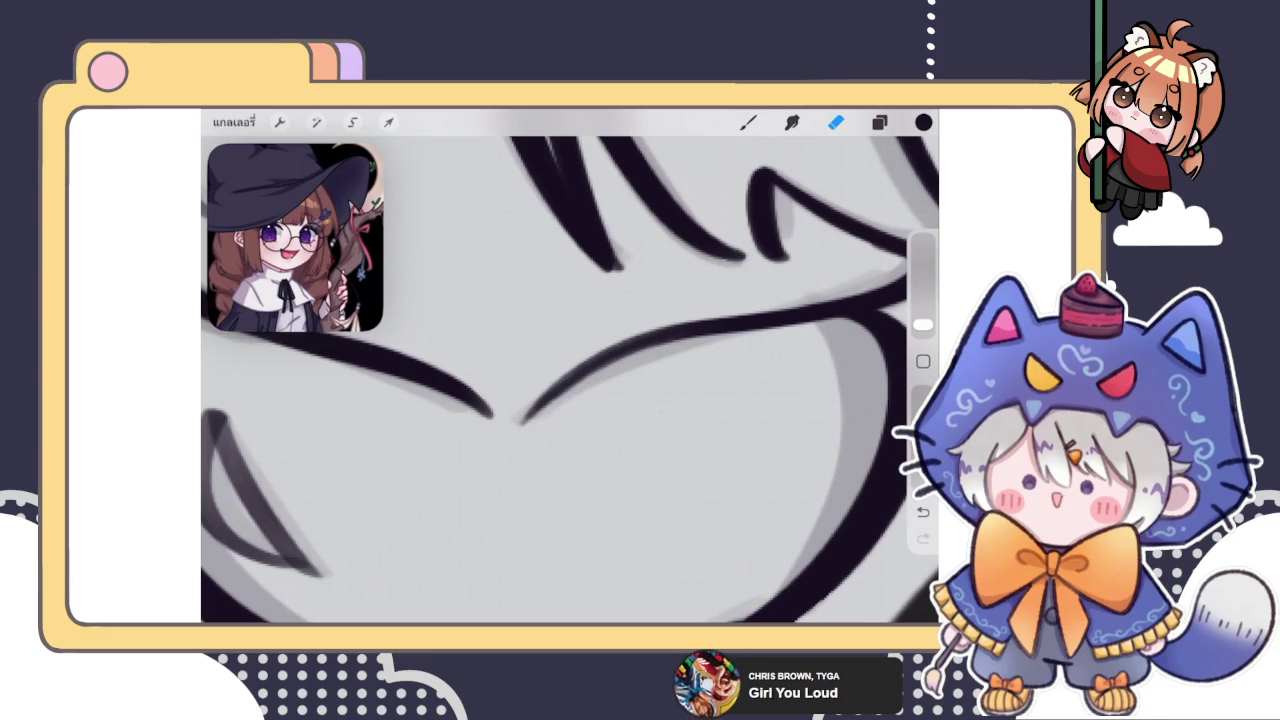
pyautogui.click(748, 122)
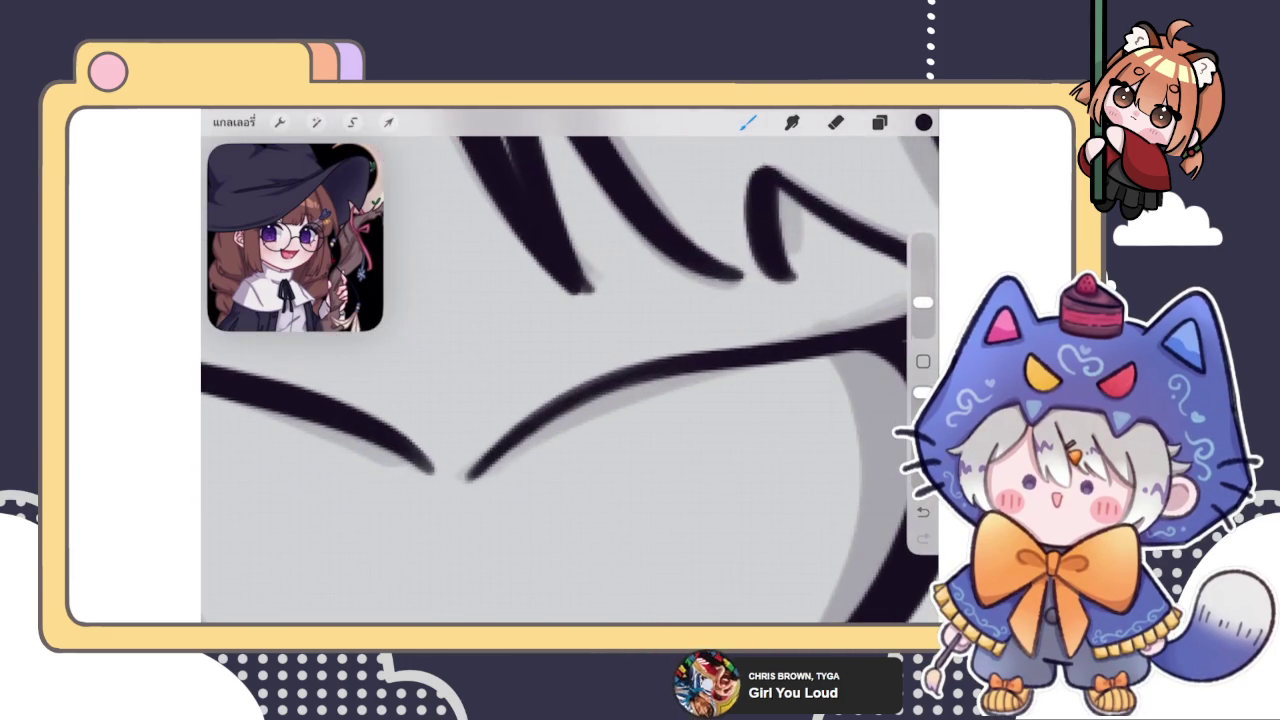
# Darken the braid lines where the curves meet and thicken the thin diagonal braid line
pyautogui.moveTo(465, 476); pyautogui.dragTo(585, 393)
pyautogui.hotkey('ctrl', 'z')
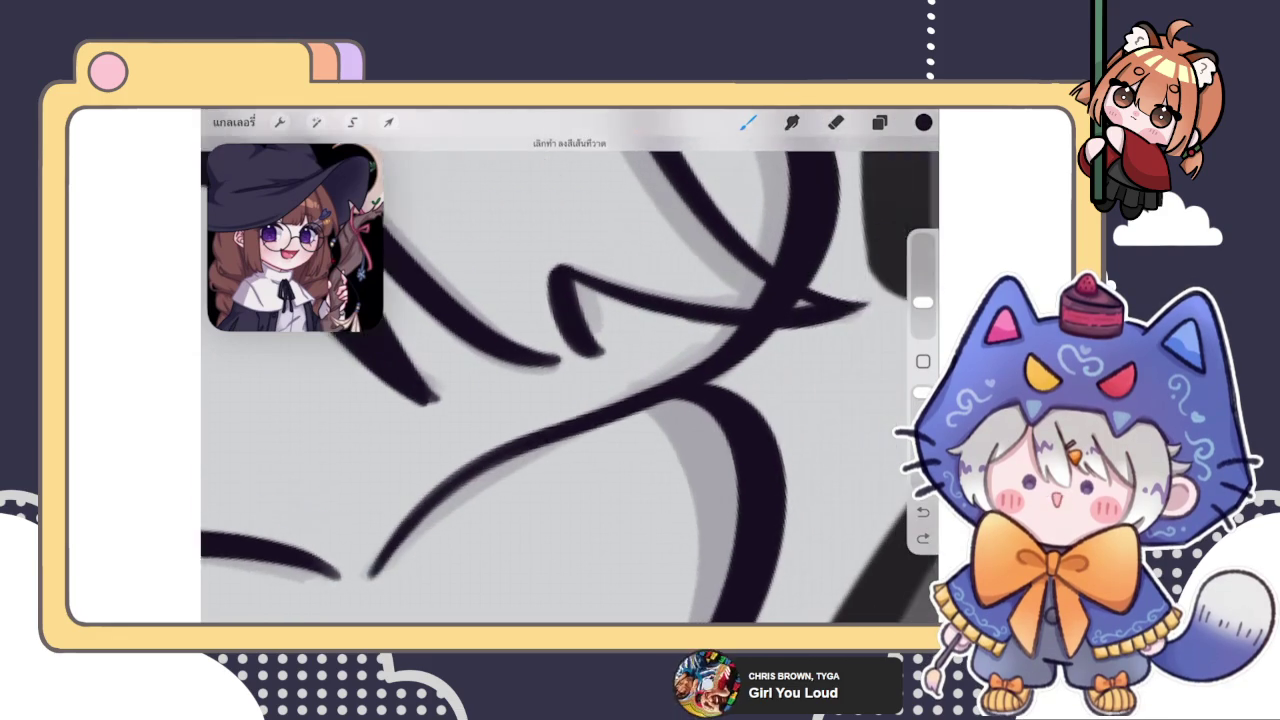
pyautogui.moveTo(700, 250); pyautogui.dragTo(520, 330)
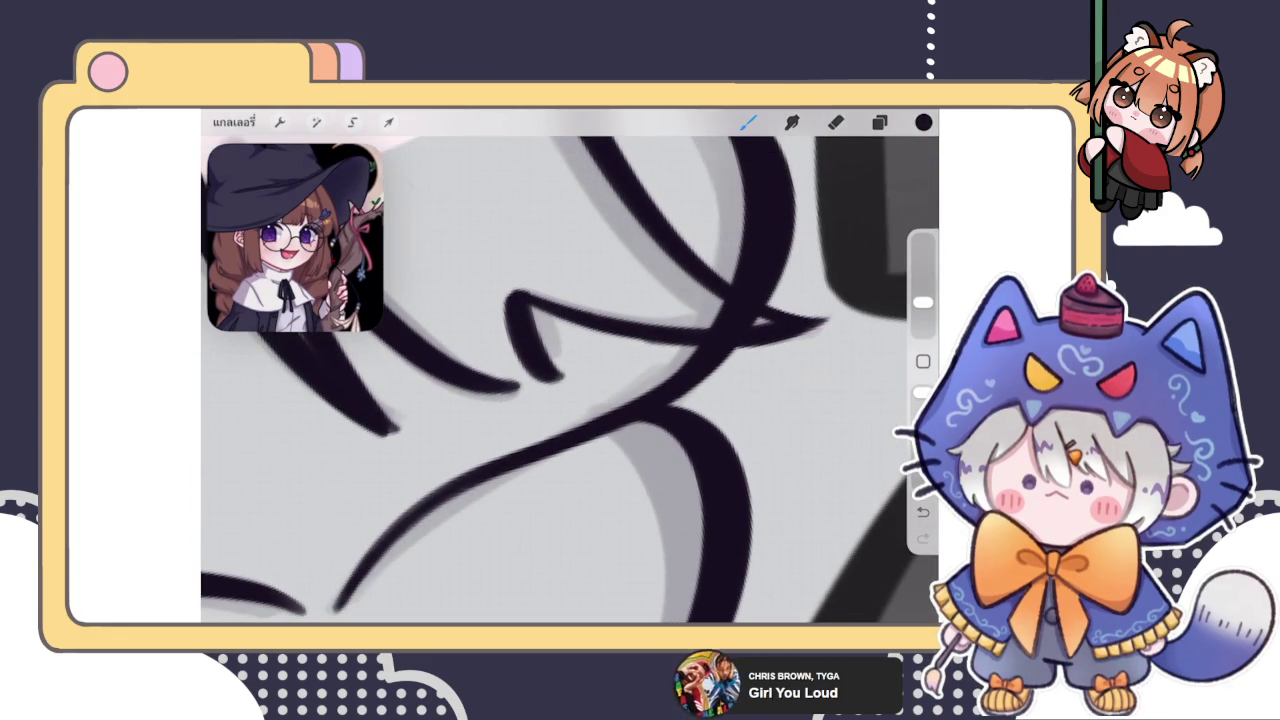
pyautogui.moveTo(486, 457); pyautogui.dragTo(680, 372)
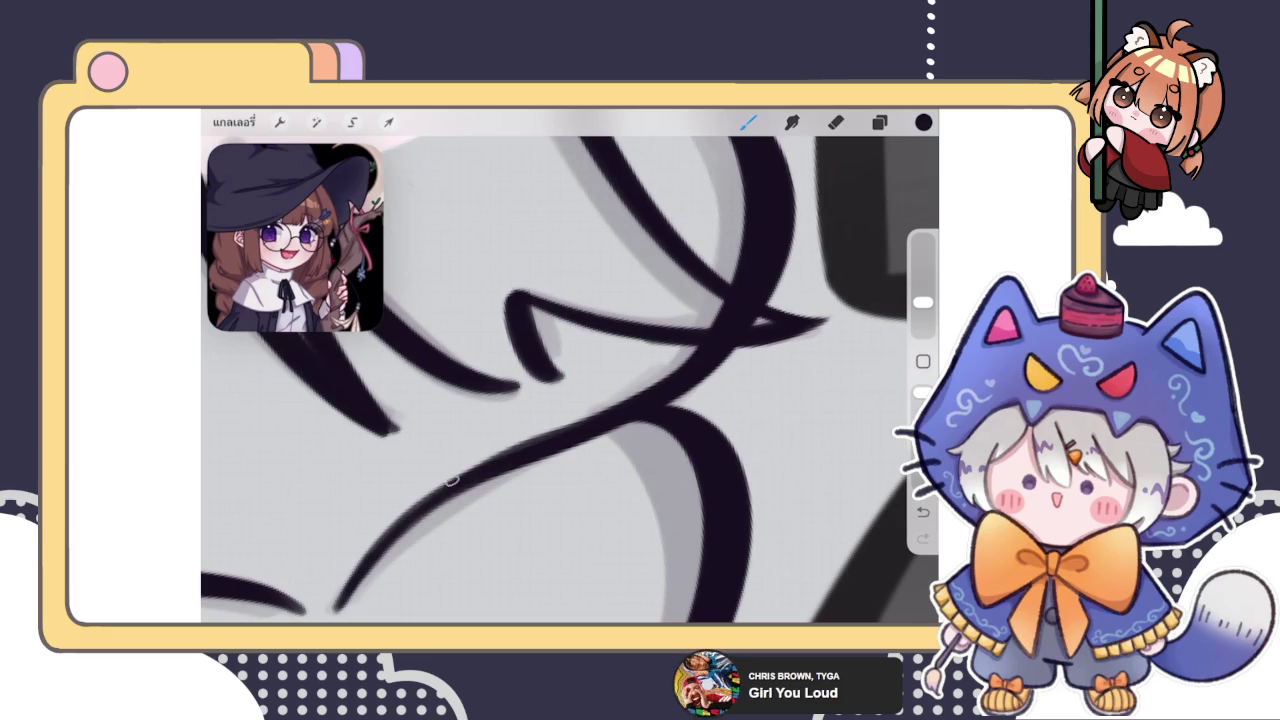
pyautogui.moveTo(416, 506)
pyautogui.mouseDown()
pyautogui.moveTo(514, 448)
pyautogui.moveTo(565, 375)
pyautogui.mouseUp()
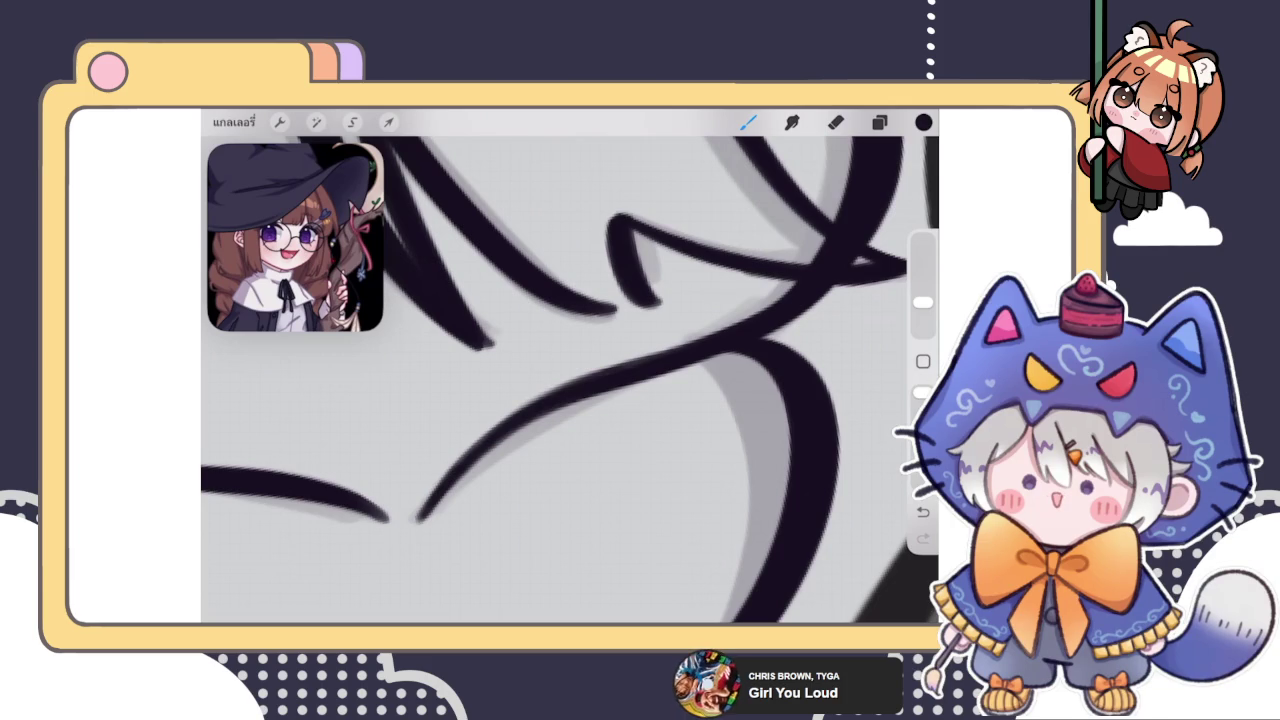
pyautogui.moveTo(600, 400); pyautogui.dragTo(500, 375)
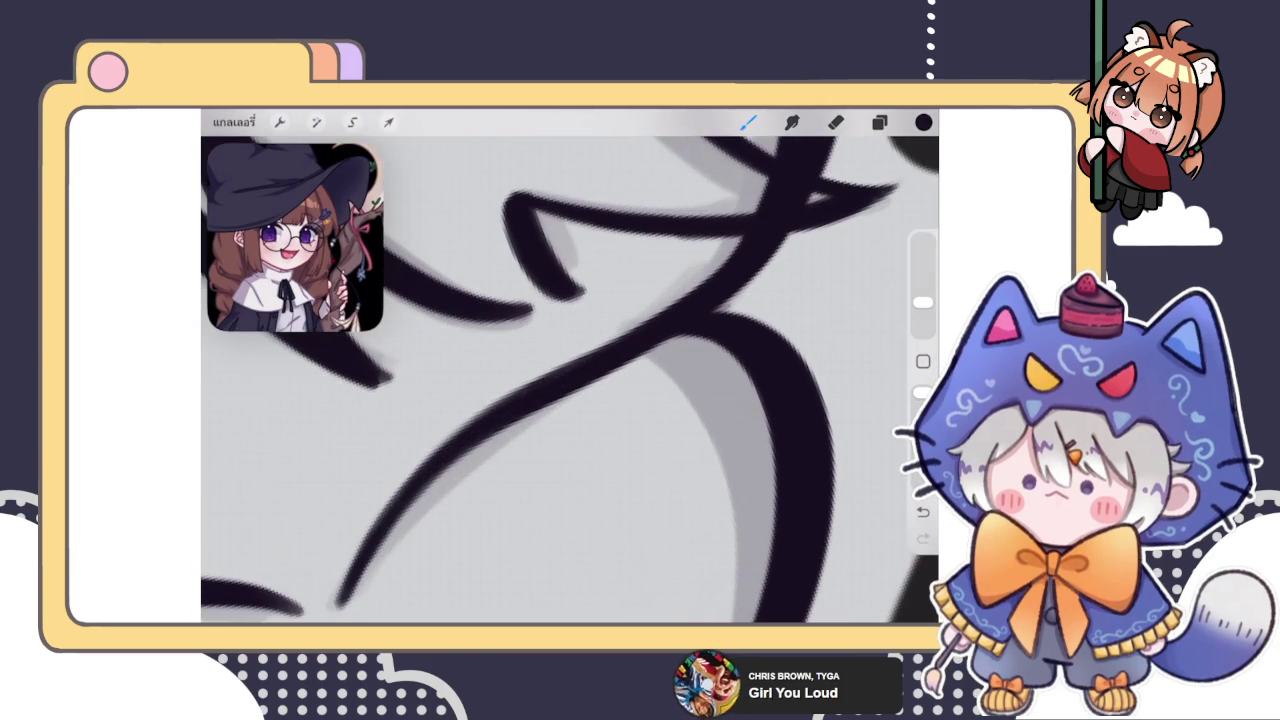
pyautogui.moveTo(600, 380); pyautogui.dragTo(540, 460)
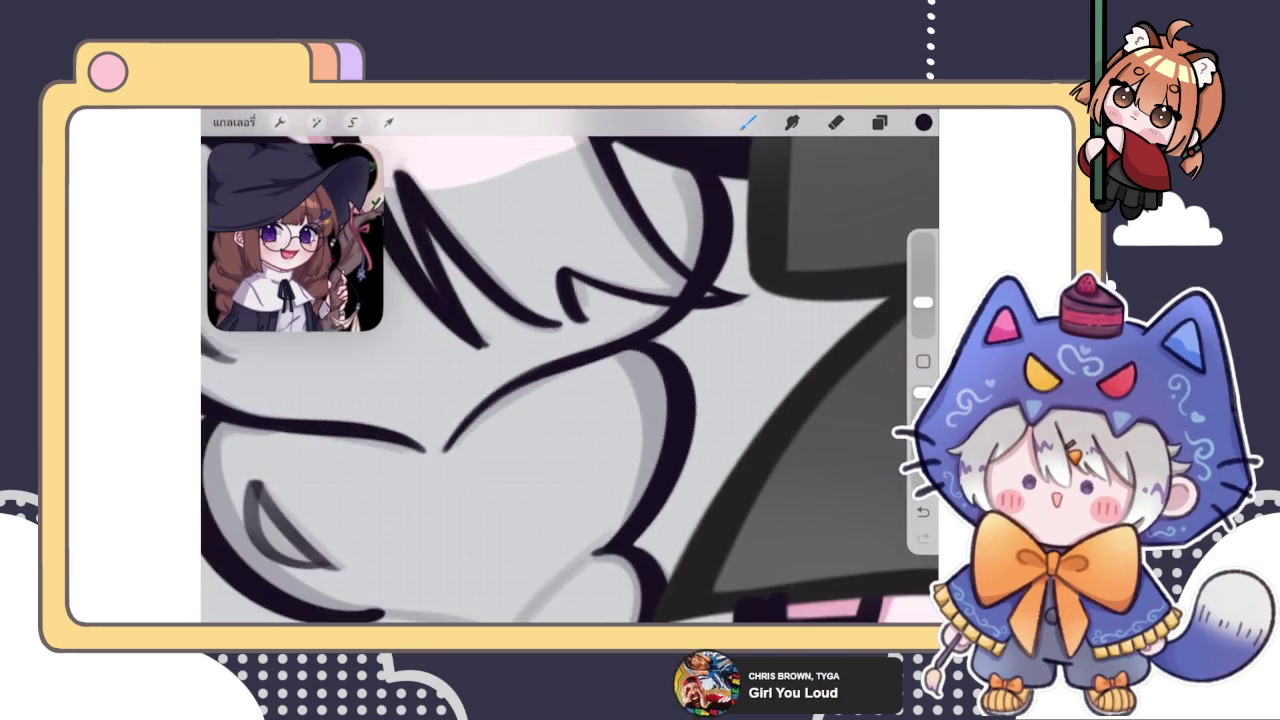
# Retrace the right curved braid stroke darker and thicker, removing a stray dark blob
pyautogui.scroll(-5, 570, 380)
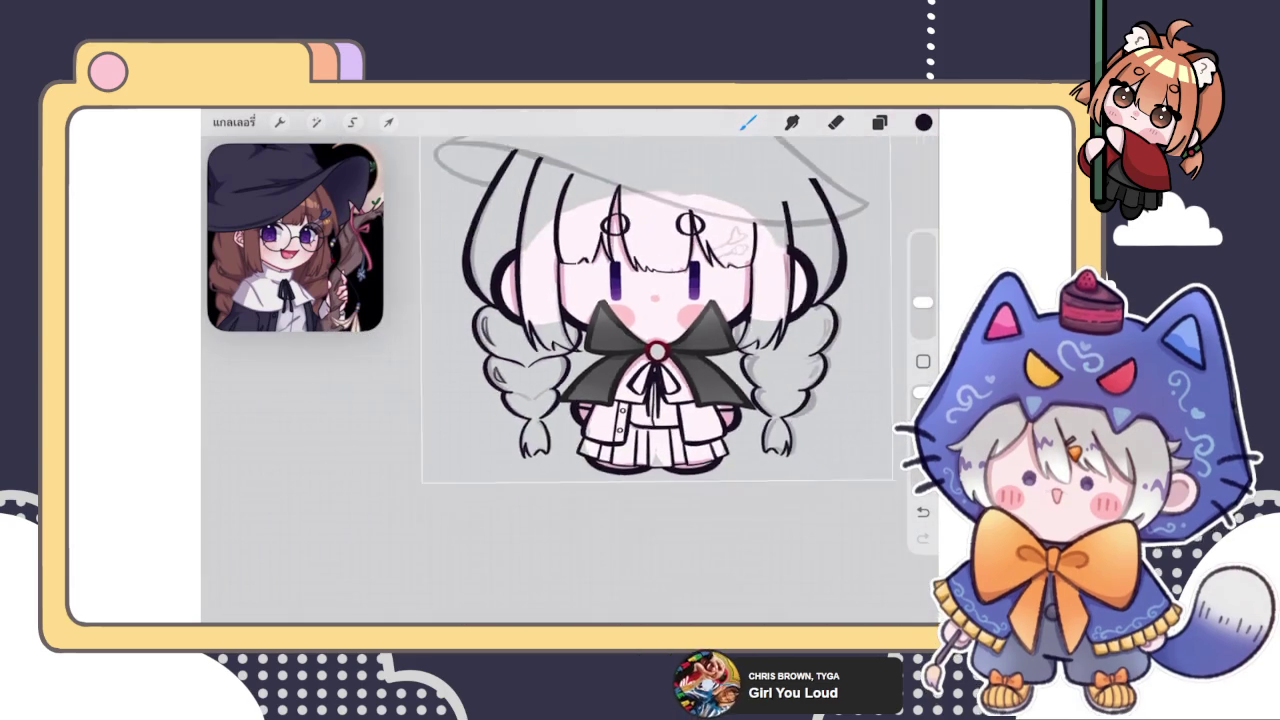
pyautogui.scroll(2, 600, 340)
pyautogui.scroll(3, 600, 340)
pyautogui.scroll(3, 600, 340)
pyautogui.scroll(3, 600, 340)
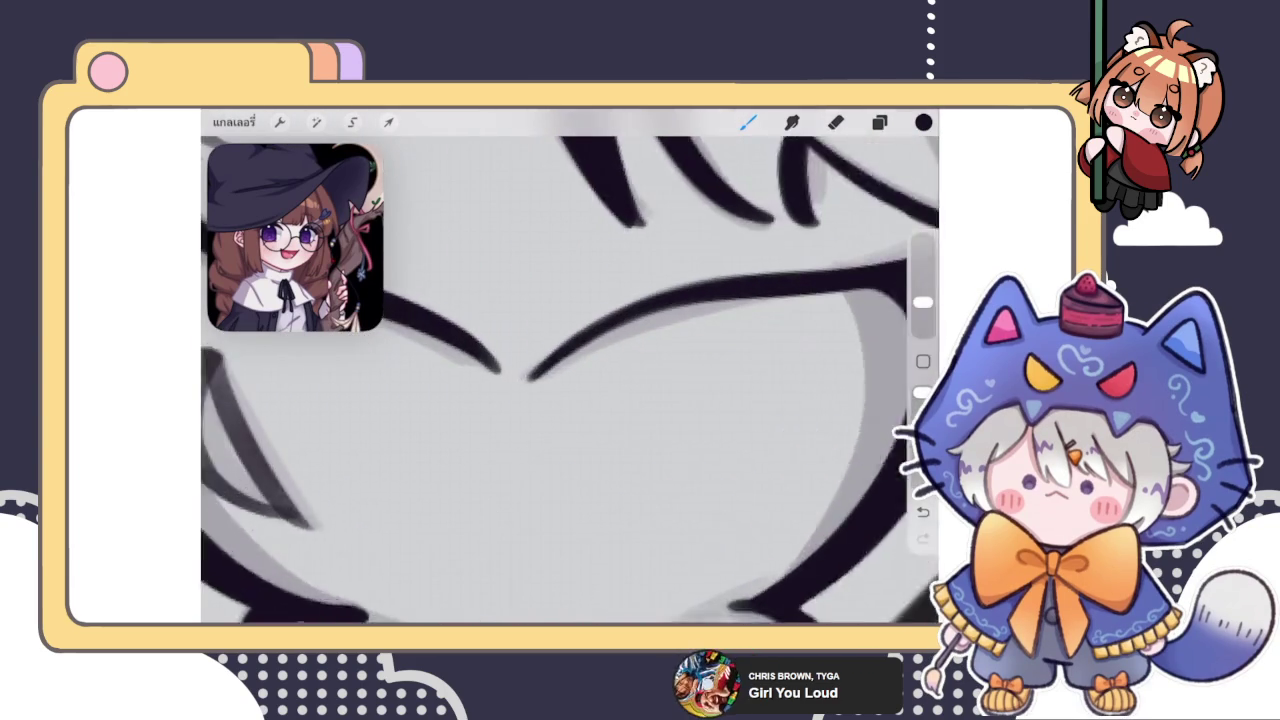
pyautogui.click(836, 122)
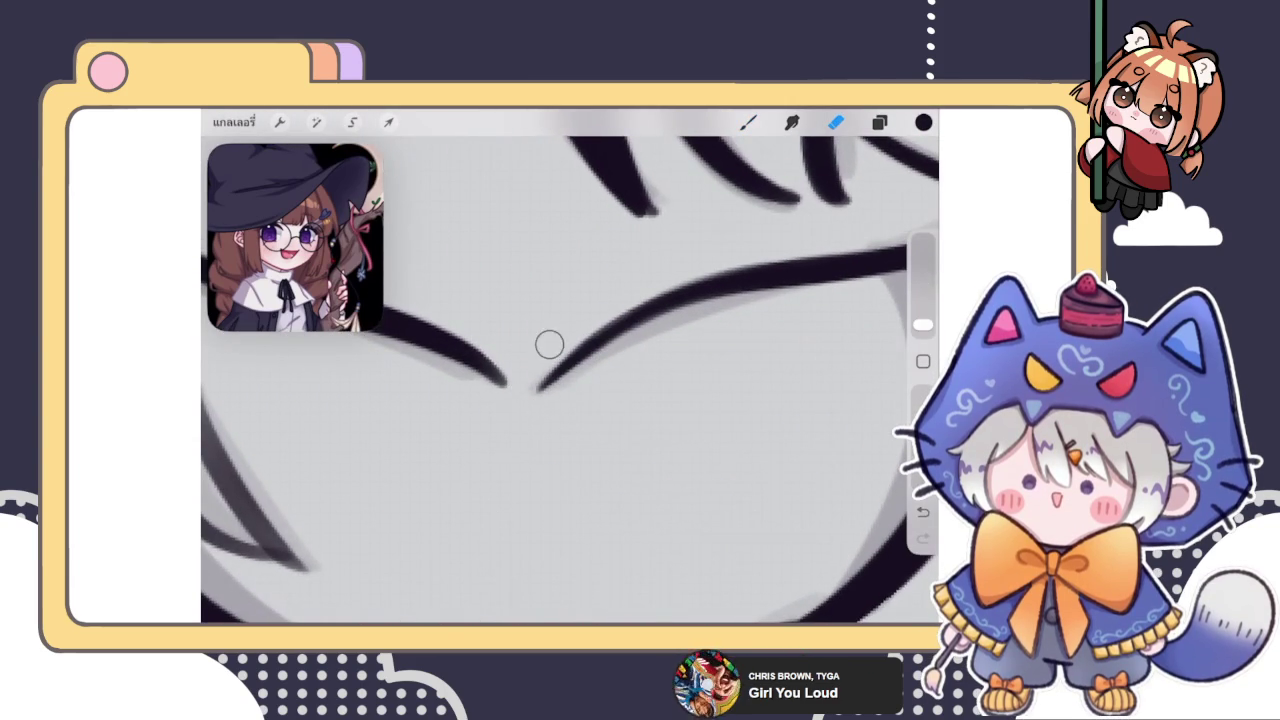
pyautogui.press('b')
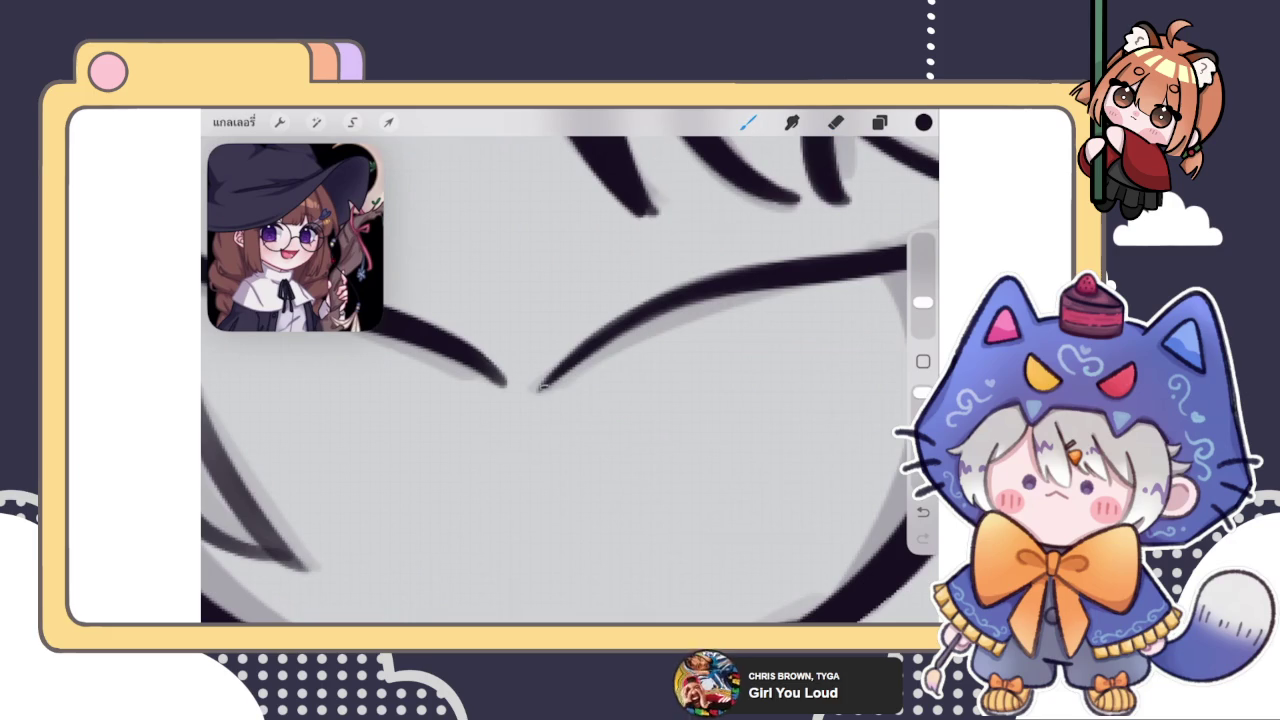
pyautogui.moveTo(538, 390); pyautogui.dragTo(636, 308)
pyautogui.moveTo(566, 354)
pyautogui.mouseDown()
pyautogui.moveTo(660, 296)
pyautogui.moveTo(640, 304)
pyautogui.mouseUp()
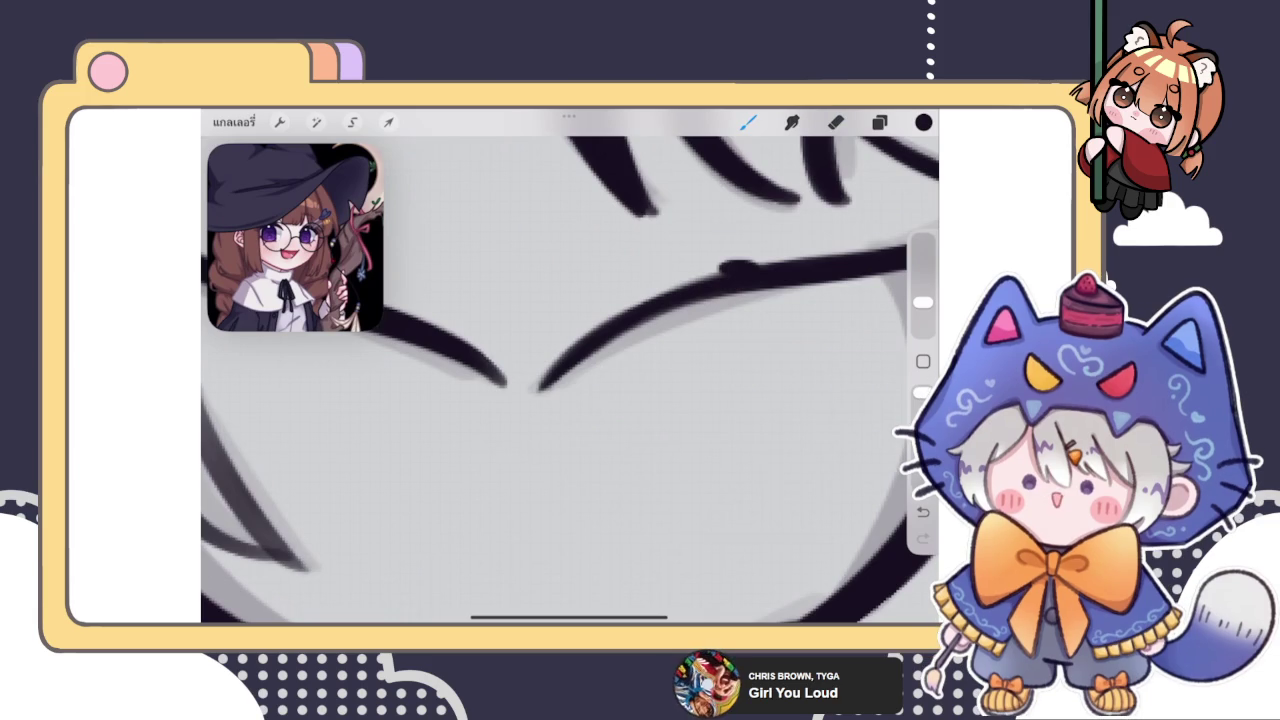
pyautogui.hotkey('ctrl', 'z')
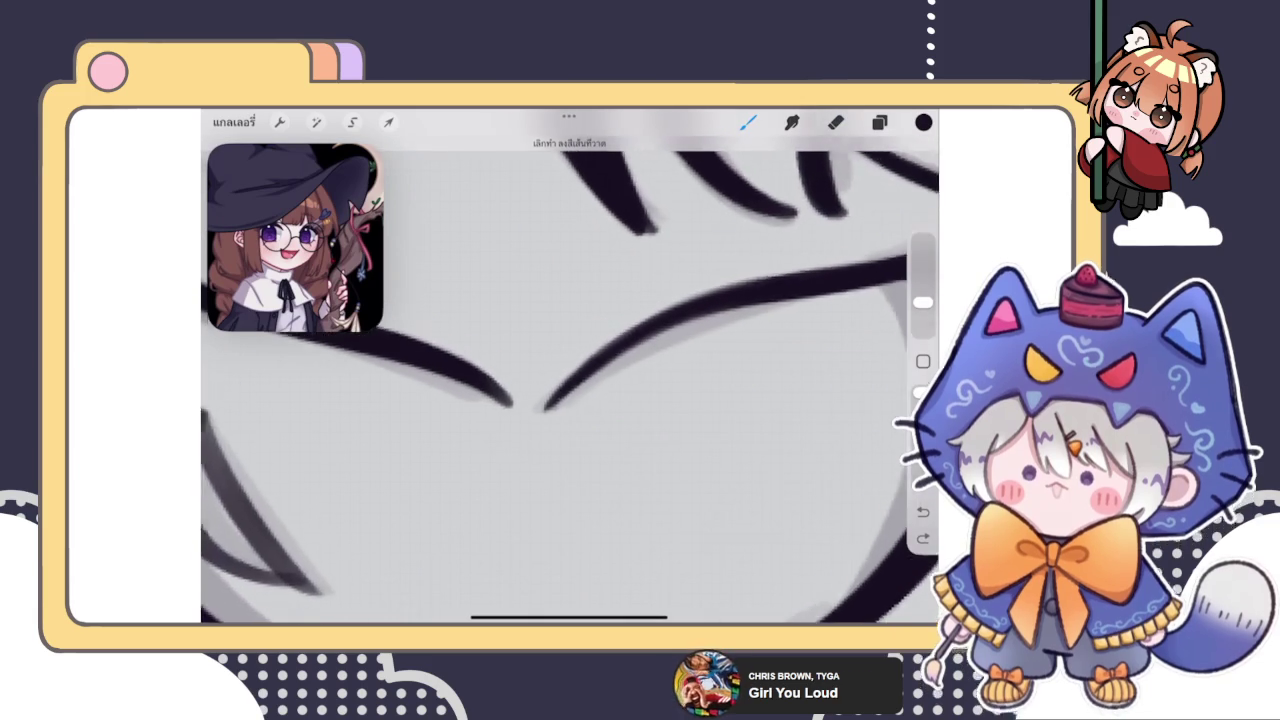
# Redraw the right stroke from its lower tip so it meets the neighbouring stroke in a V
pyautogui.scroll(2, 570, 380)
pyautogui.moveTo(515, 430); pyautogui.dragTo(645, 328)
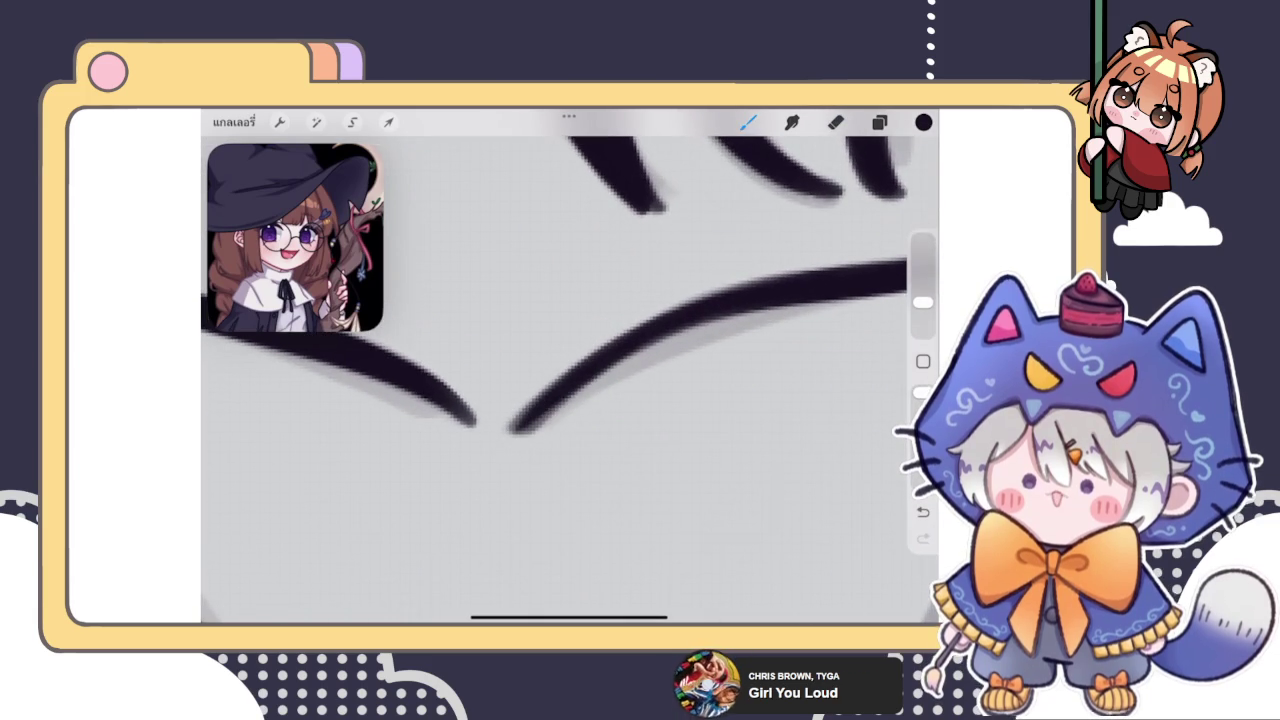
pyautogui.hotkey('ctrl', 'z')
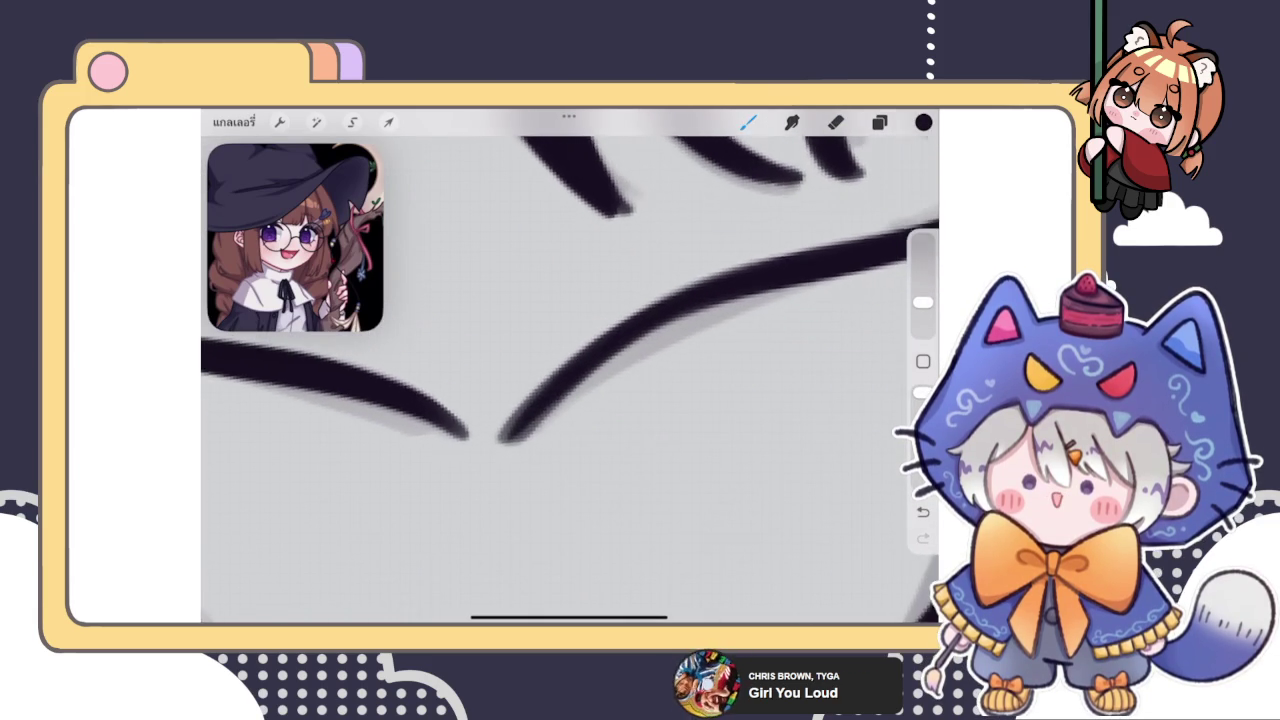
pyautogui.scroll(1, 570, 380)
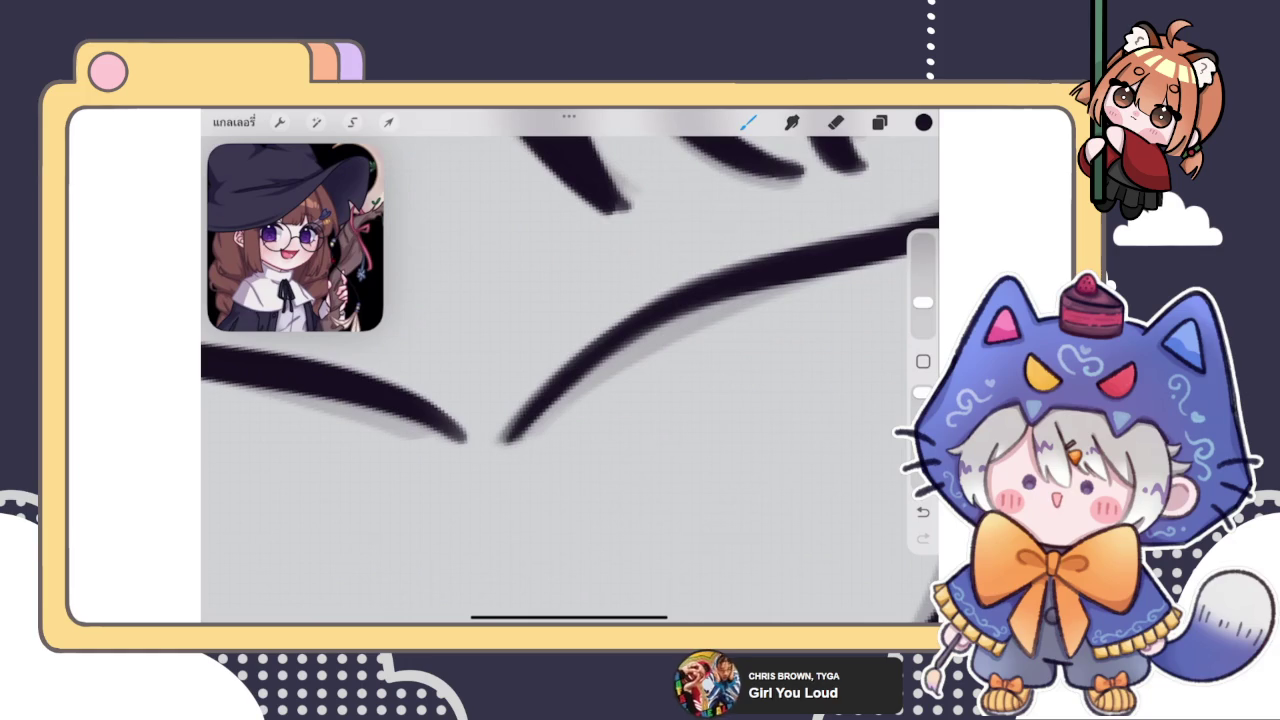
pyautogui.press('e')
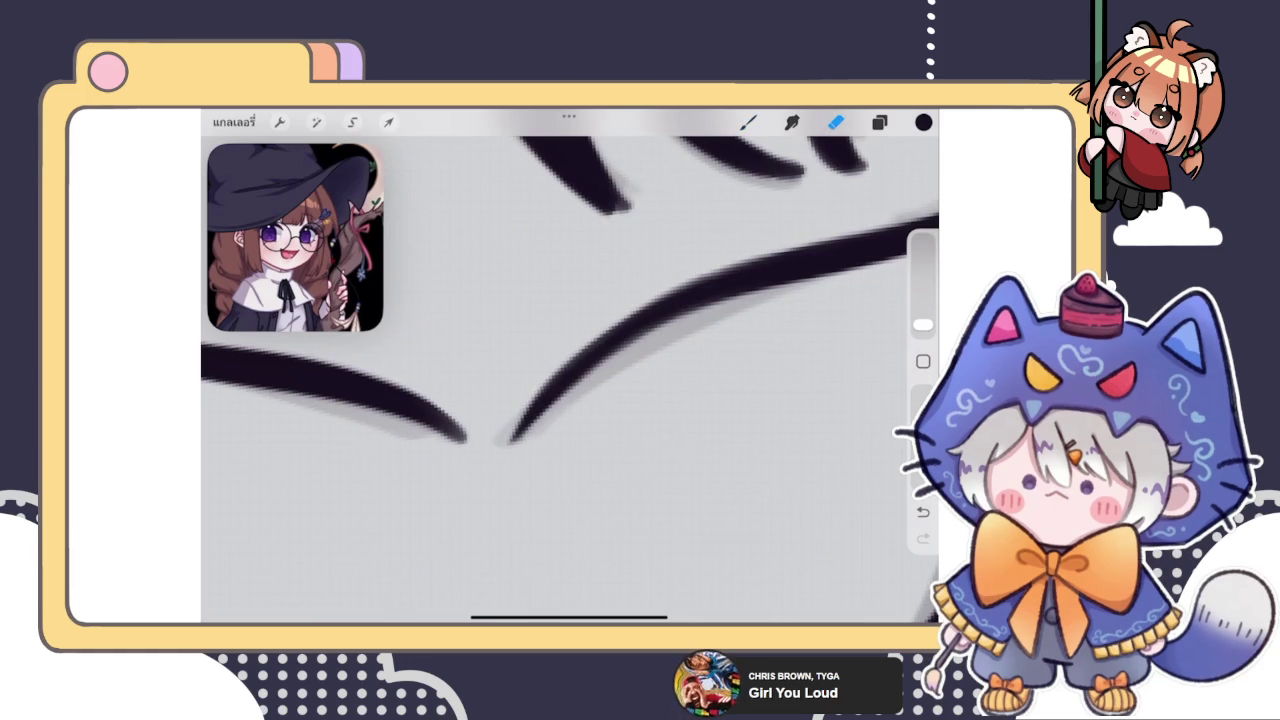
pyautogui.press('b')
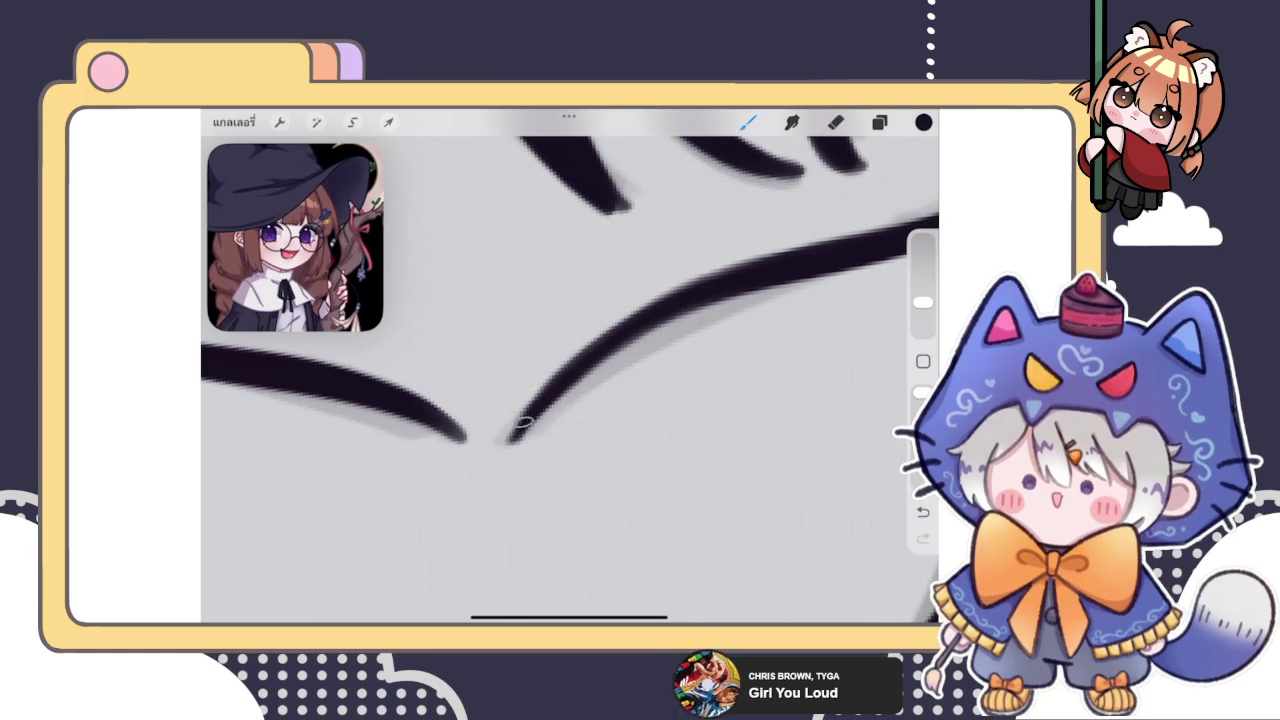
pyautogui.moveTo(508, 440)
pyautogui.mouseDown()
pyautogui.moveTo(528, 400)
pyautogui.moveTo(660, 300)
pyautogui.mouseUp()
pyautogui.hotkey('ctrl', 'z')
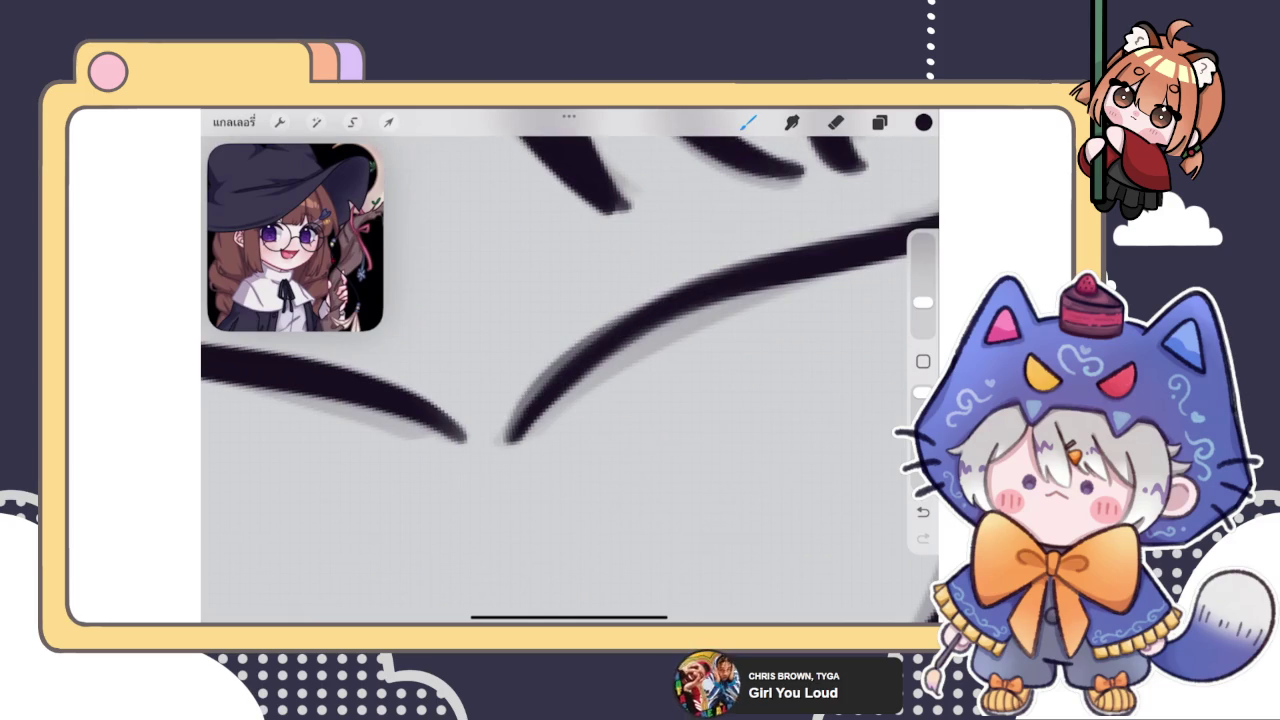
pyautogui.hotkey('ctrl', 'z')
pyautogui.moveTo(508, 440); pyautogui.dragTo(660, 300)
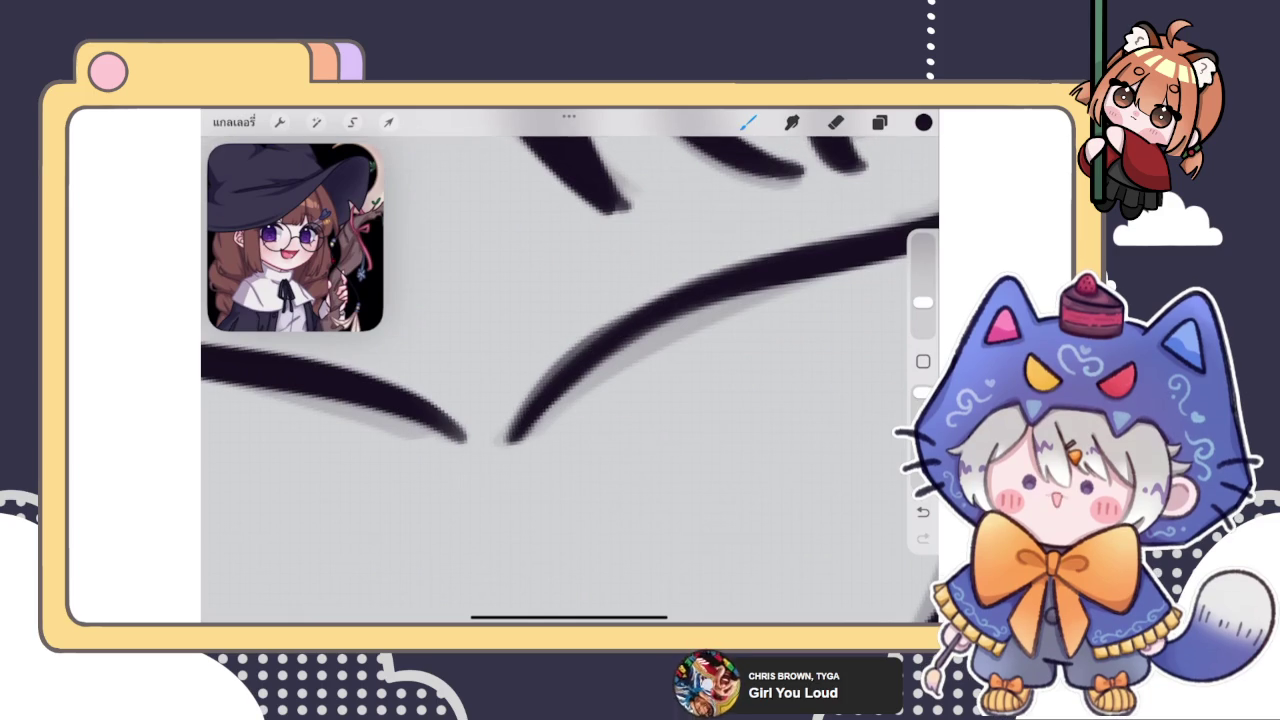
pyautogui.moveTo(560, 380); pyautogui.dragTo(550, 405)
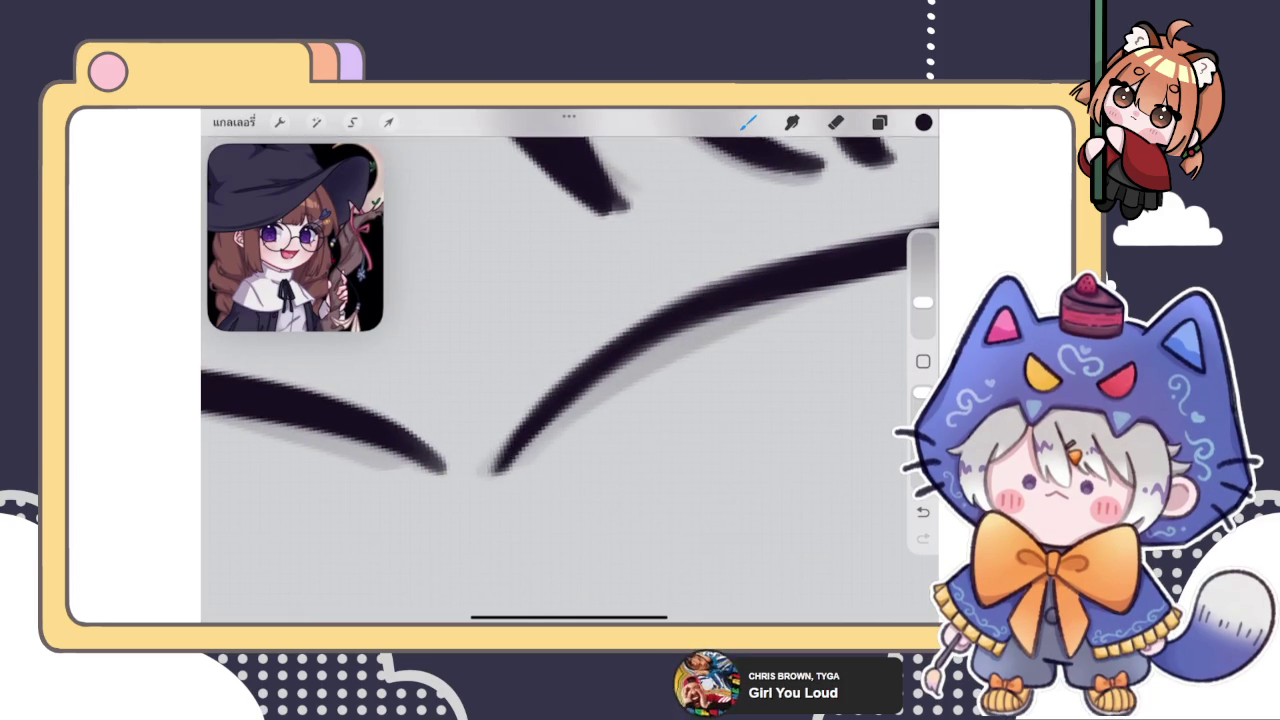
pyautogui.scroll(-5, 570, 380)
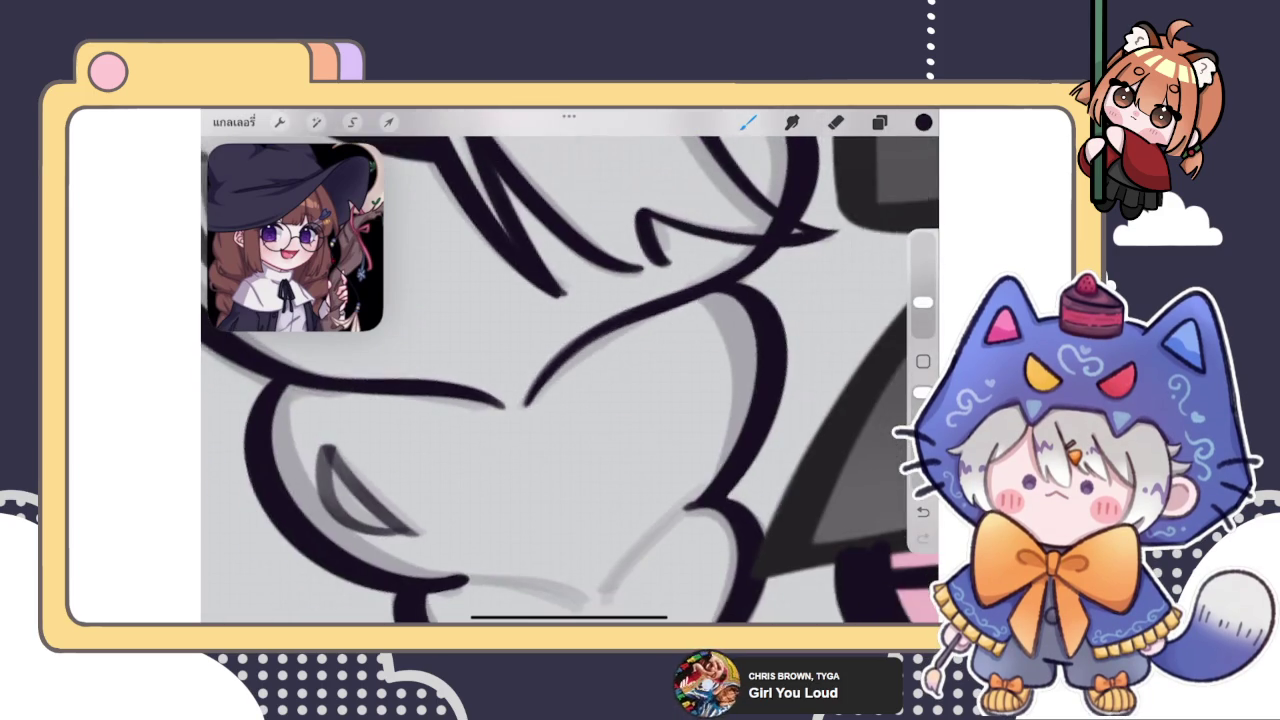
pyautogui.scroll(-5, 570, 380)
pyautogui.scroll(-3, 570, 380)
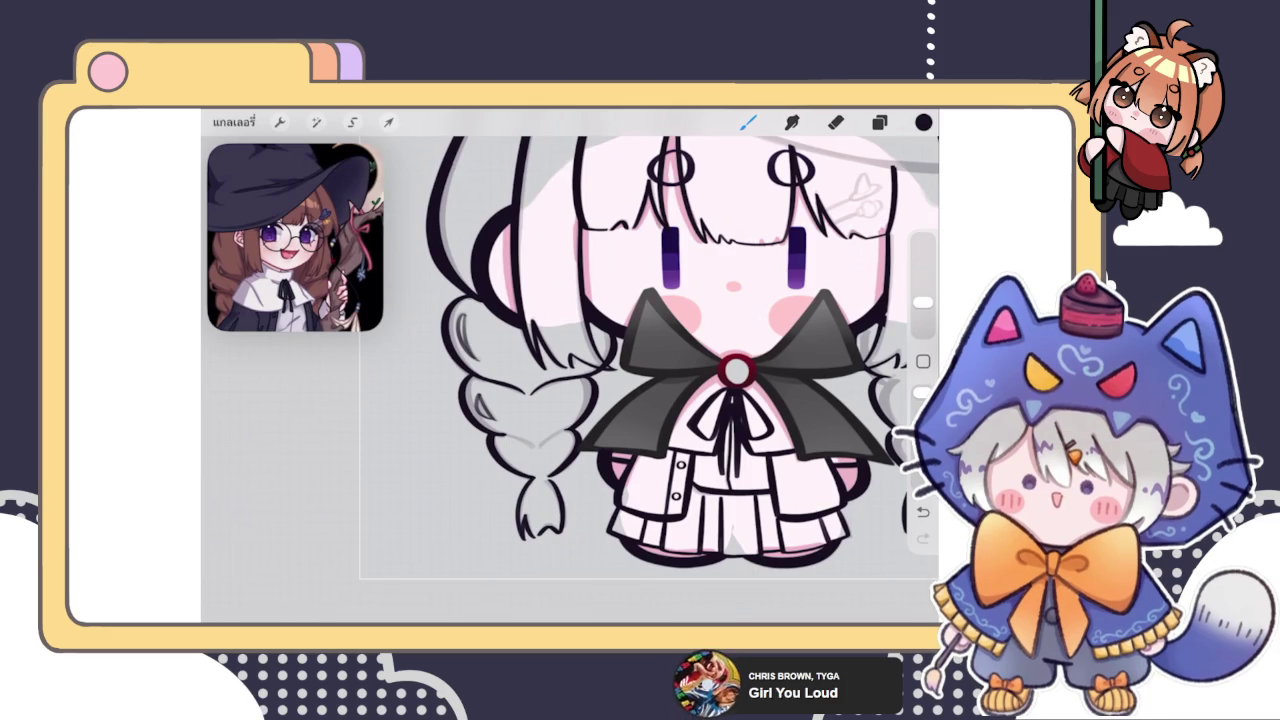
pyautogui.scroll(3, 540, 440)
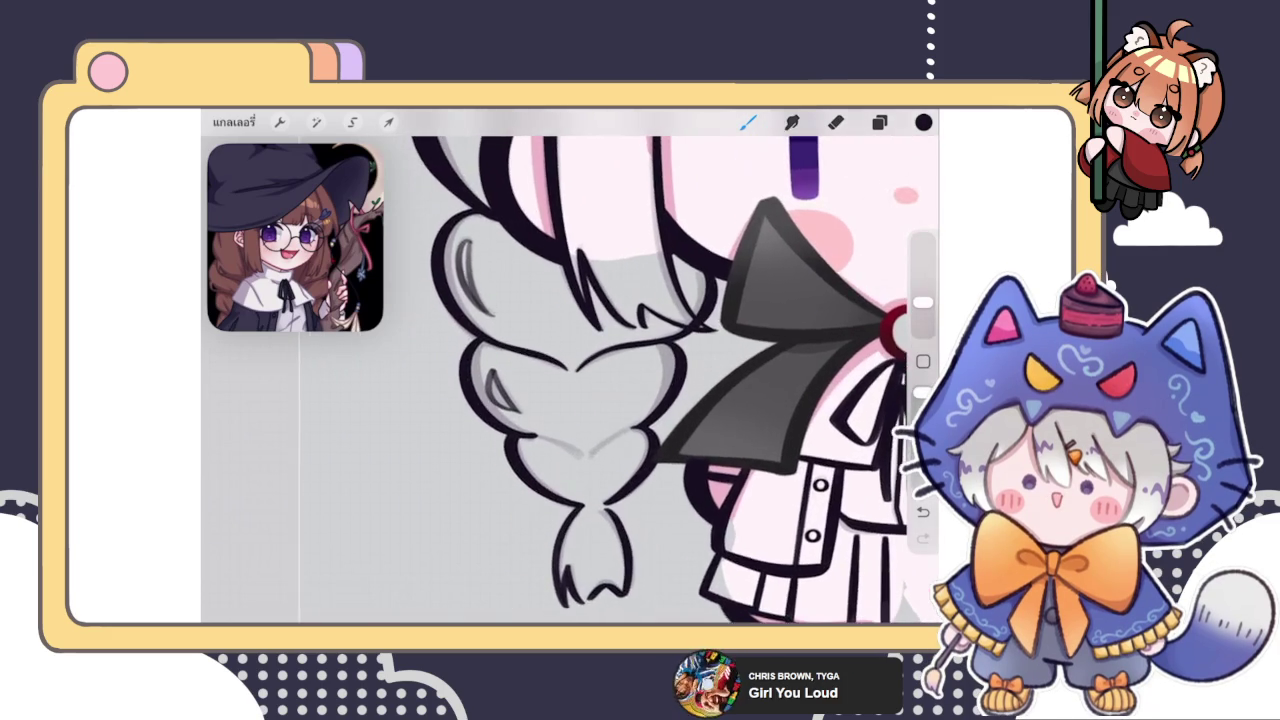
pyautogui.scroll(3, 540, 440)
pyautogui.scroll(3, 540, 440)
pyautogui.moveTo(560, 380)
pyautogui.mouseDown()
pyautogui.moveTo(520, 300)
pyautogui.moveTo(560, 480)
pyautogui.mouseUp()
pyautogui.moveTo(560, 300); pyautogui.dragTo(560, 420)
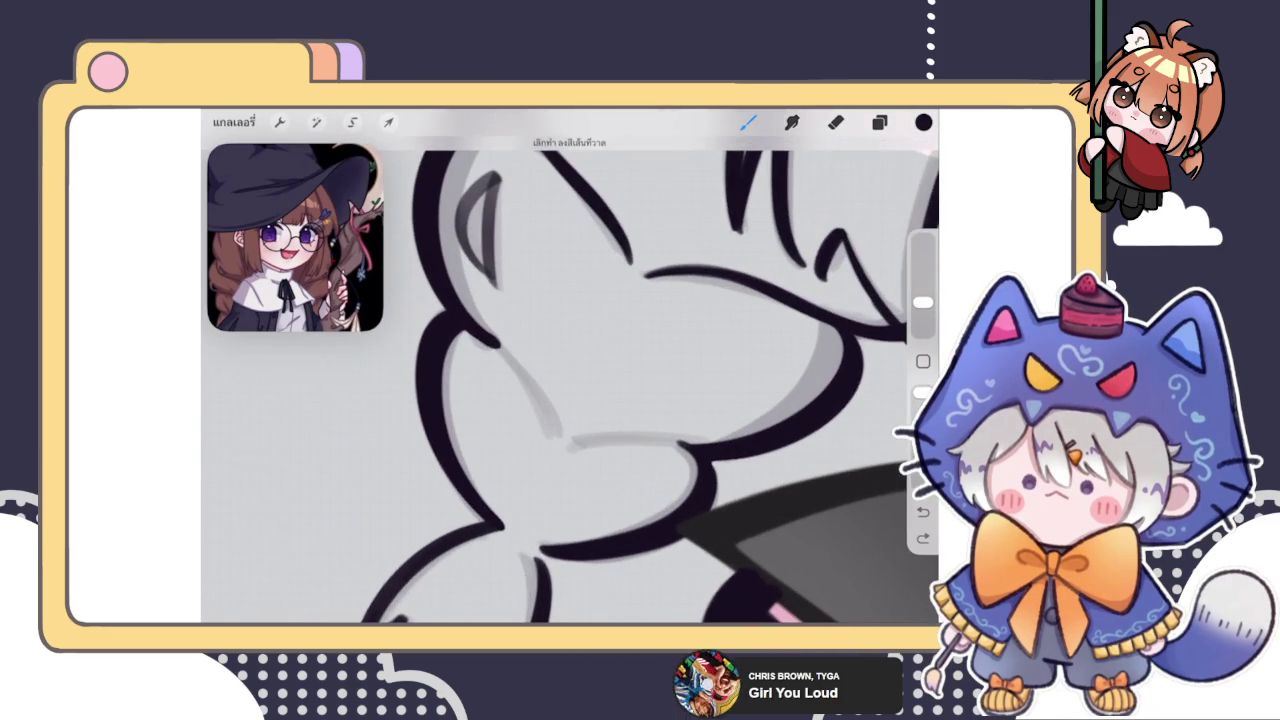
pyautogui.scroll(-2, 560, 380)
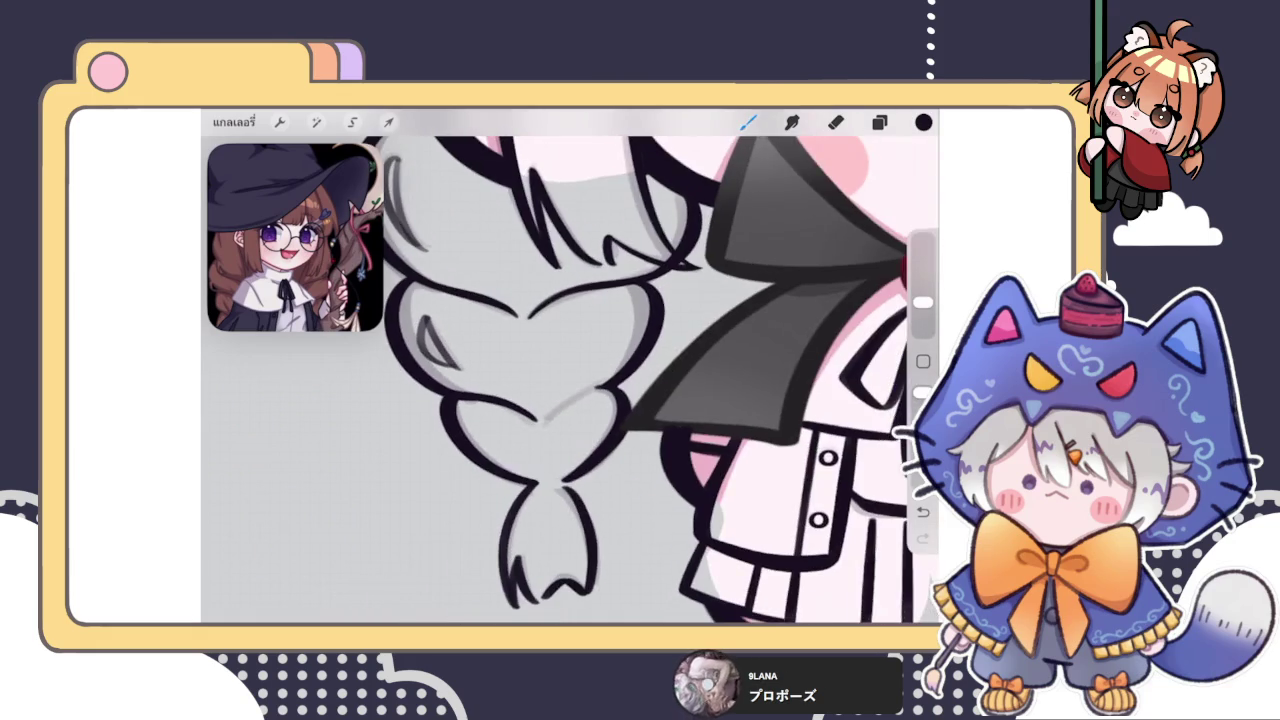
pyautogui.scroll(3, 560, 380)
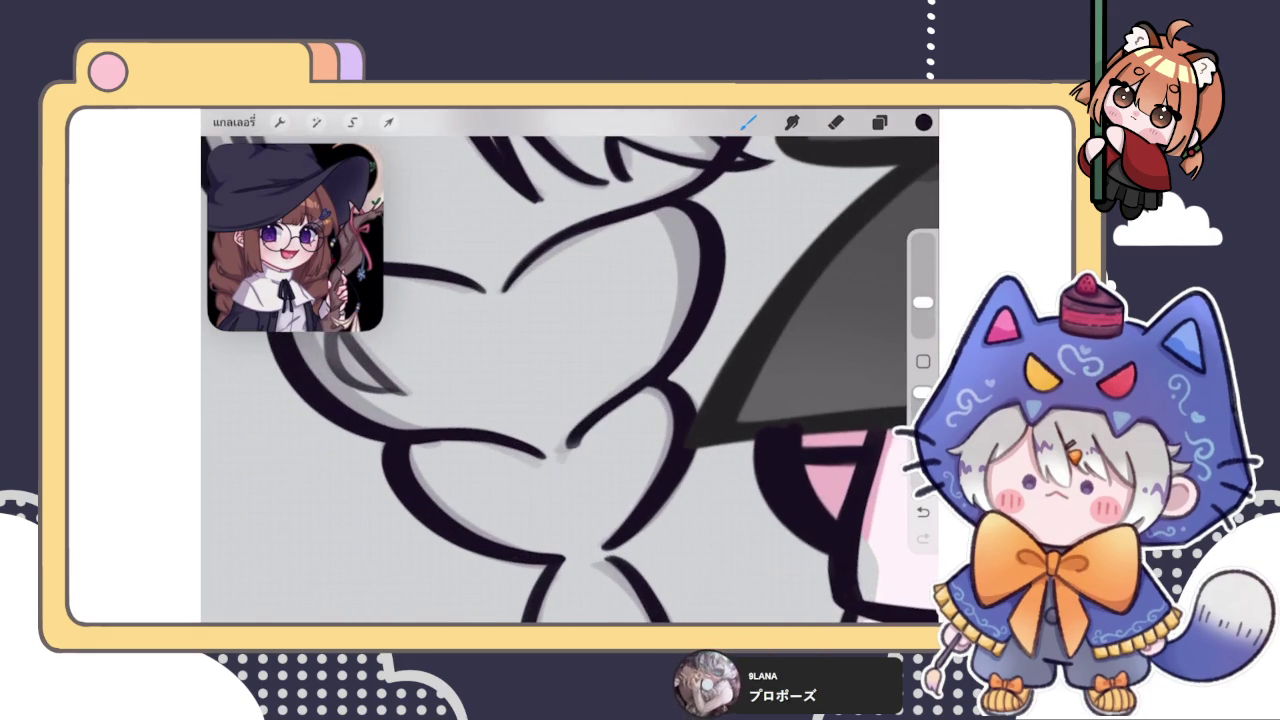
pyautogui.scroll(2, 560, 380)
pyautogui.hotkey('ctrl', 'z')
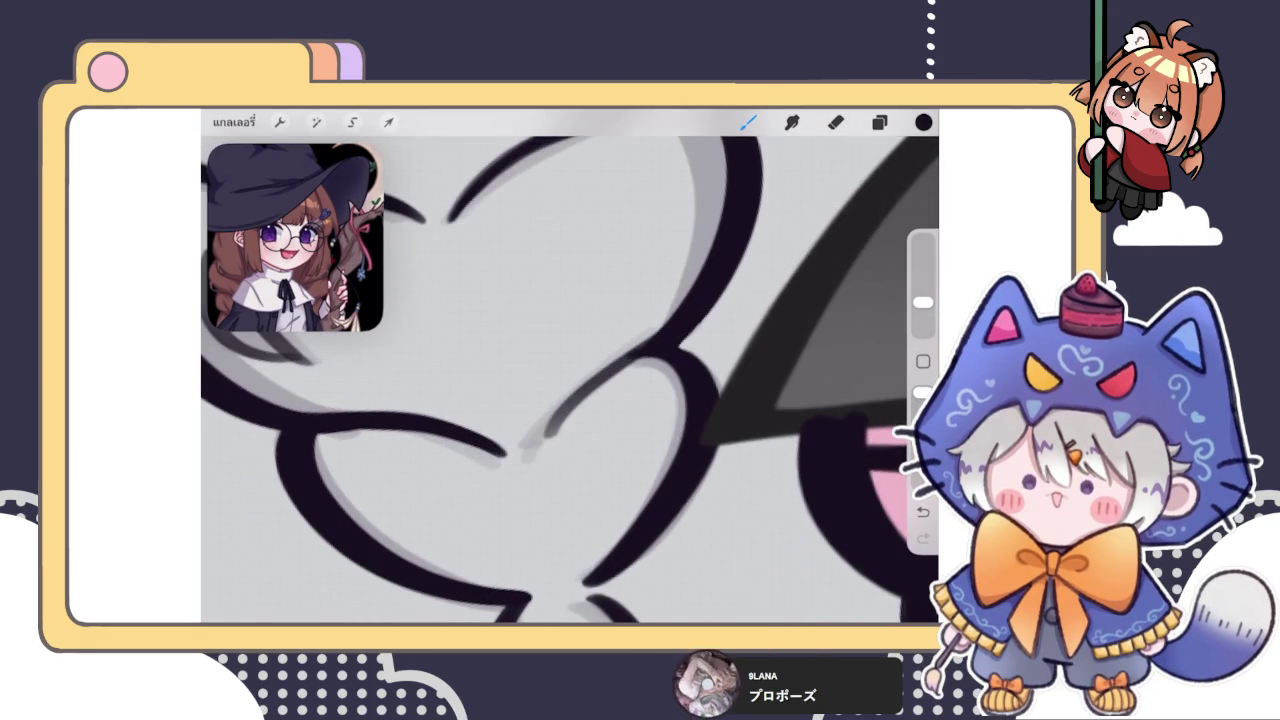
pyautogui.hotkey('ctrl', 'z')
pyautogui.click(639, 250)
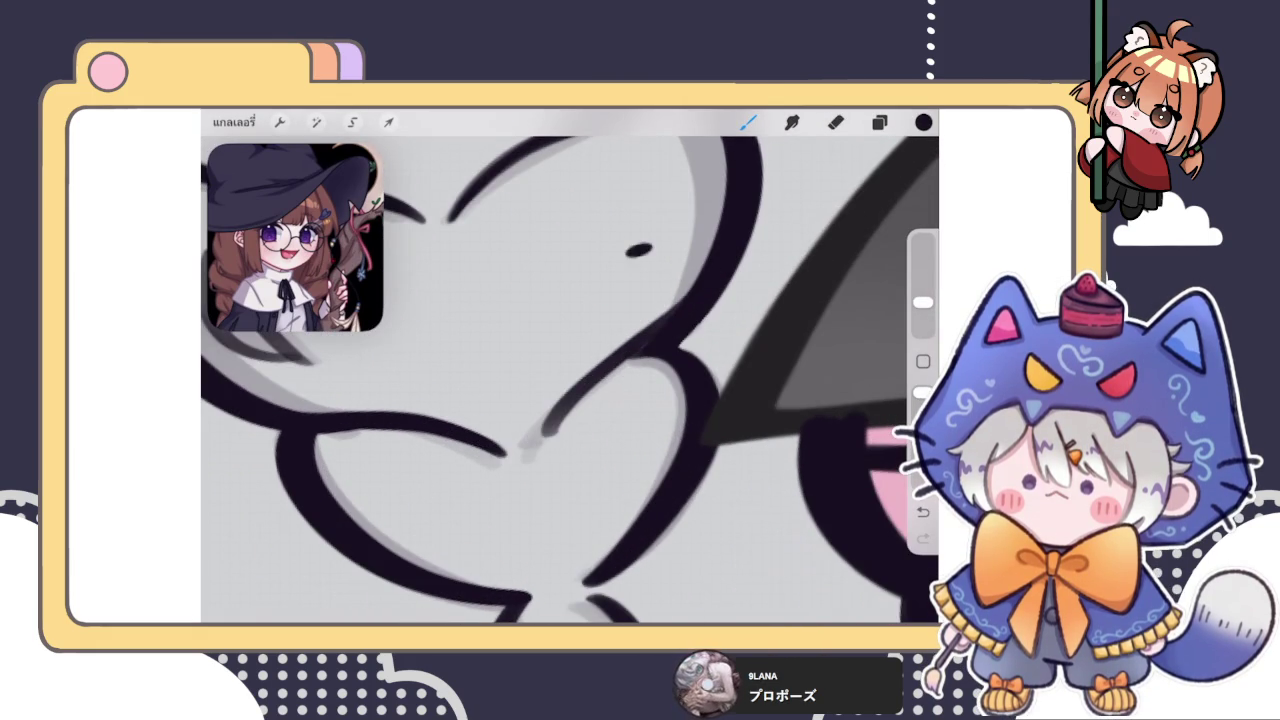
pyautogui.hotkey('ctrl', 'z')
pyautogui.click(625, 254)
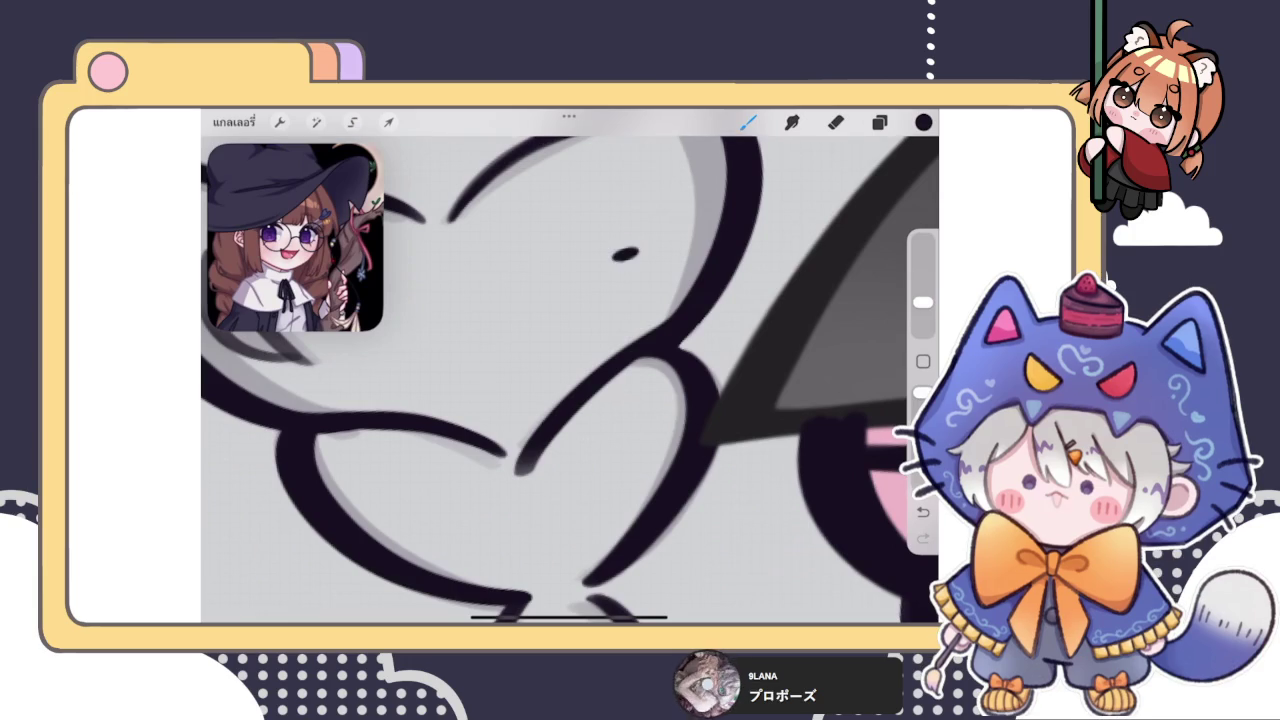
pyautogui.hotkey('ctrl', 'z')
pyautogui.moveTo(675, 322); pyautogui.dragTo(525, 468)
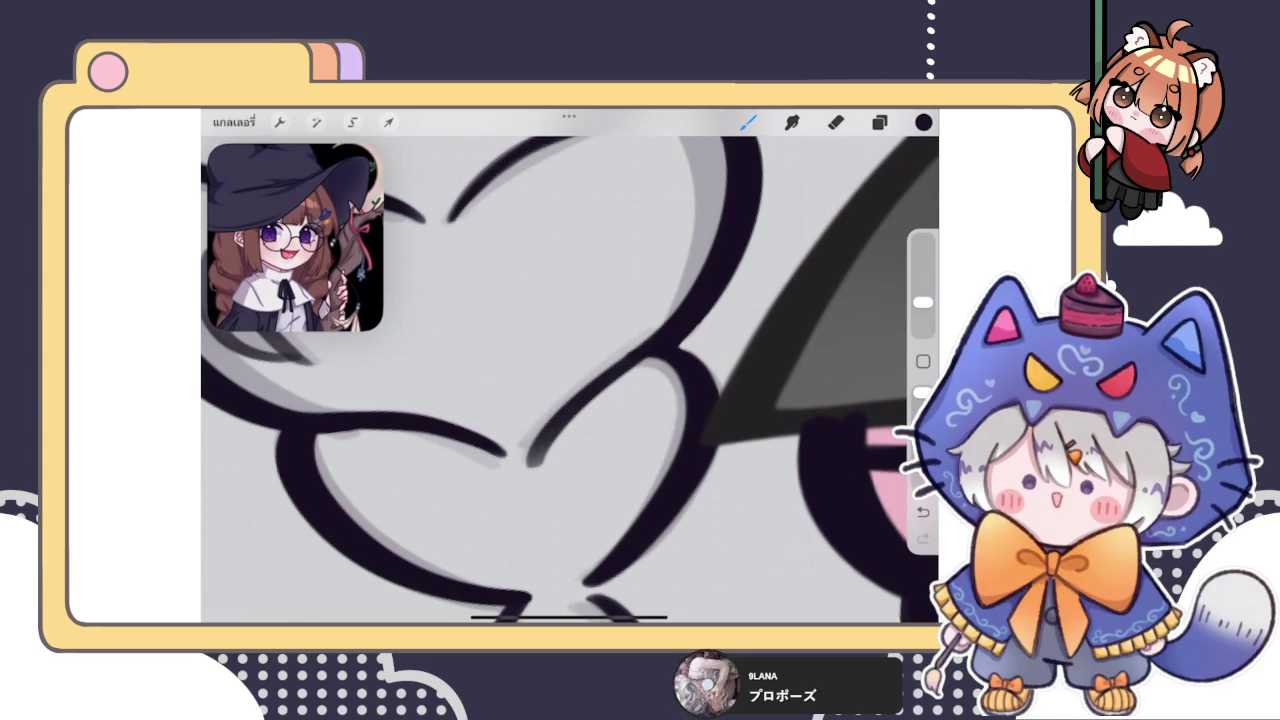
pyautogui.hotkey('ctrl', 'z')
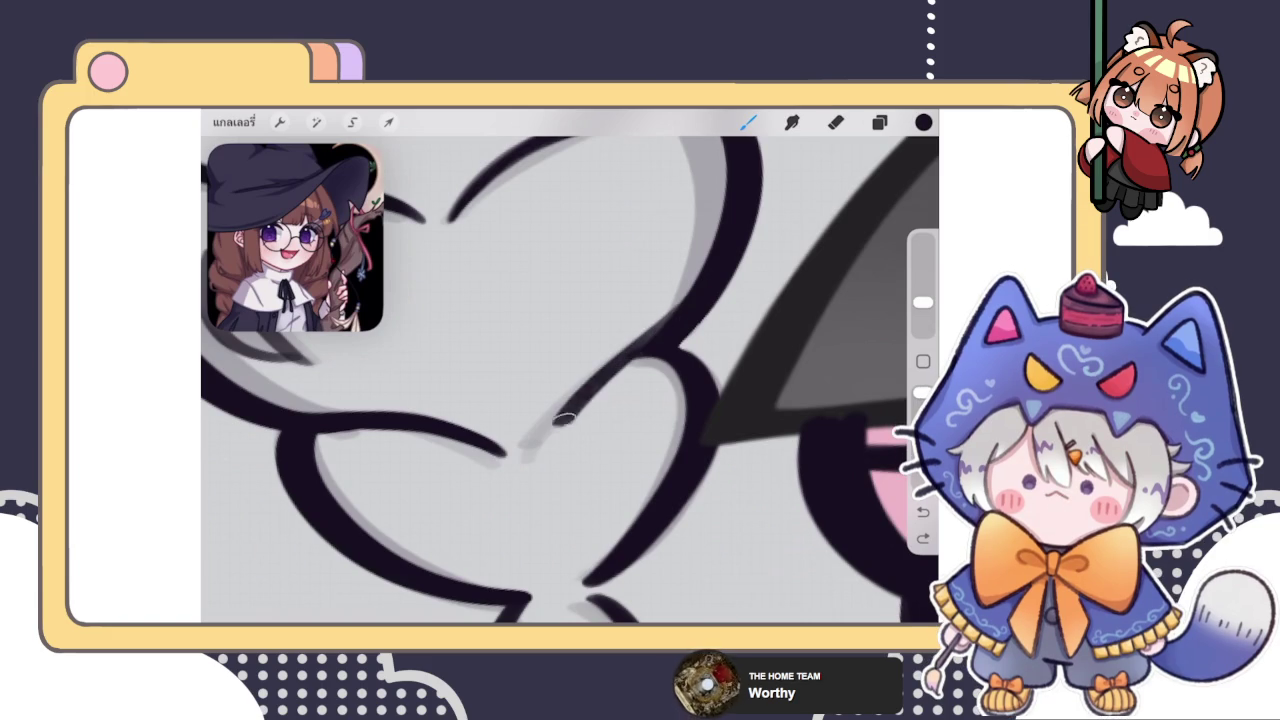
# Redraw the faint curve between the braid lobes in dark ink after several retries
pyautogui.hotkey('ctrl', 'z')
pyautogui.moveTo(520, 450); pyautogui.dragTo(695, 318)
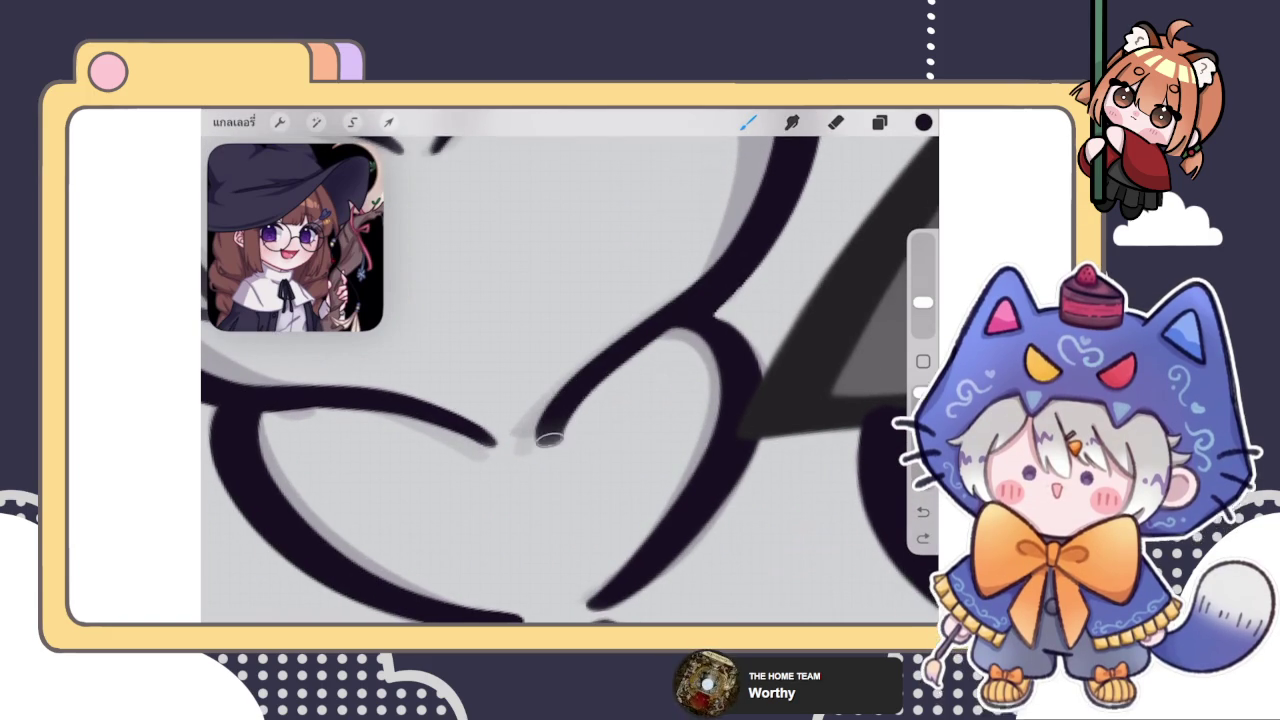
pyautogui.hotkey('ctrl', 'z')
pyautogui.moveTo(520, 450); pyautogui.dragTo(695, 318)
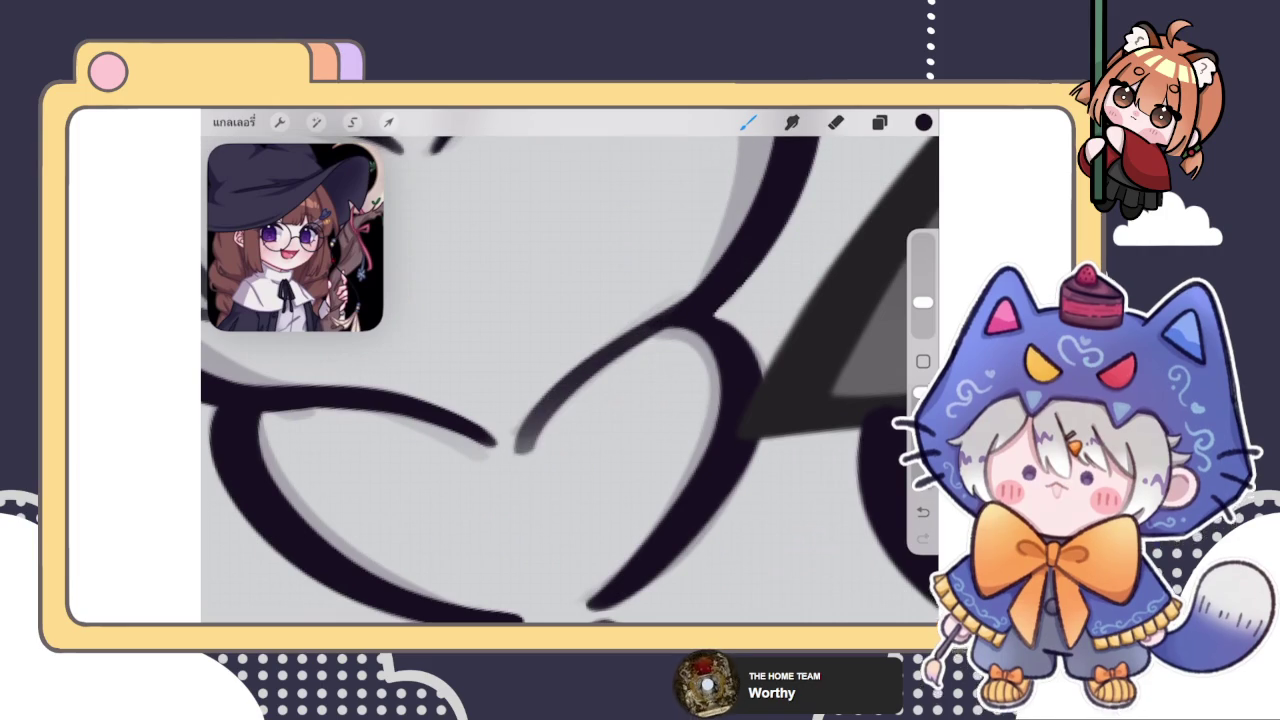
pyautogui.hotkey('ctrl', 'z')
pyautogui.moveTo(530, 447); pyautogui.dragTo(700, 318)
# Erase the faded tail where the two braid strokes meet
pyautogui.scroll(-3, 570, 380)
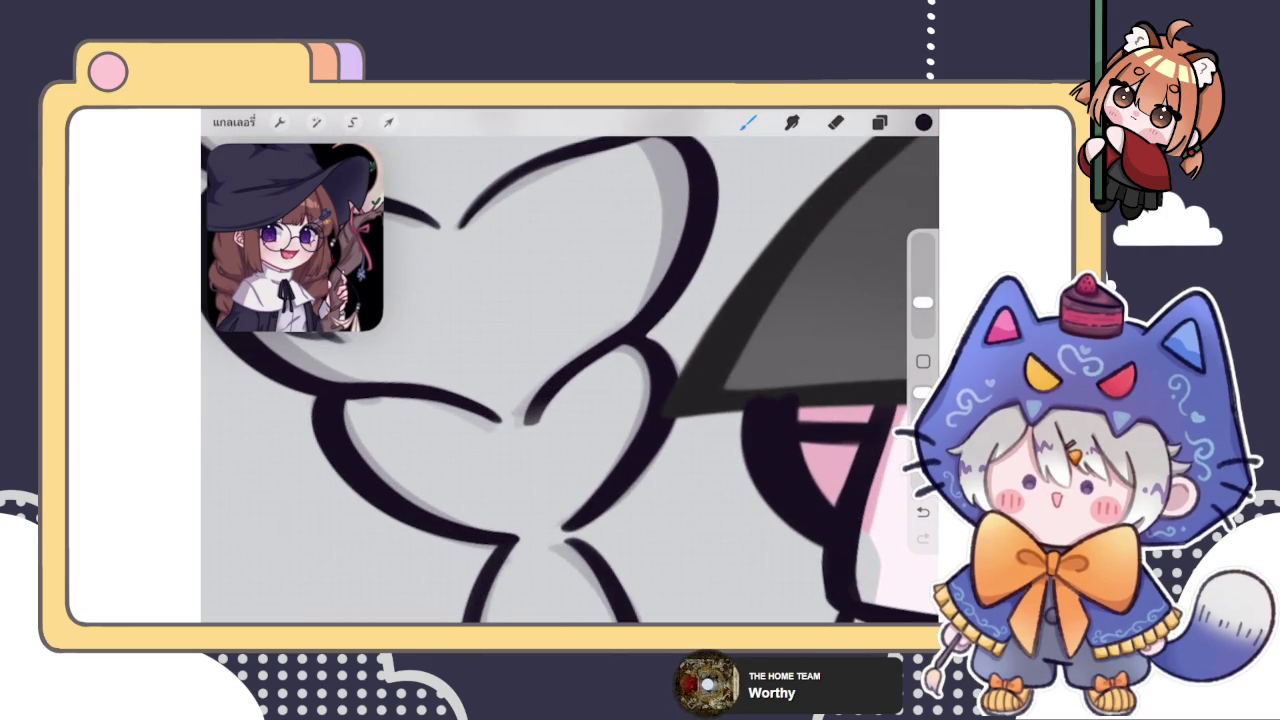
pyautogui.click(836, 122)
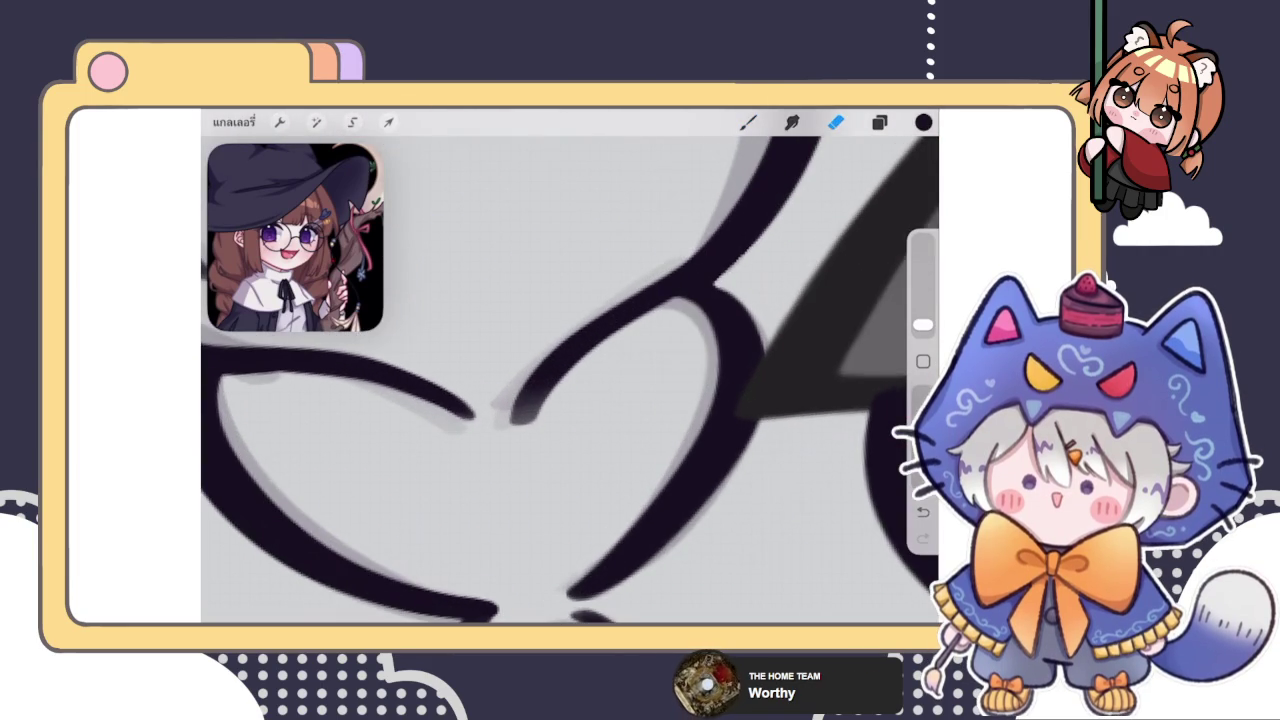
pyautogui.scroll(3, 570, 380)
pyautogui.moveTo(501, 425)
pyautogui.mouseDown()
pyautogui.moveTo(543, 417)
pyautogui.moveTo(531, 429)
pyautogui.moveTo(581, 378)
pyautogui.mouseUp()
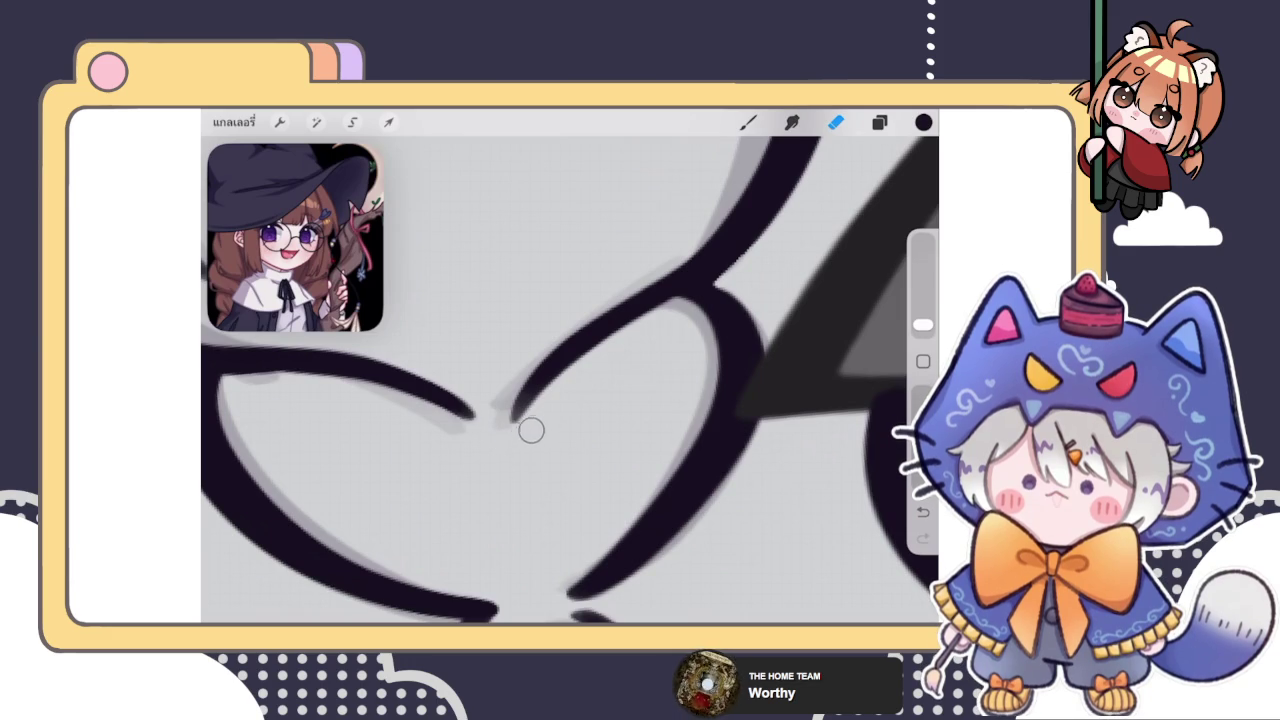
pyautogui.scroll(-3, 570, 380)
pyautogui.scroll(-3, 570, 380)
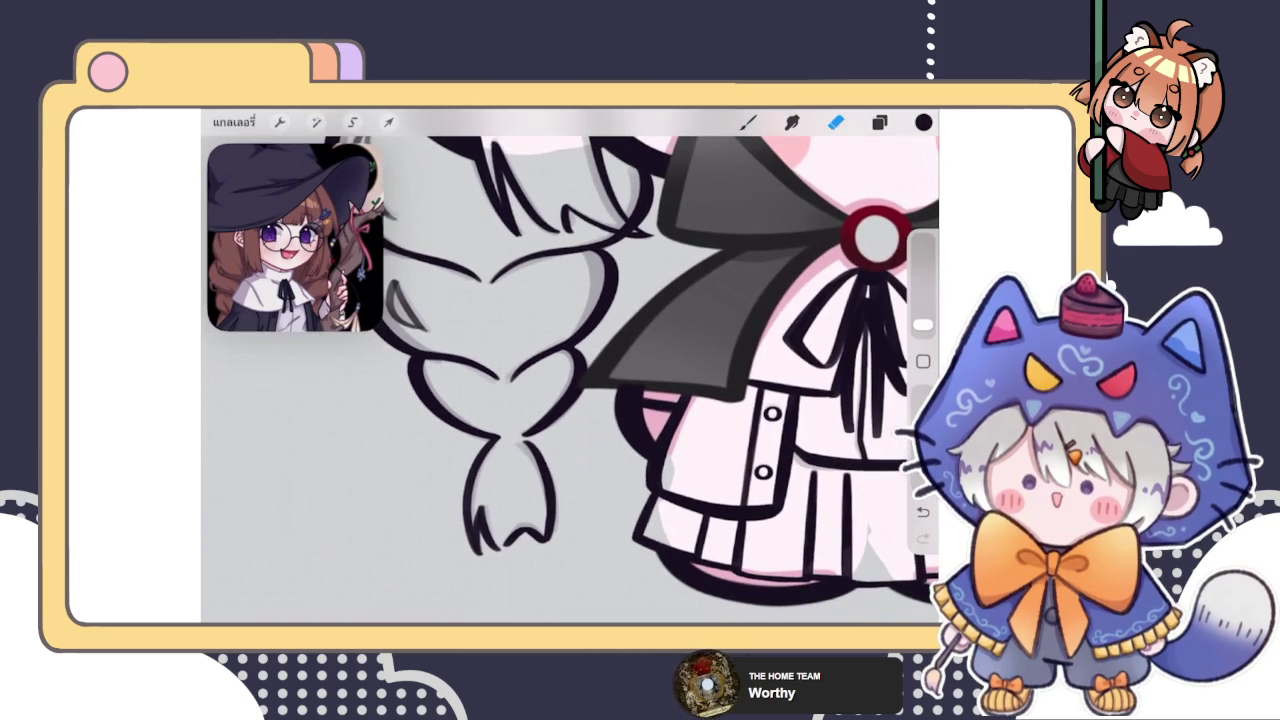
pyautogui.scroll(-3, 570, 380)
pyautogui.click(748, 122)
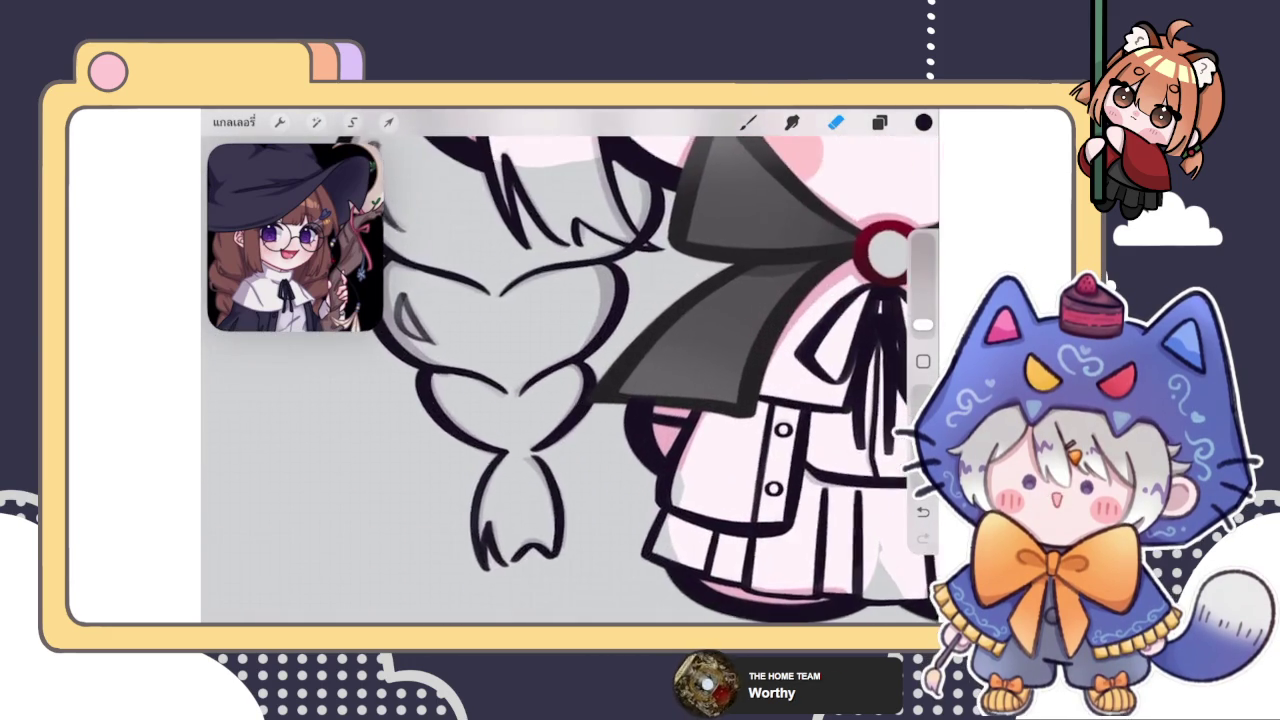
pyautogui.scroll(5, 570, 380)
pyautogui.scroll(3, 570, 380)
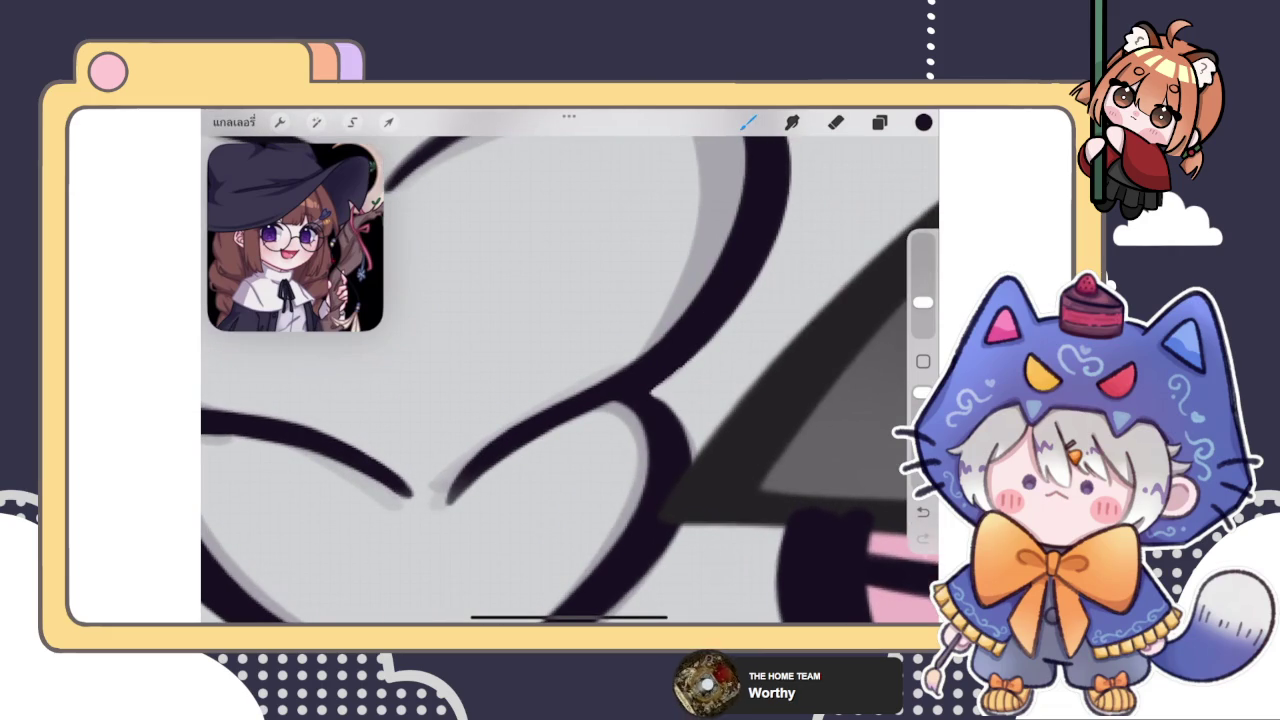
pyautogui.hotkey('ctrl', 'z')
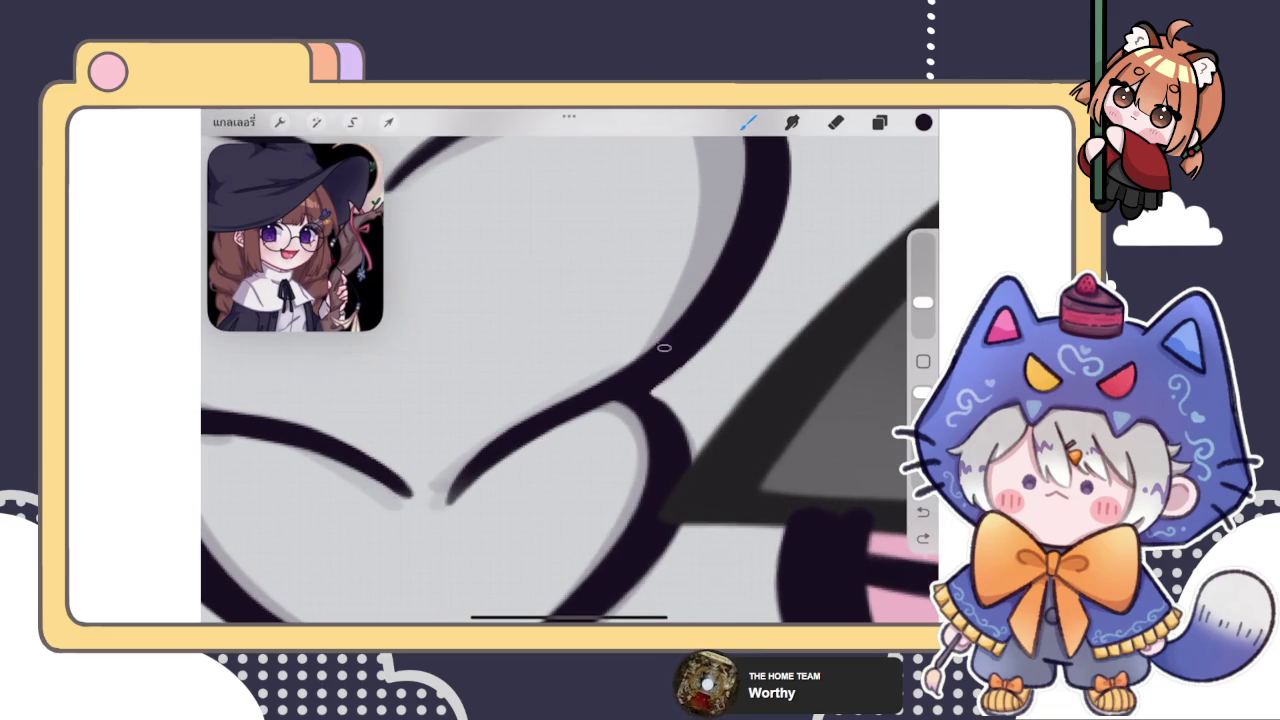
pyautogui.hotkey('ctrl', 'shift', 'z')
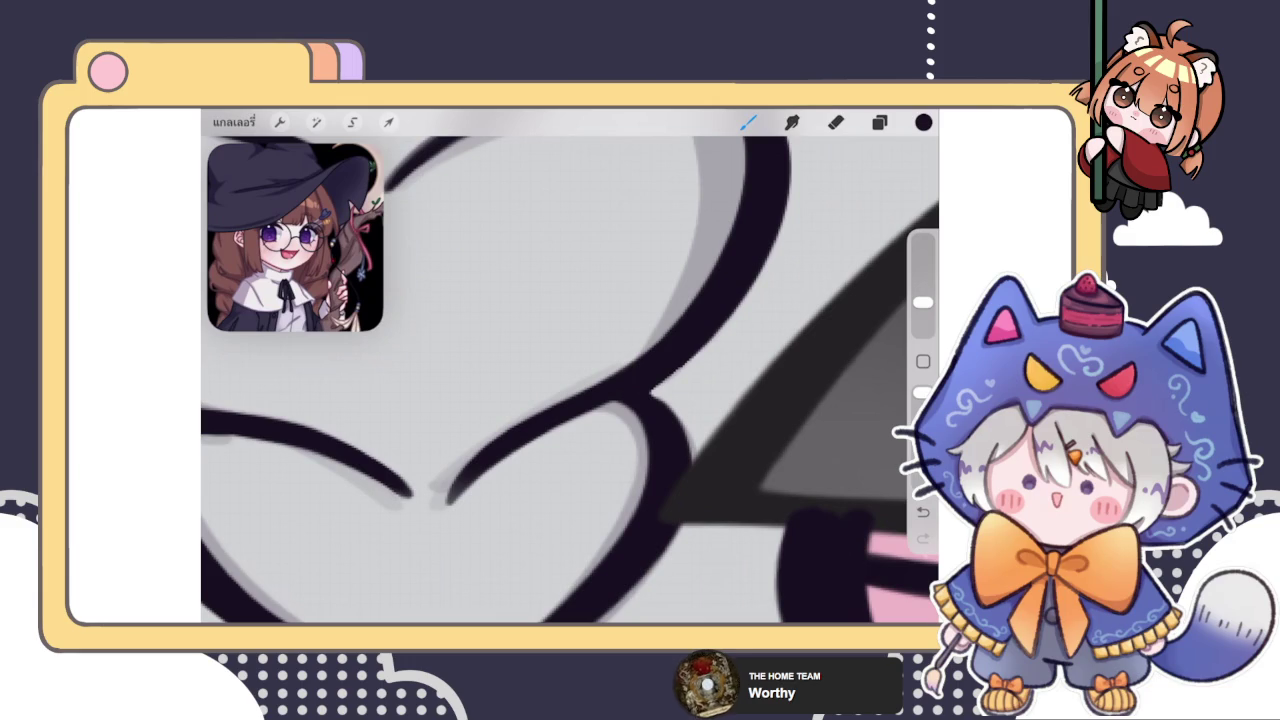
pyautogui.press('e')
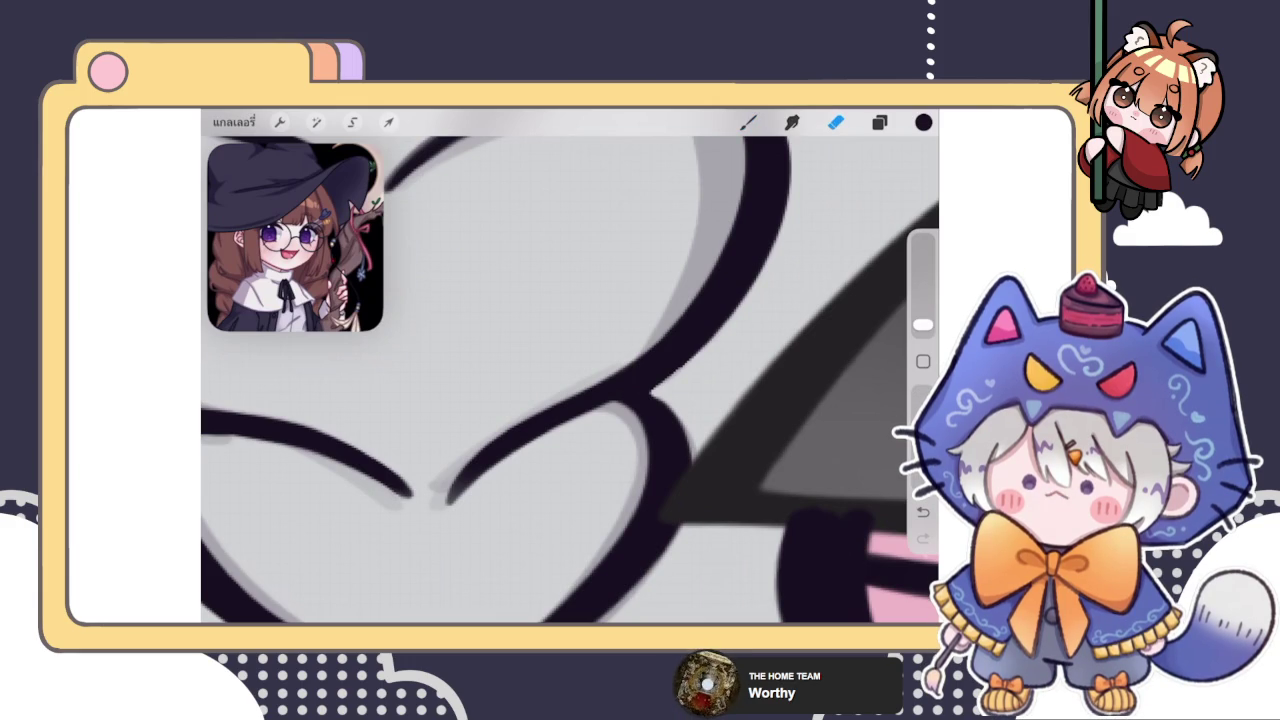
pyautogui.click(748, 122)
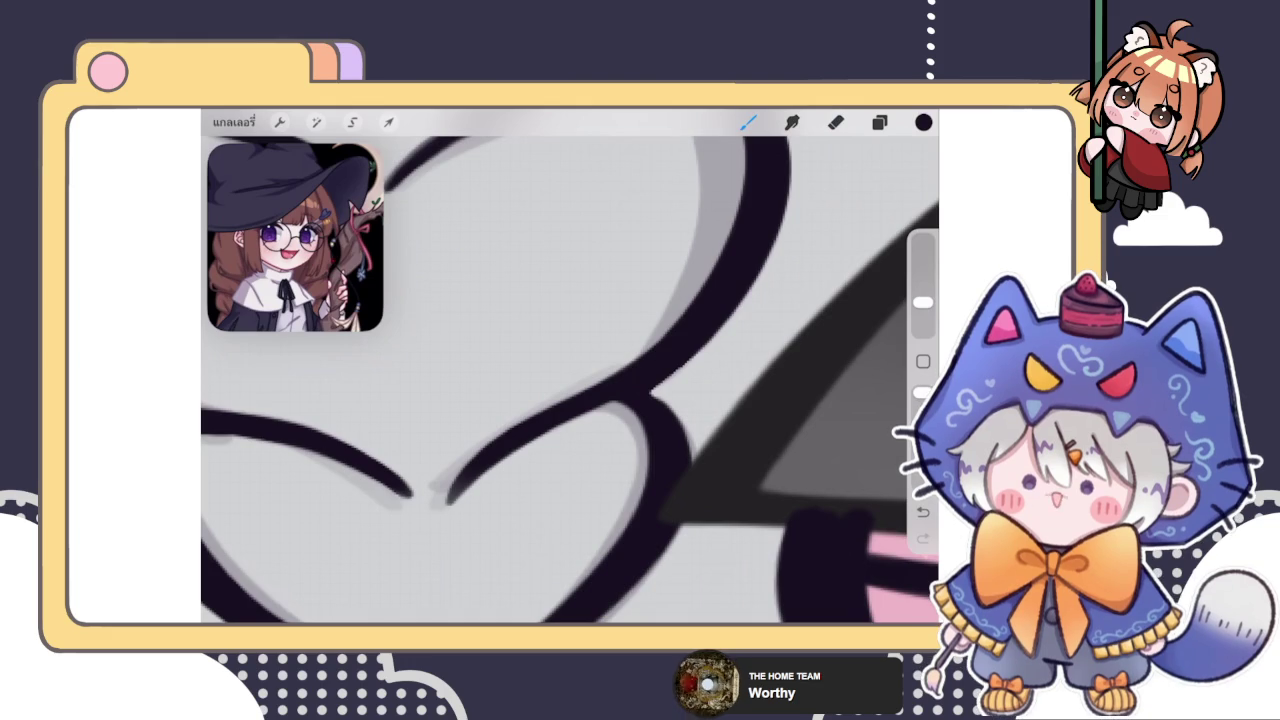
pyautogui.scroll(-5, 570, 380)
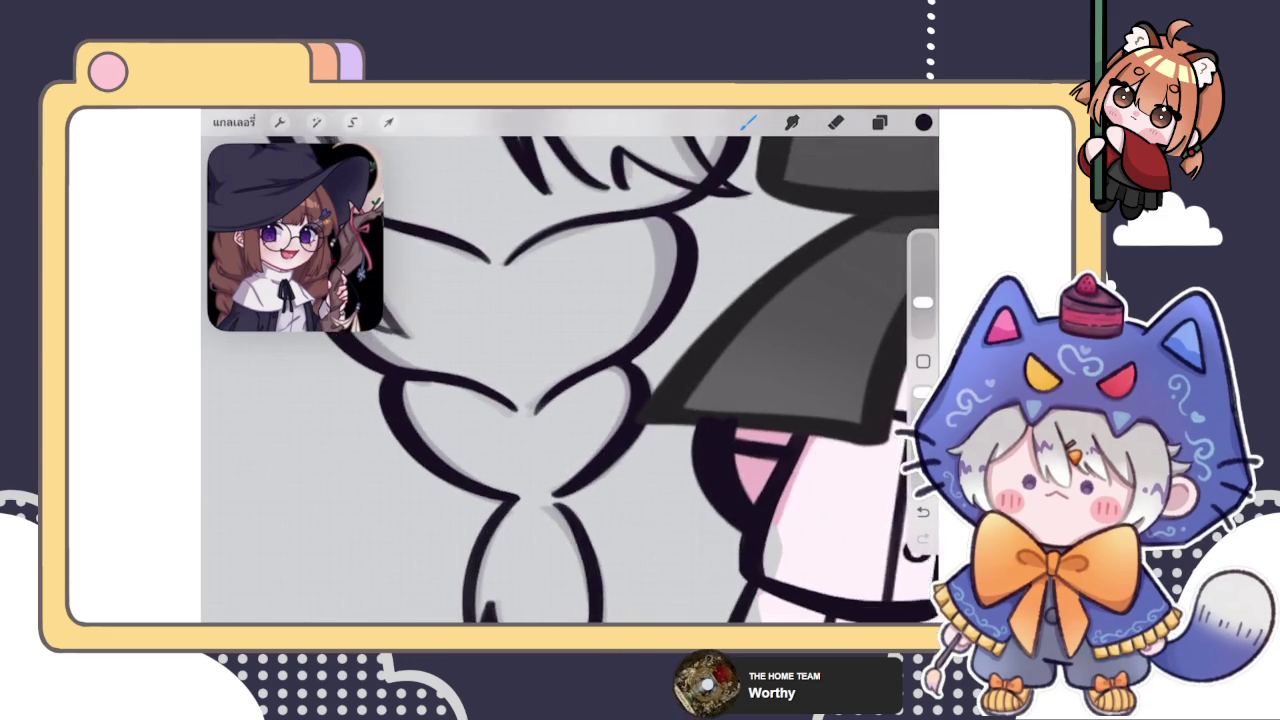
pyautogui.scroll(-3, 570, 380)
pyautogui.scroll(-1, 570, 380)
pyautogui.scroll(5, 700, 300)
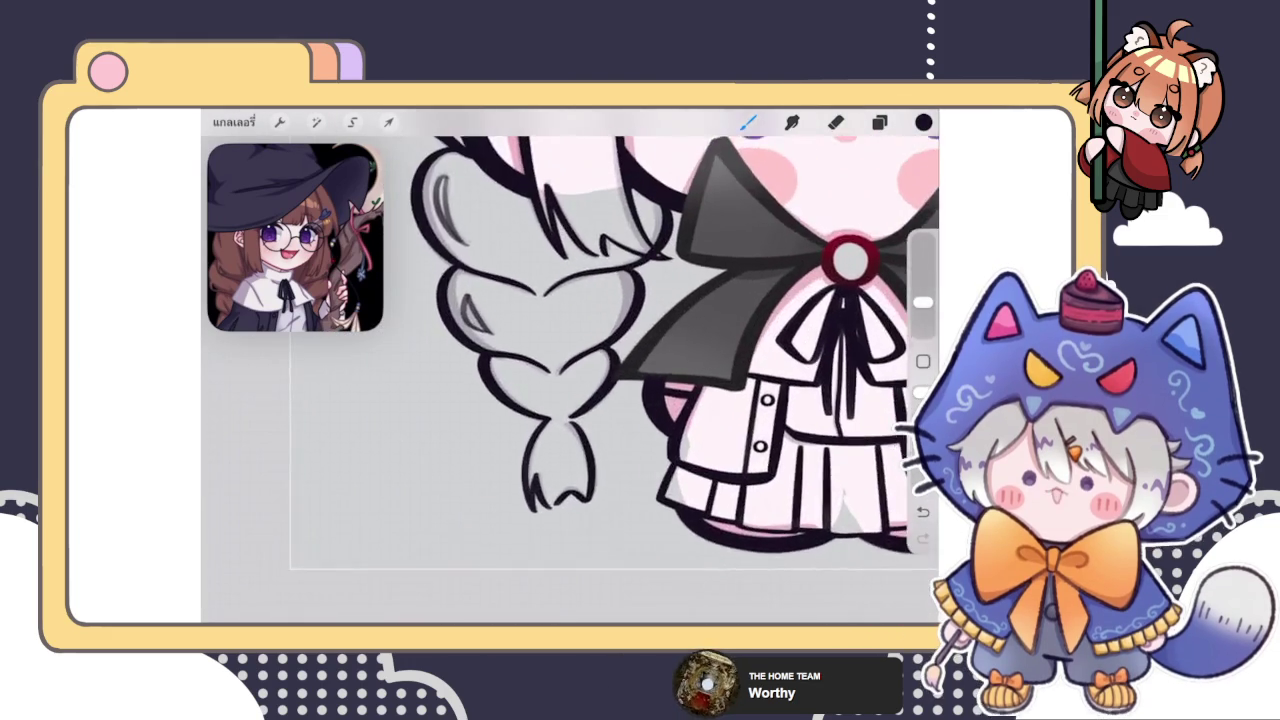
pyautogui.scroll(5, 700, 300)
# Use Liquify Push at 16% size to nudge the braid line tips into a smoother join
pyautogui.click(316, 122)
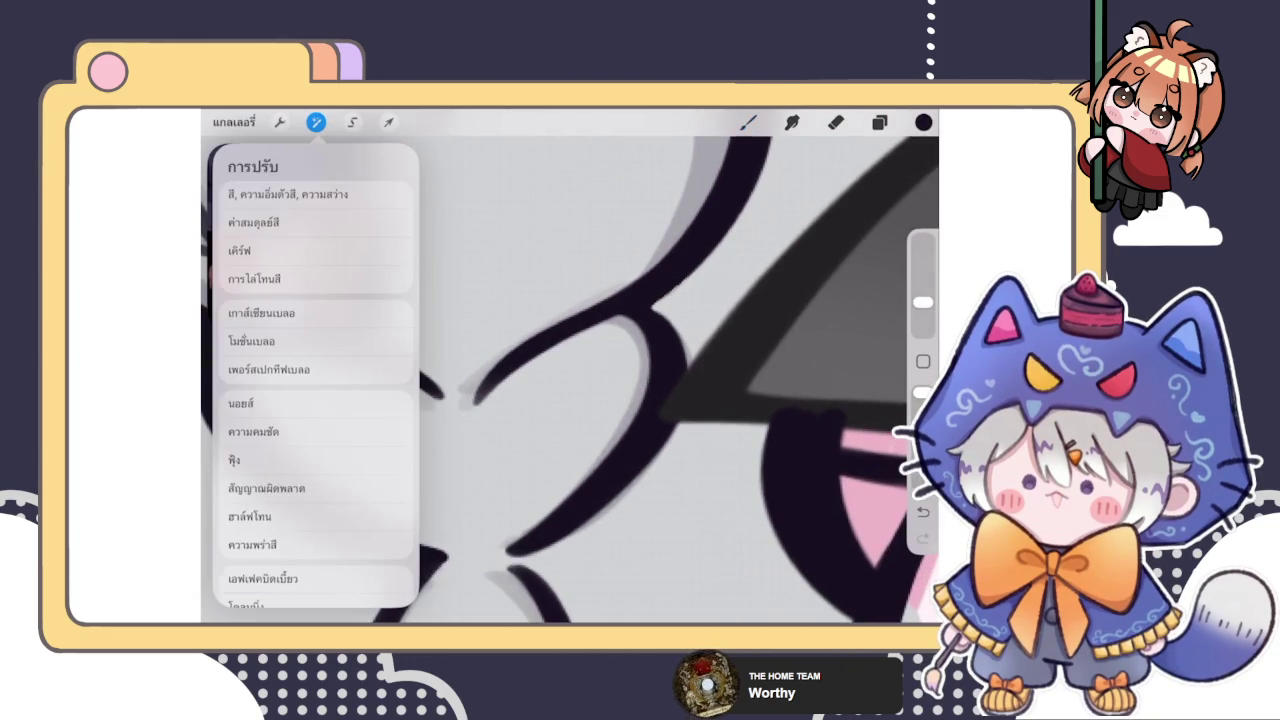
pyautogui.click(263, 578)
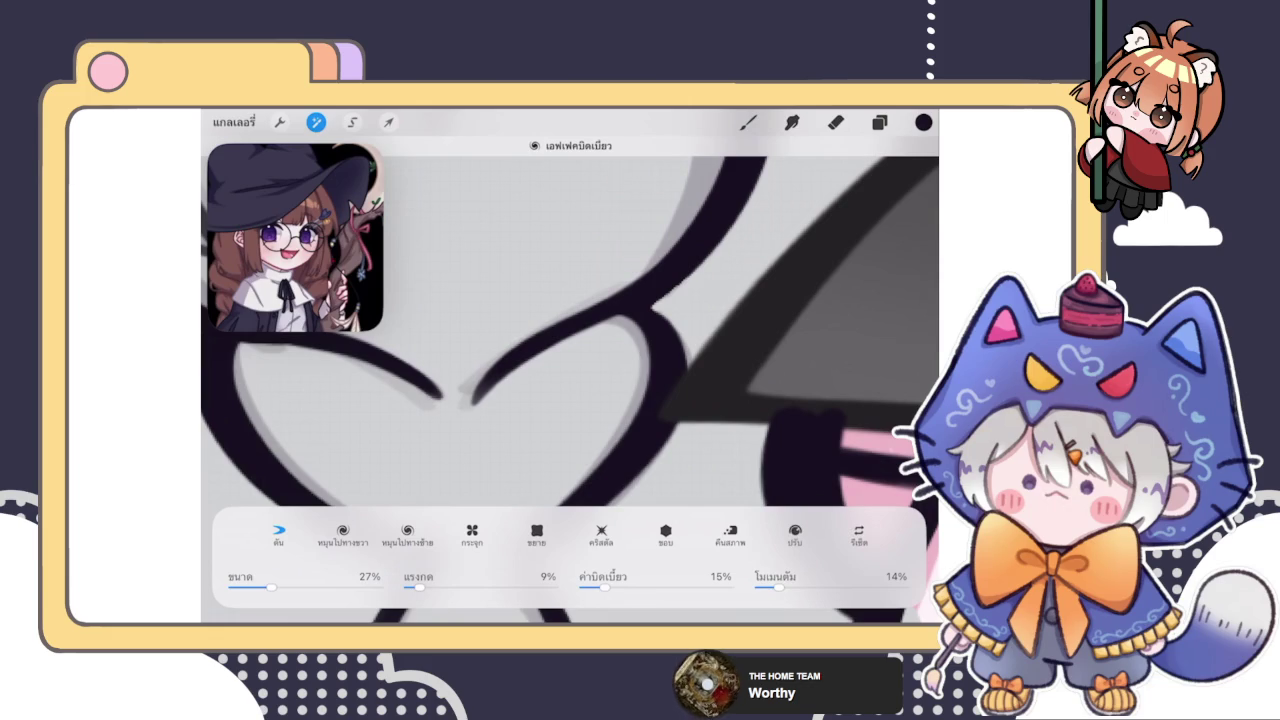
pyautogui.moveTo(271, 587); pyautogui.dragTo(255, 587)
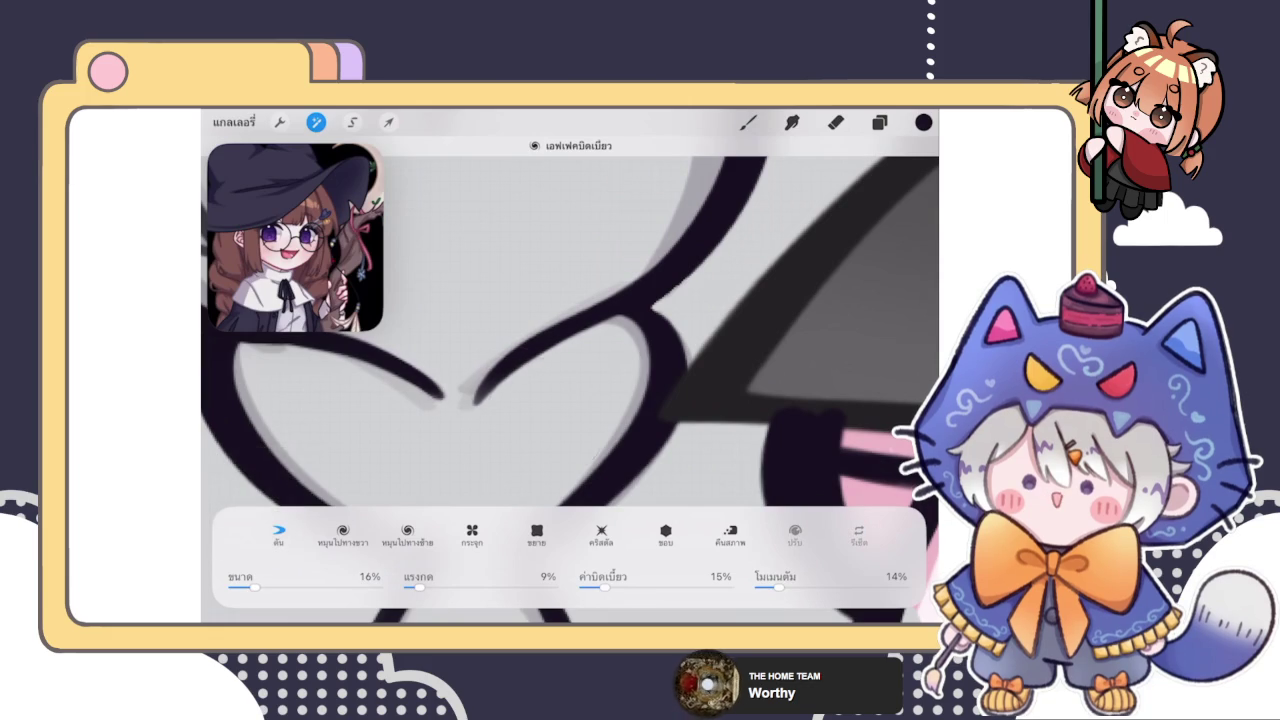
pyautogui.moveTo(480, 392)
pyautogui.mouseDown()
pyautogui.moveTo(487, 378)
pyautogui.moveTo(466, 366)
pyautogui.mouseUp()
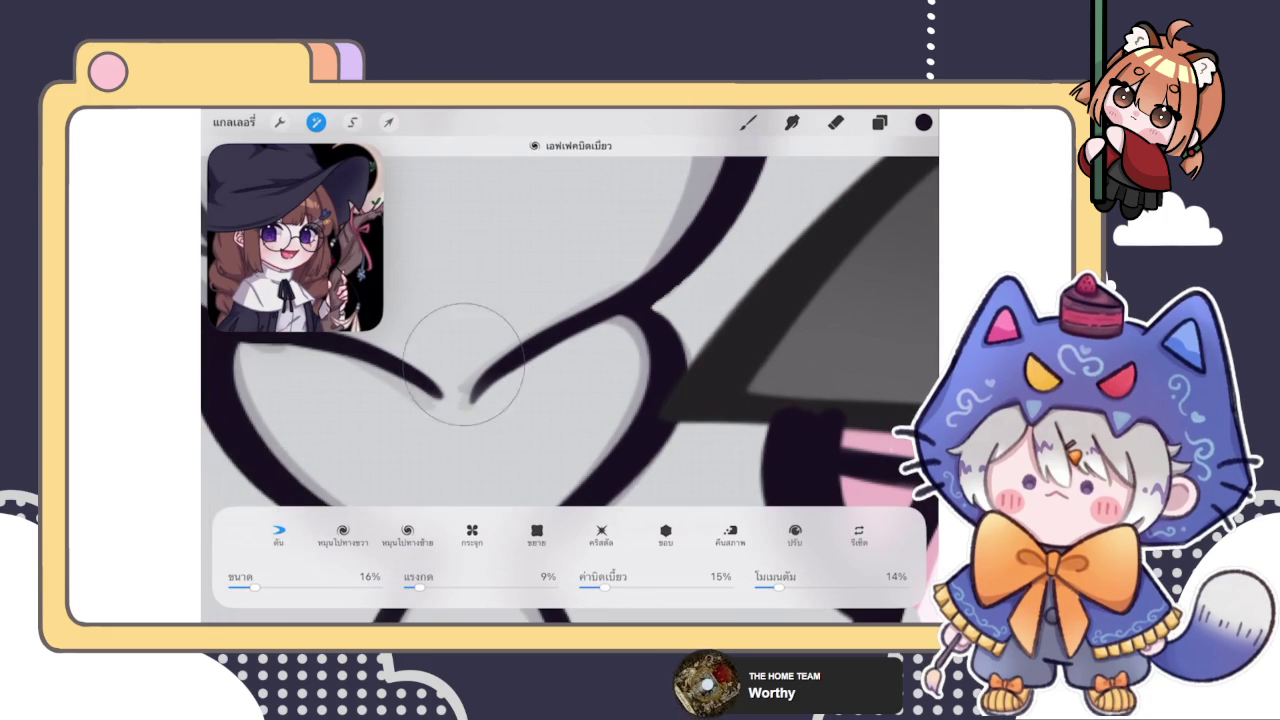
pyautogui.click(380, 421)
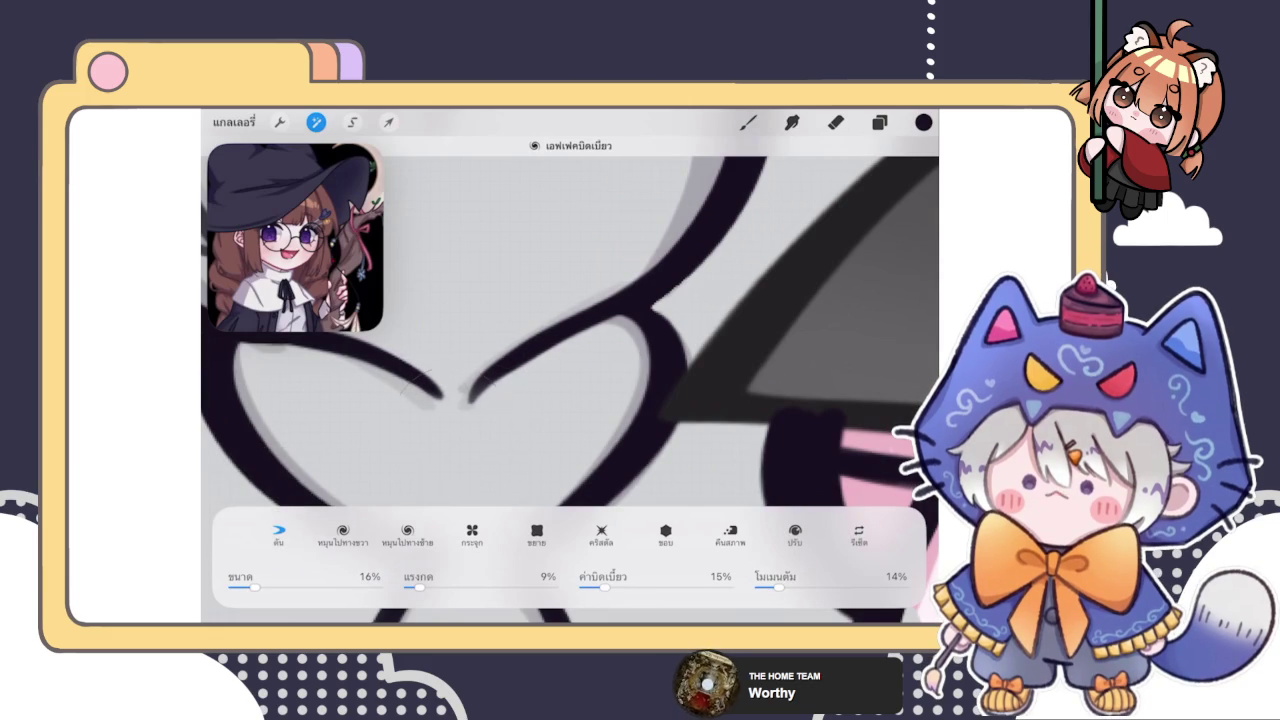
pyautogui.click(424, 428)
pyautogui.click(486, 426)
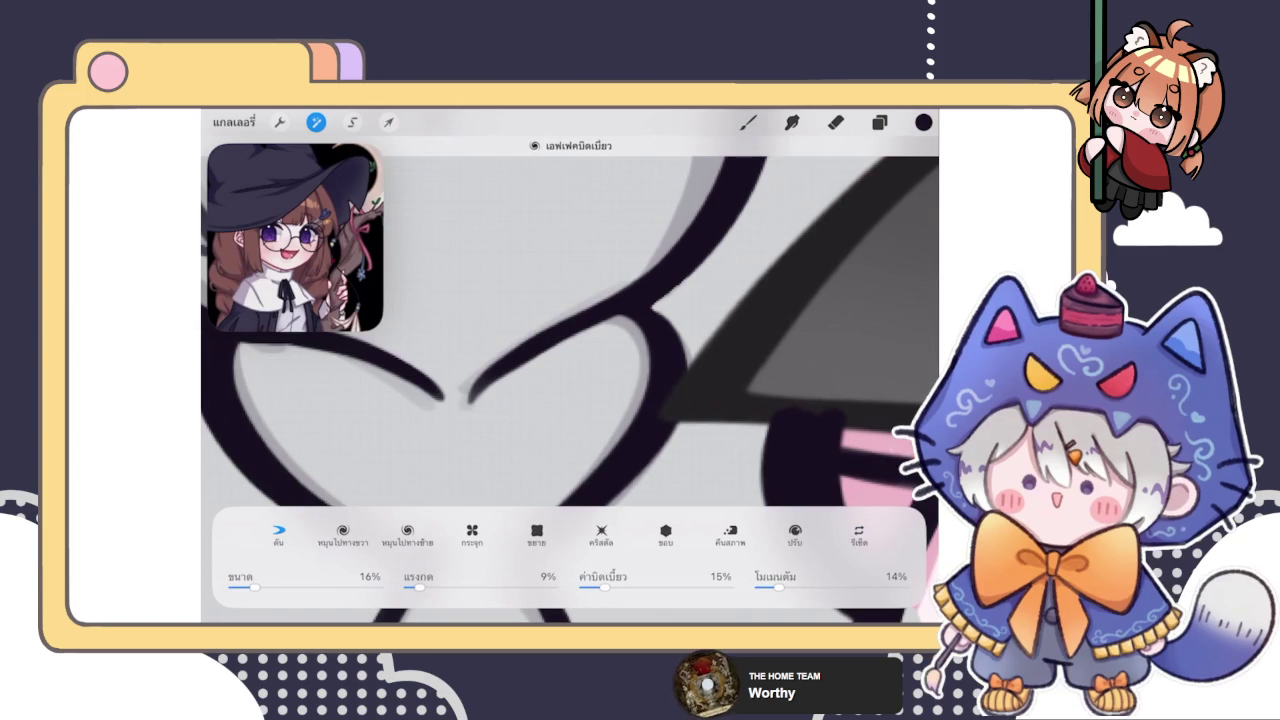
pyautogui.click(514, 386)
pyautogui.click(487, 333)
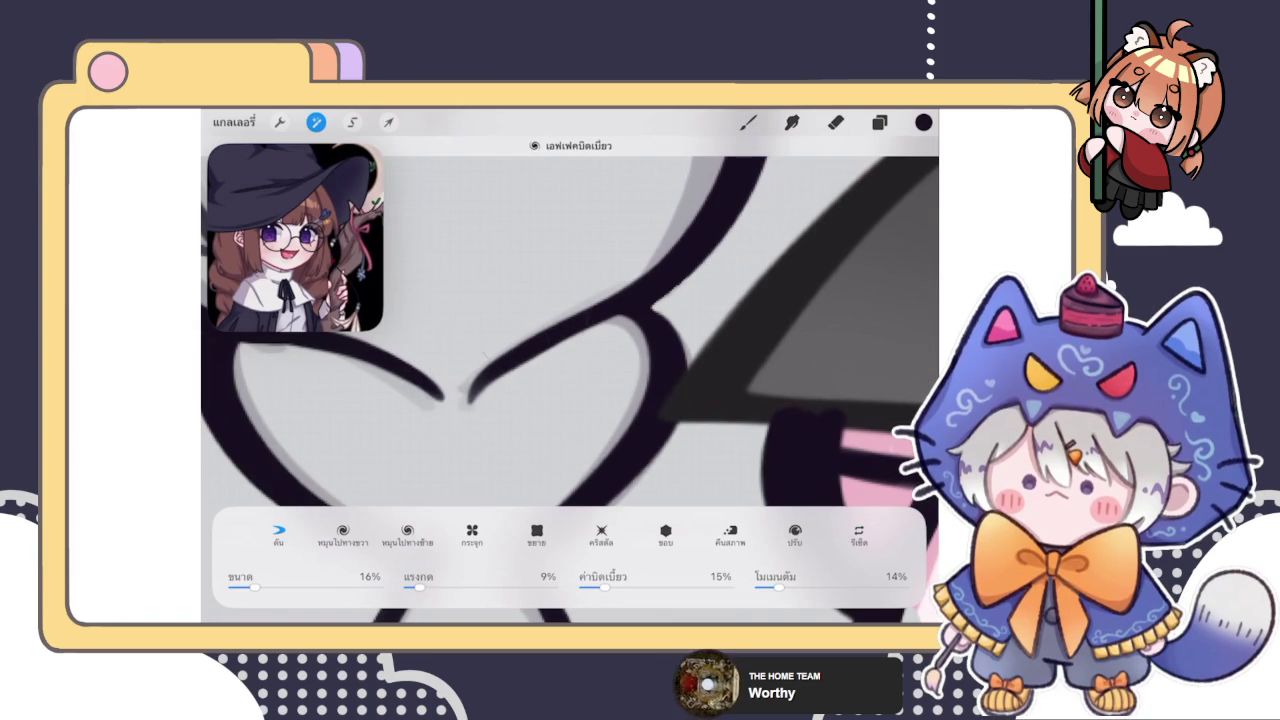
pyautogui.click(517, 319)
pyautogui.click(748, 122)
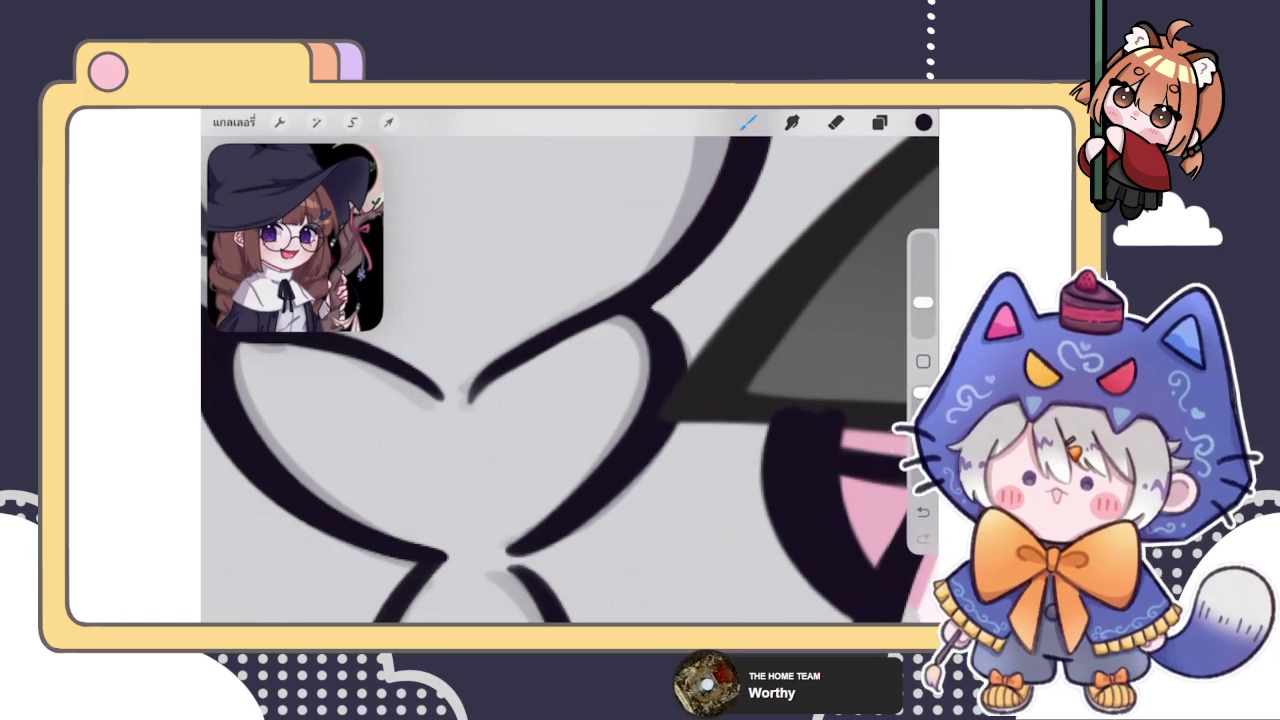
pyautogui.scroll(-3, 570, 380)
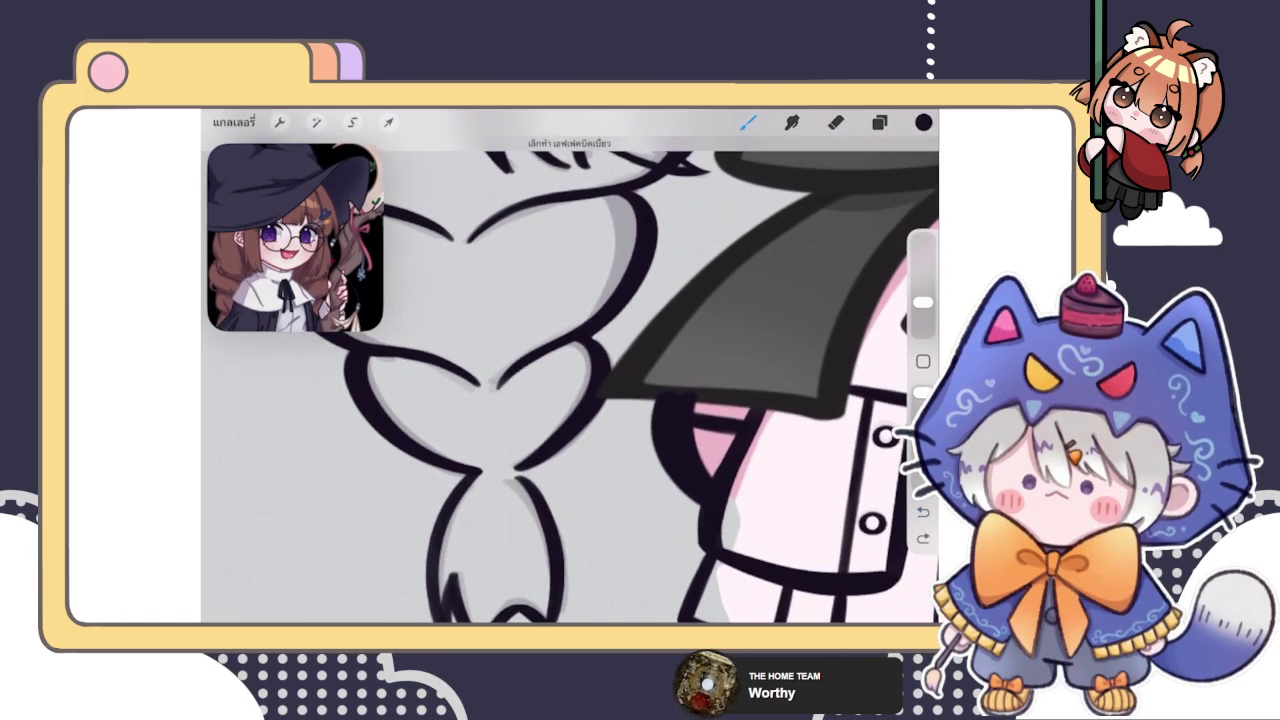
pyautogui.scroll(-3, 570, 380)
# Add a short stroke lengthening the dark tip at the braid join downward
pyautogui.scroll(5, 570, 380)
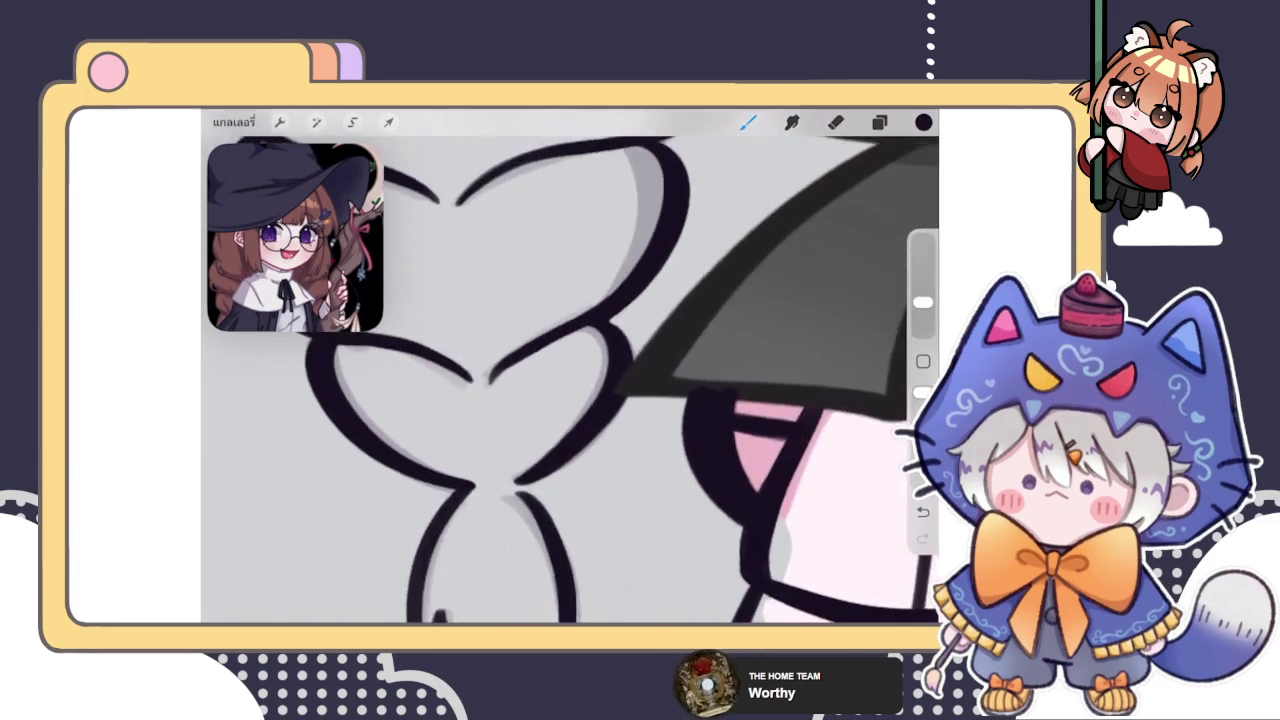
pyautogui.scroll(3, 570, 380)
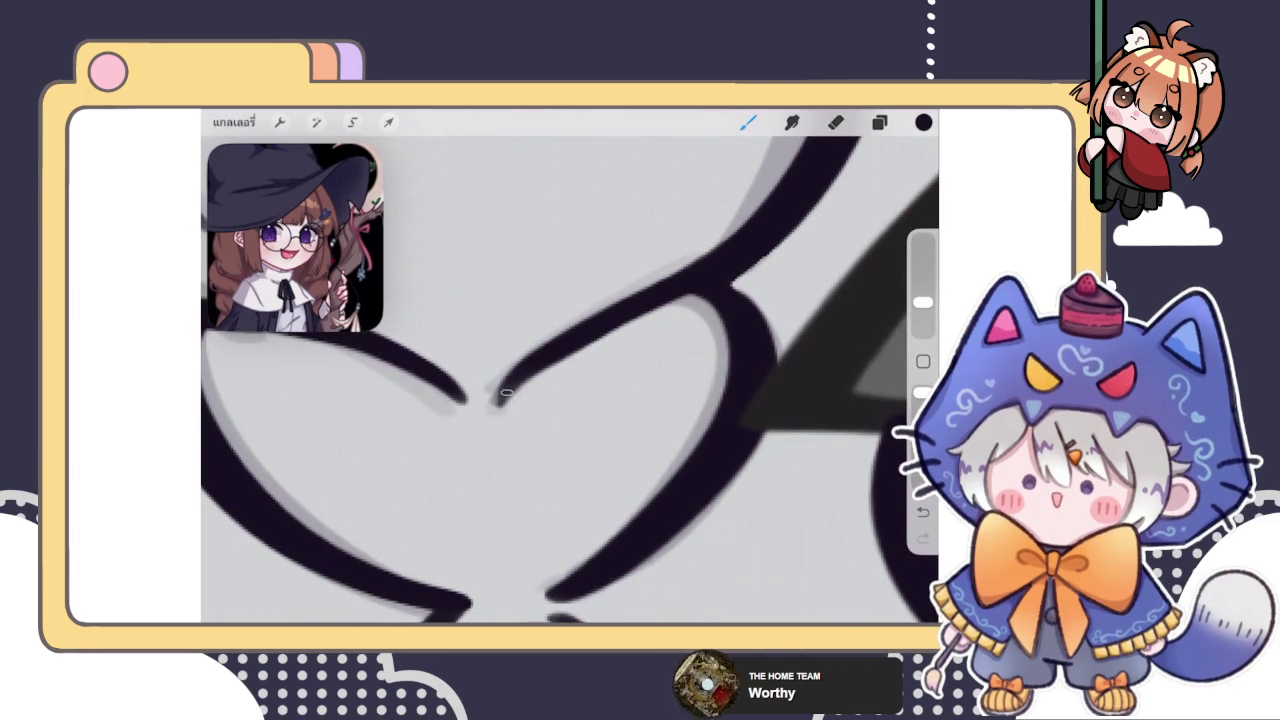
pyautogui.moveTo(498, 396); pyautogui.dragTo(495, 404)
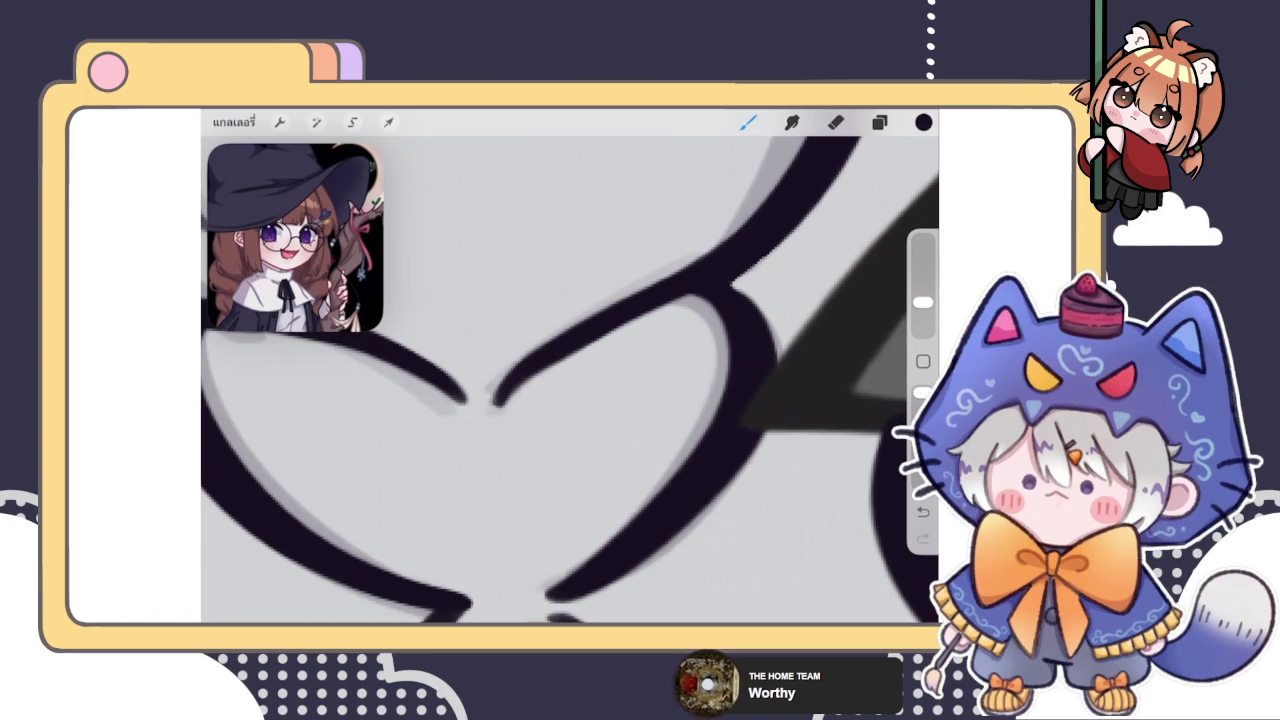
pyautogui.press('e')
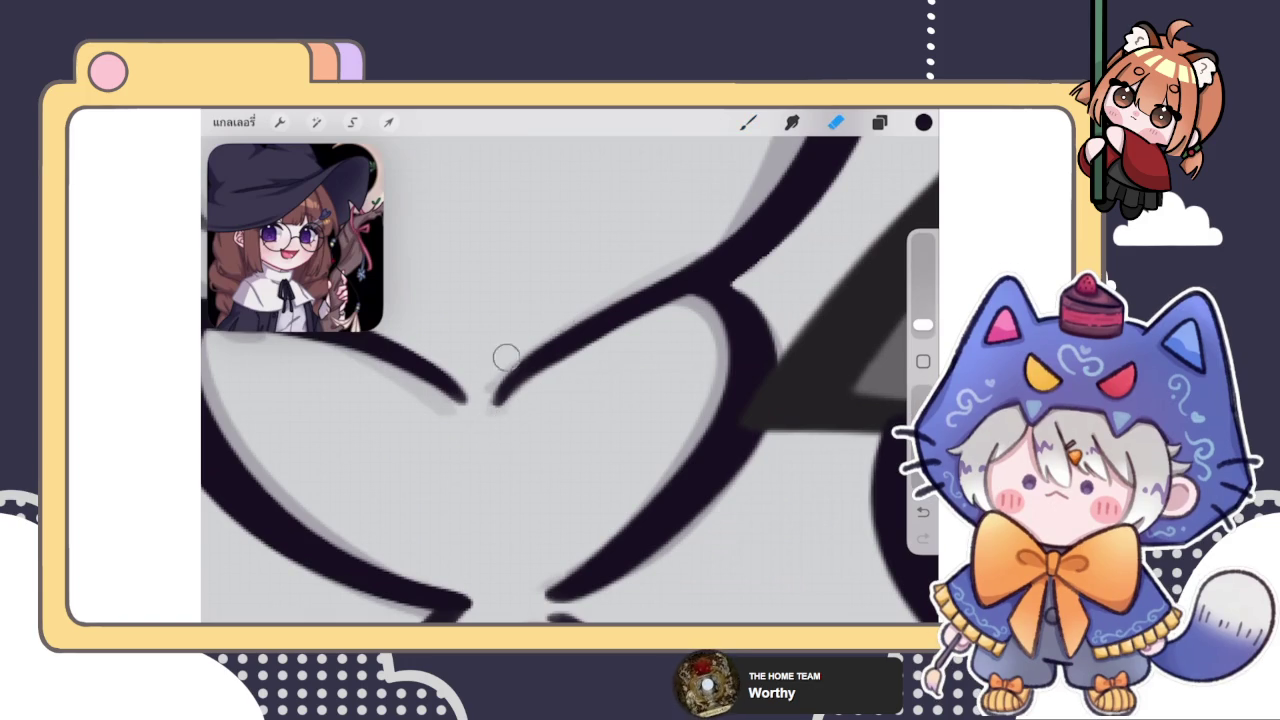
pyautogui.click(748, 122)
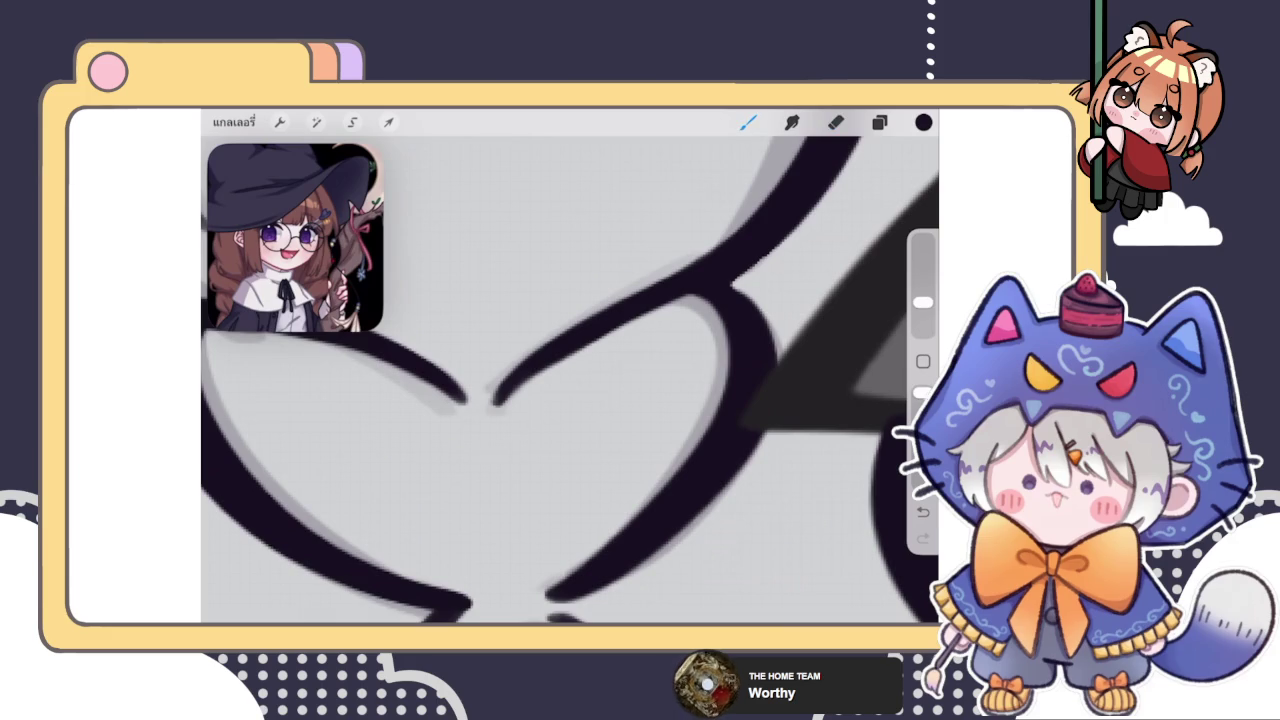
pyautogui.scroll(-5, 570, 380)
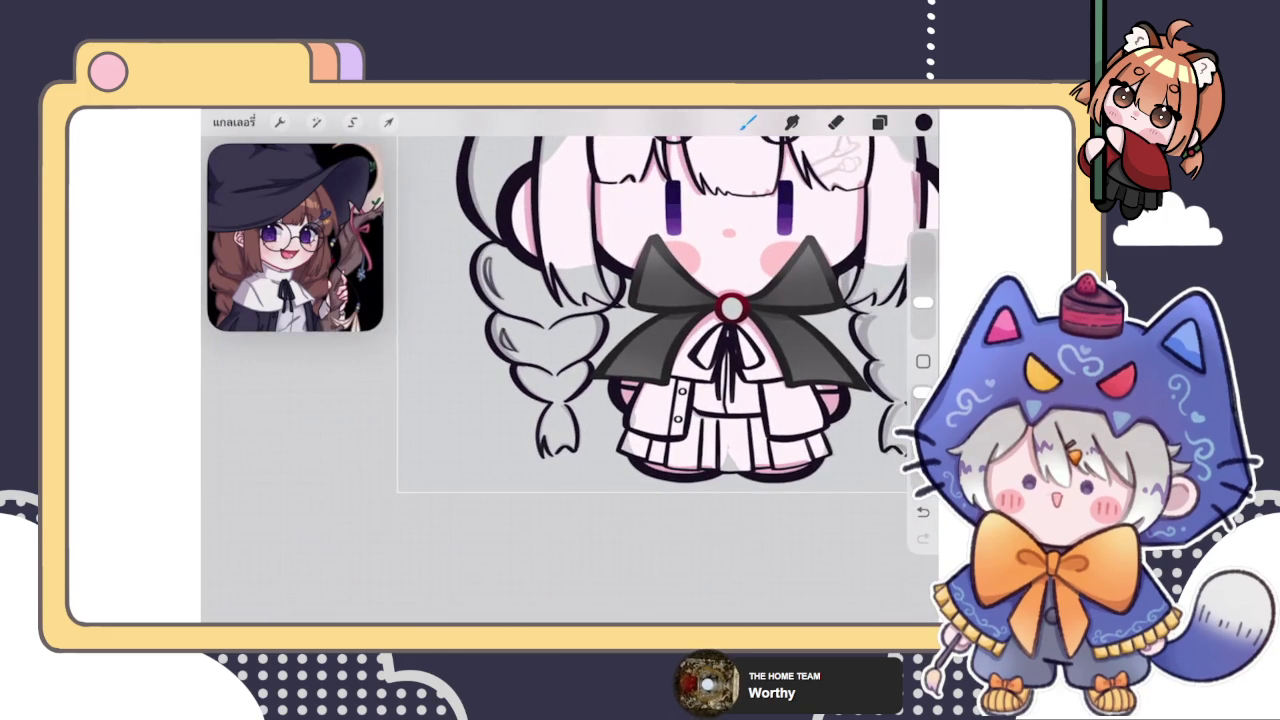
# Zoom in and out around the character to review the inked braids
pyautogui.scroll(5, 575, 296)
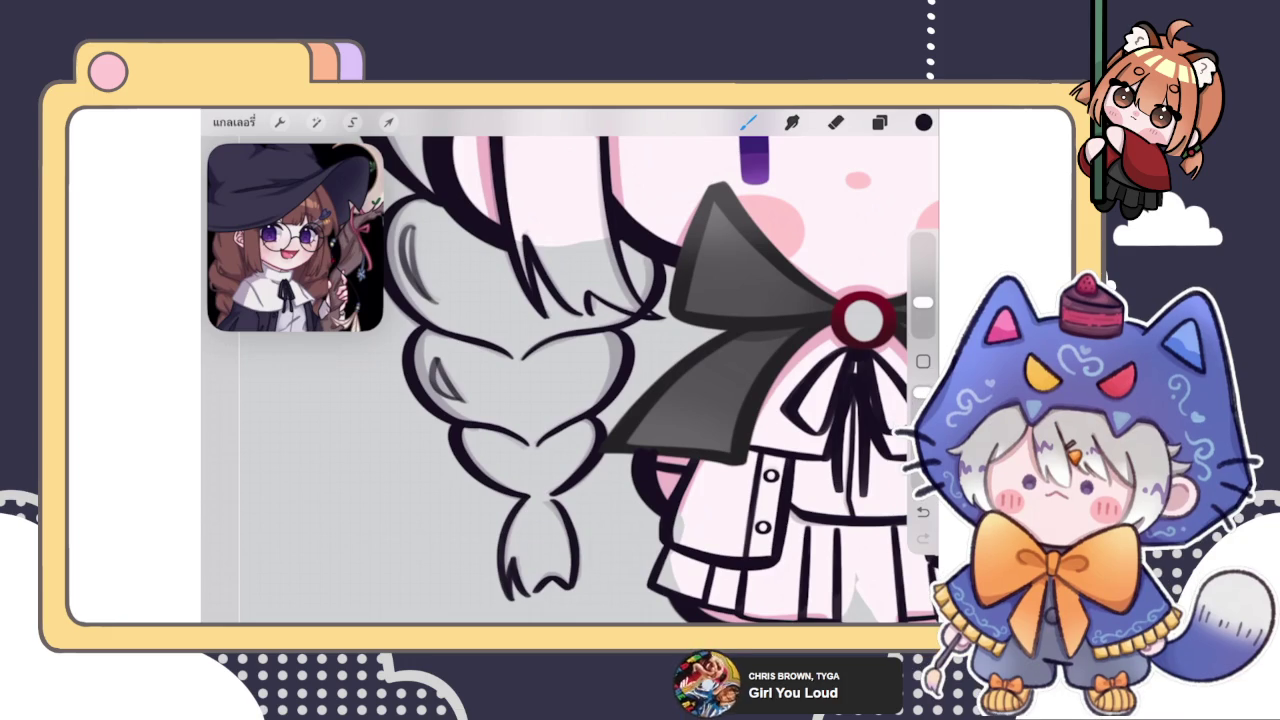
pyautogui.scroll(-3, 570, 380)
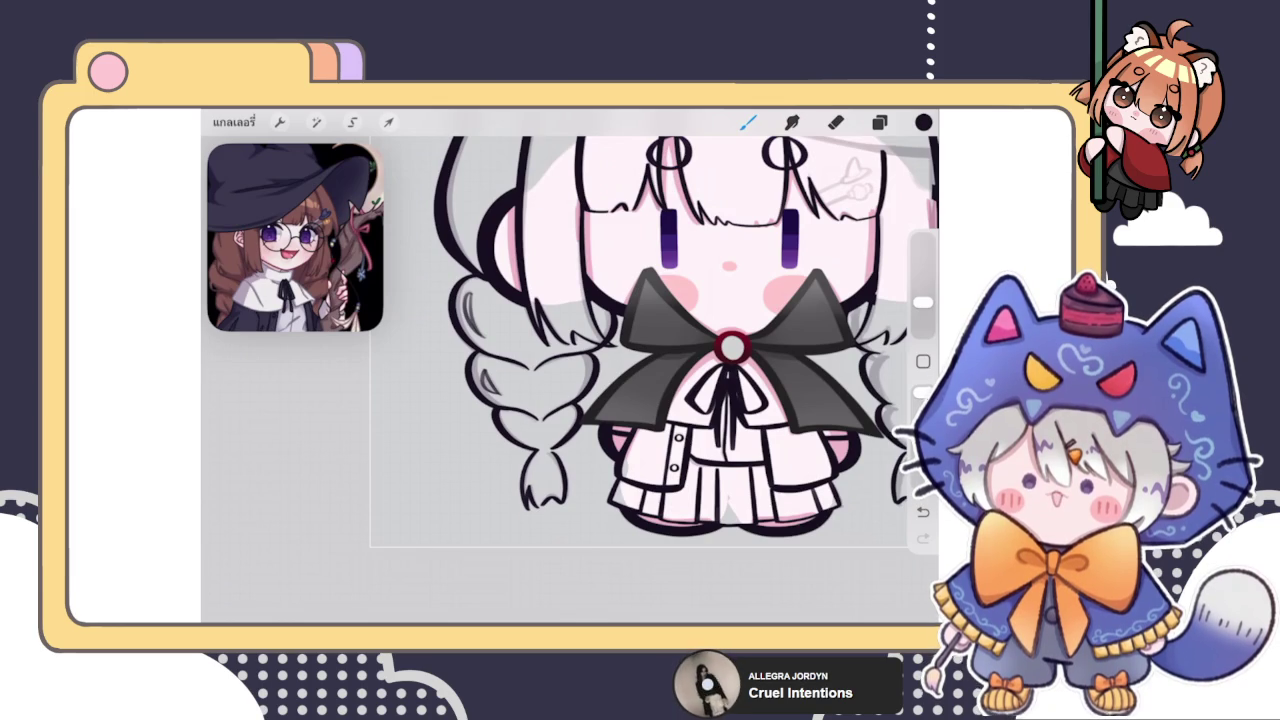
# Check the layer list while zooming in on the braid
pyautogui.click(879, 122)
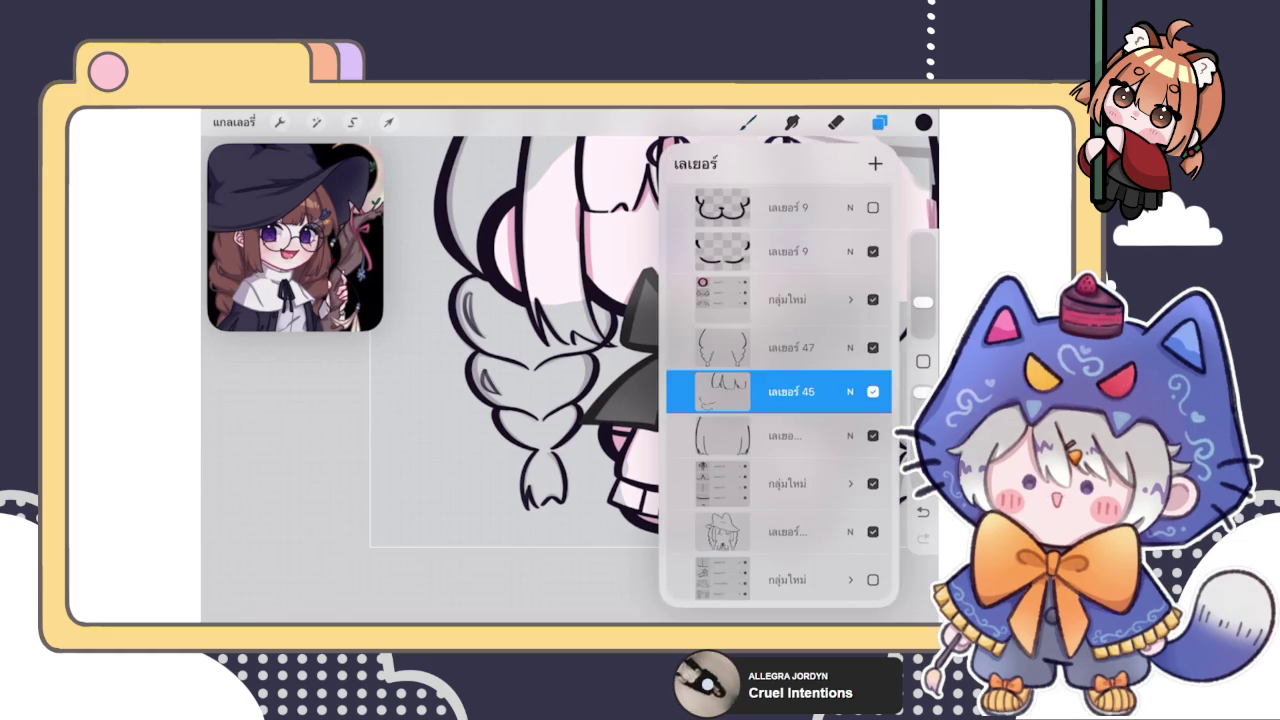
pyautogui.scroll(5, 520, 330)
pyautogui.scroll(2, 570, 380)
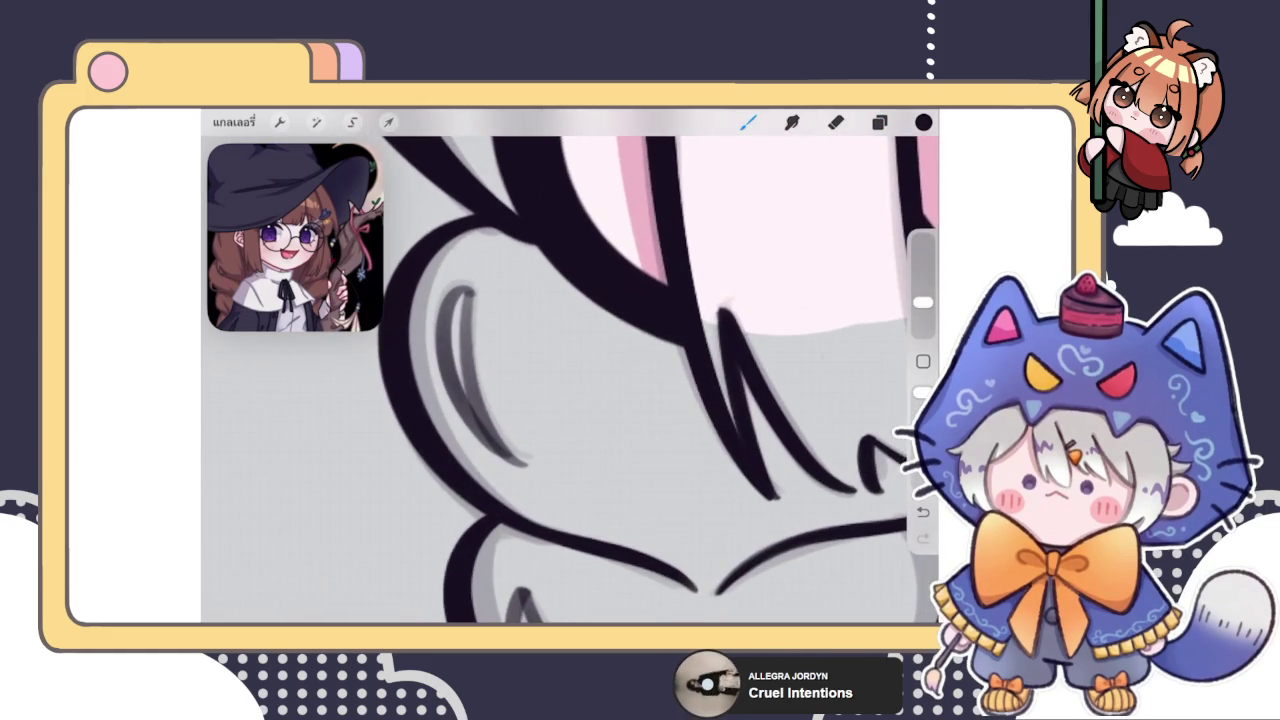
pyautogui.scroll(2, 570, 380)
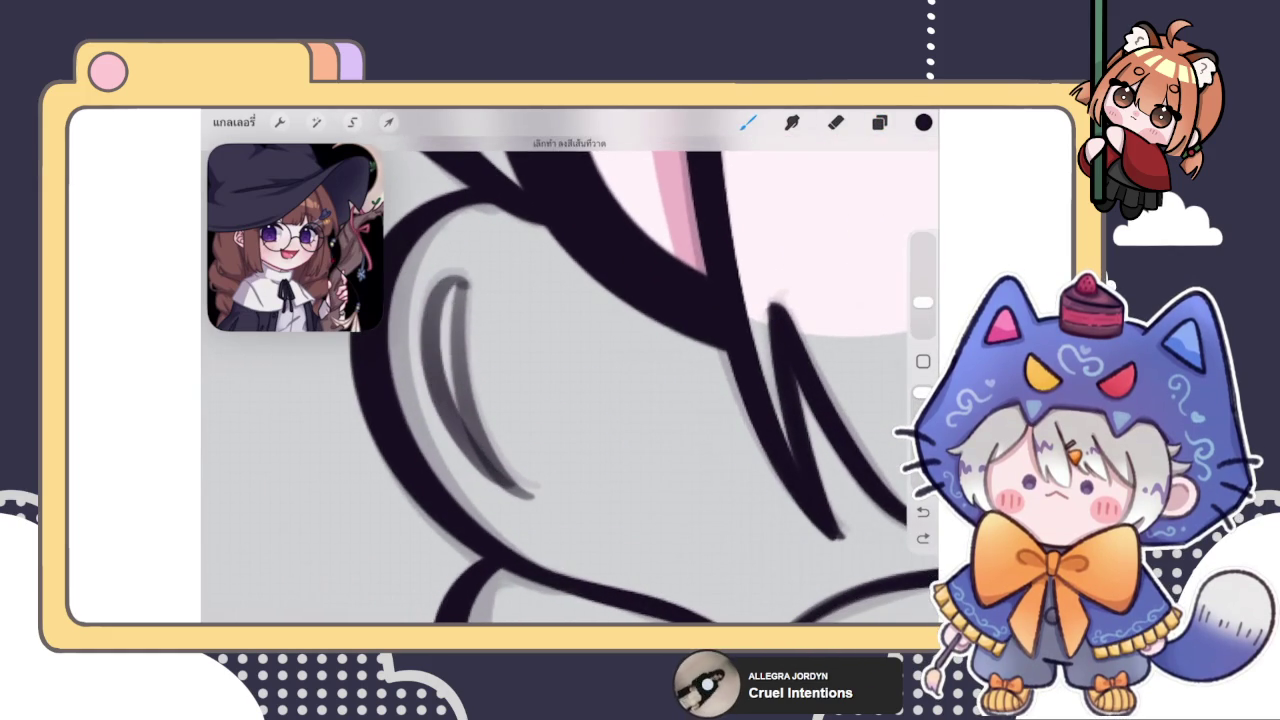
pyautogui.click(879, 122)
pyautogui.click(879, 122)
# Trace the grey inner curve of the braid with brush strokes until it reads solid black
pyautogui.click(748, 122)
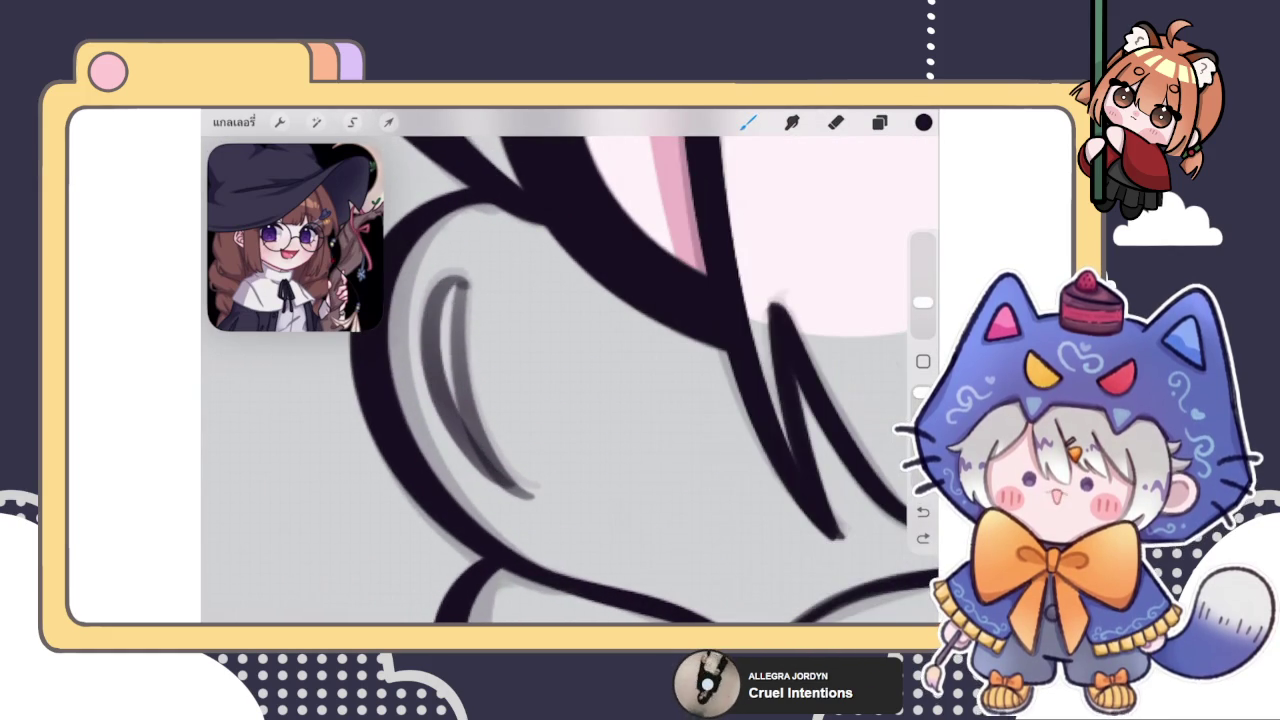
pyautogui.moveTo(452, 280); pyautogui.dragTo(495, 468)
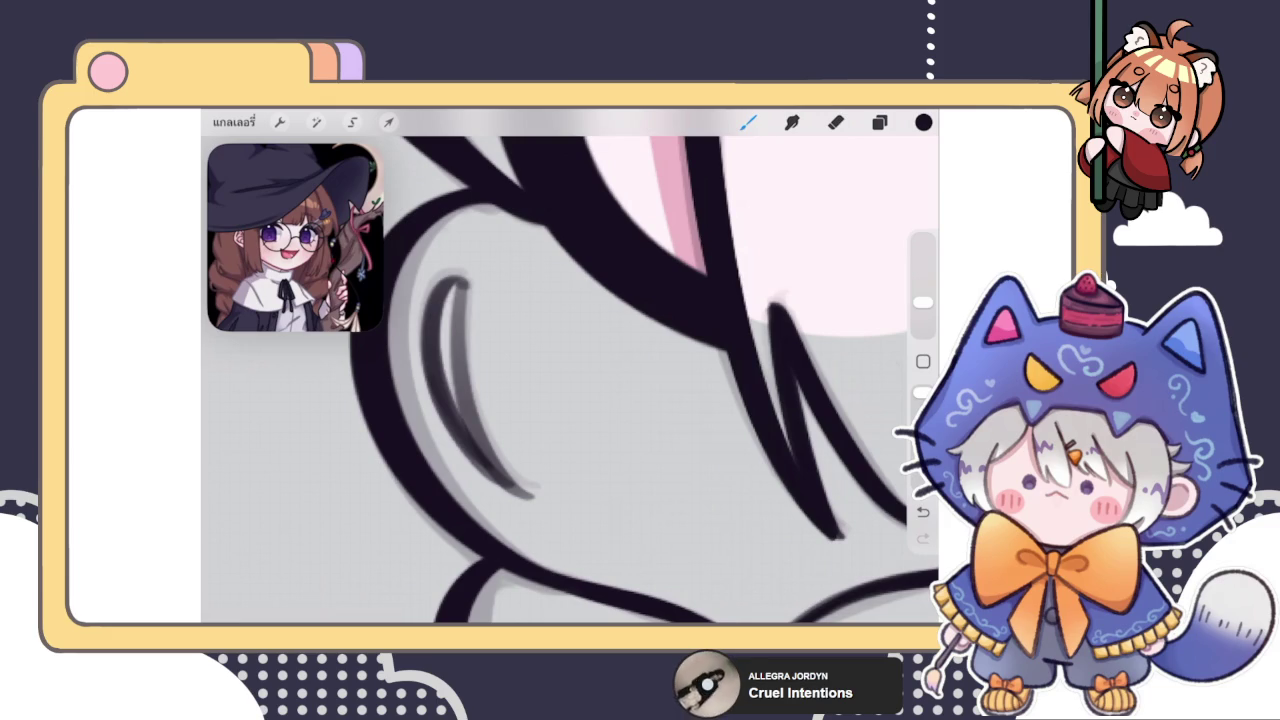
pyautogui.moveTo(438, 285)
pyautogui.mouseDown()
pyautogui.moveTo(434, 340)
pyautogui.moveTo(456, 425)
pyautogui.moveTo(528, 494)
pyautogui.mouseUp()
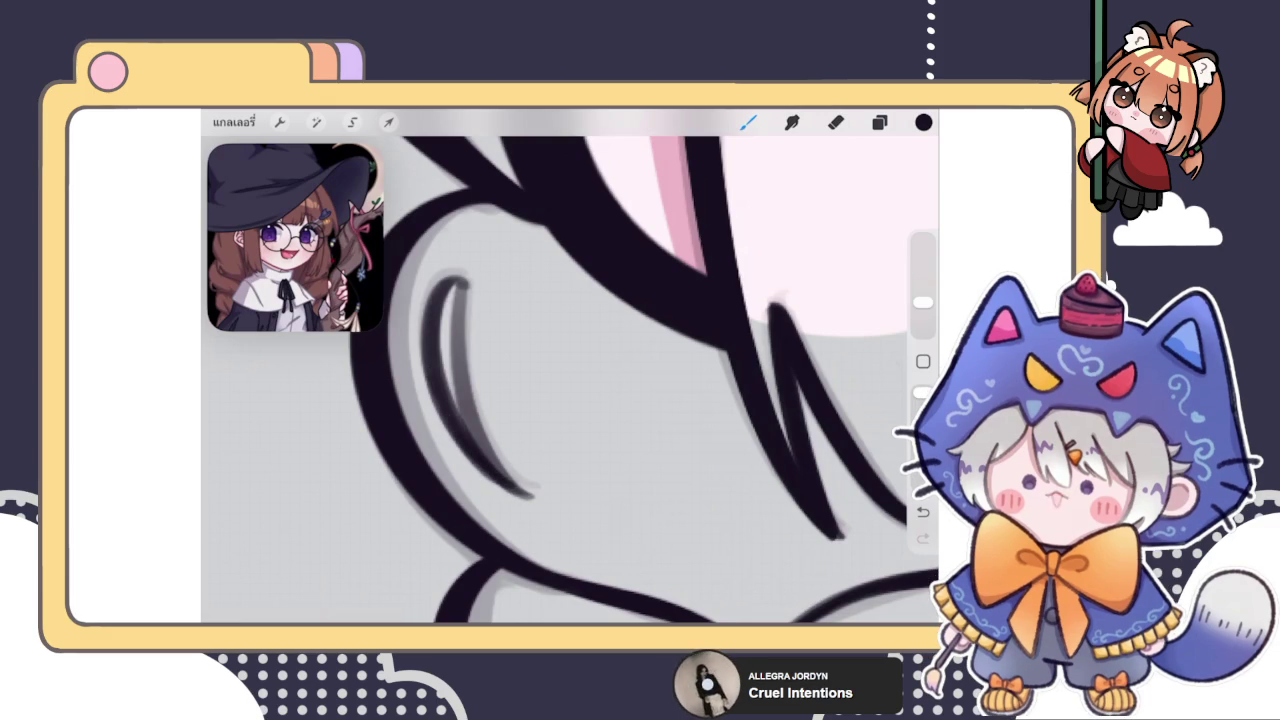
pyautogui.moveTo(462, 284)
pyautogui.mouseDown()
pyautogui.moveTo(460, 400)
pyautogui.moveTo(512, 478)
pyautogui.mouseUp()
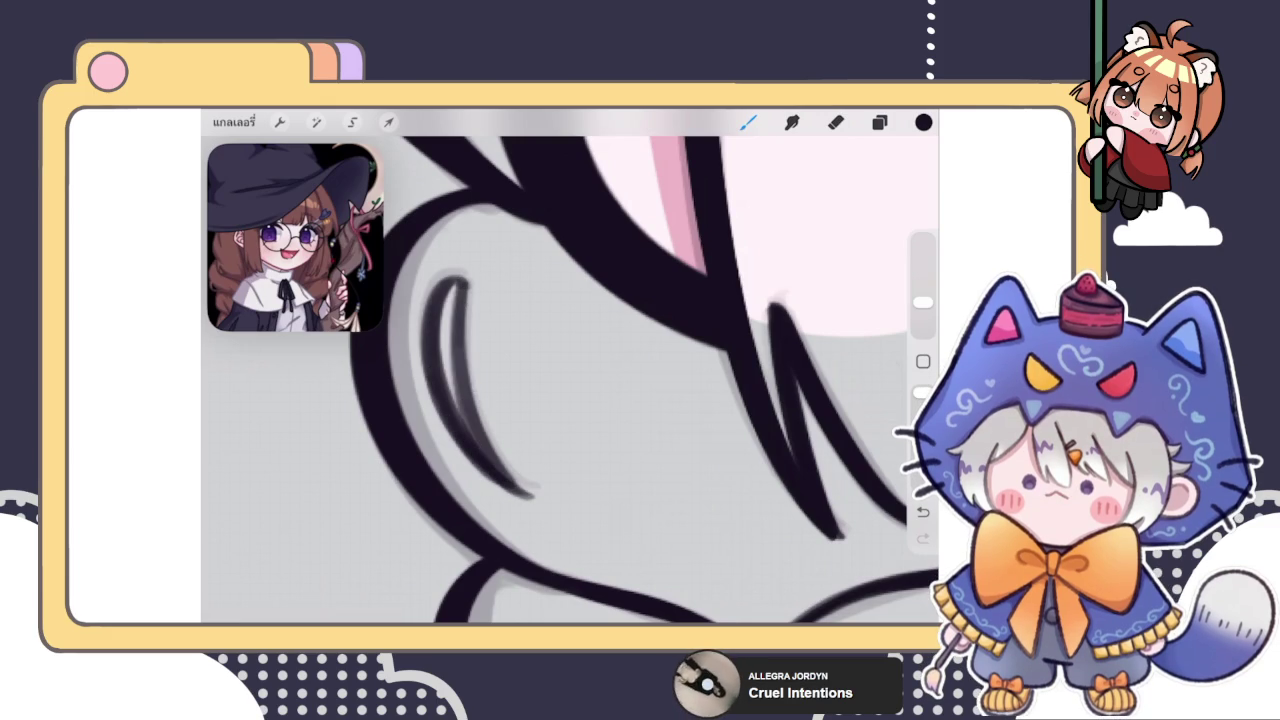
# Swap the braid's inner curve for a cleaner dark stroke, comparing with undo and redo
pyautogui.hotkey('ctrl', 'z')
pyautogui.moveTo(460, 282); pyautogui.dragTo(498, 466)
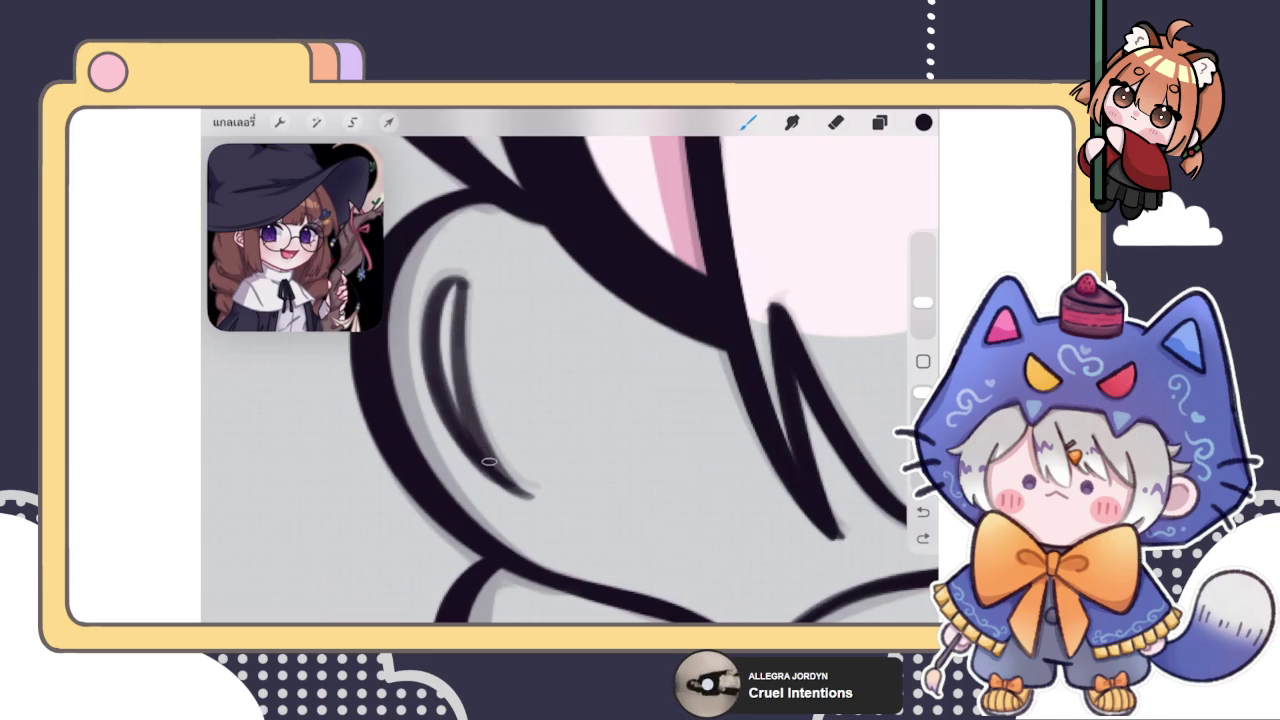
pyautogui.hotkey('ctrl', 'z')
pyautogui.hotkey('ctrl', 'shift', 'z')
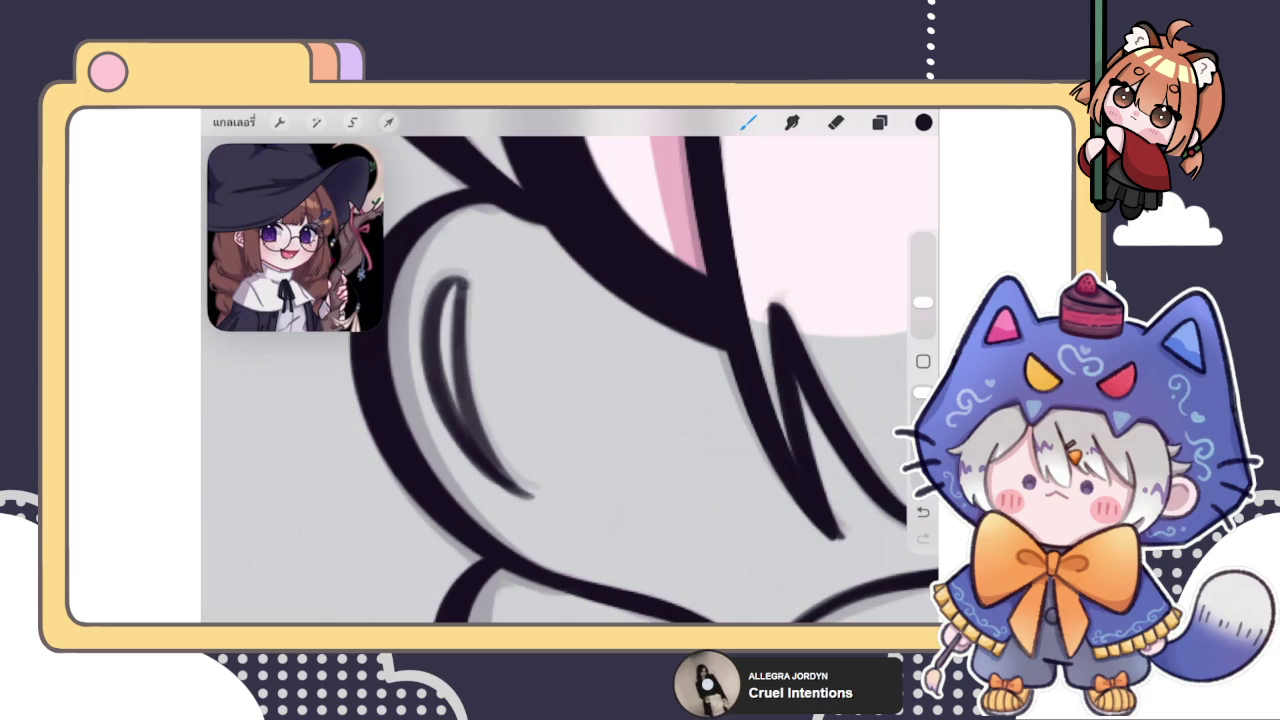
pyautogui.press('e')
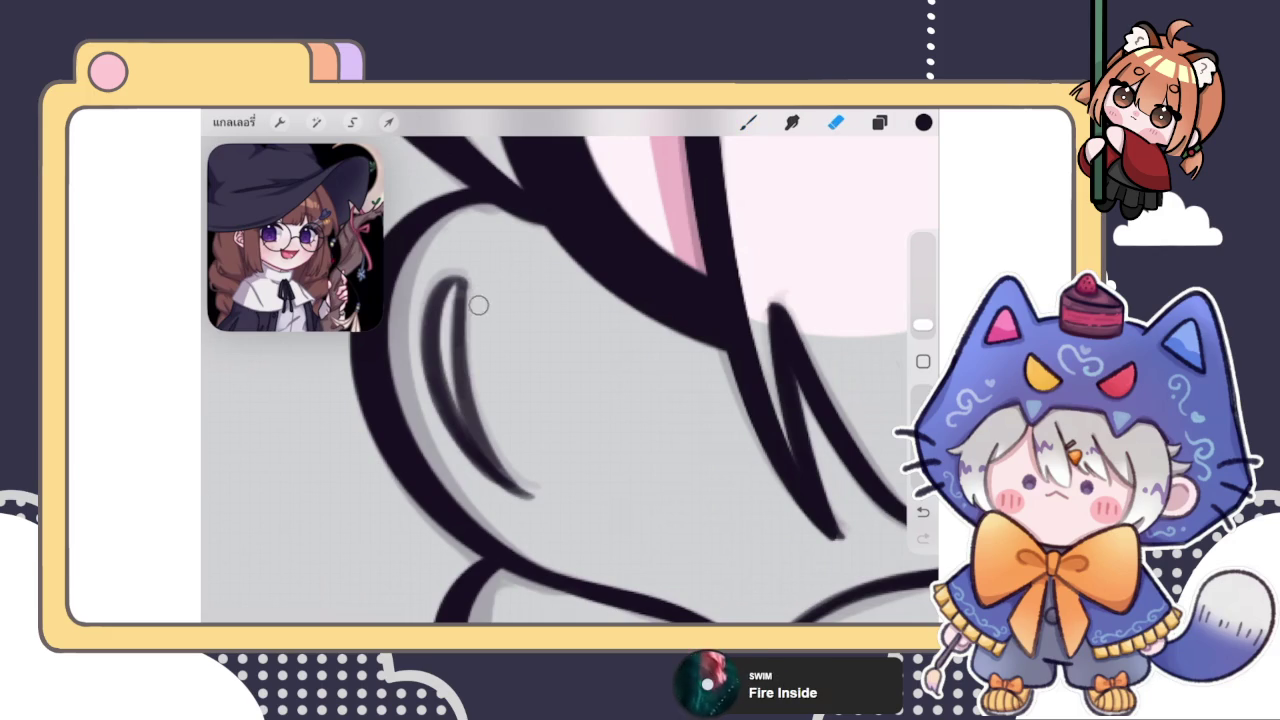
# Zoom onto the braid loop and switch from the eraser back to the brush
pyautogui.scroll(-5, 570, 380)
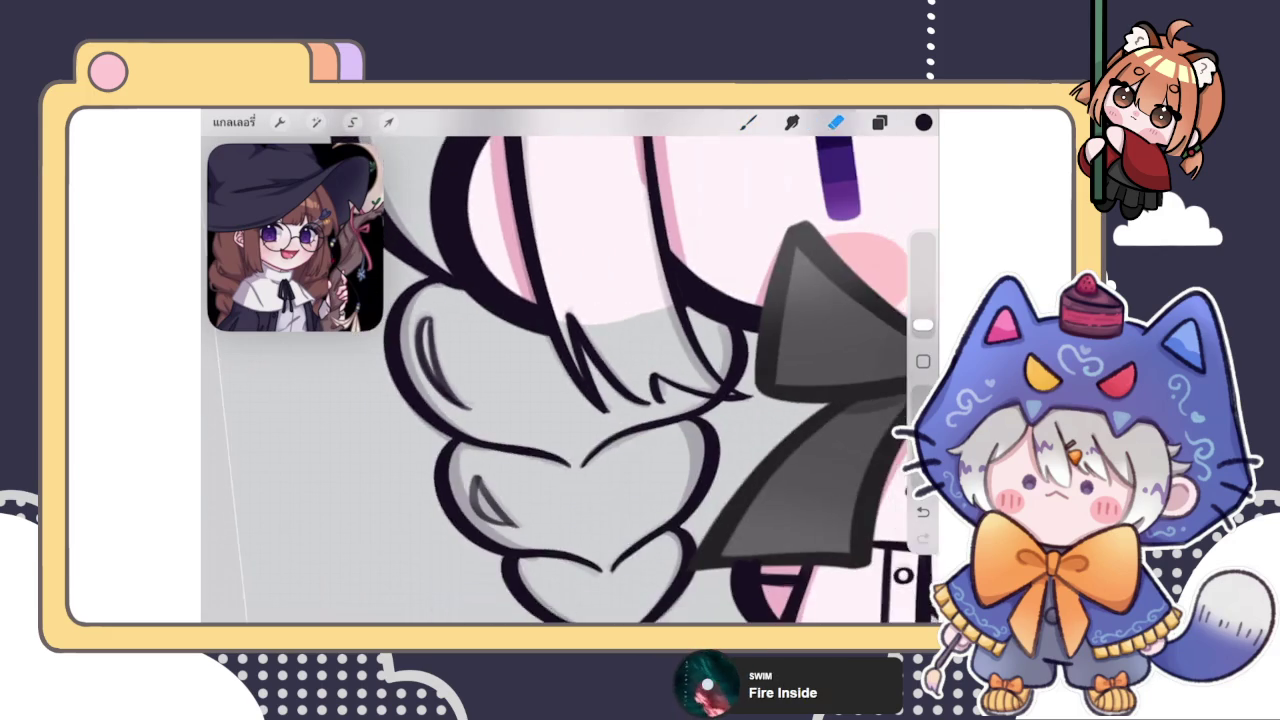
pyautogui.scroll(5, 570, 380)
pyautogui.press('b')
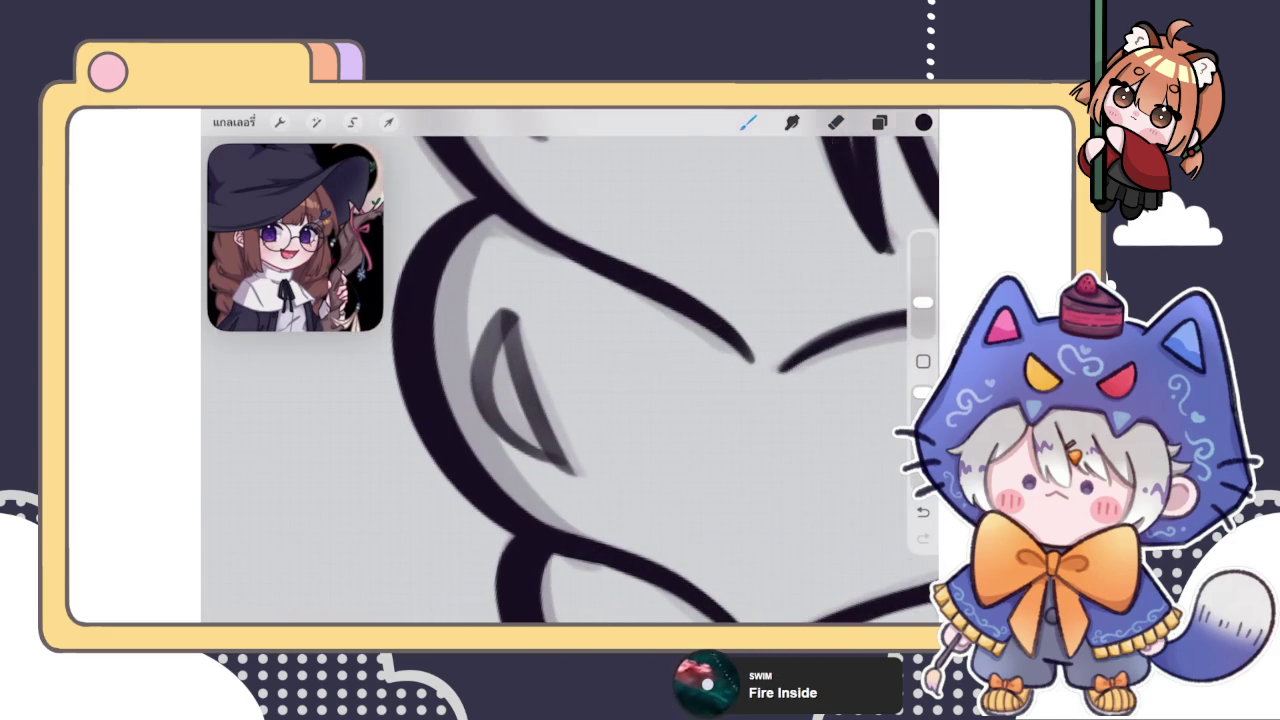
pyautogui.scroll(5, 570, 380)
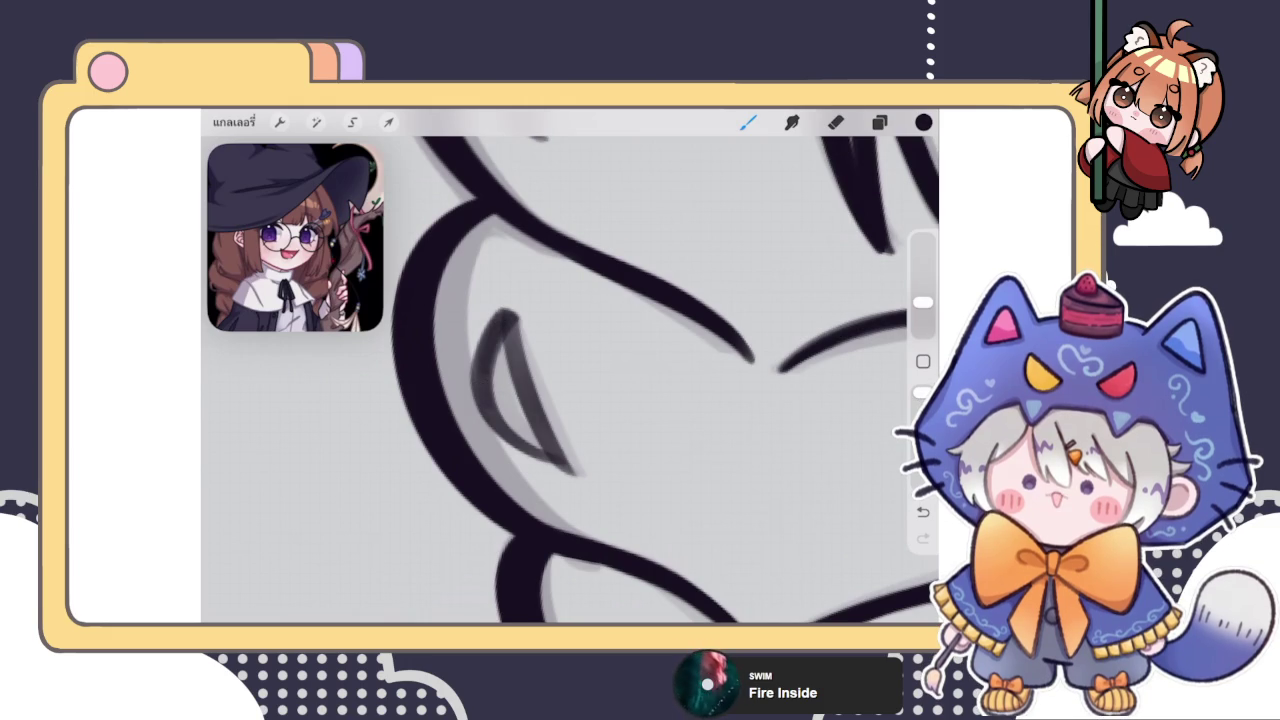
pyautogui.scroll(3, 520, 390)
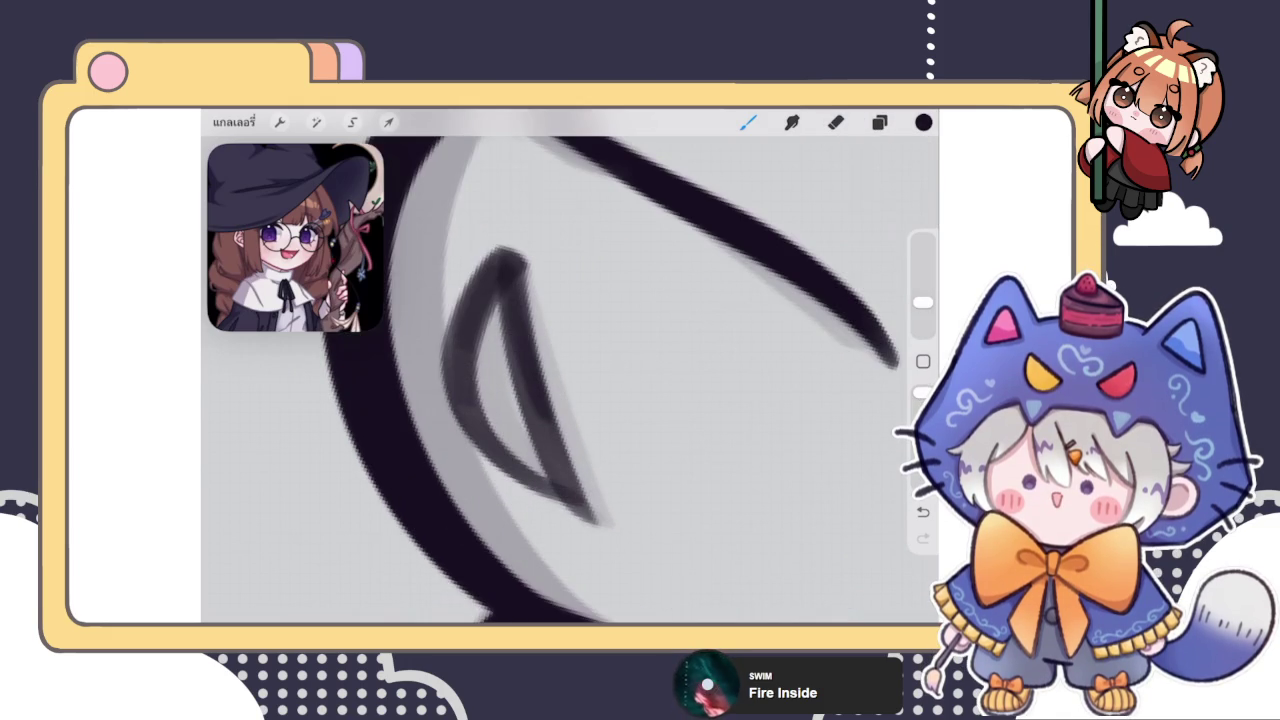
# Ink the braid loop's triangular inner line down to its lower tip, thickening the tip
pyautogui.moveTo(502, 258); pyautogui.dragTo(462, 400)
pyautogui.hotkey('ctrl', 'z')
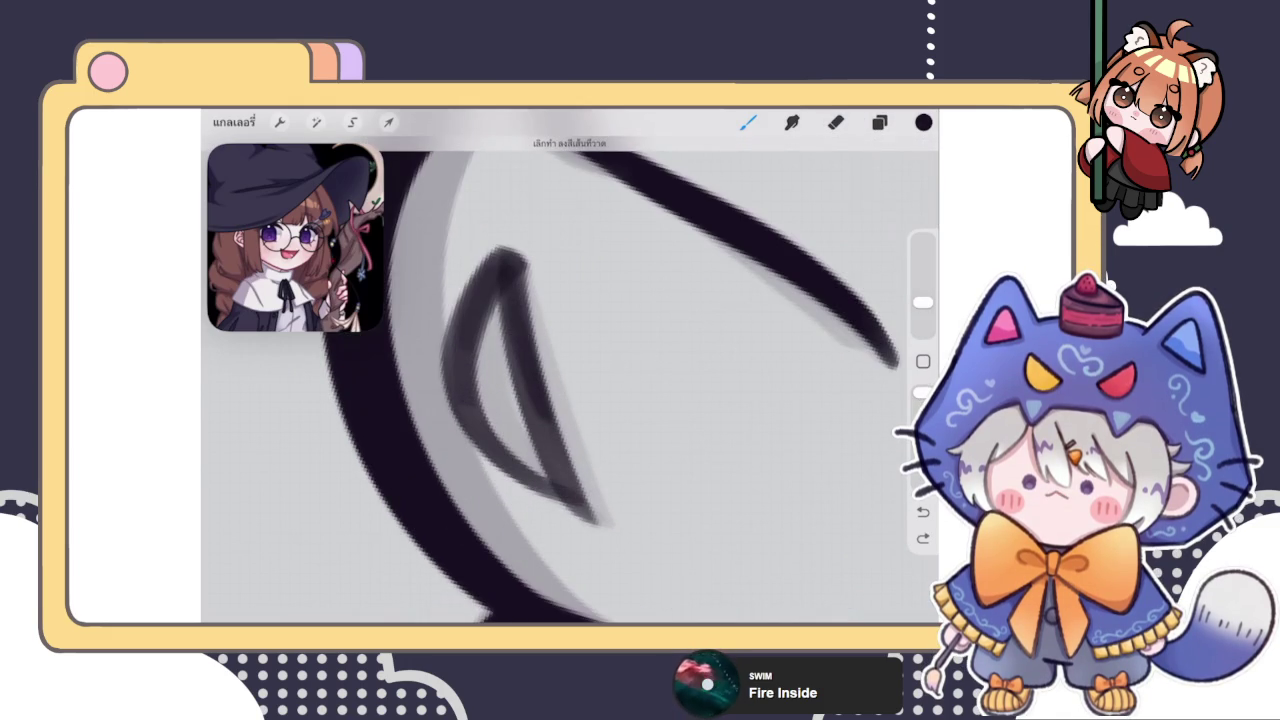
pyautogui.moveTo(502, 258)
pyautogui.mouseDown()
pyautogui.moveTo(462, 410)
pyautogui.moveTo(560, 504)
pyautogui.mouseUp()
pyautogui.moveTo(550, 422); pyautogui.dragTo(580, 492)
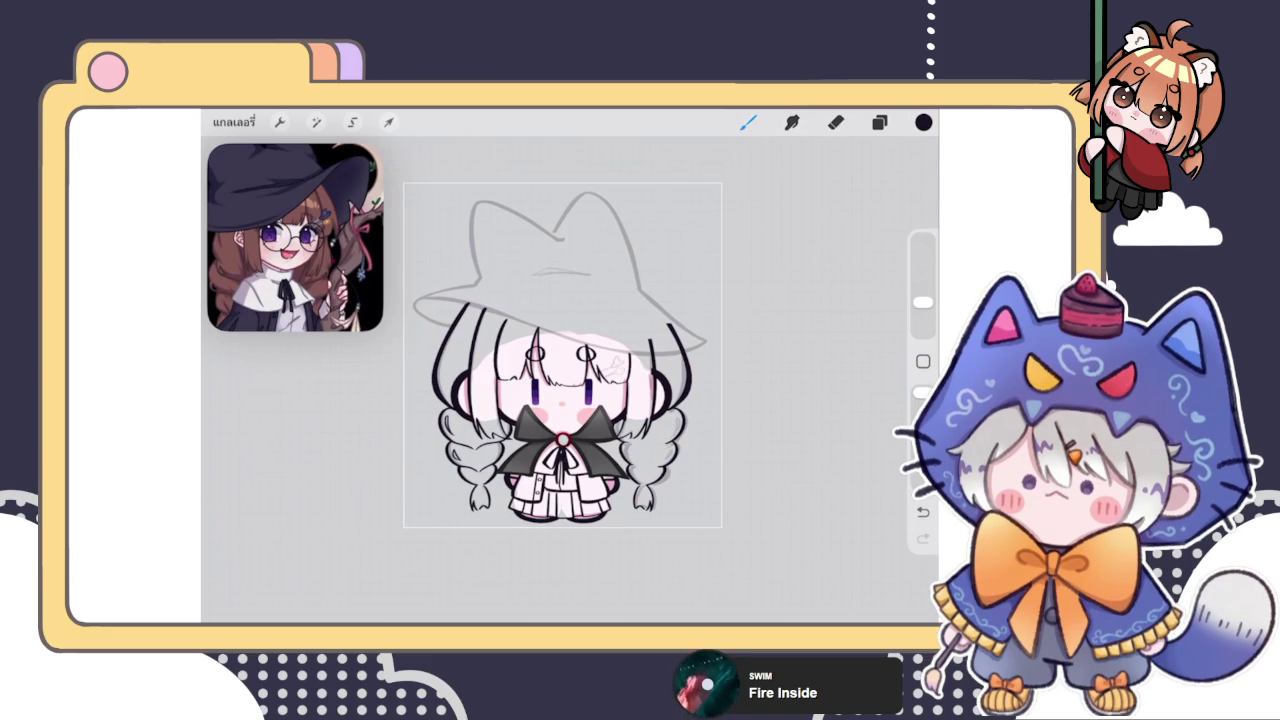
# Copy a freehand selection of the left braid onto a new layer
pyautogui.click(879, 122)
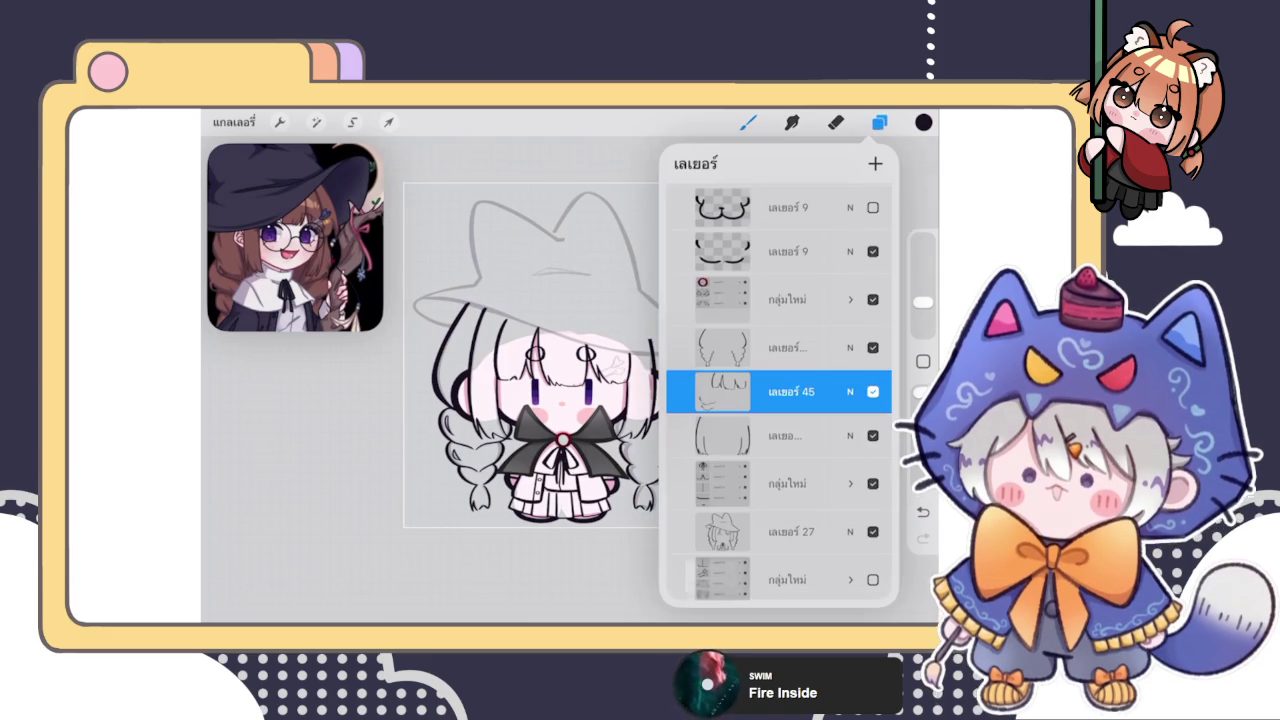
pyautogui.click(748, 122)
pyautogui.scroll(3, 480, 350)
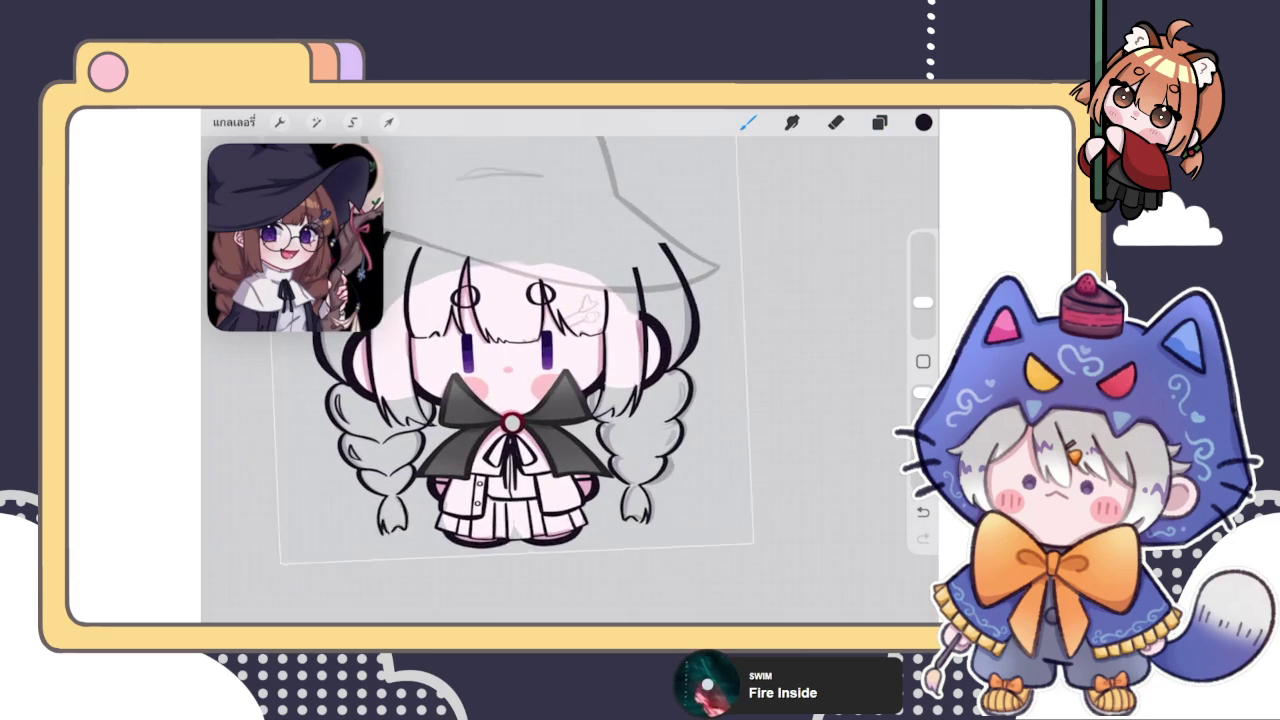
pyautogui.click(879, 122)
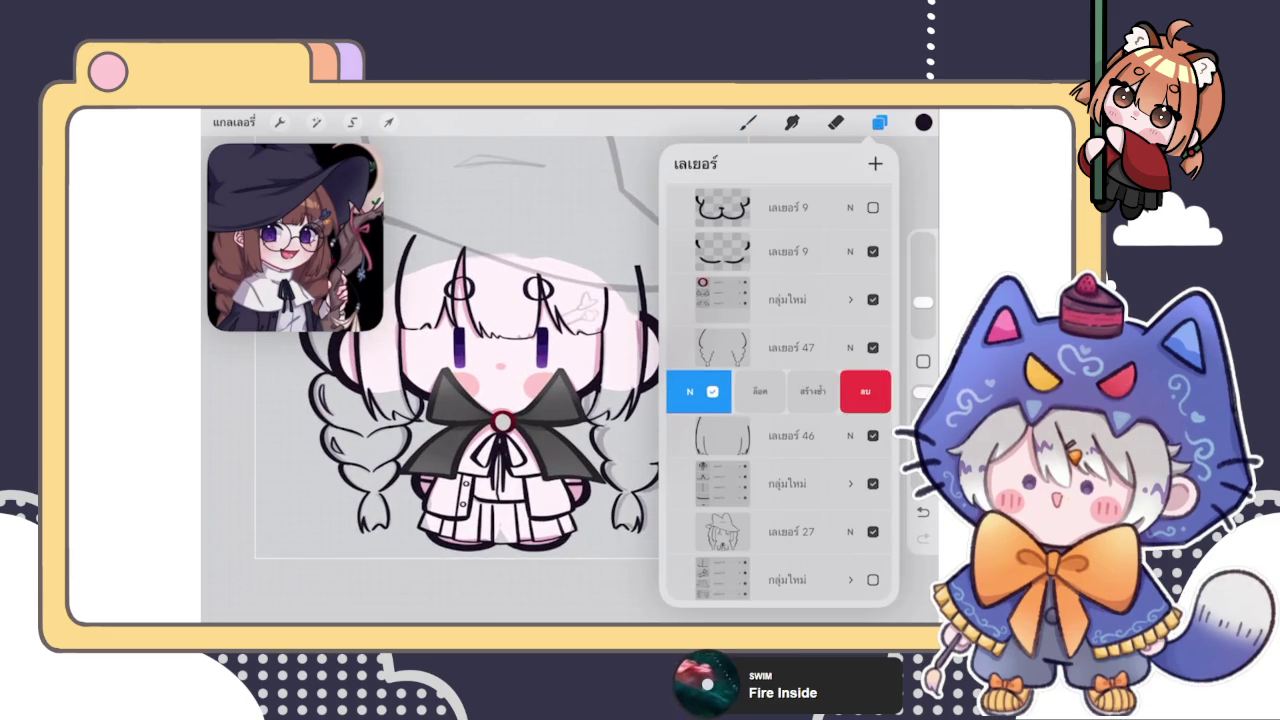
pyautogui.click(352, 122)
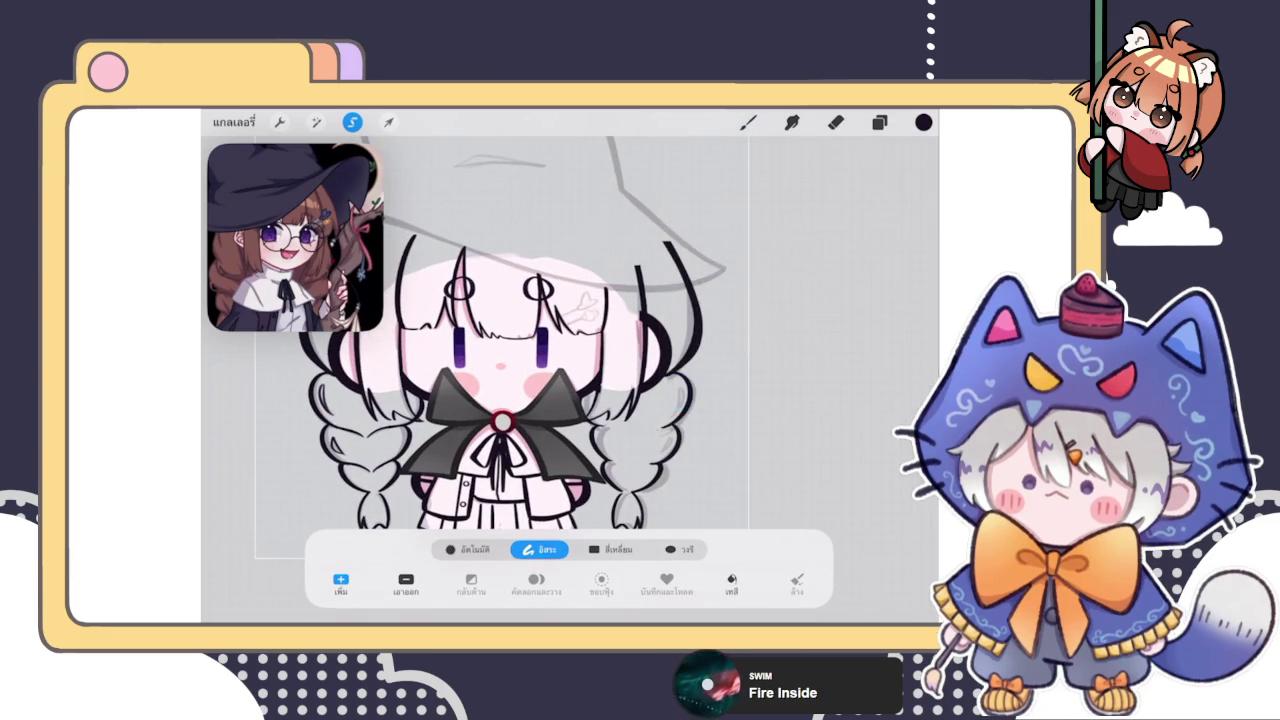
pyautogui.moveTo(390, 365); pyautogui.dragTo(320, 525)
pyautogui.click(536, 584)
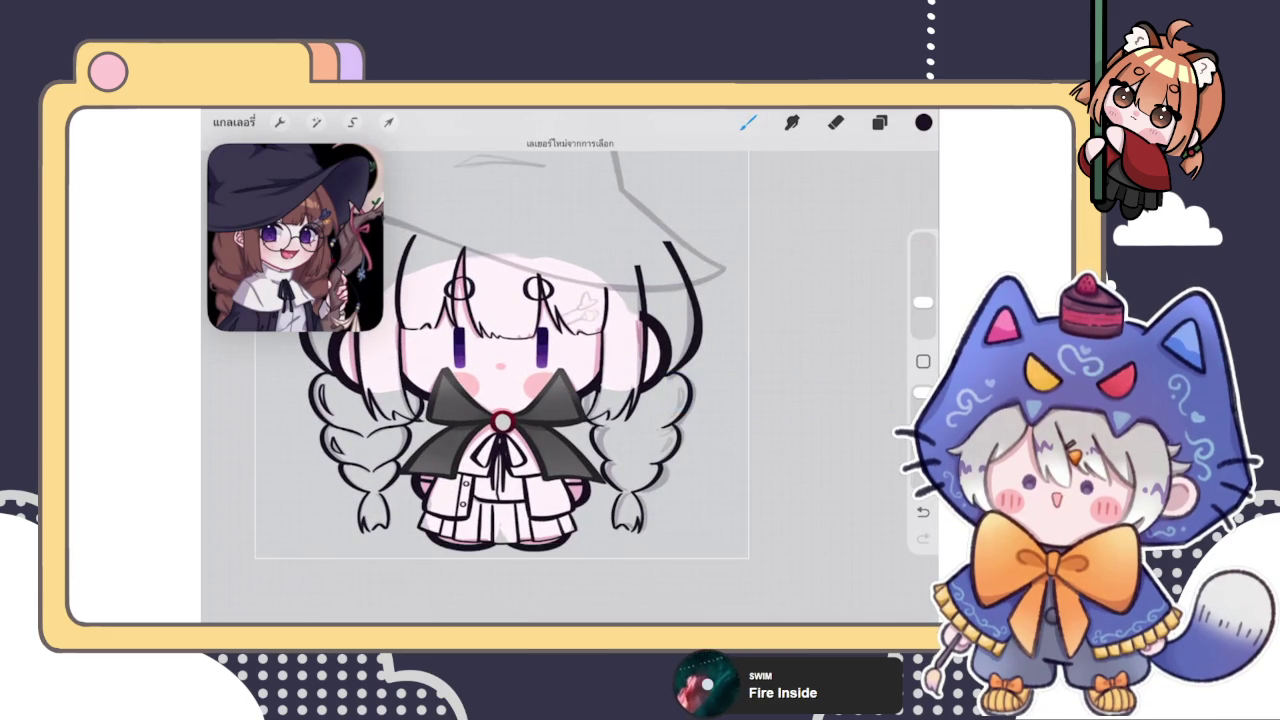
# Select the pasted braid layer and duplicate it
pyautogui.click(879, 122)
pyautogui.click(836, 122)
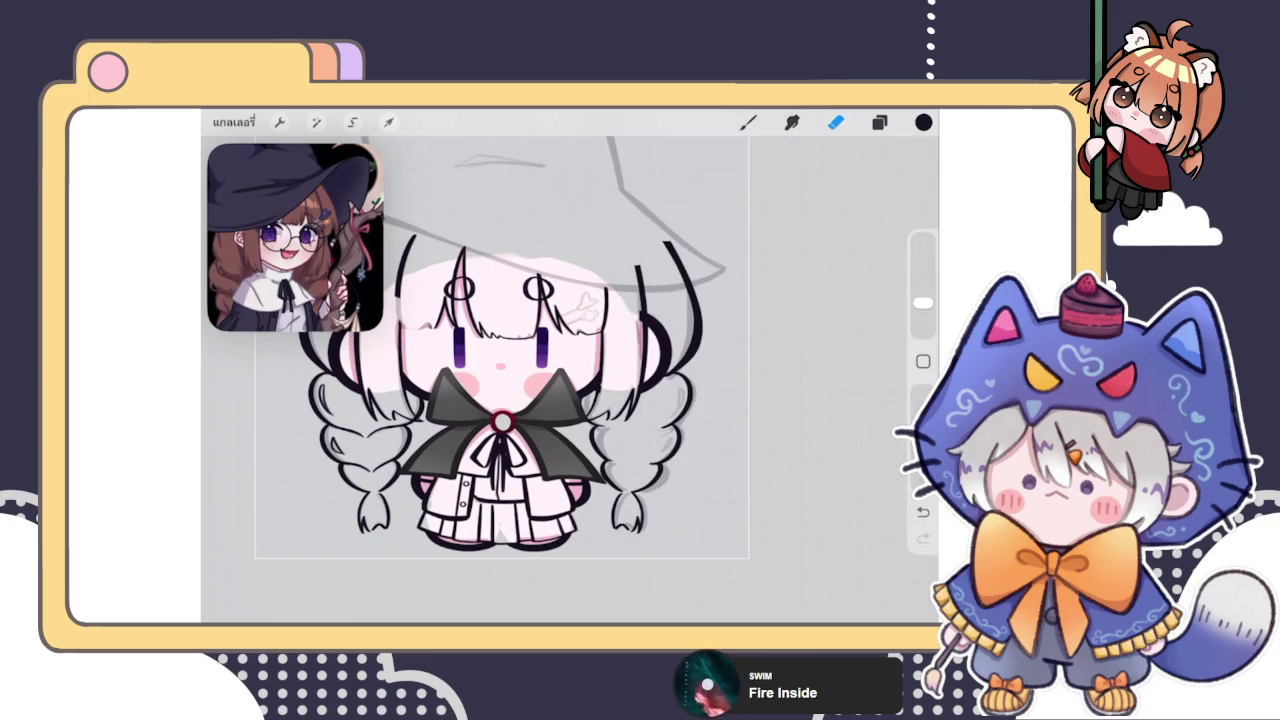
pyautogui.click(879, 122)
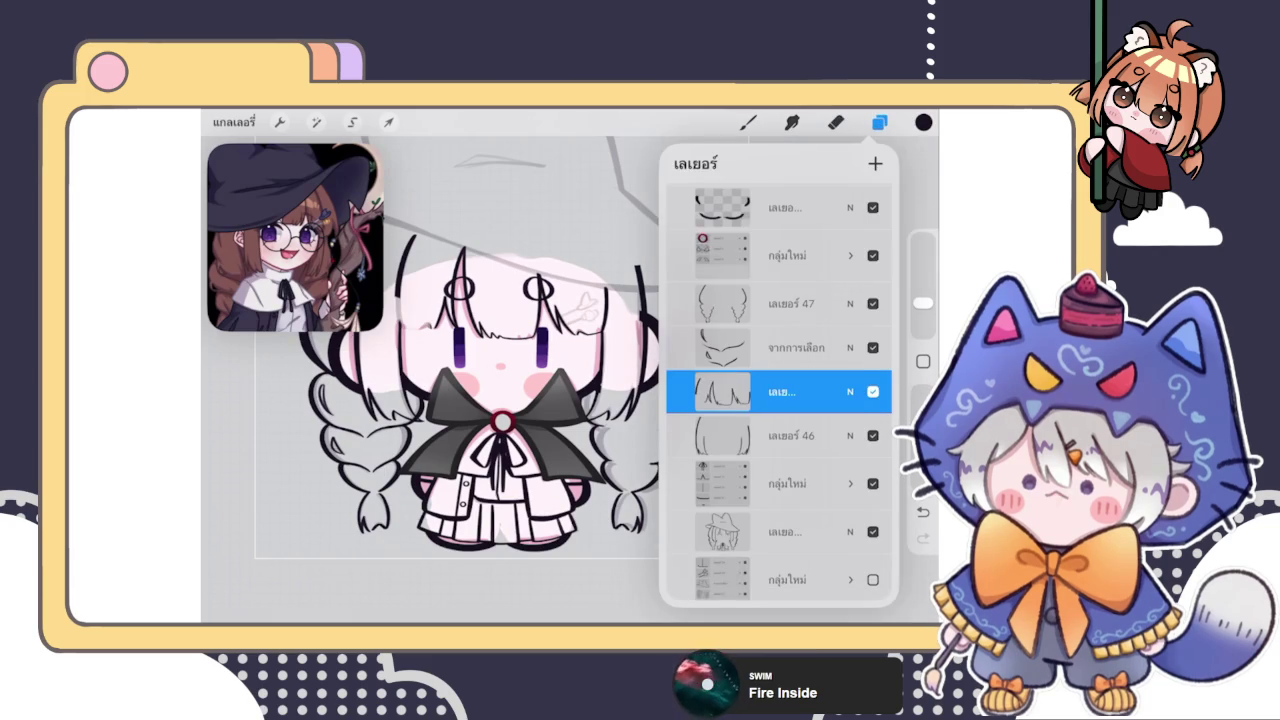
pyautogui.click(790, 347)
pyautogui.moveTo(840, 347); pyautogui.dragTo(740, 347)
pyautogui.click(850, 347)
# Nudge the braid copy into line with the right braid
pyautogui.click(389, 122)
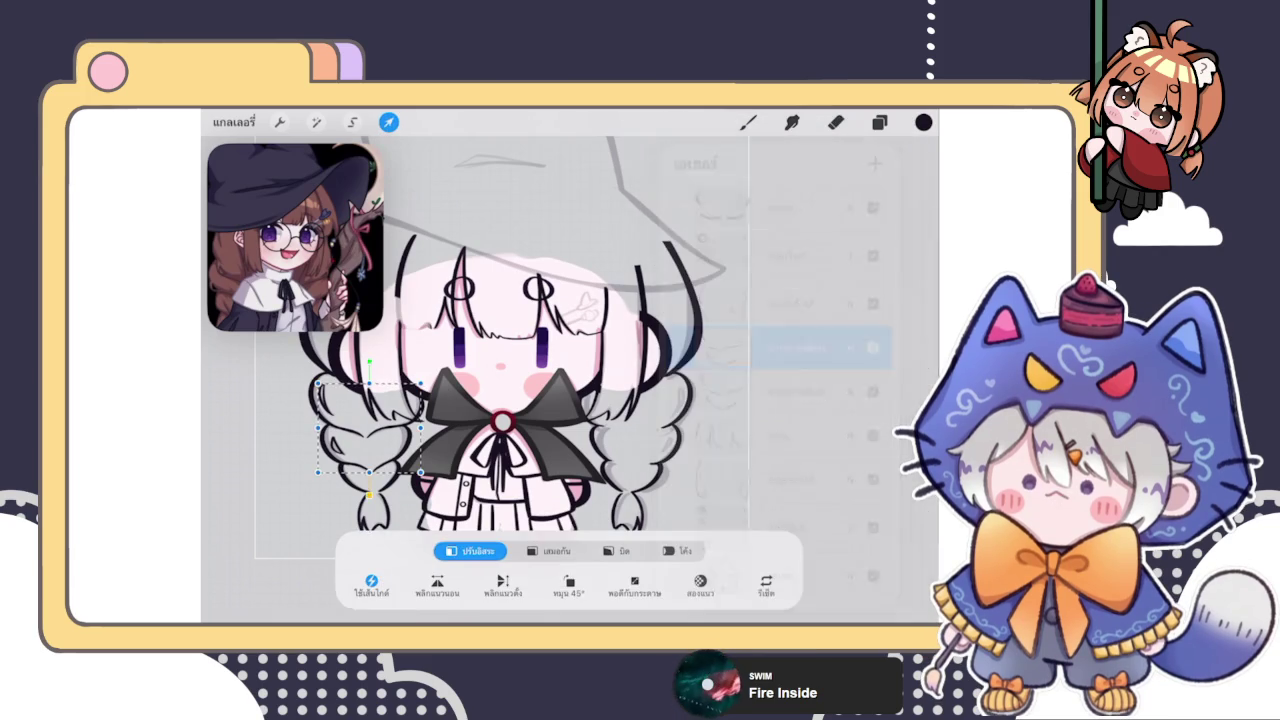
pyautogui.scroll(5, 464, 337)
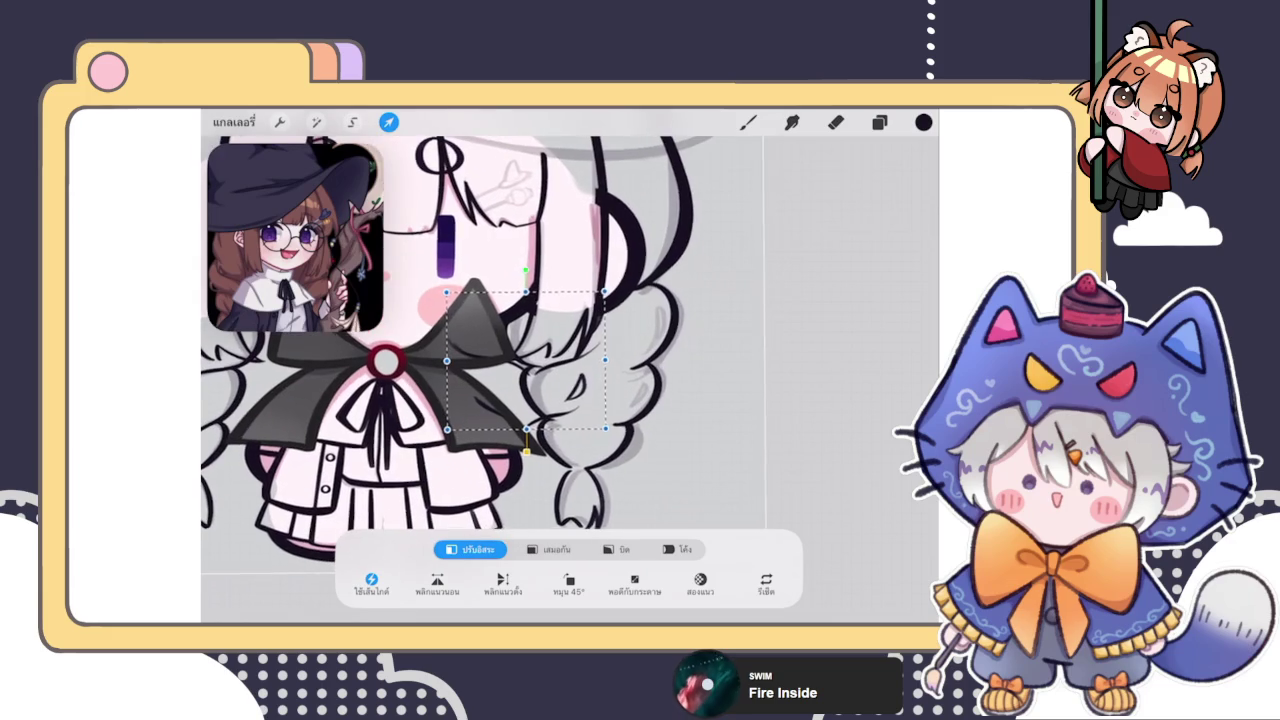
pyautogui.moveTo(595, 365); pyautogui.dragTo(592, 371)
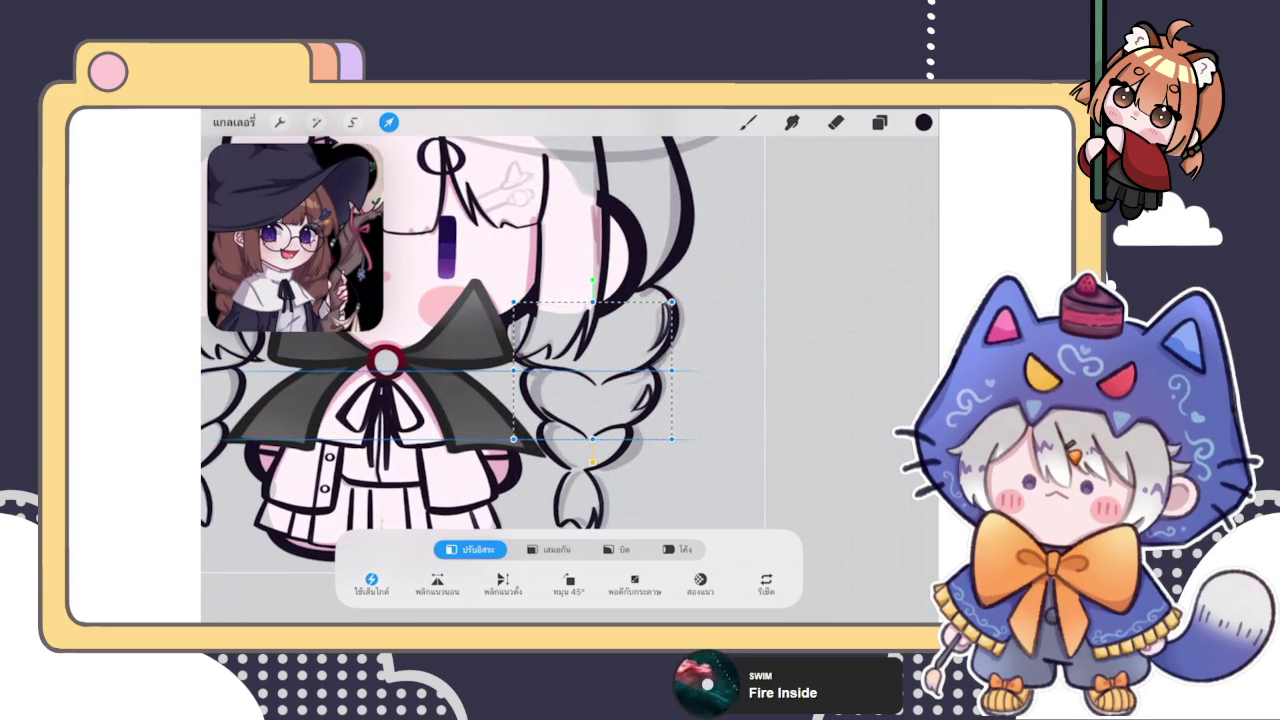
pyautogui.scroll(-3, 464, 340)
pyautogui.scroll(1, 490, 330)
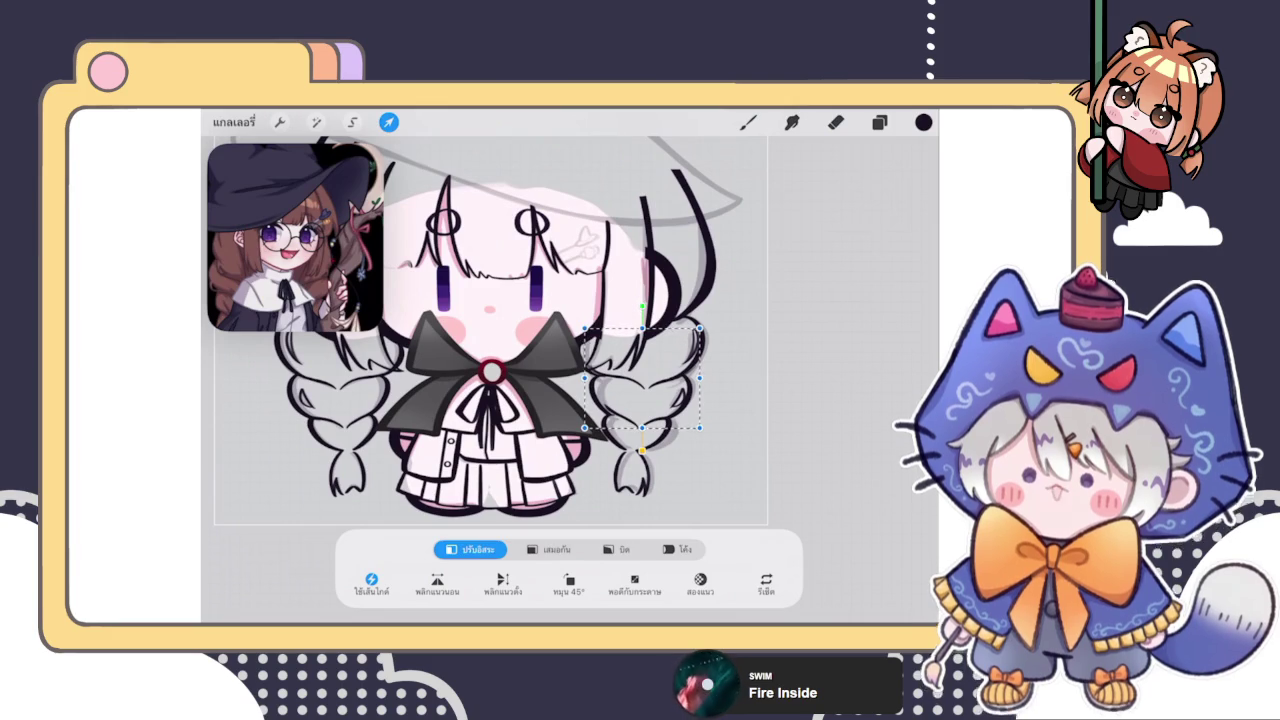
pyautogui.moveTo(642, 378); pyautogui.dragTo(637, 378)
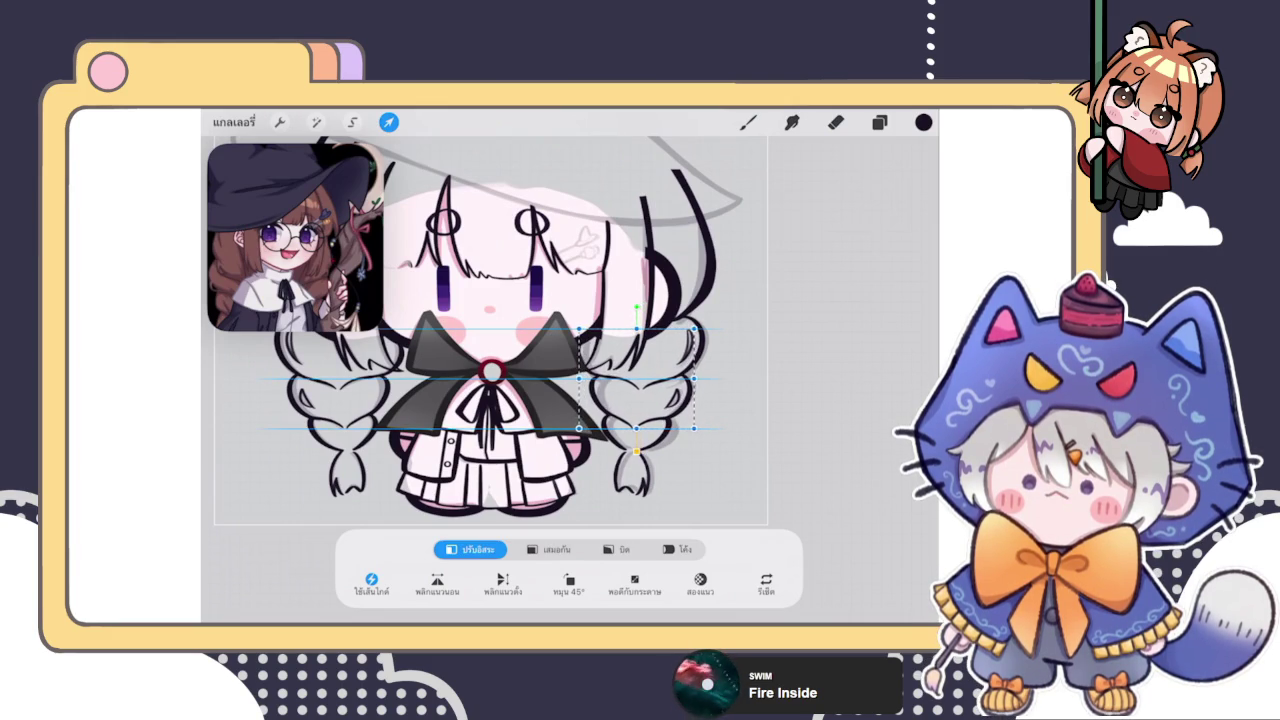
pyautogui.moveTo(638, 378); pyautogui.dragTo(638, 378)
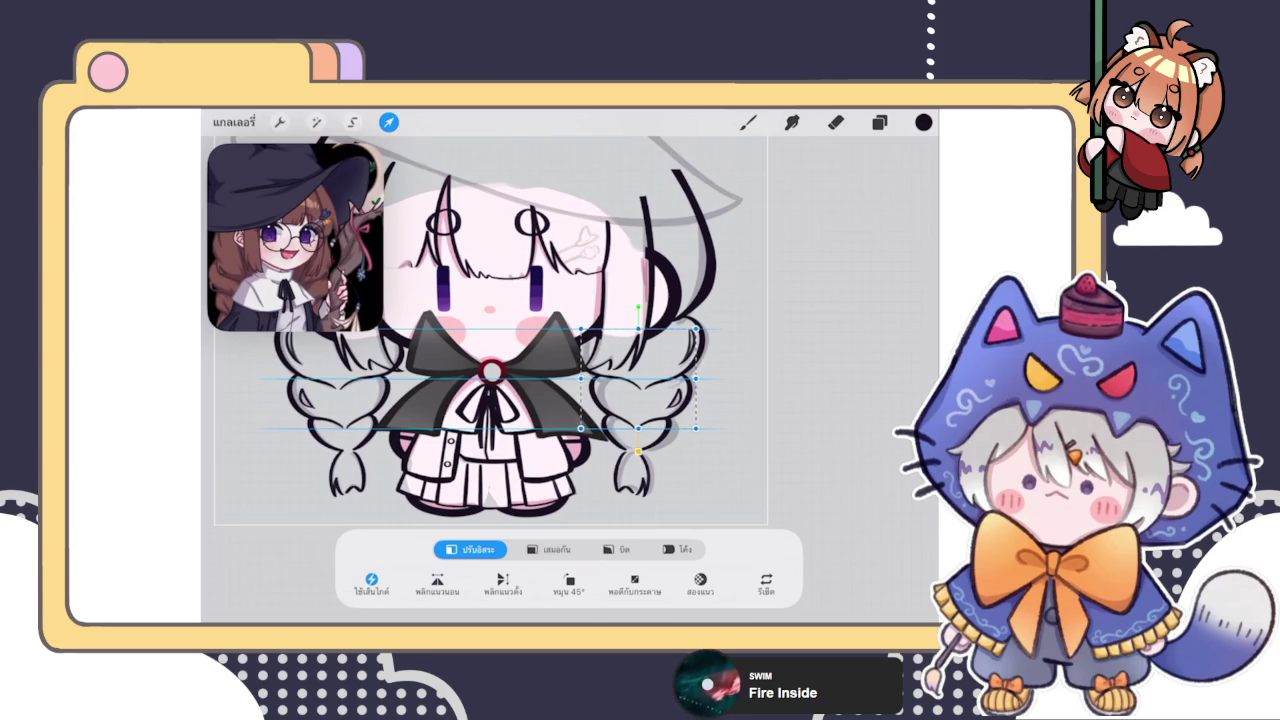
pyautogui.click(748, 122)
# Hide the top Layer 9 braid lines and make another transform pass on the copied braid
pyautogui.scroll(5, 640, 400)
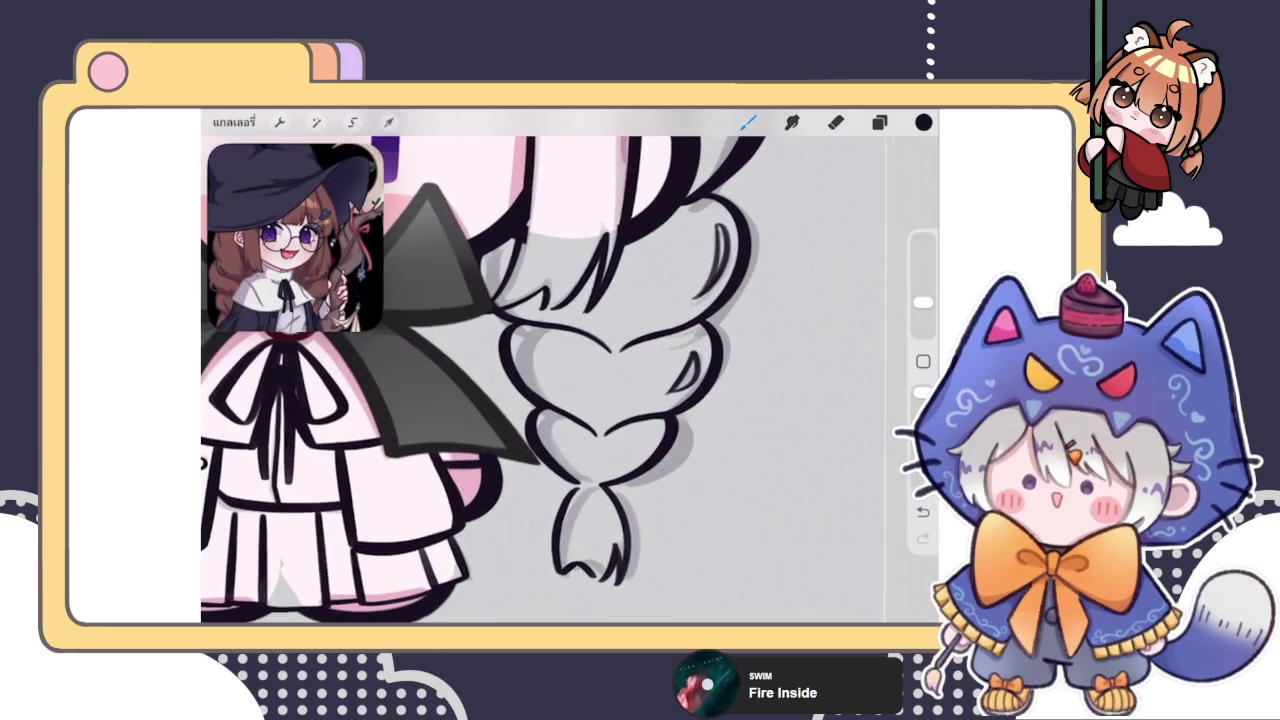
pyautogui.scroll(2, 620, 380)
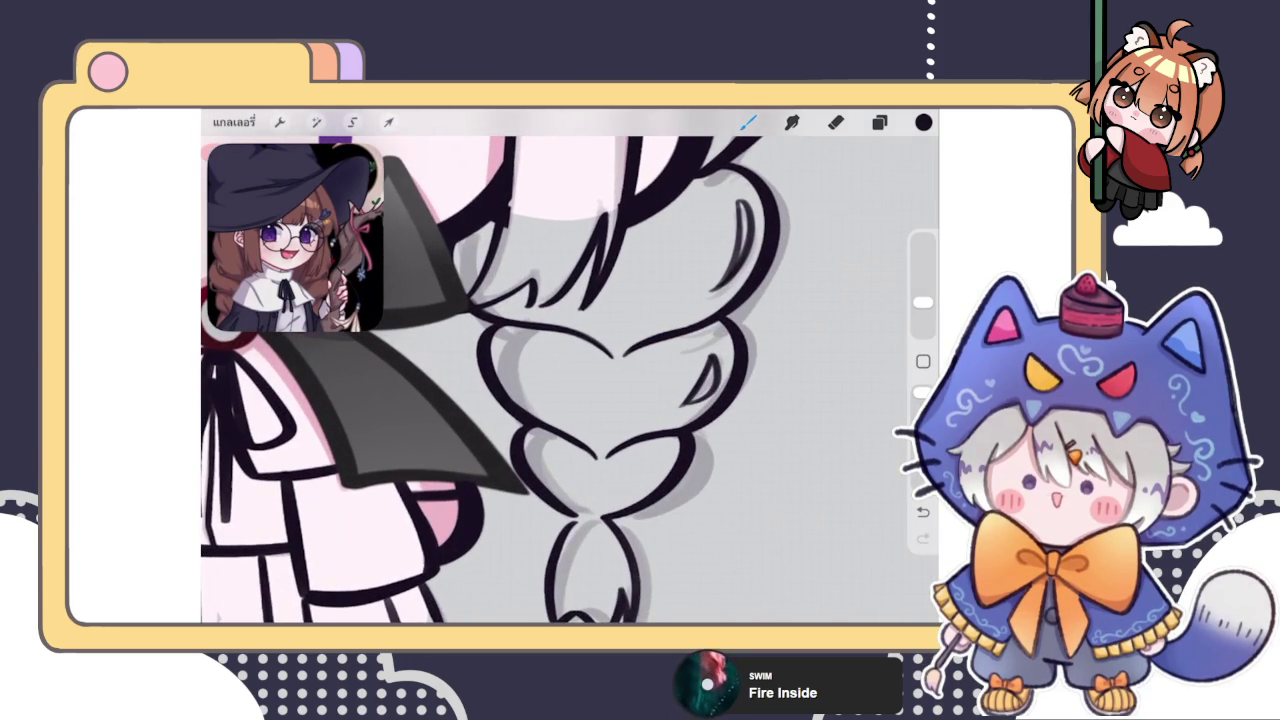
pyautogui.click(879, 122)
pyautogui.click(873, 207)
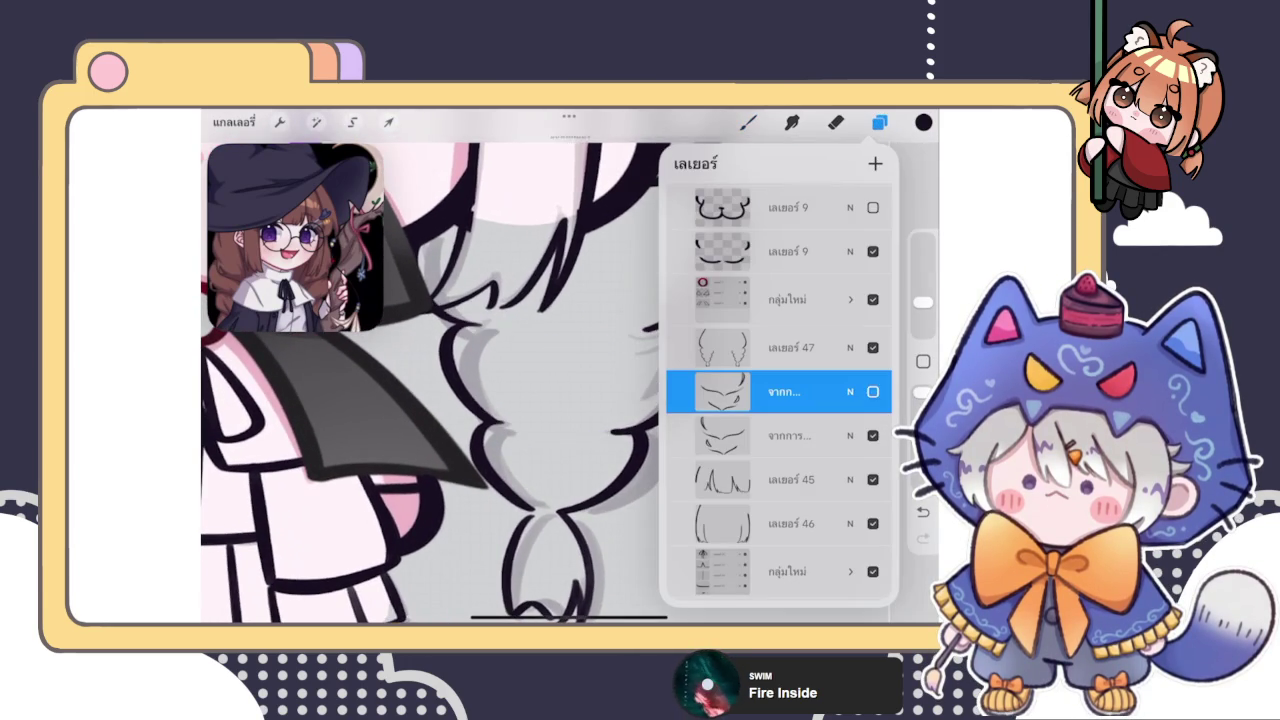
pyautogui.click(389, 122)
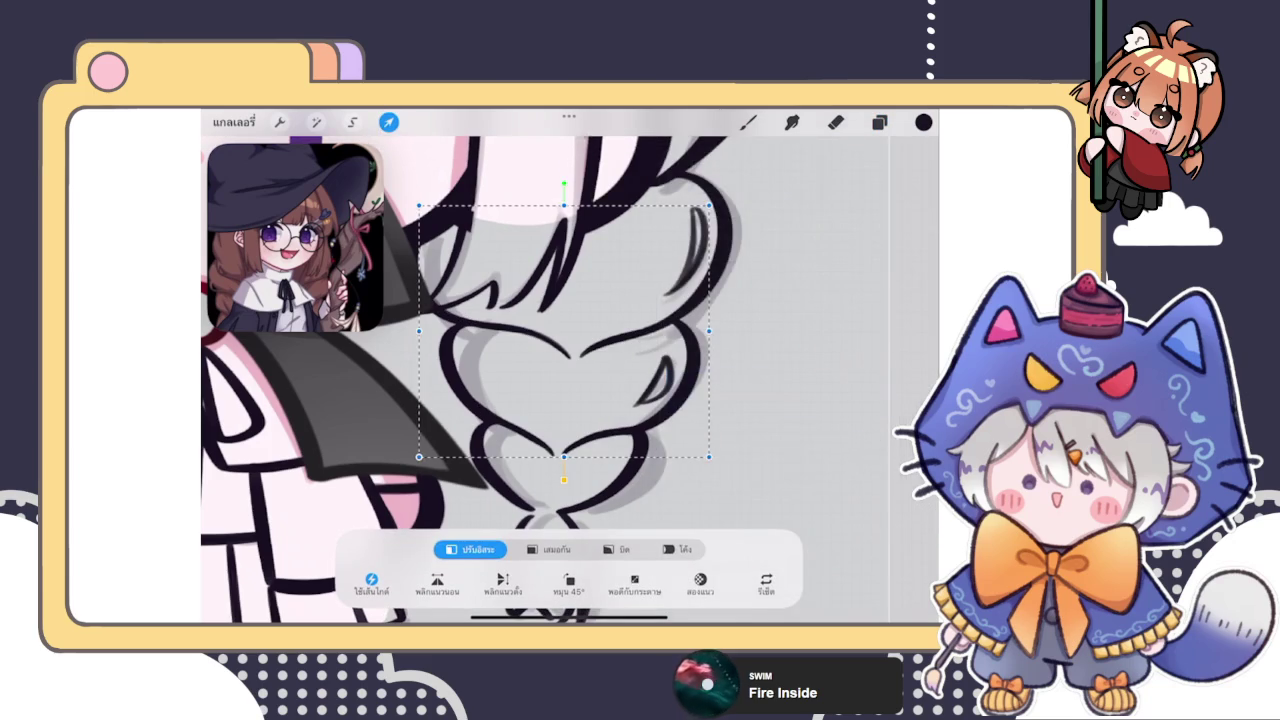
pyautogui.click(293, 240)
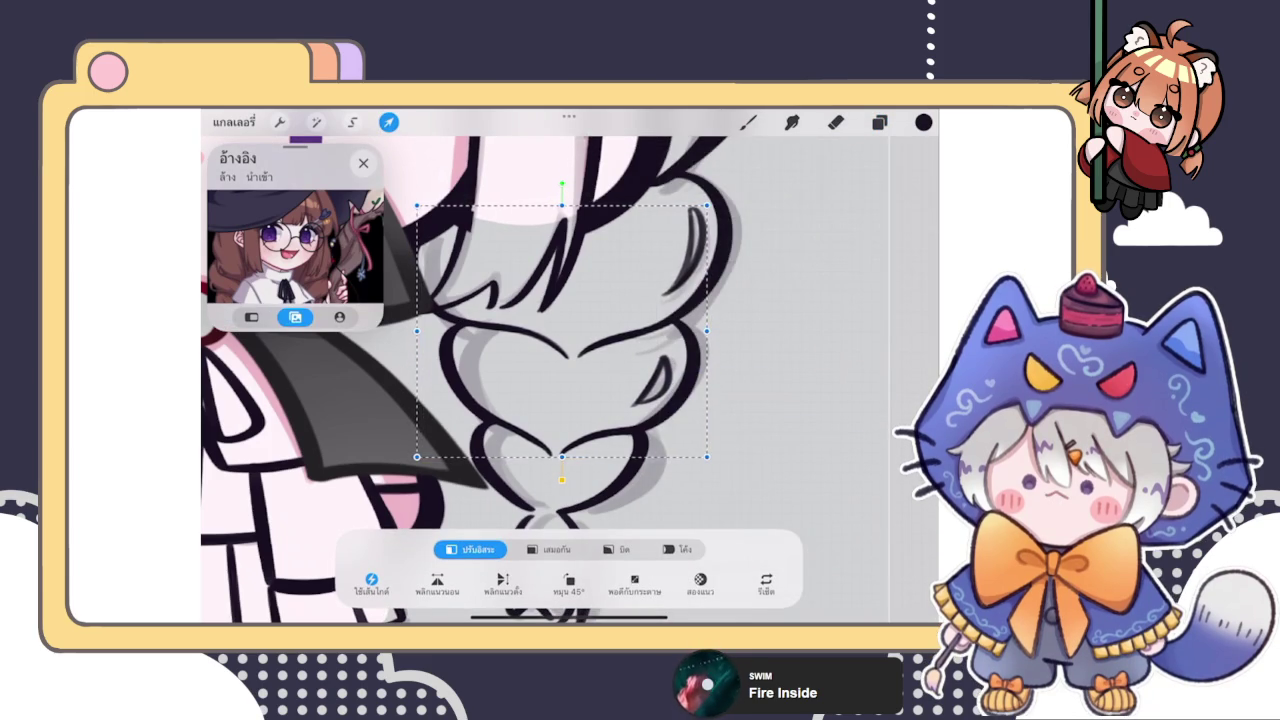
pyautogui.click(749, 122)
pyautogui.scroll(-5, 476, 366)
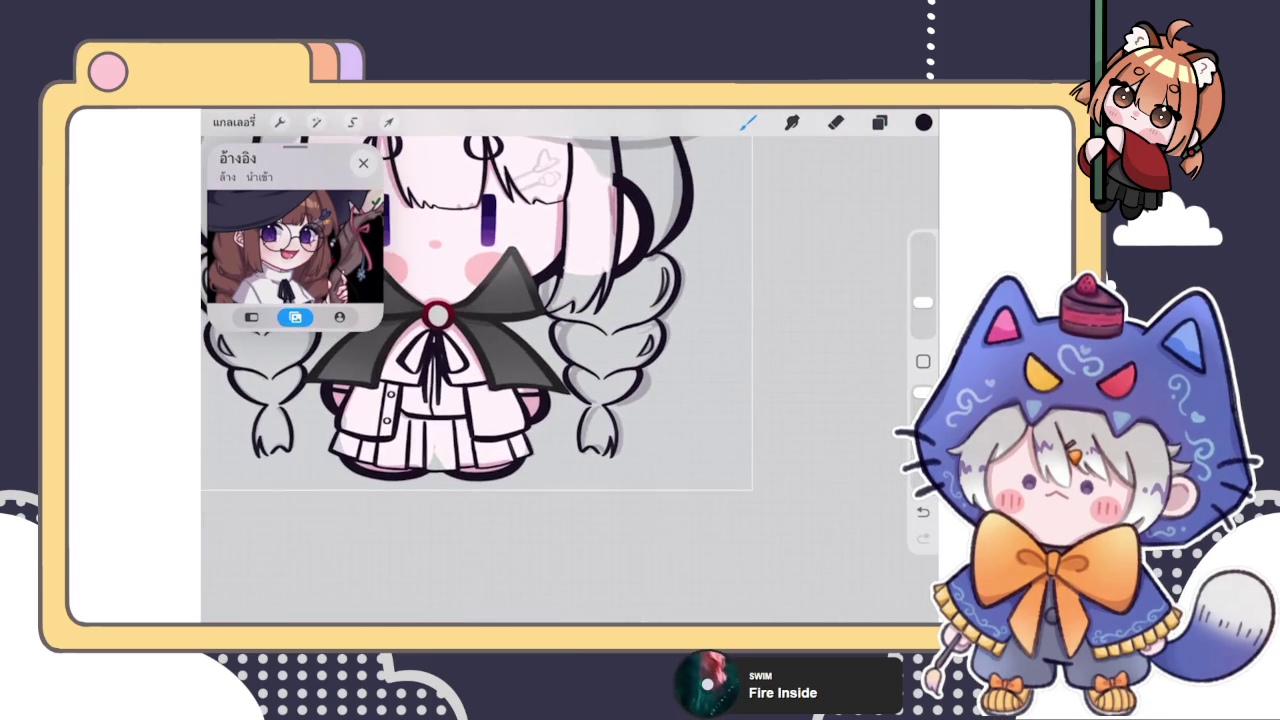
pyautogui.scroll(-3, 476, 310)
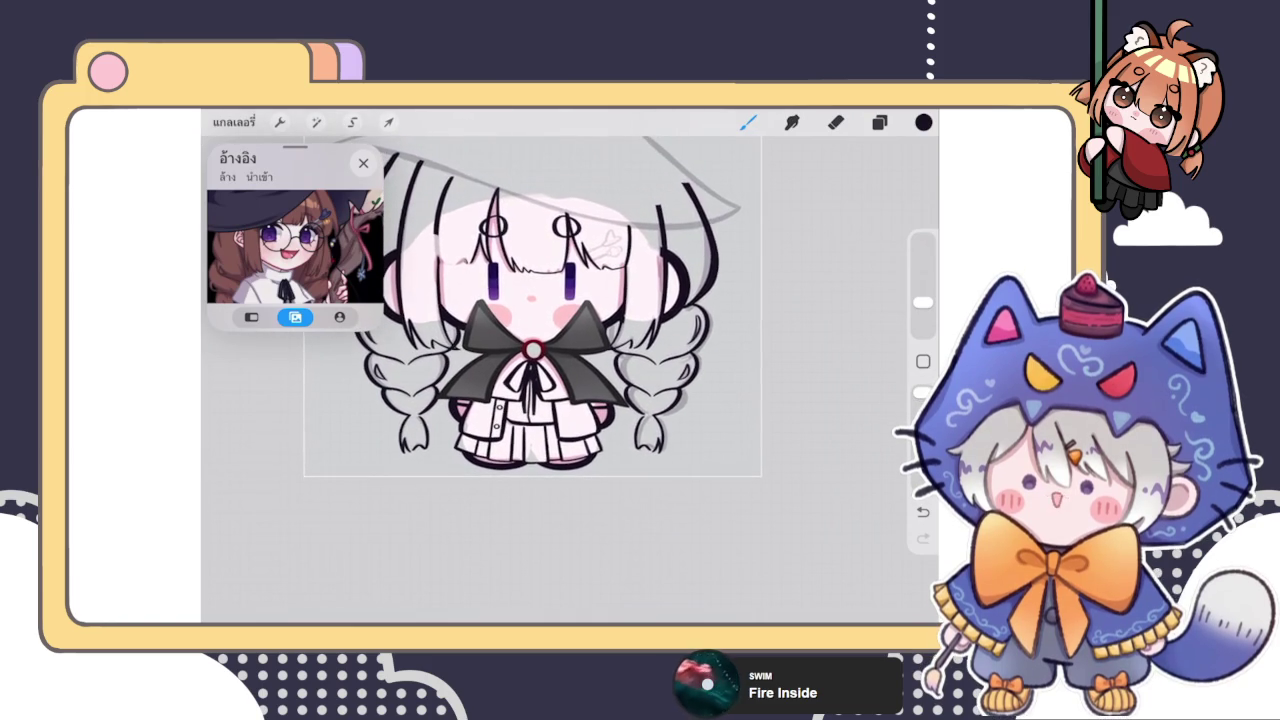
# Merge the braid layer down so both braids transform together
pyautogui.click(388, 122)
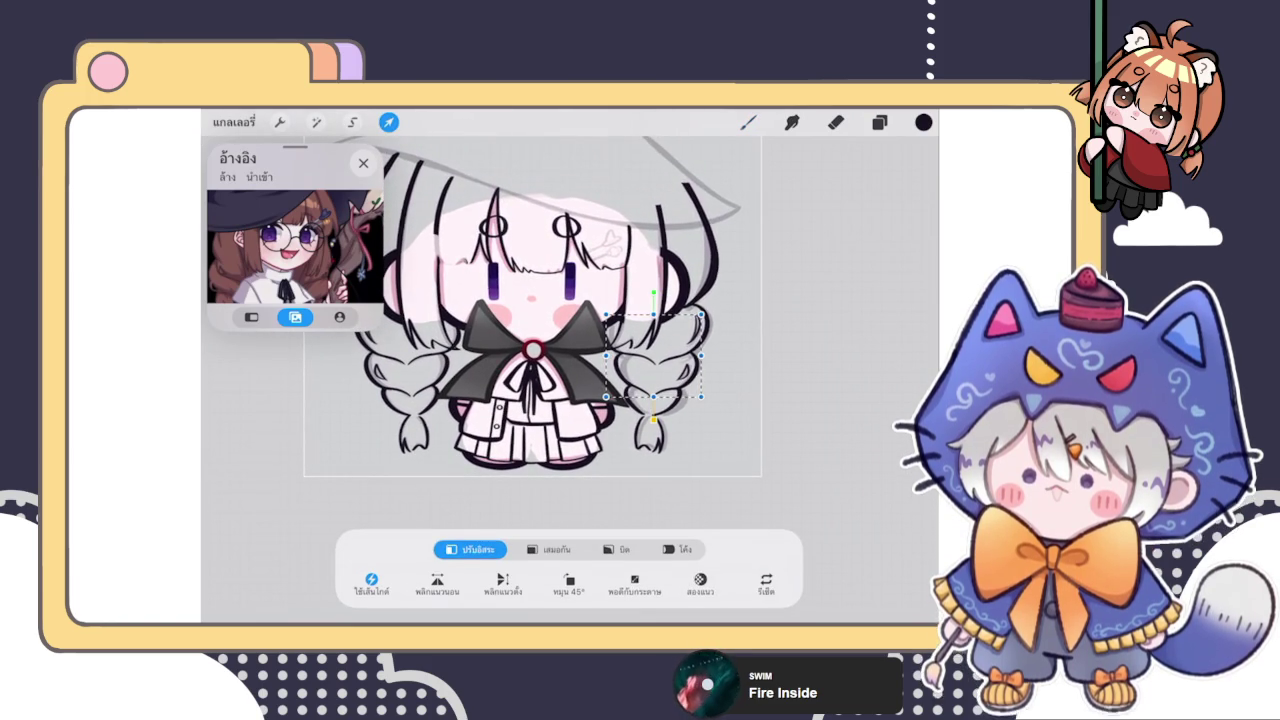
pyautogui.click(879, 122)
pyautogui.click(790, 391)
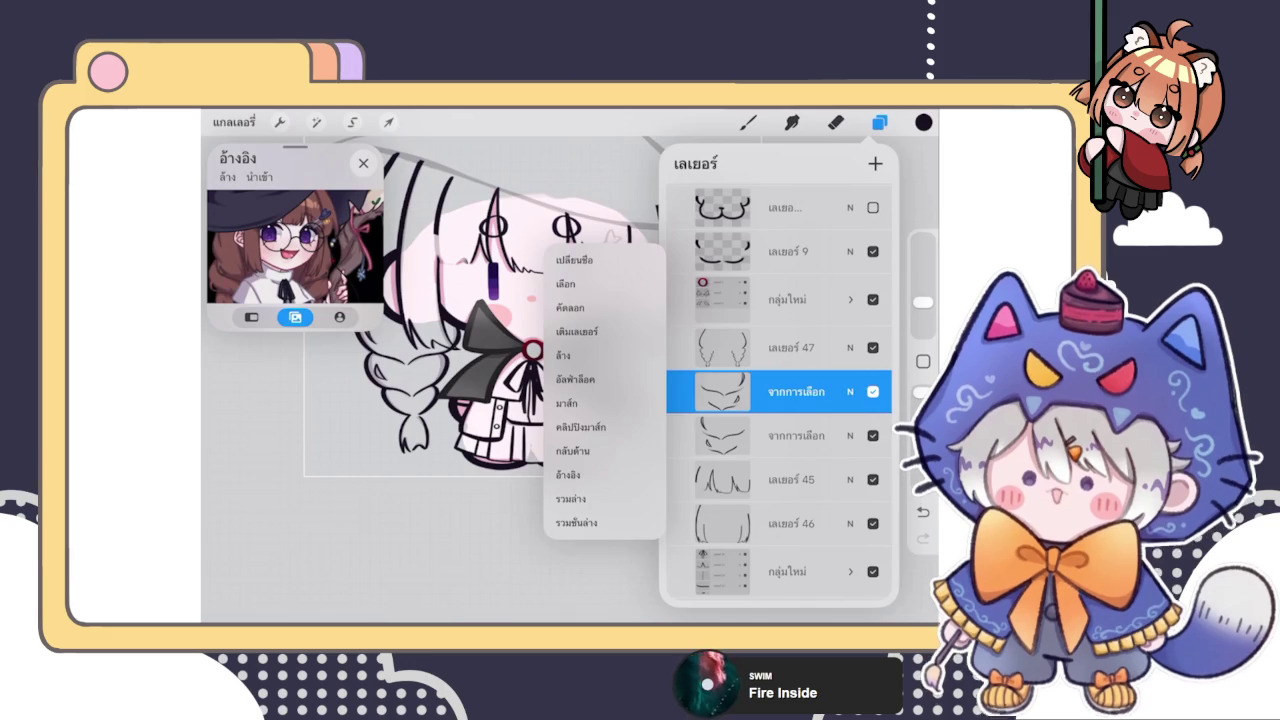
pyautogui.click(790, 391)
pyautogui.click(388, 122)
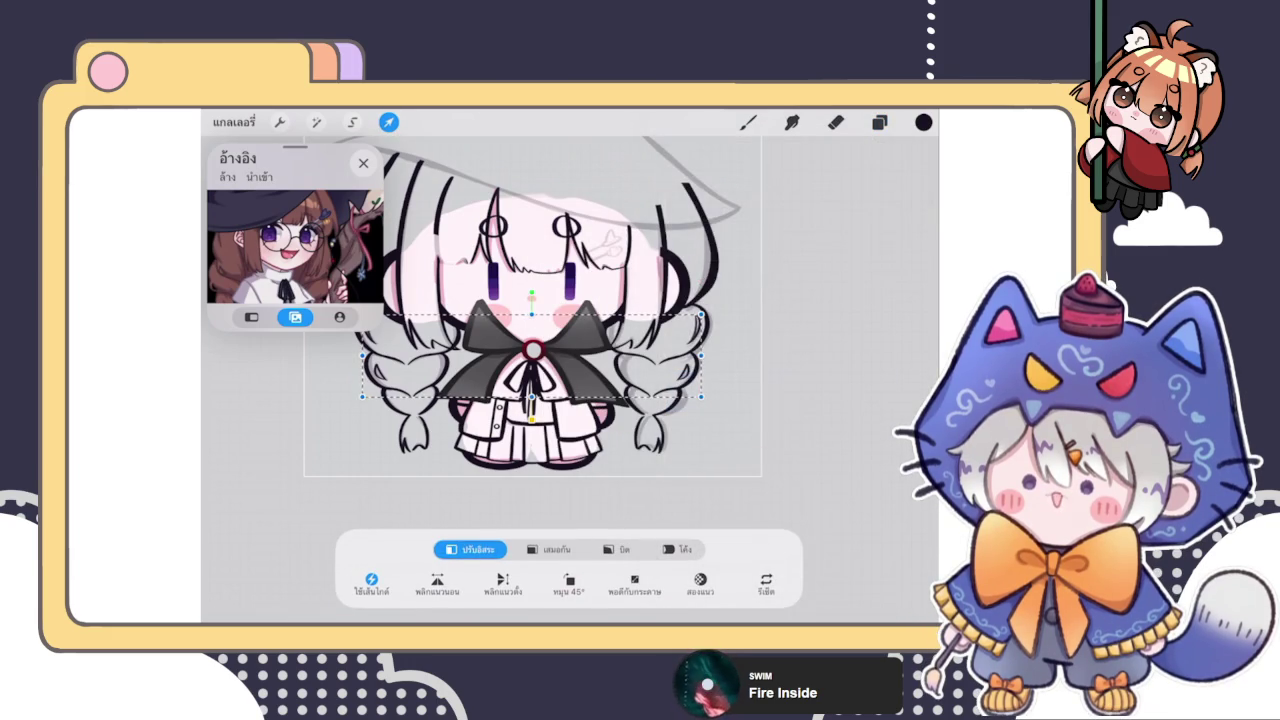
# Make Layer 47 the working layer and return to the brush
pyautogui.click(879, 122)
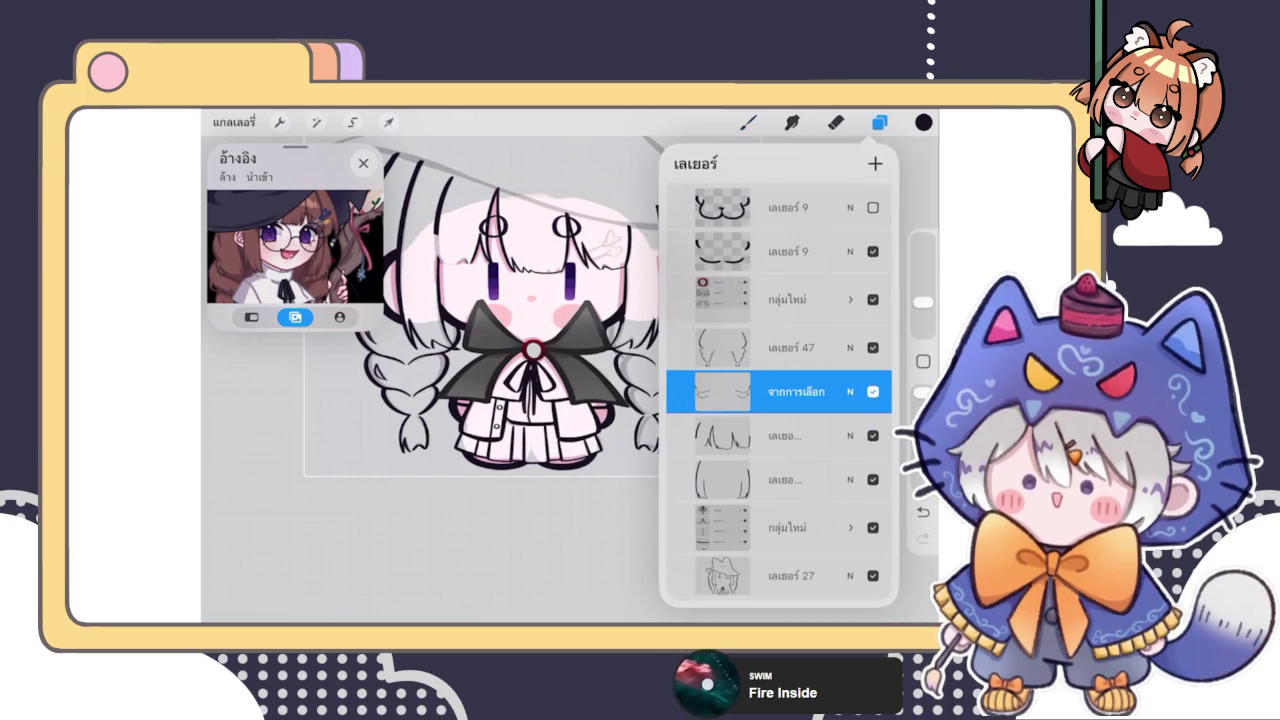
pyautogui.click(790, 347)
pyautogui.click(748, 122)
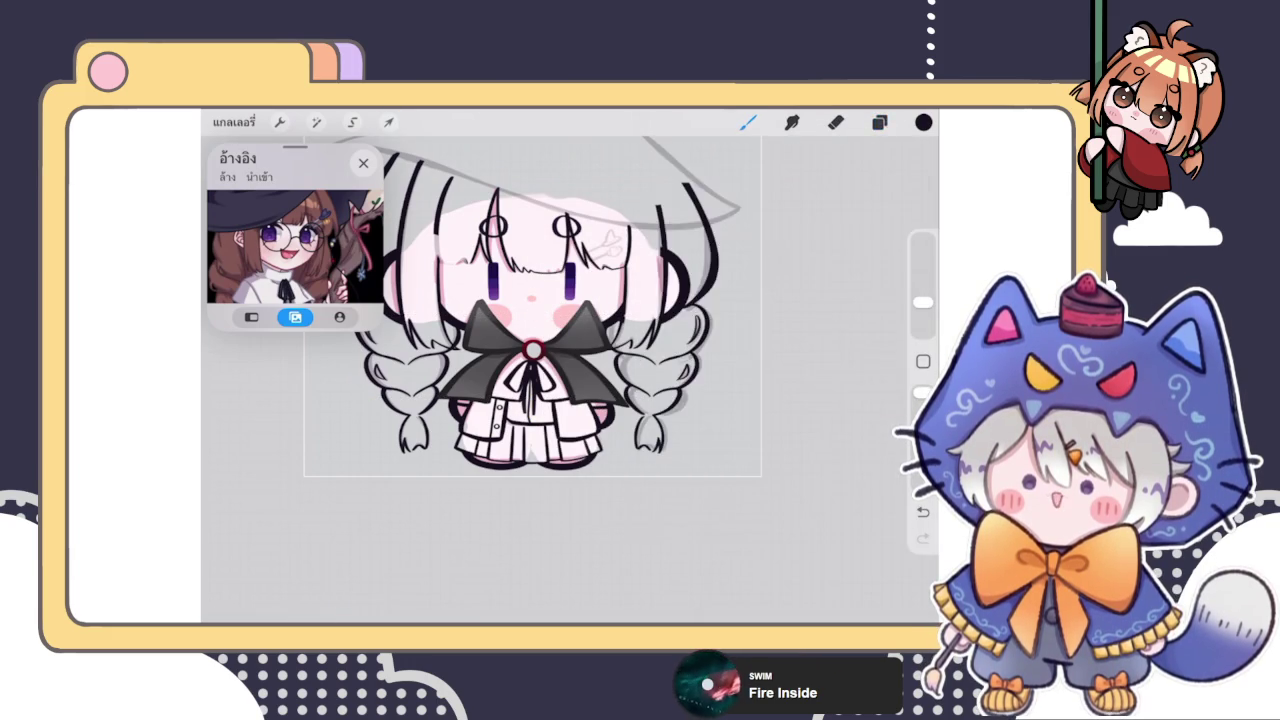
pyautogui.click(879, 122)
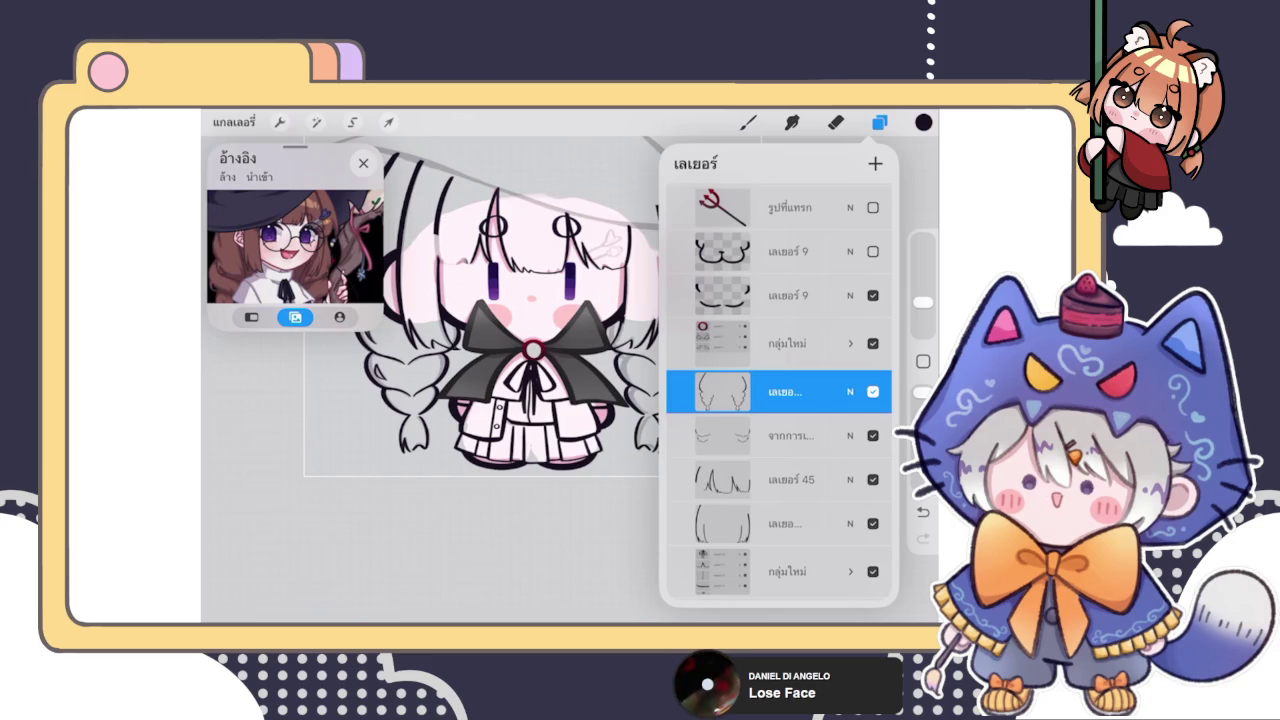
# Keep Layer 47 selected, close the layer list and exit the witch canvas
pyautogui.click(879, 122)
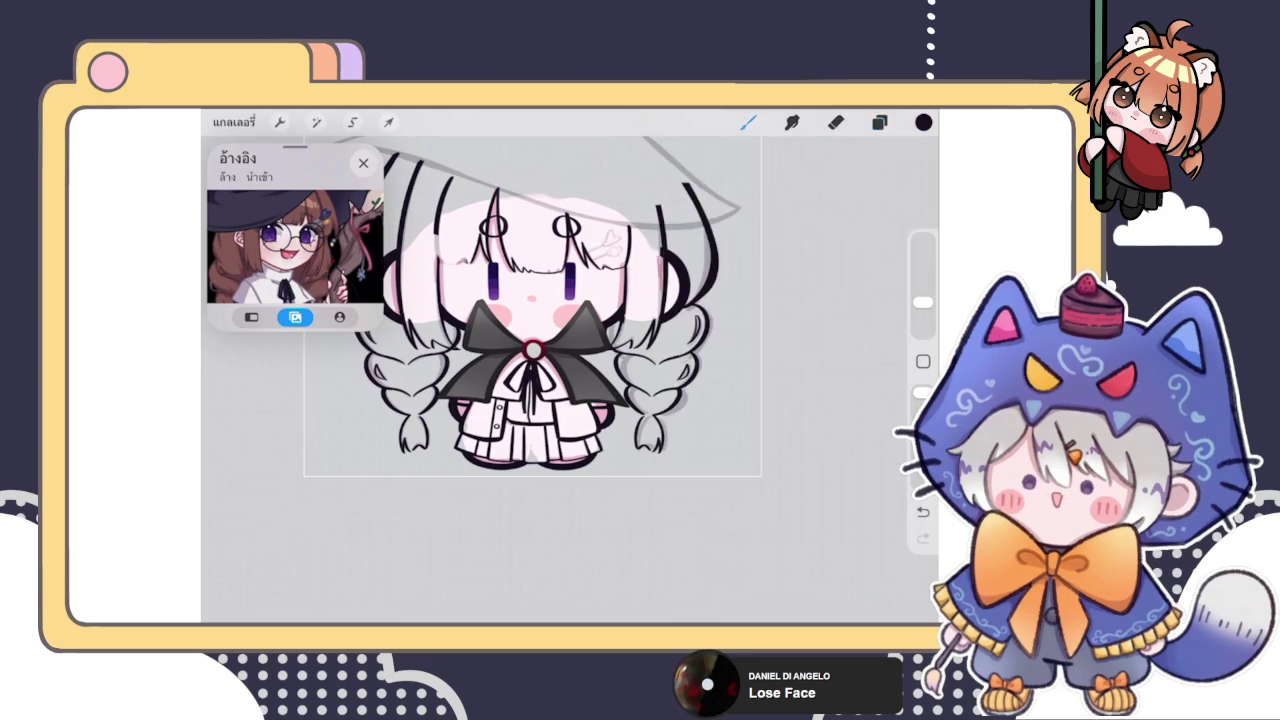
pyautogui.click(748, 122)
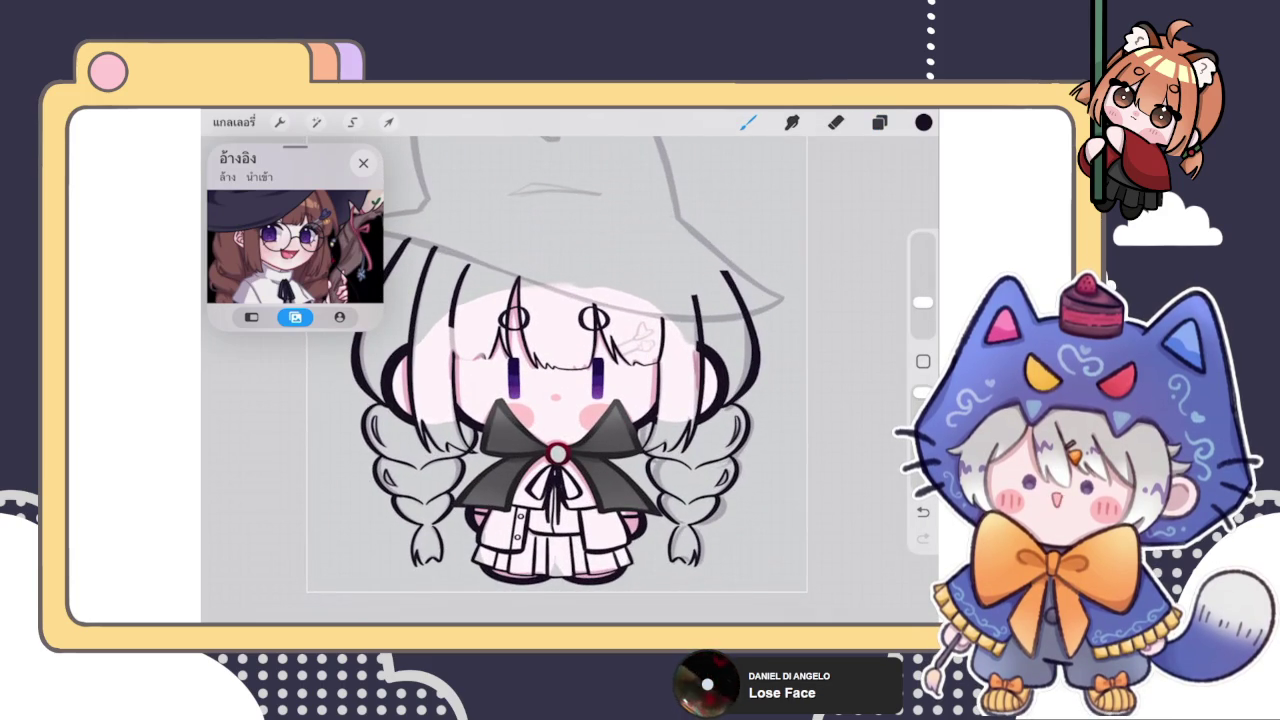
pyautogui.click(233, 122)
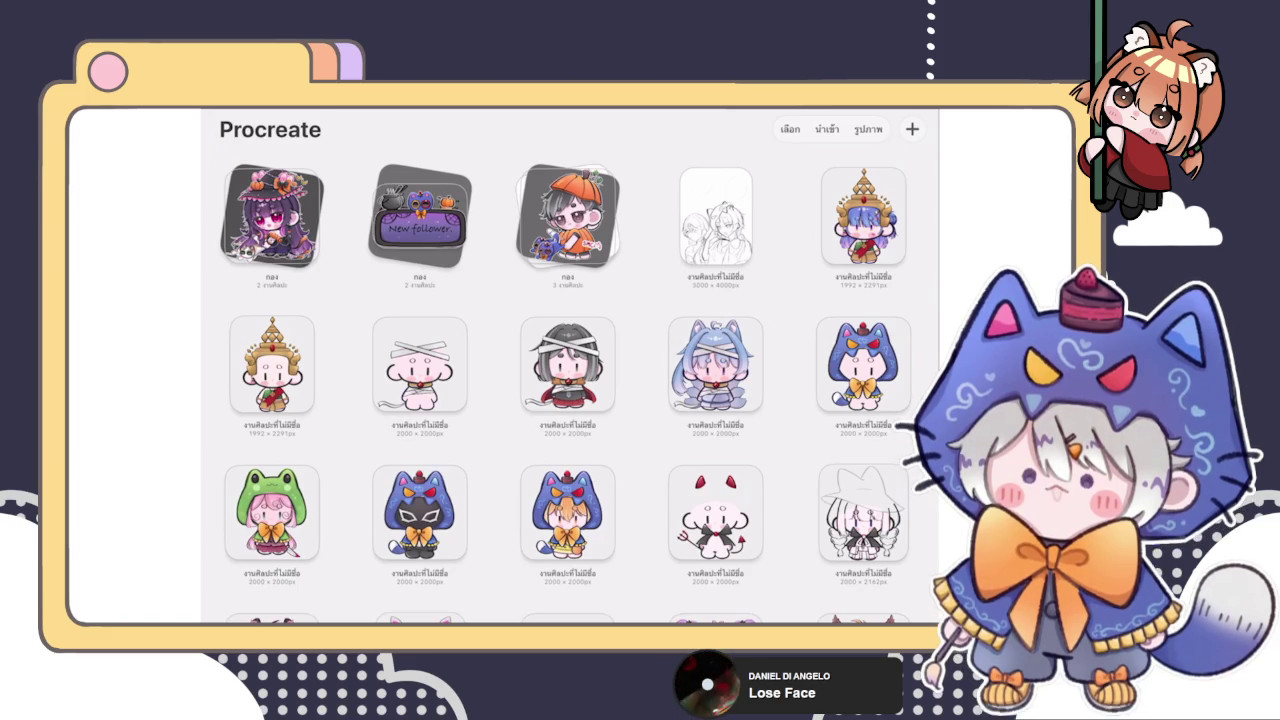
# Open the first stack and zoom around the purple-haired pumpkin witch artwork
pyautogui.click(272, 215)
pyautogui.click(420, 225)
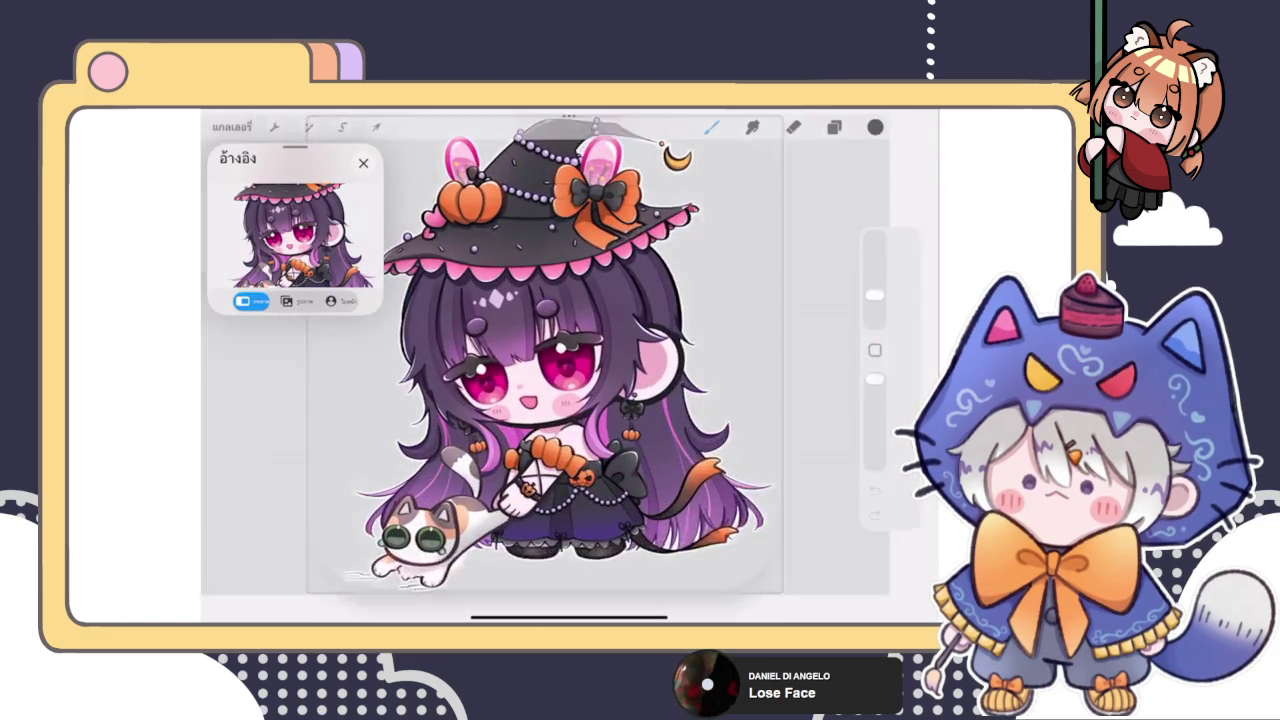
pyautogui.scroll(5, 570, 370)
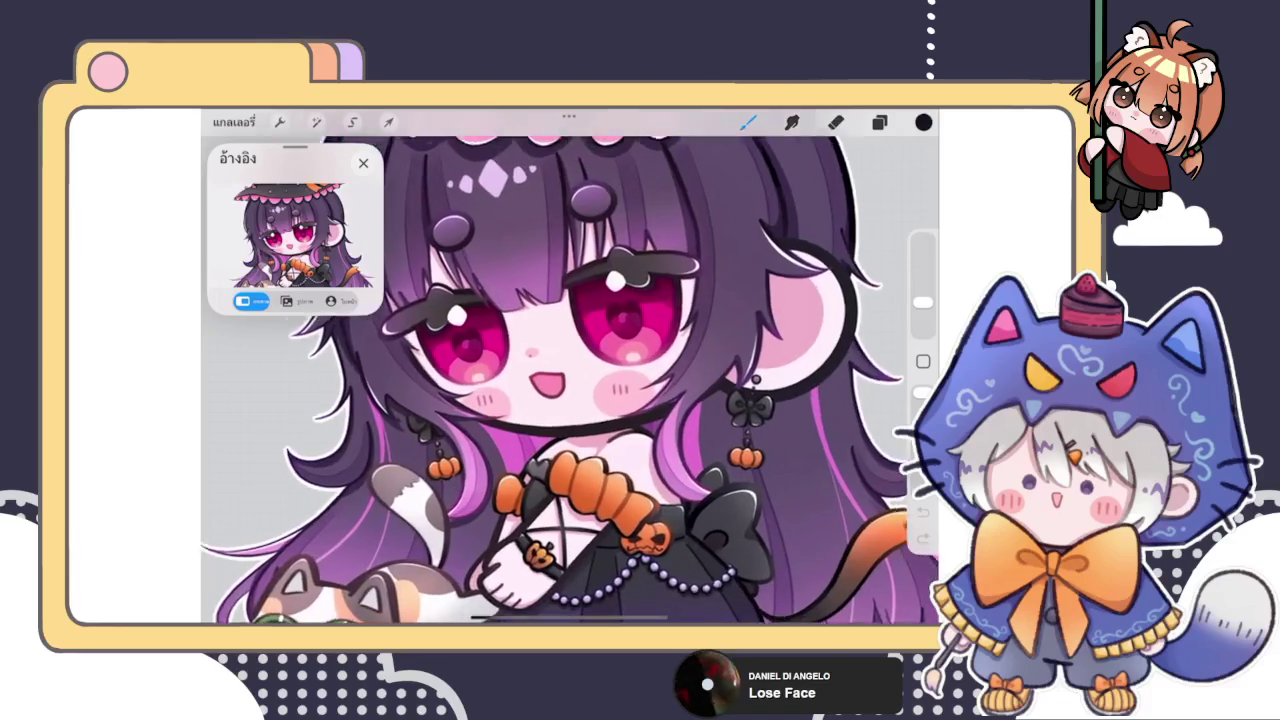
pyautogui.scroll(-5, 570, 370)
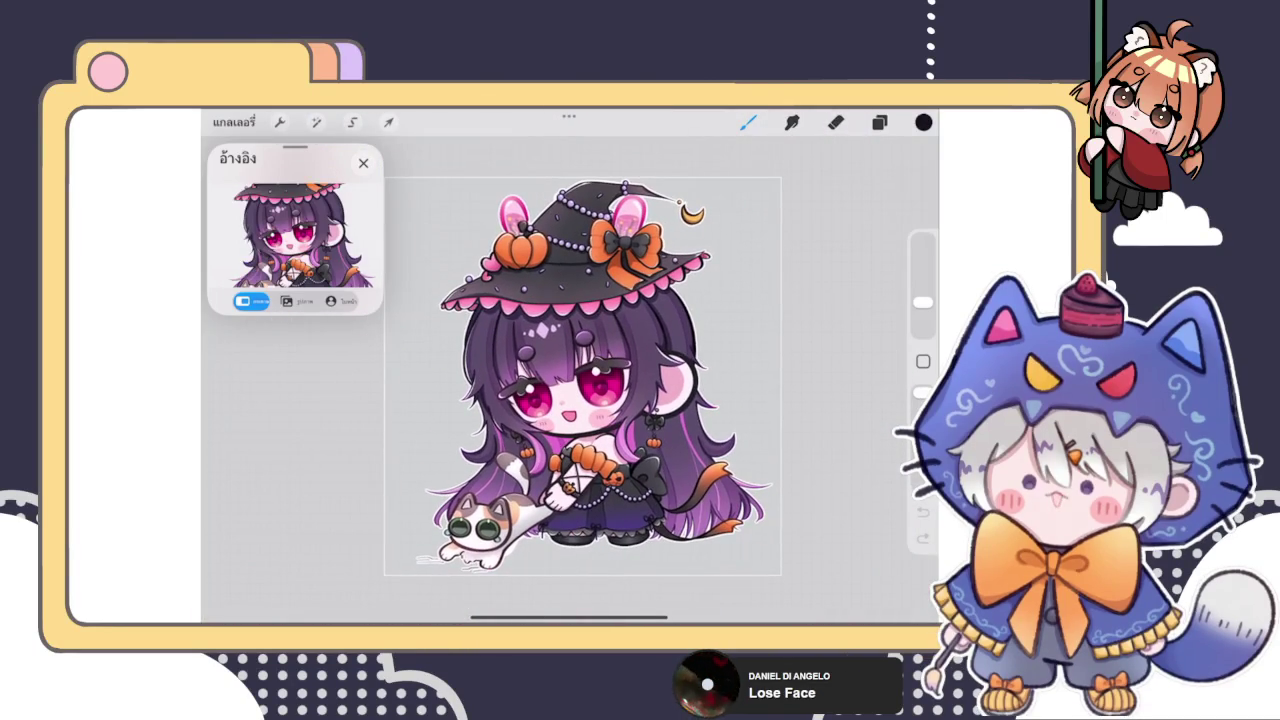
# Return to the main gallery and reopen the chibi witch drawing
pyautogui.click(363, 162)
pyautogui.click(233, 122)
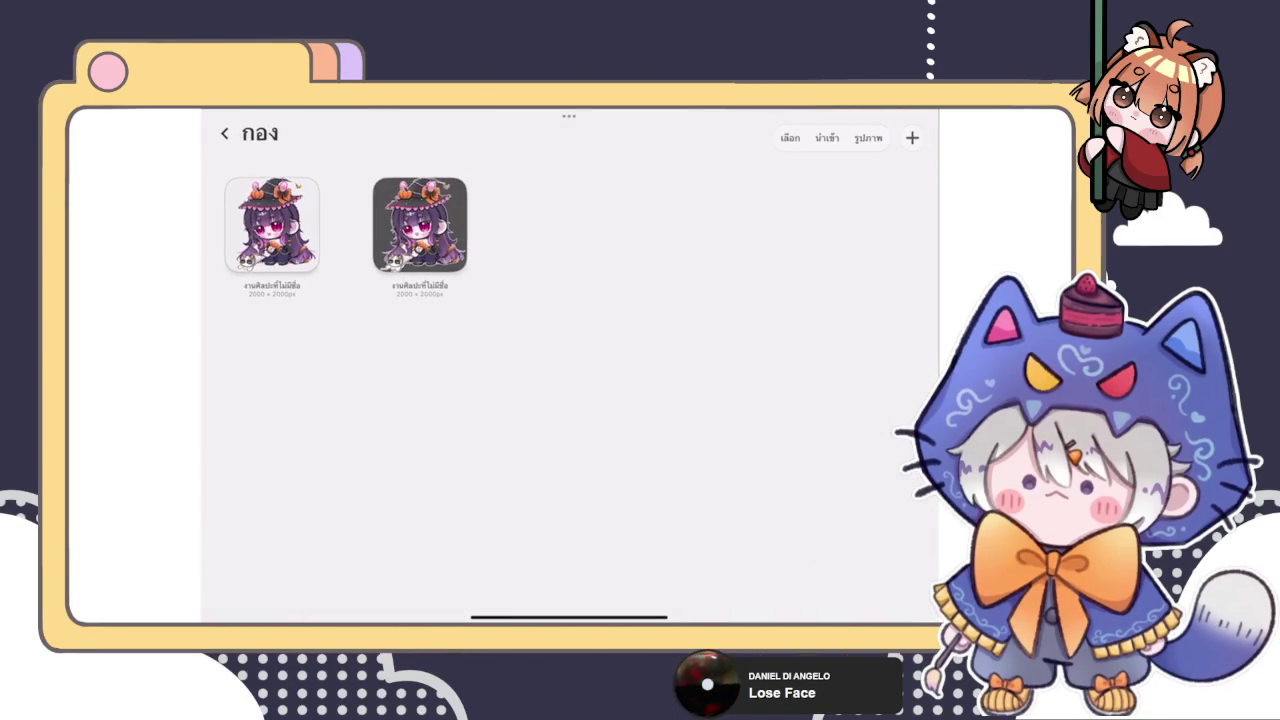
pyautogui.click(226, 131)
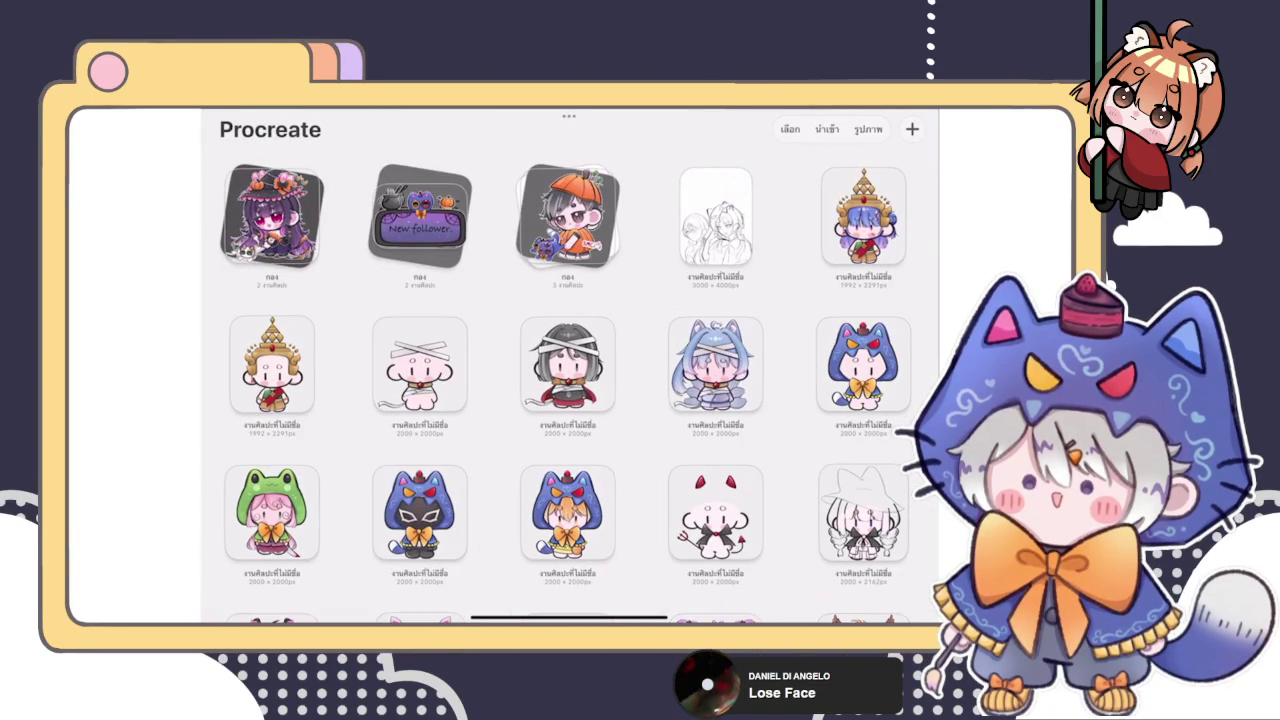
pyautogui.scroll(-3, 570, 370)
pyautogui.click(420, 510)
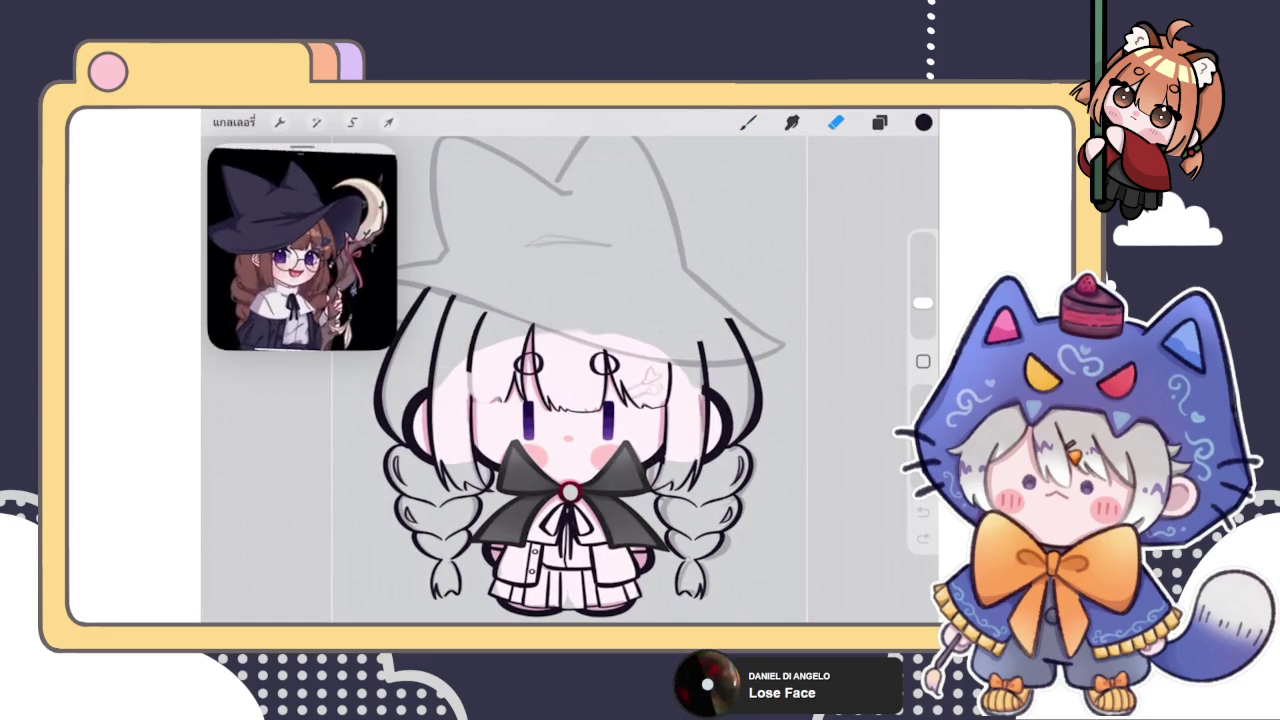
pyautogui.scroll(2, 303, 247)
pyautogui.scroll(2, 303, 247)
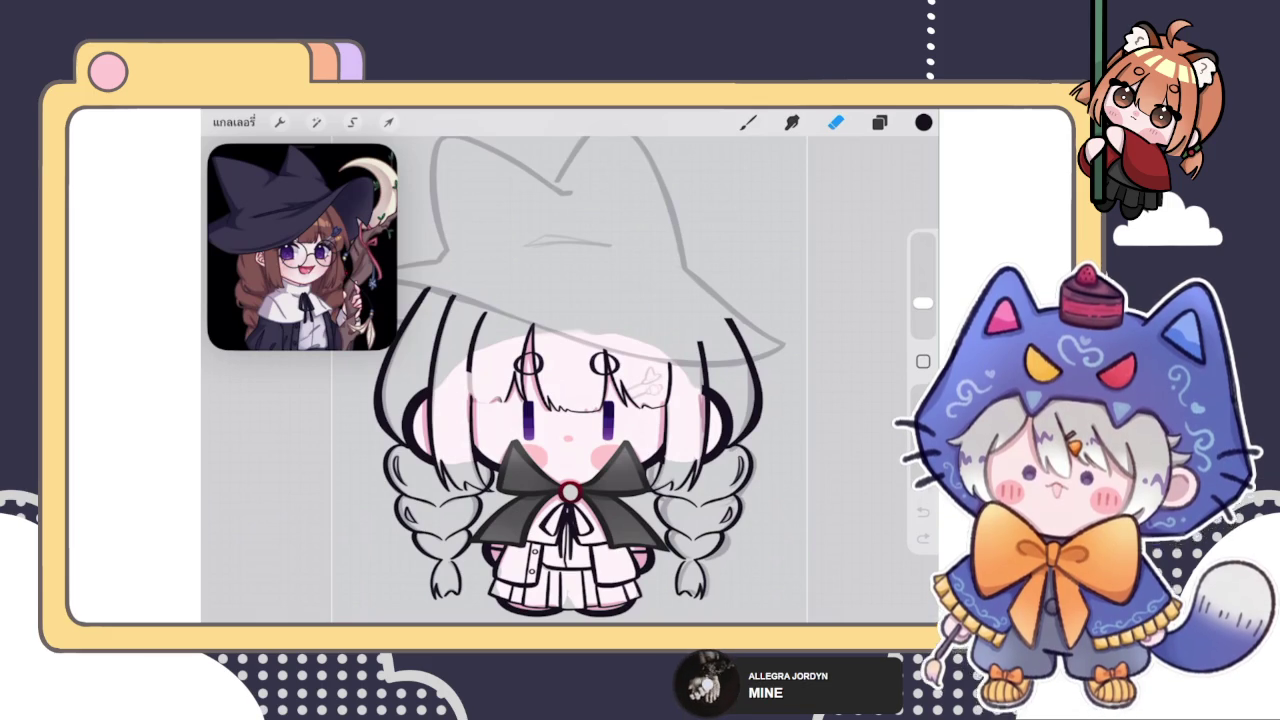
# Undo adding the new layer
pyautogui.click(879, 122)
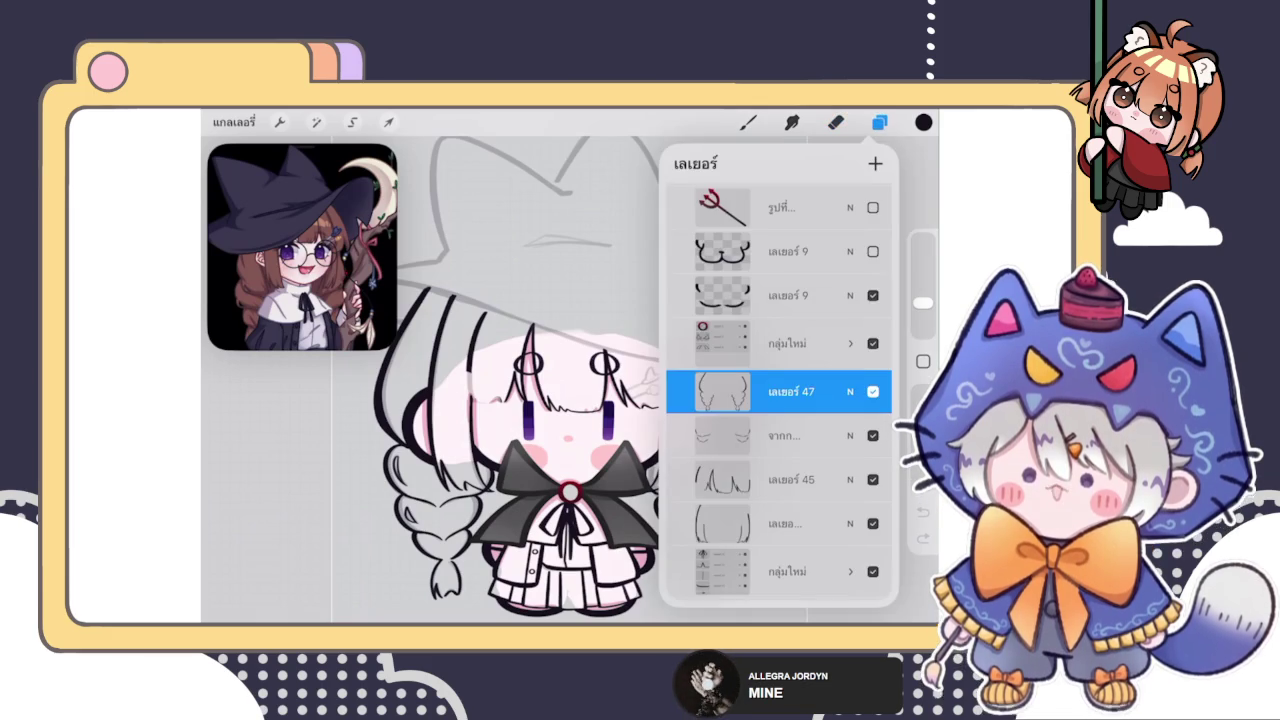
pyautogui.click(879, 122)
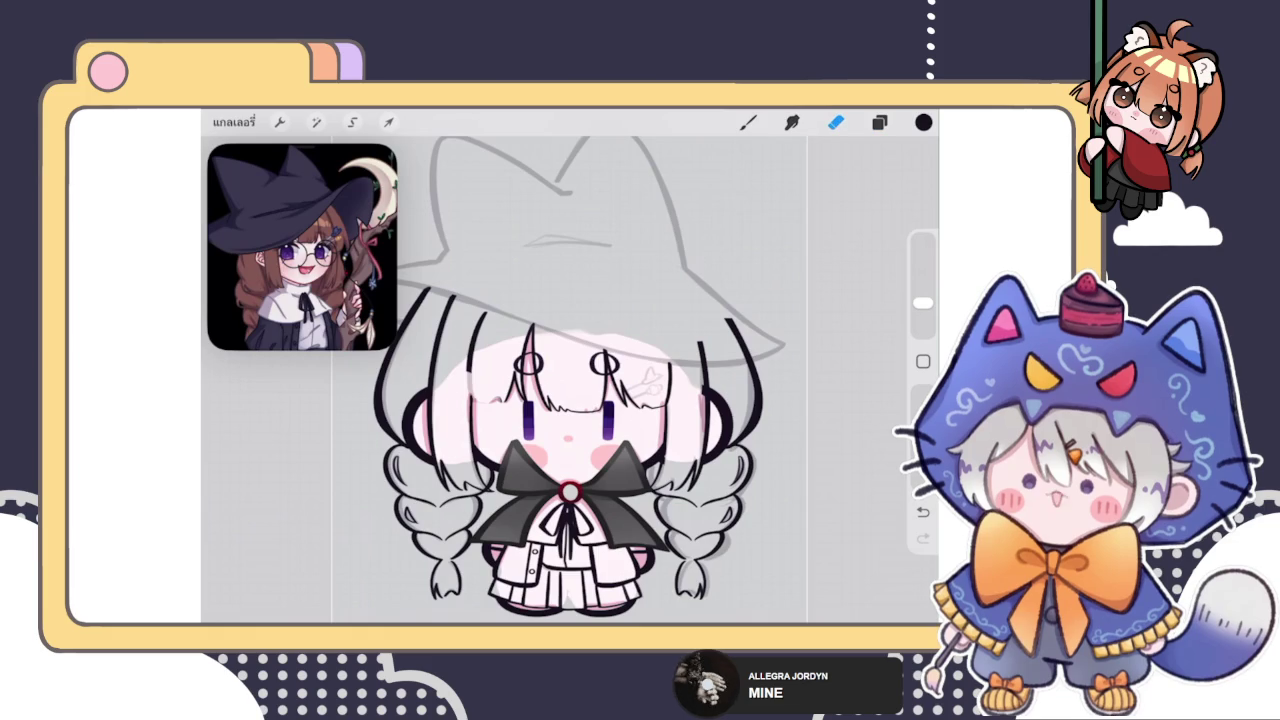
pyautogui.hotkey('ctrl', 'z')
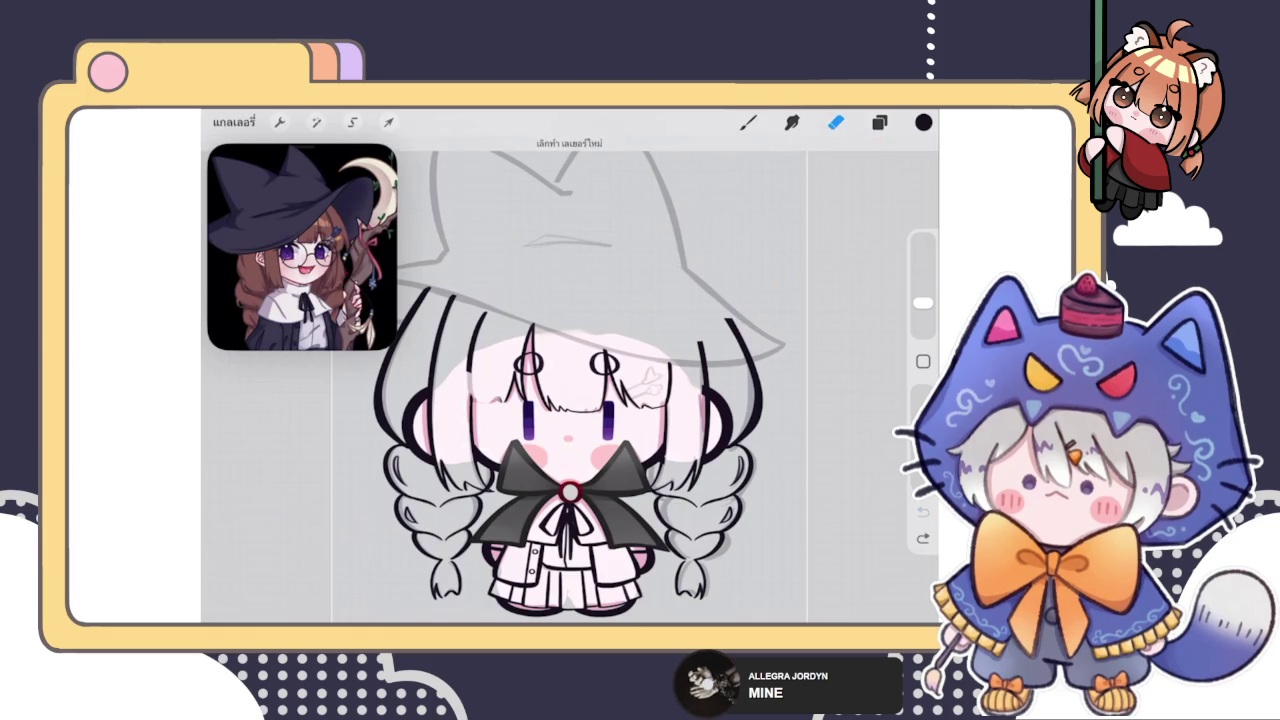
# Choose a different lineart layer and zoom into the witch's face
pyautogui.click(879, 122)
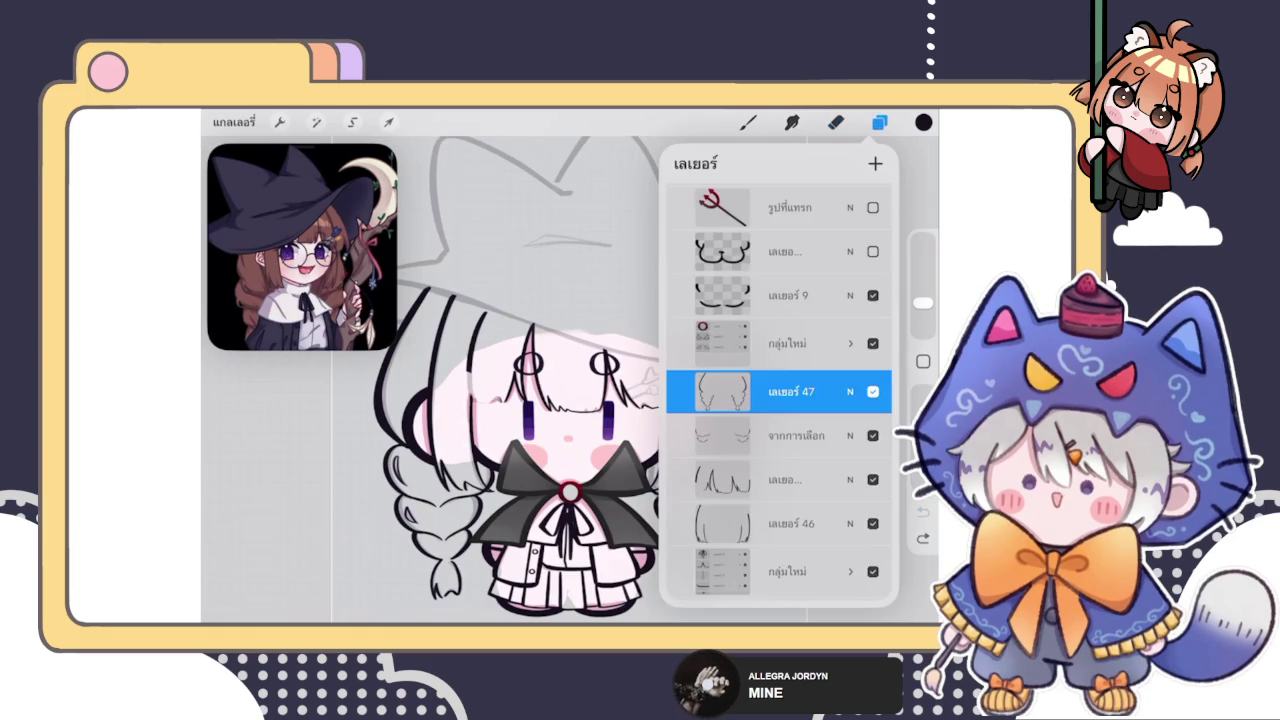
pyautogui.scroll(-2, 779, 400)
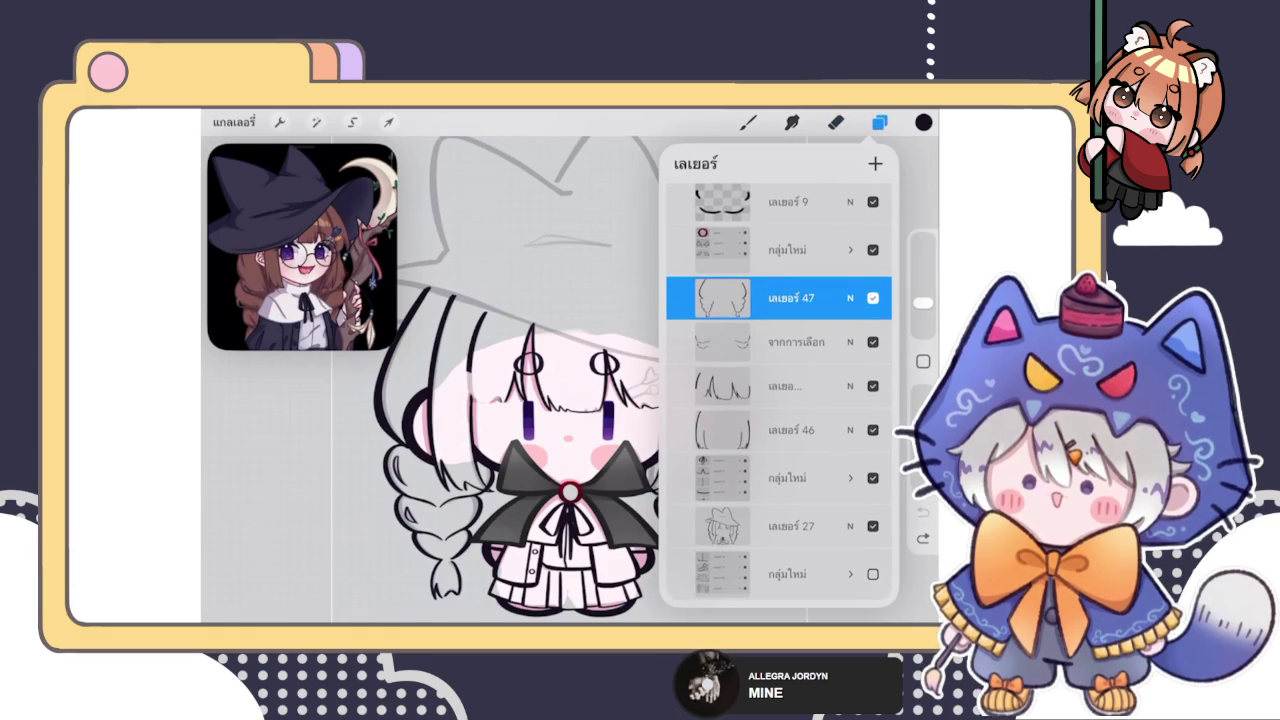
pyautogui.click(785, 386)
pyautogui.click(879, 122)
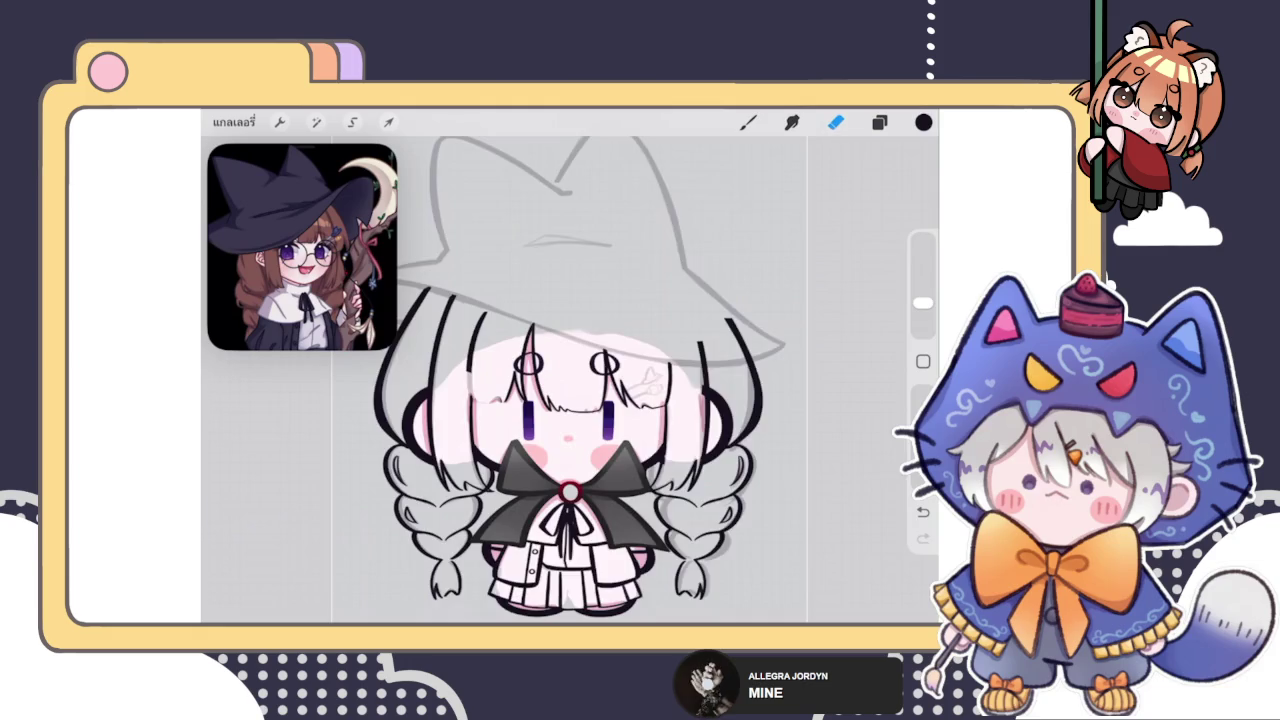
pyautogui.scroll(3, 600, 380)
pyautogui.scroll(3, 600, 380)
pyautogui.scroll(3, 600, 380)
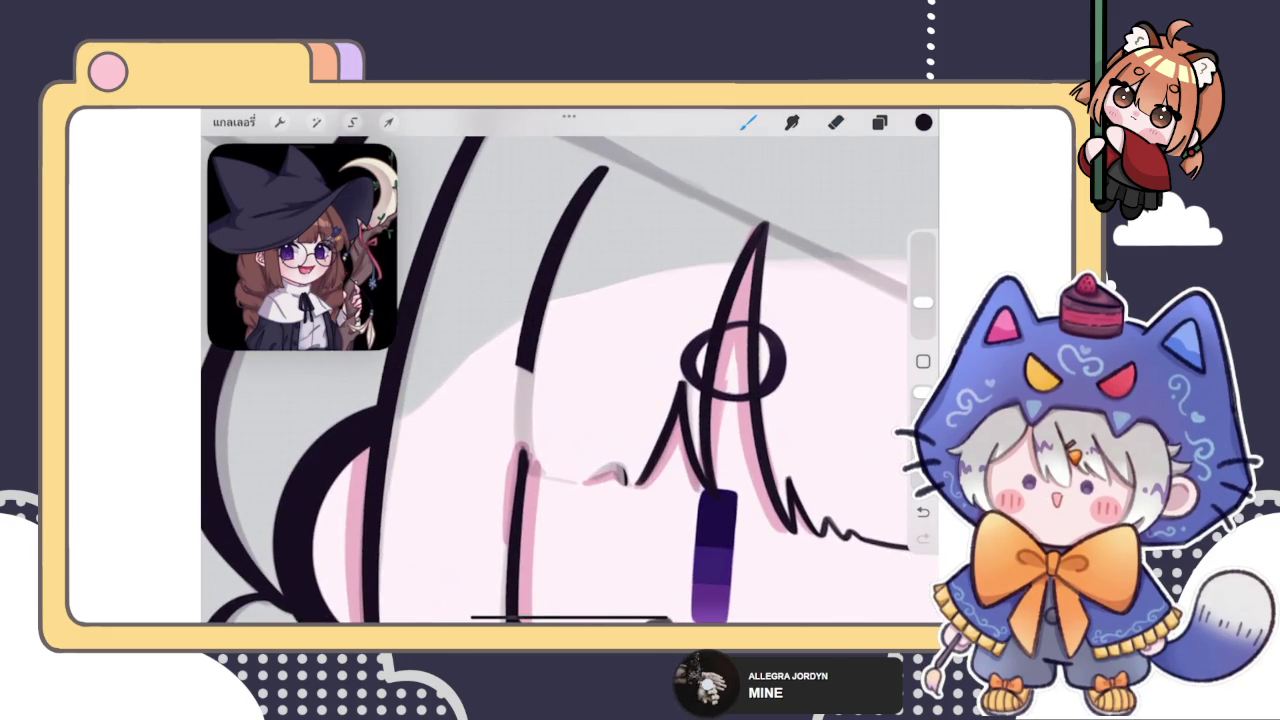
# Erase the old hair strand beside the eye with a 2% eraser
pyautogui.scroll(2, 564, 427)
pyautogui.moveTo(510, 330); pyautogui.dragTo(505, 446)
pyautogui.hotkey('ctrl', 'z')
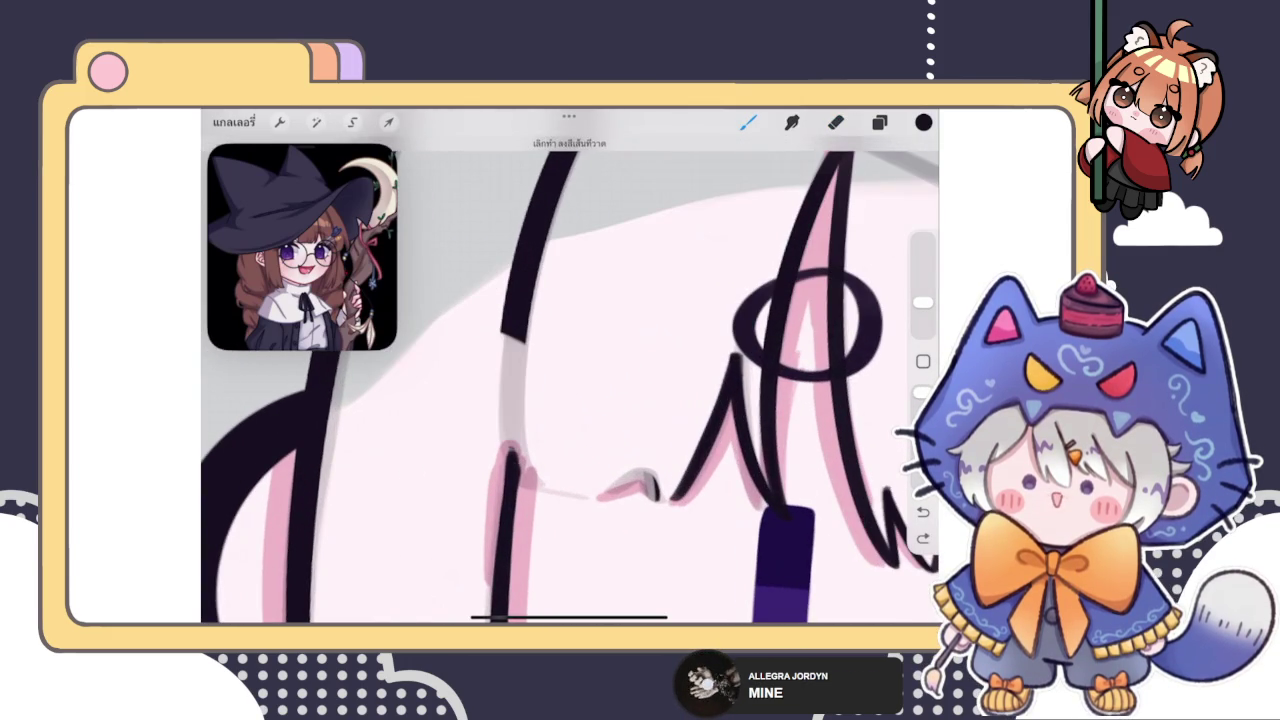
pyautogui.scroll(-2, 570, 380)
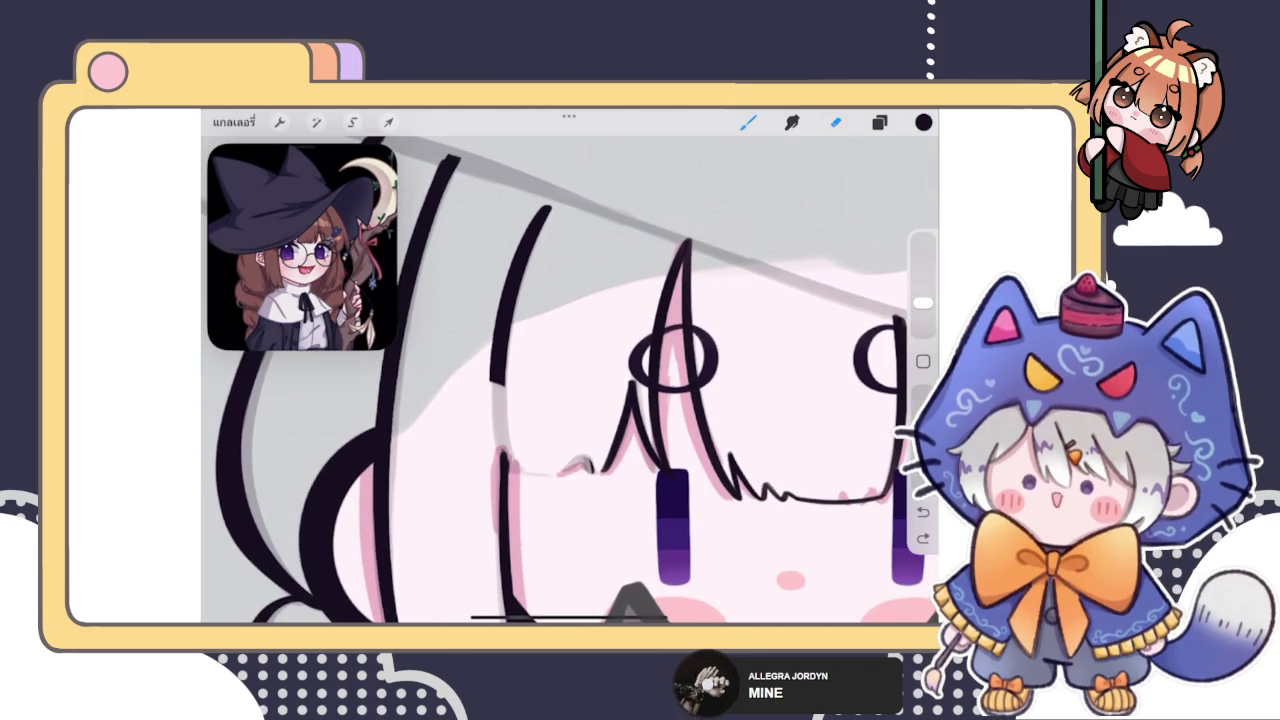
pyautogui.click(836, 122)
pyautogui.moveTo(922, 302); pyautogui.dragTo(922, 322)
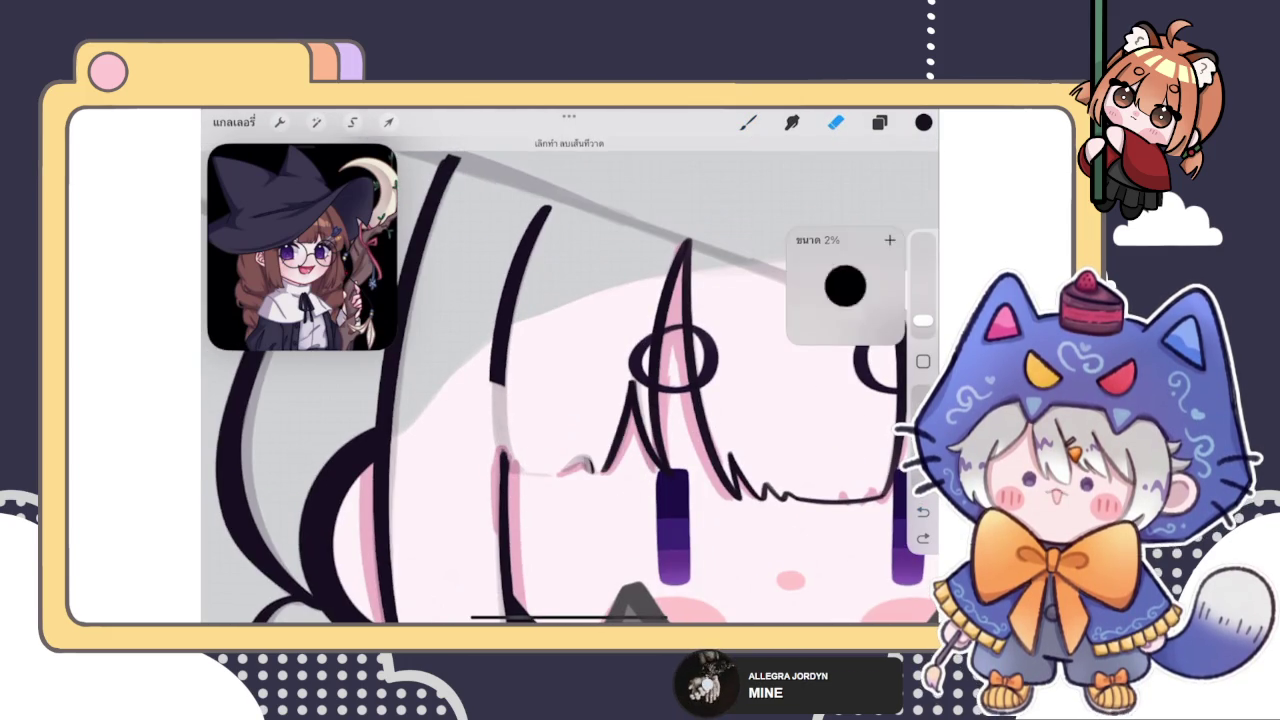
pyautogui.click(577, 485)
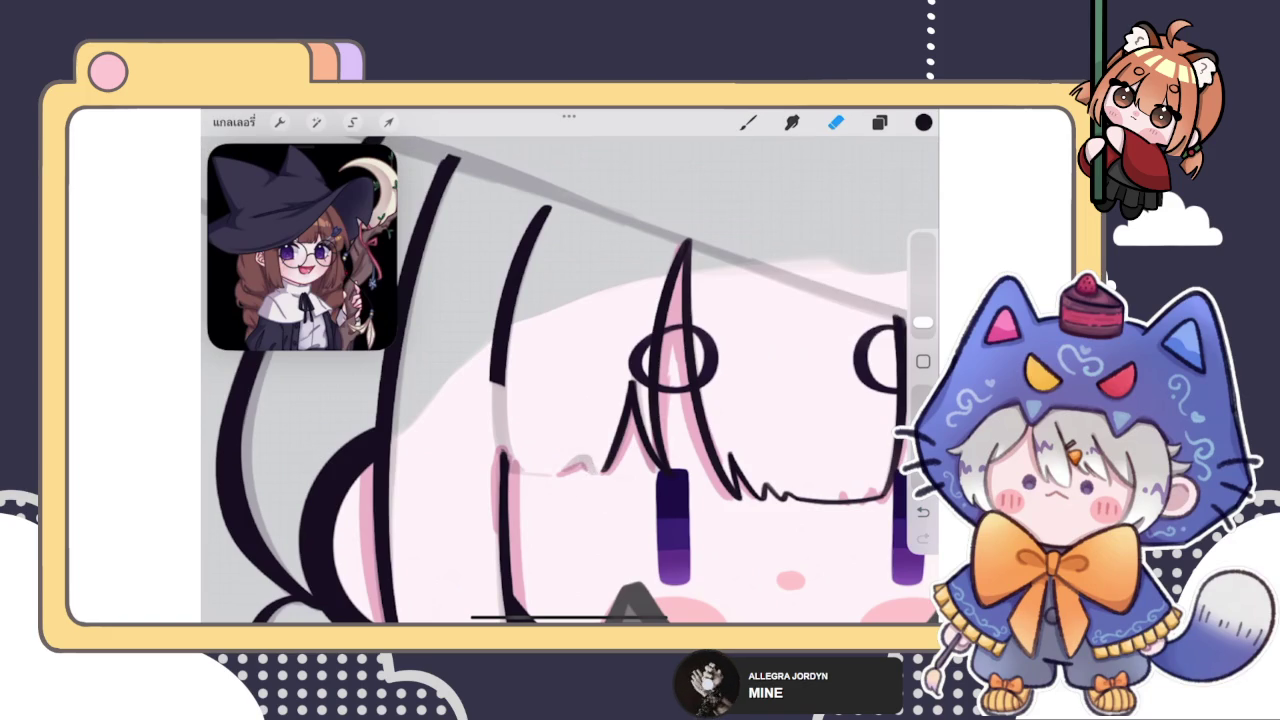
pyautogui.moveTo(548, 212); pyautogui.dragTo(493, 400)
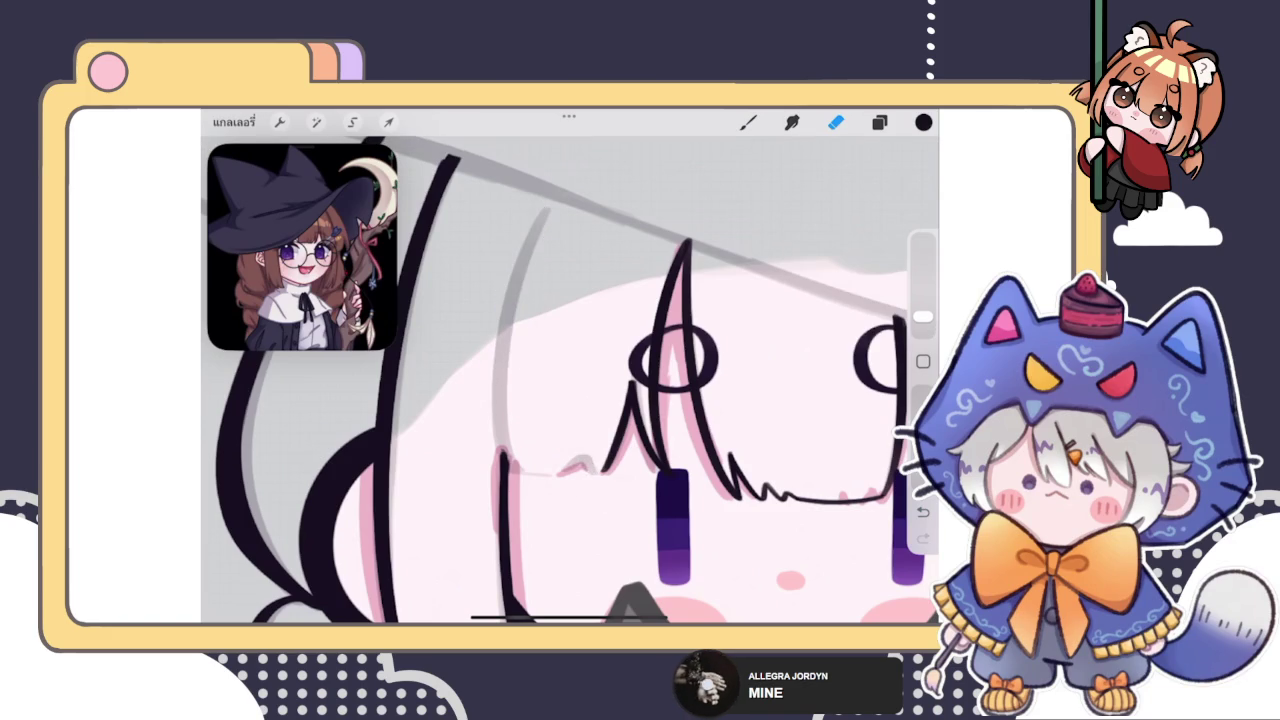
# Draw a new hair strand down the forehead and convert it to a QuickShape curve
pyautogui.click(748, 122)
pyautogui.moveTo(545, 210); pyautogui.dragTo(500, 458)
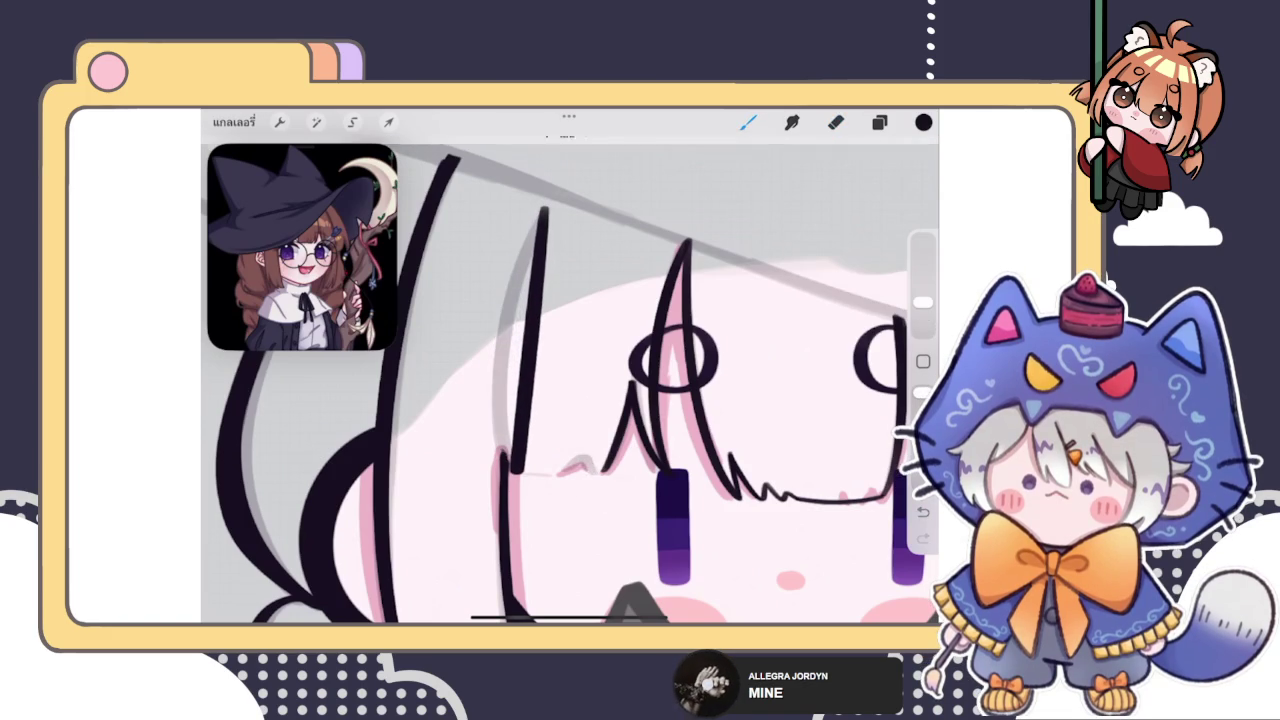
pyautogui.click(570, 143)
pyautogui.click(600, 178)
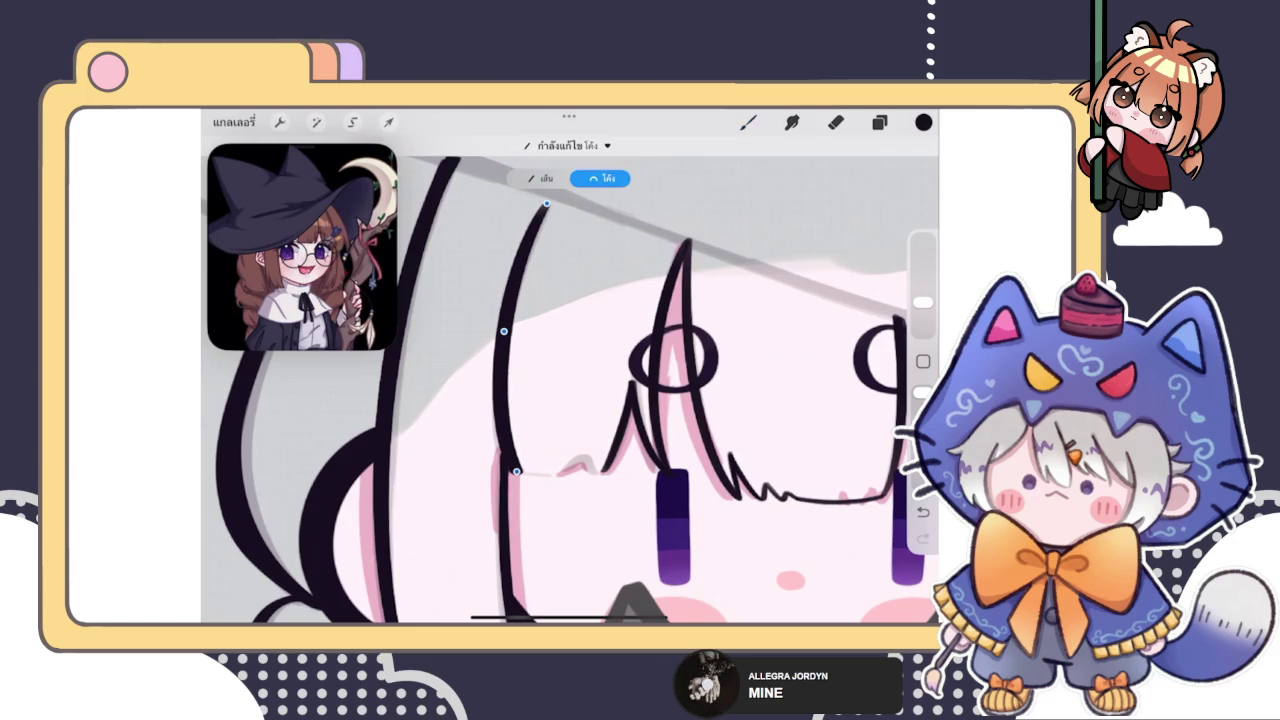
pyautogui.moveTo(517, 471); pyautogui.dragTo(514, 472)
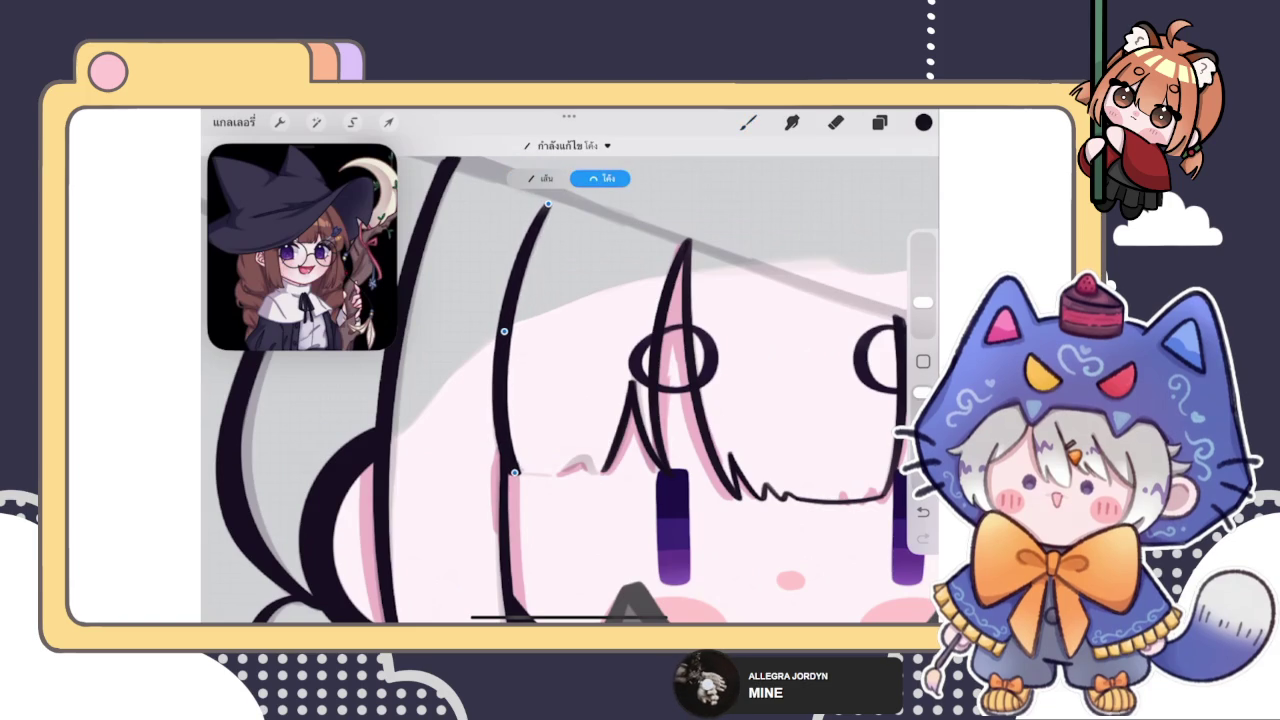
pyautogui.click(700, 400)
# Redraw the strand longer toward the hat brim as a reshaped QuickShape arc
pyautogui.scroll(3, 600, 450)
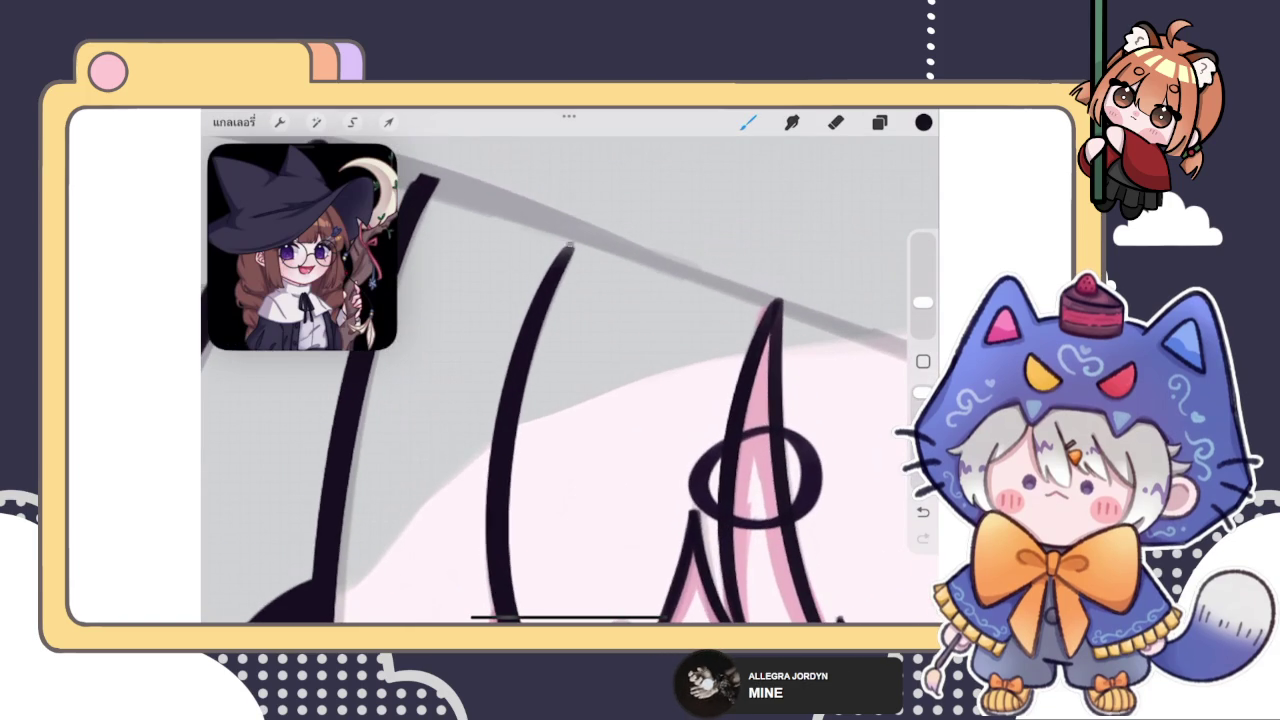
pyautogui.moveTo(578, 243); pyautogui.dragTo(524, 390)
pyautogui.moveTo(522, 345); pyautogui.dragTo(498, 467)
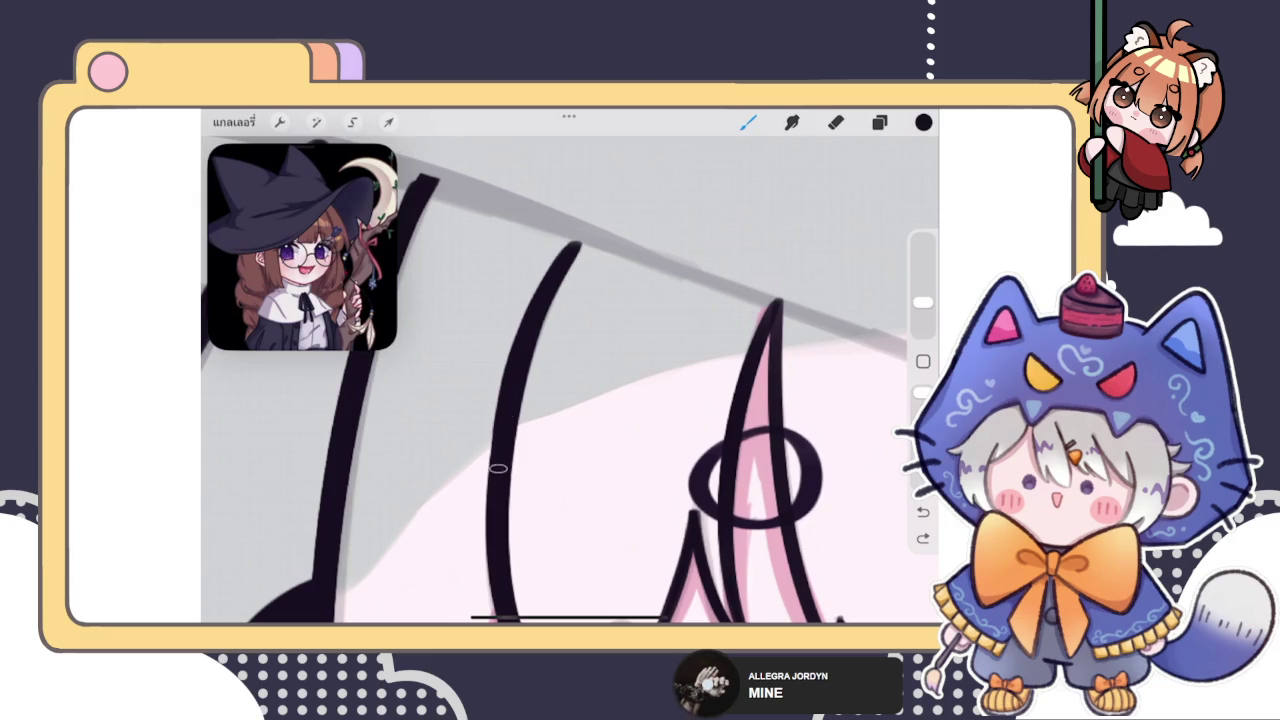
pyautogui.moveTo(575, 245); pyautogui.dragTo(500, 430)
pyautogui.hotkey('ctrl', 'z')
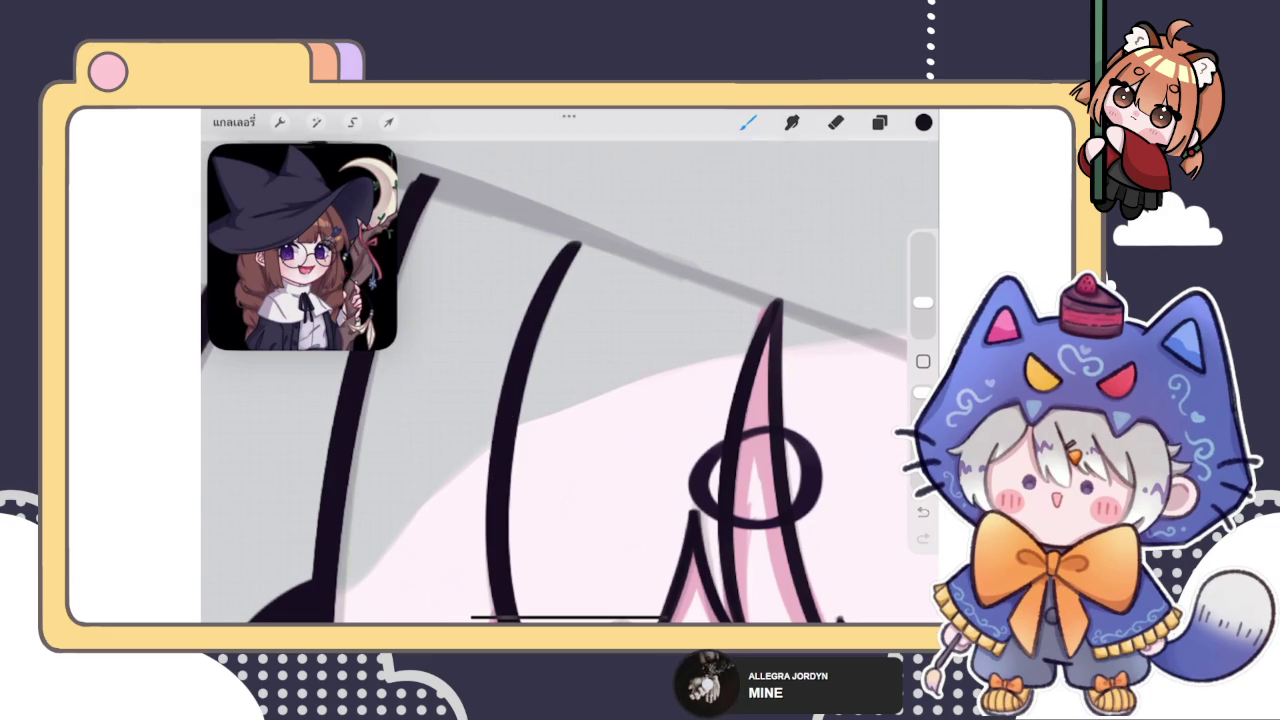
pyautogui.moveTo(575, 243); pyautogui.dragTo(498, 528)
pyautogui.click(568, 145)
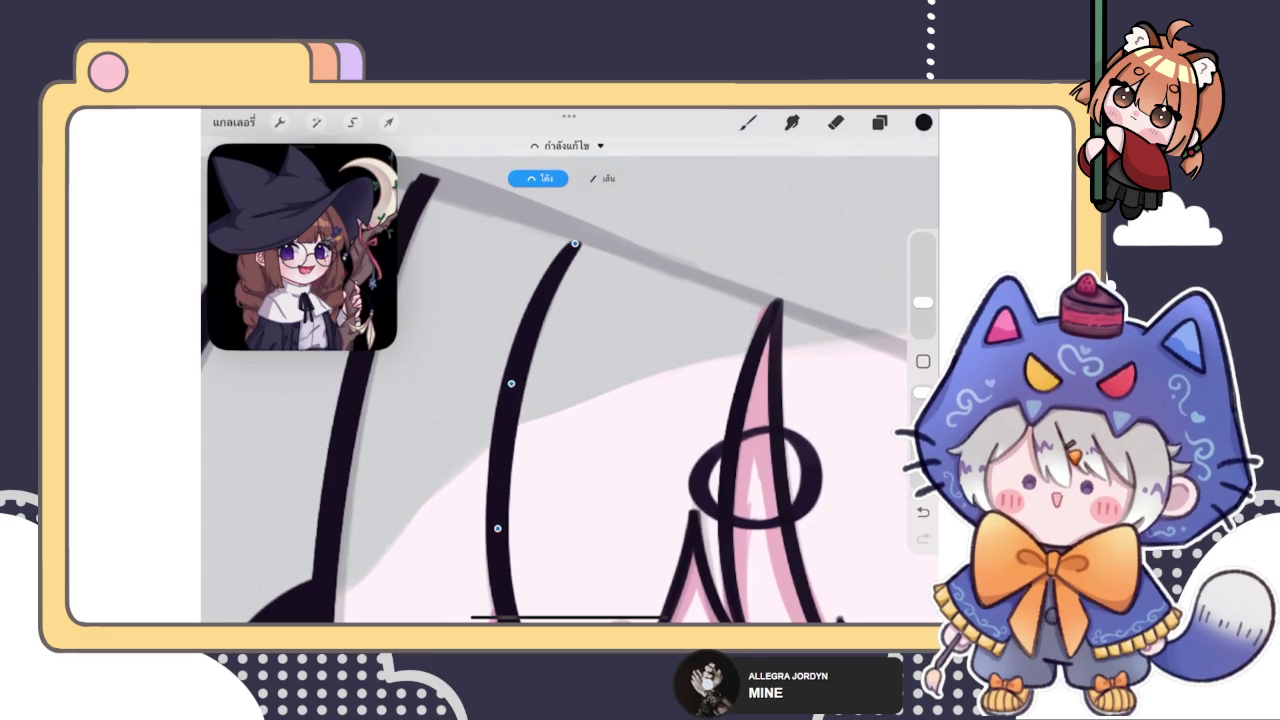
pyautogui.moveTo(498, 528); pyautogui.dragTo(494, 530)
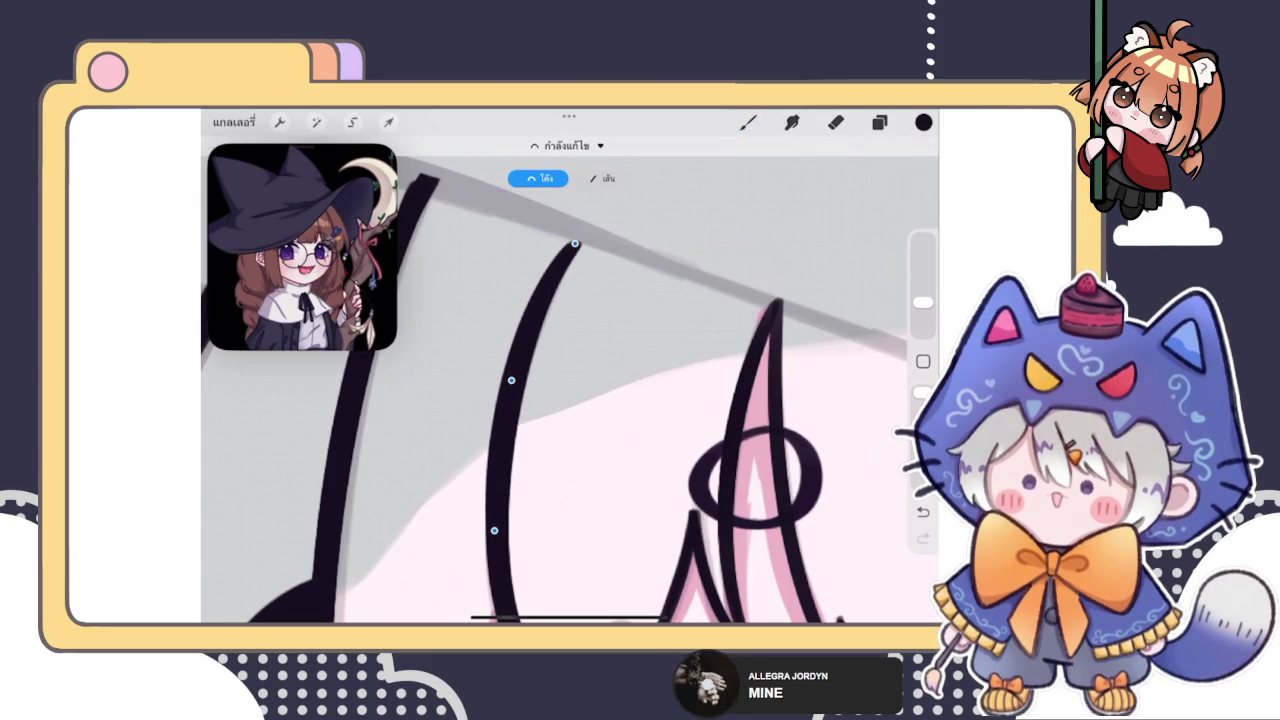
# Erase the top tip of the hair strand to shorten it
pyautogui.scroll(-3, 570, 380)
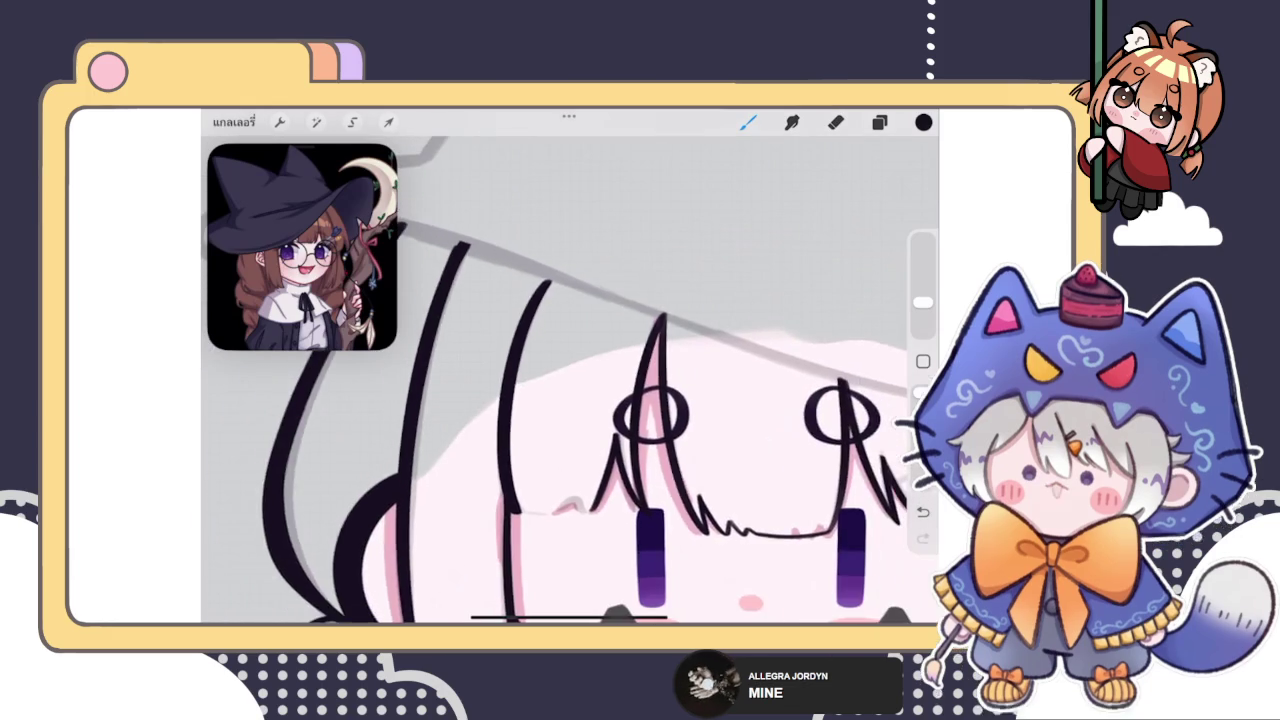
pyautogui.scroll(-3, 570, 380)
pyautogui.scroll(-2, 570, 380)
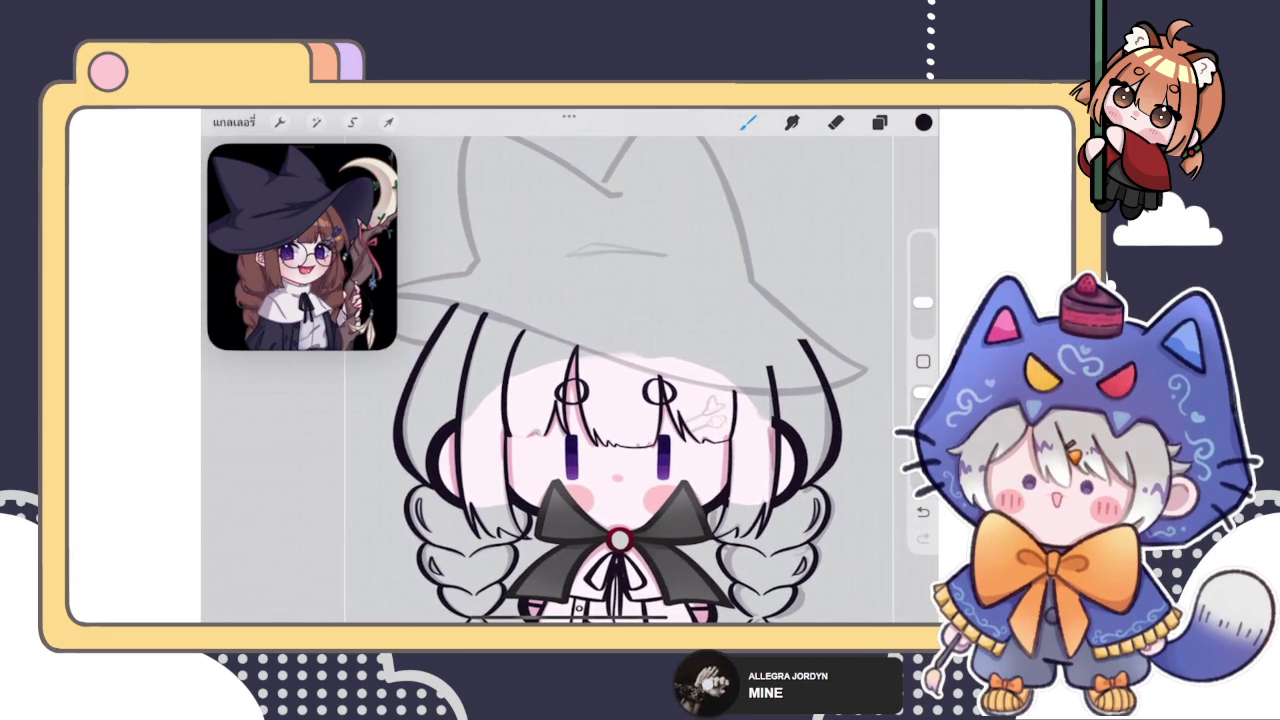
pyautogui.scroll(3, 600, 400)
pyautogui.scroll(2, 600, 400)
pyautogui.click(836, 122)
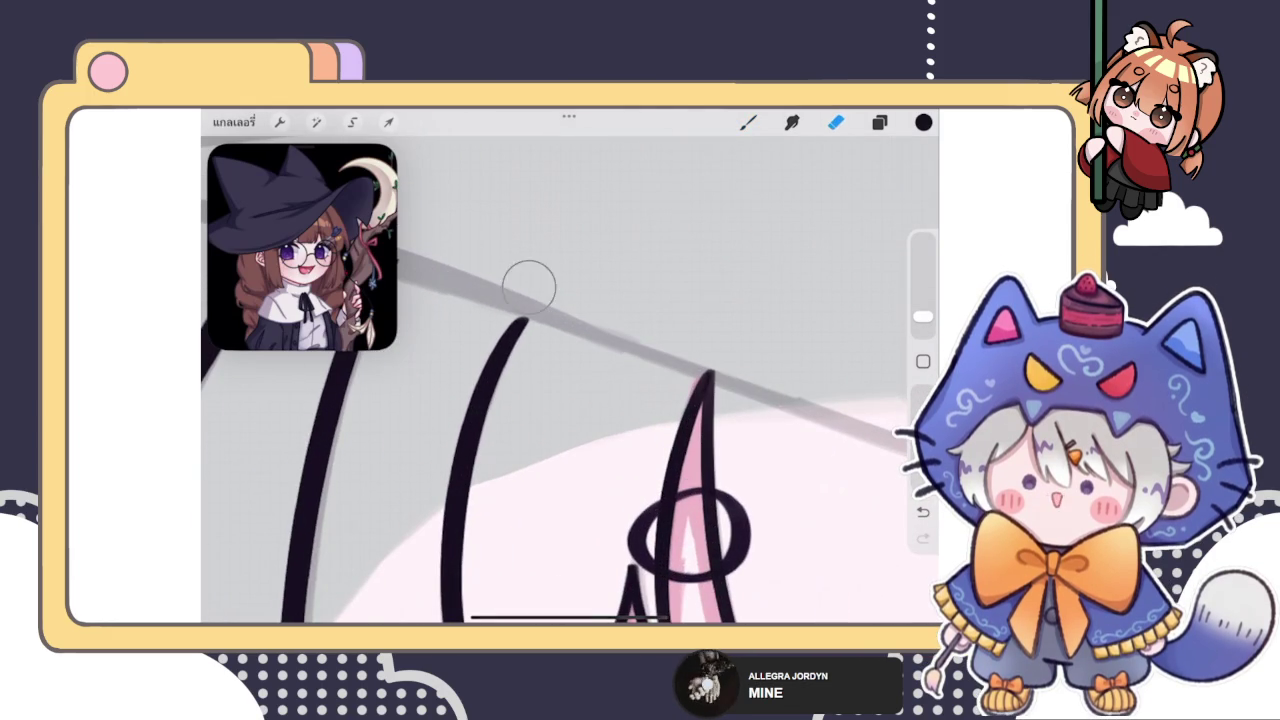
pyautogui.moveTo(529, 286)
pyautogui.mouseDown()
pyautogui.moveTo(546, 337)
pyautogui.moveTo(527, 298)
pyautogui.moveTo(500, 294)
pyautogui.moveTo(539, 307)
pyautogui.mouseUp()
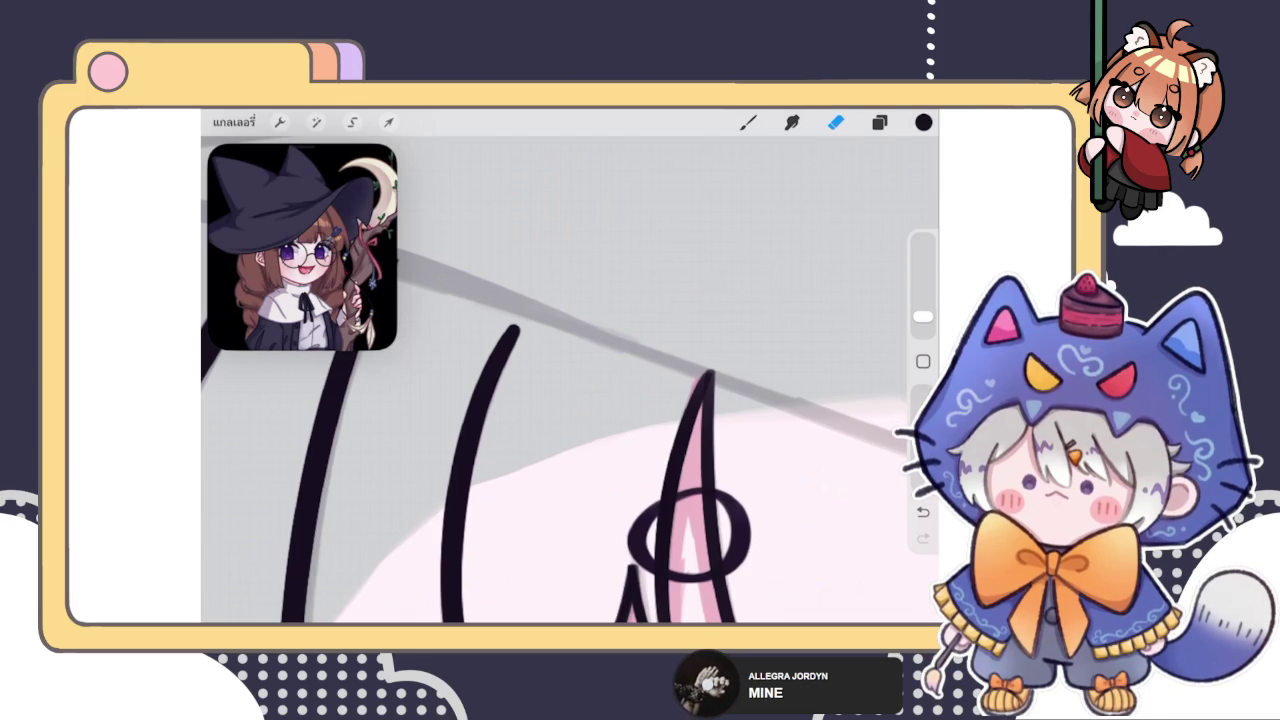
pyautogui.click(233, 122)
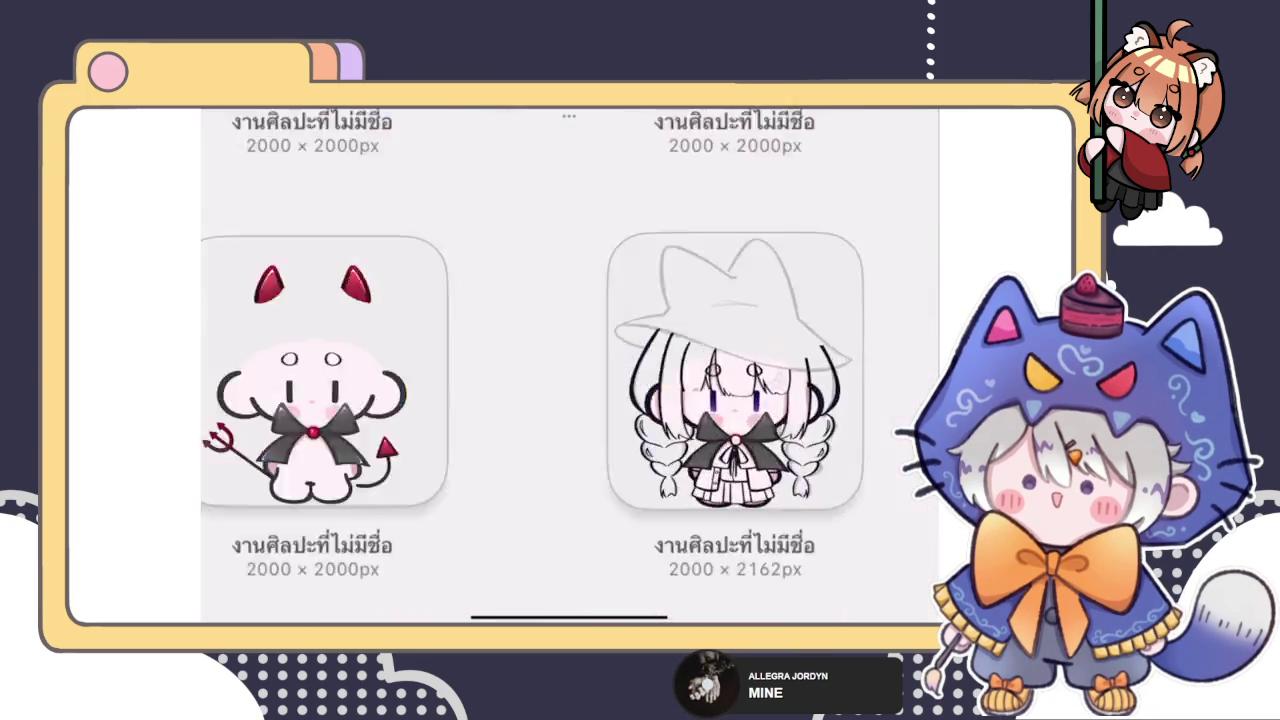
pyautogui.scroll(-3, 570, 370)
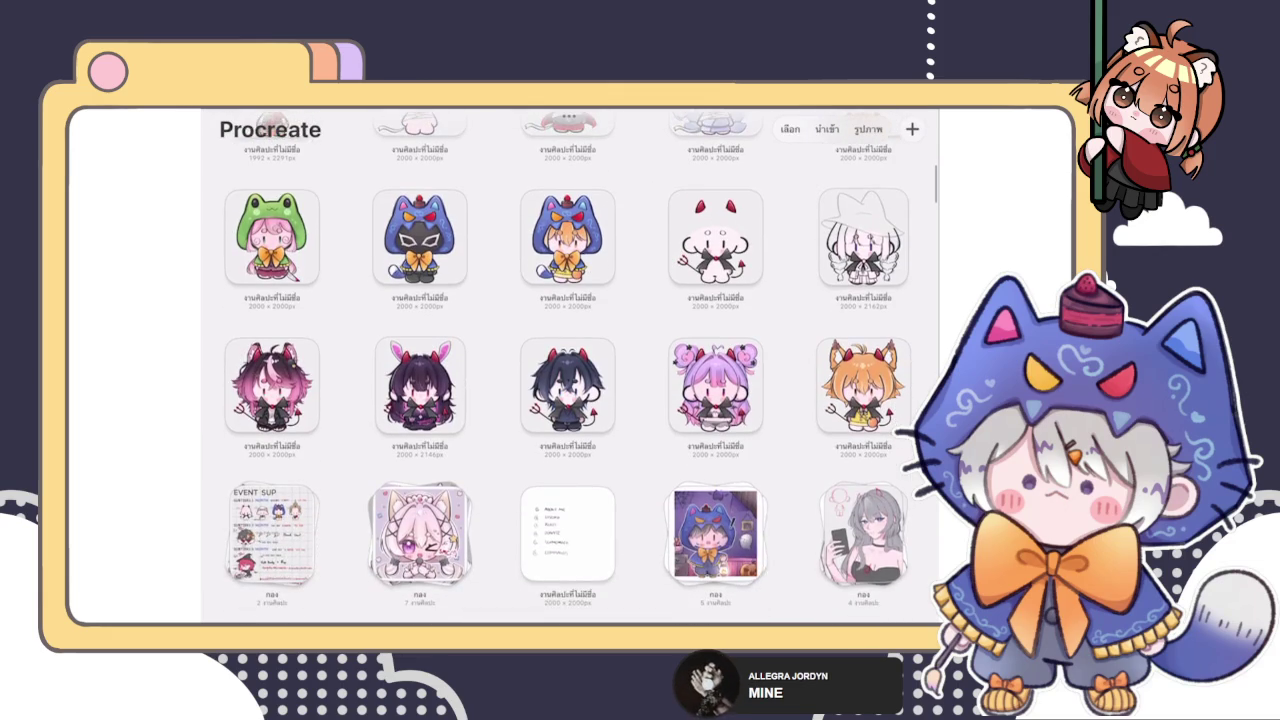
pyautogui.click(272, 535)
pyautogui.click(277, 214)
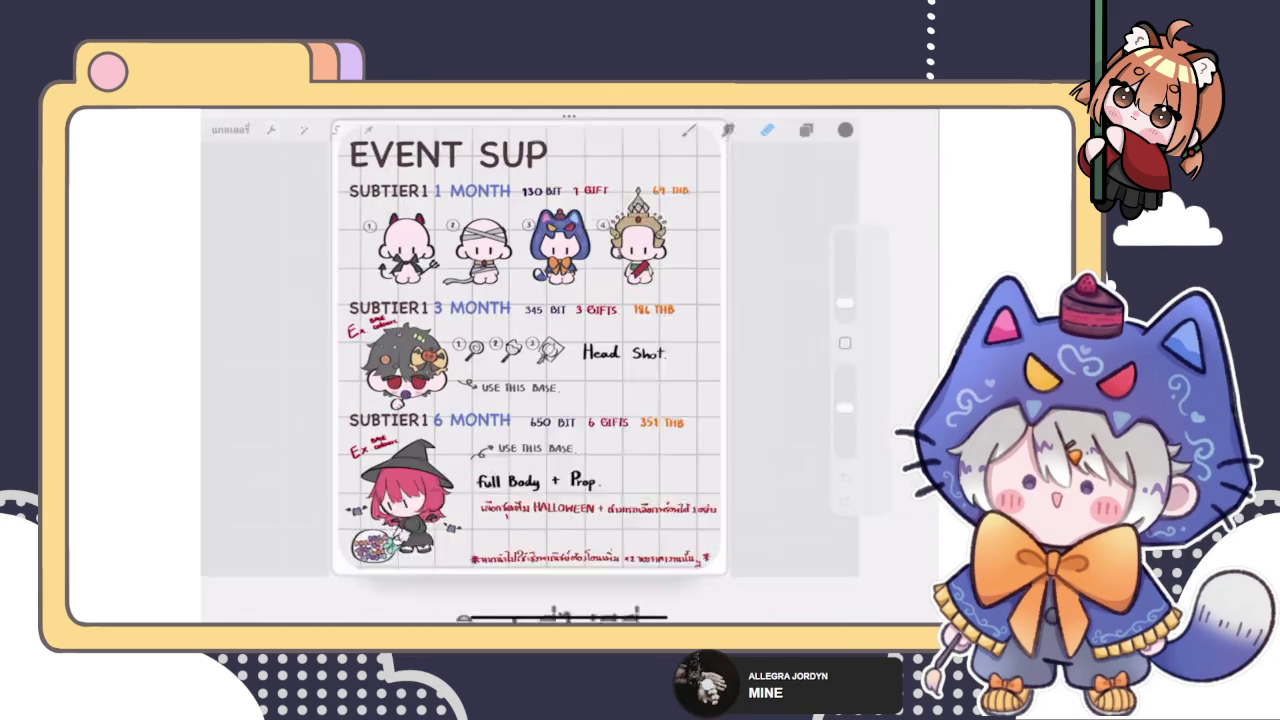
pyautogui.scroll(5, 500, 380)
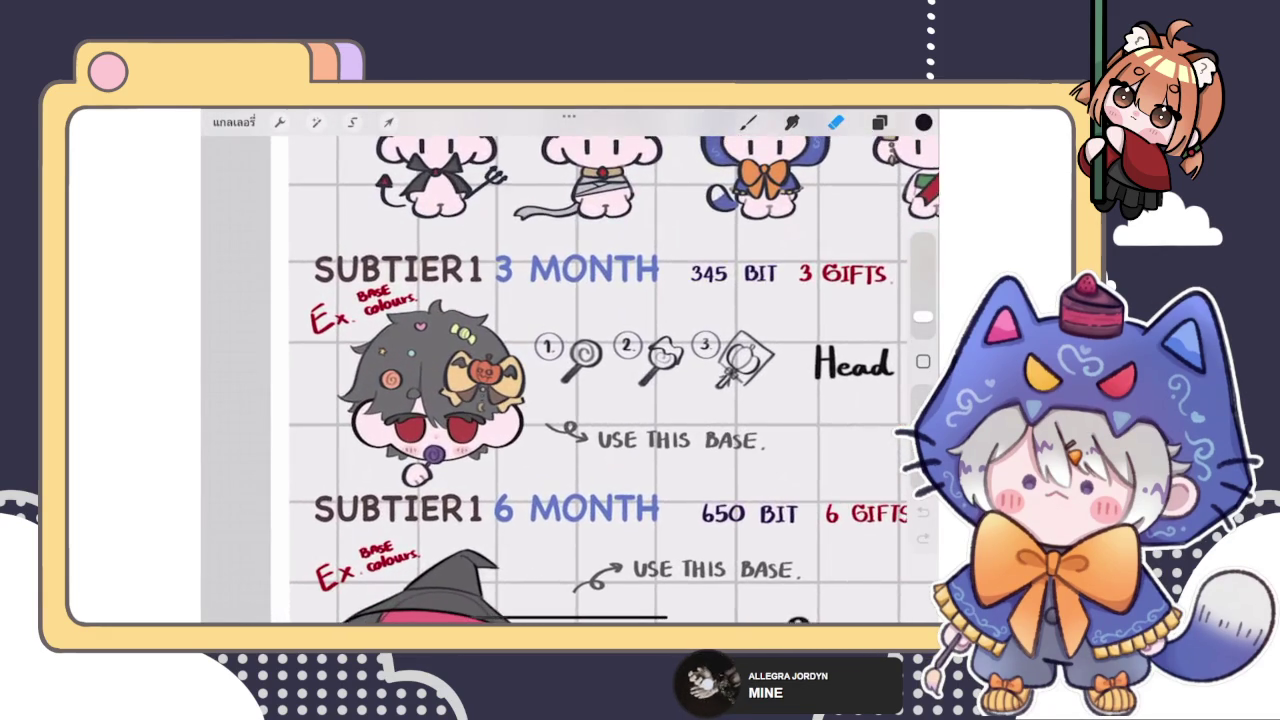
pyautogui.scroll(3, 500, 380)
pyautogui.scroll(-2, 570, 380)
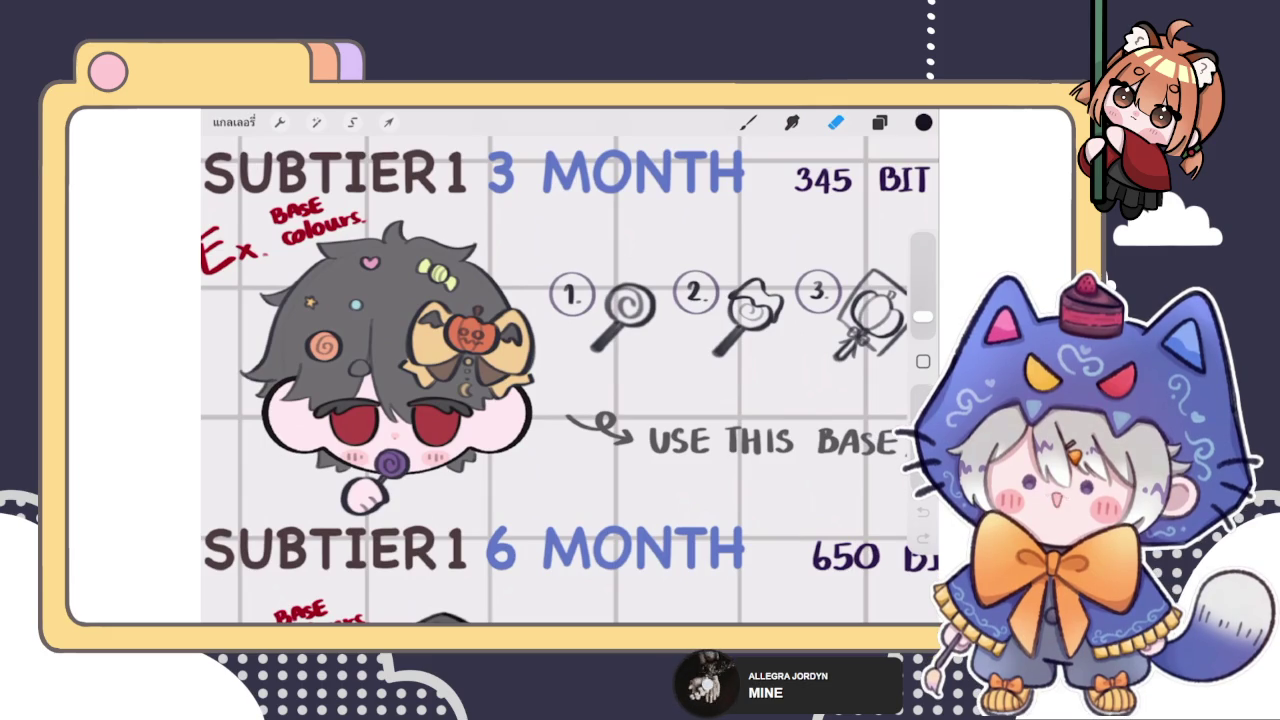
pyautogui.click(233, 122)
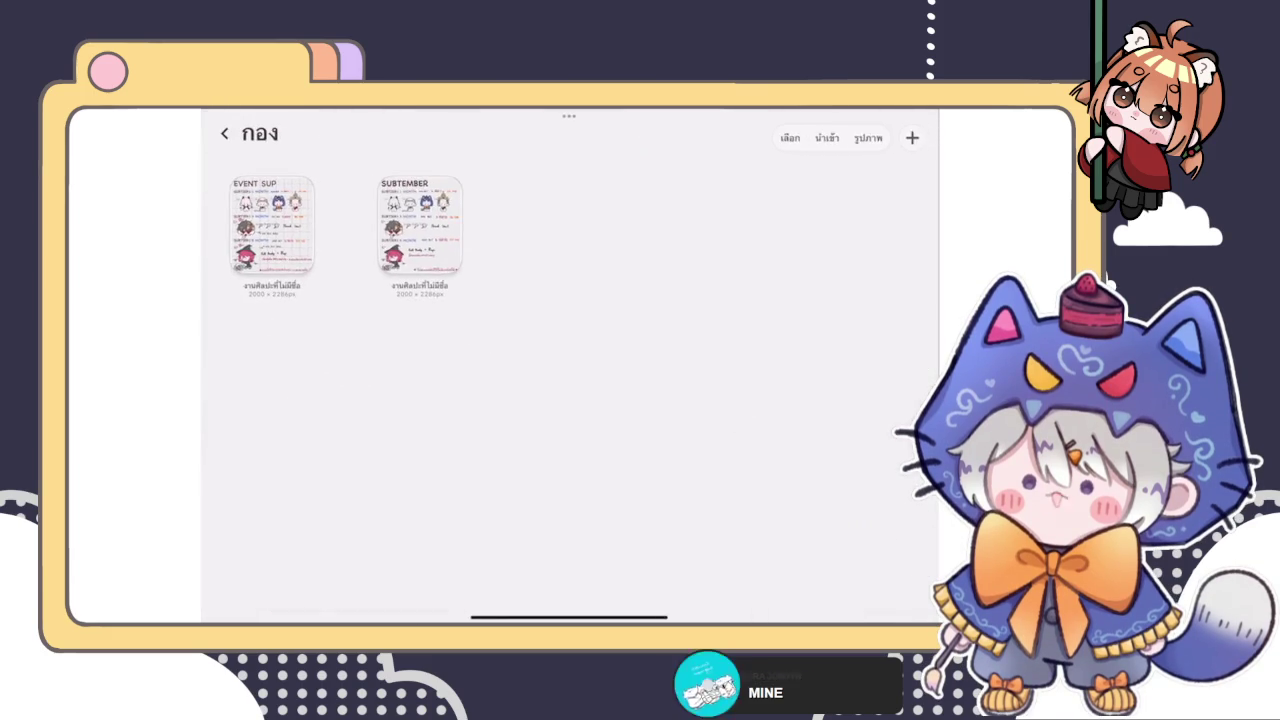
pyautogui.click(225, 131)
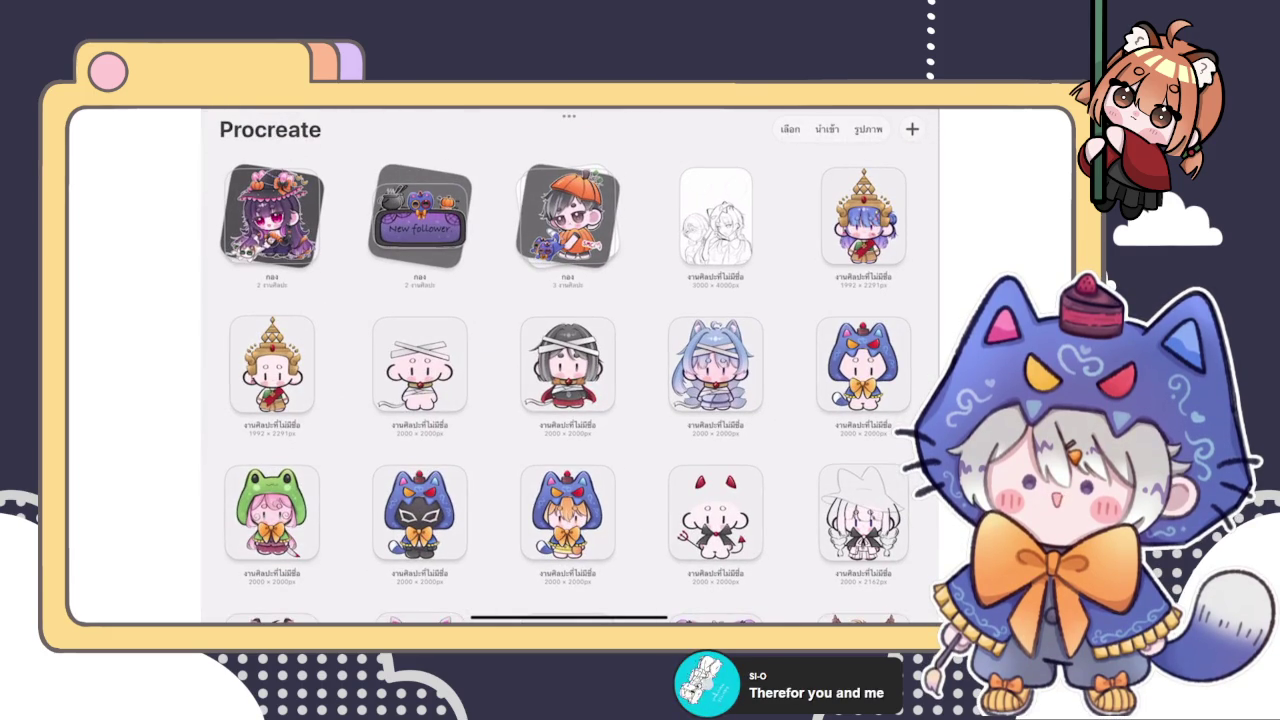
pyautogui.click(863, 515)
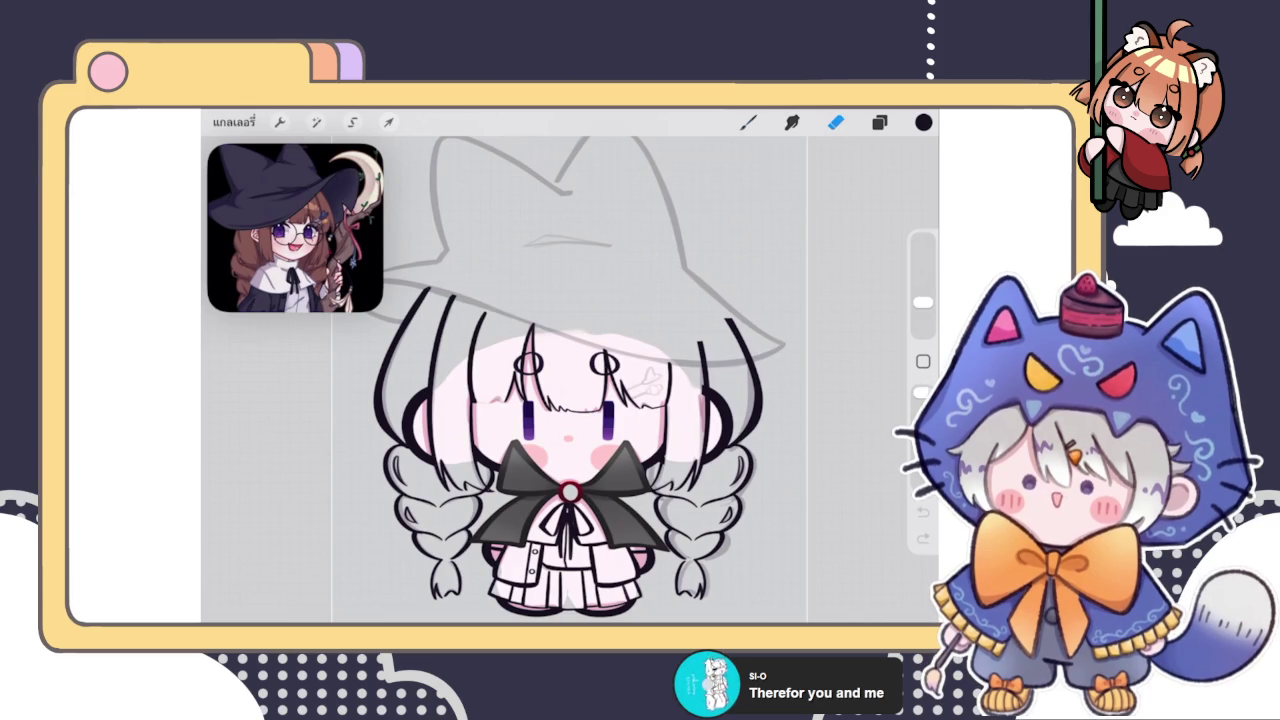
pyautogui.press('b')
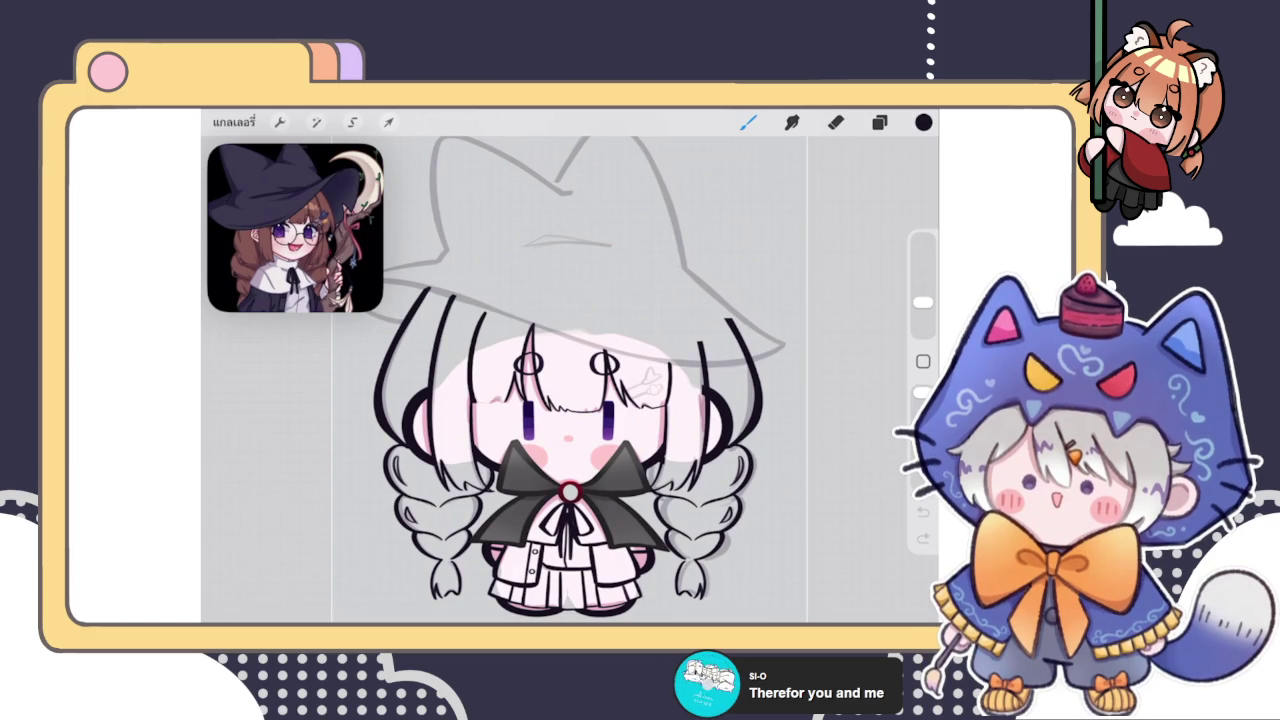
# Compare the dark stroke near the glasses with undo/redo, then thicken the line below the frame
pyautogui.click(879, 122)
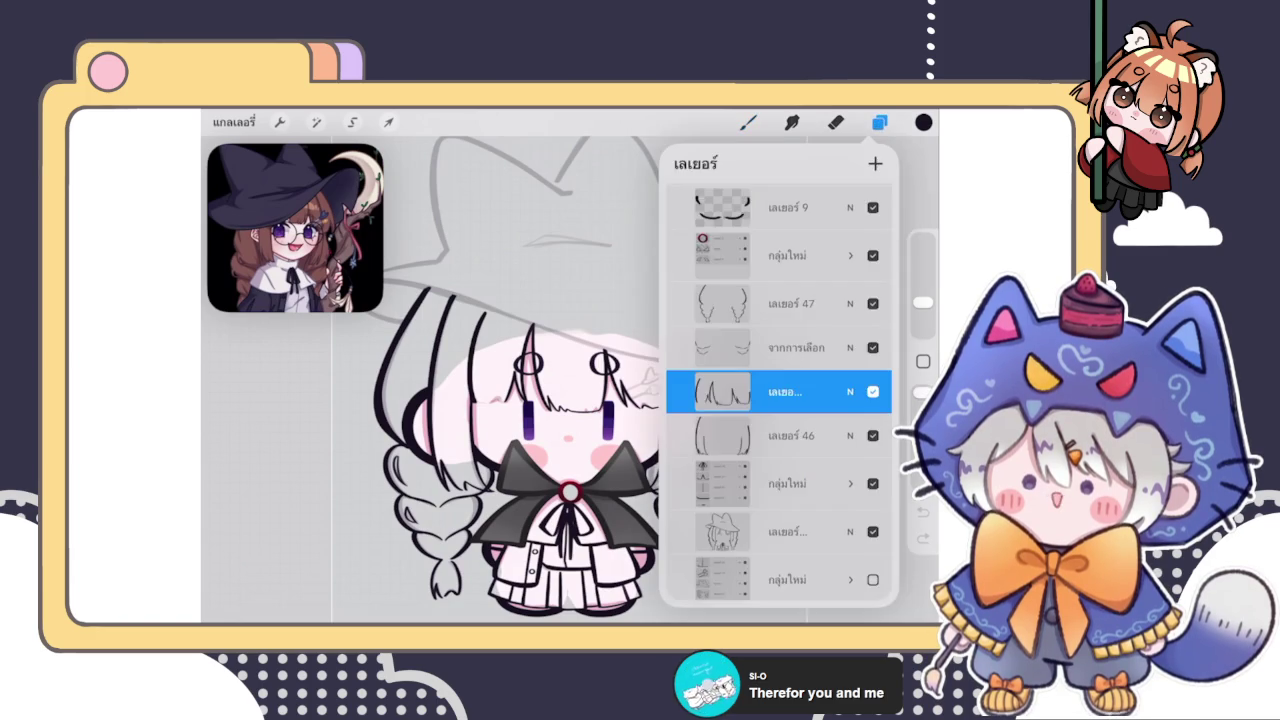
pyautogui.click(879, 122)
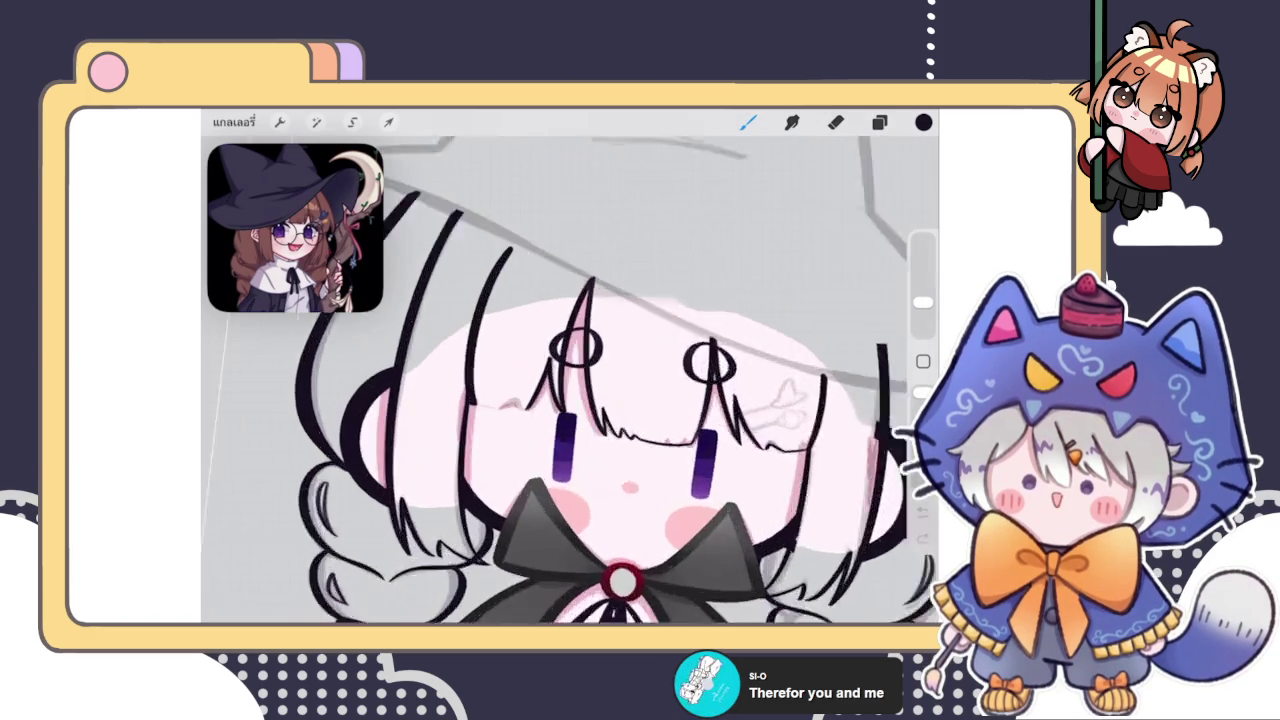
pyautogui.scroll(5, 600, 390)
pyautogui.scroll(2, 570, 380)
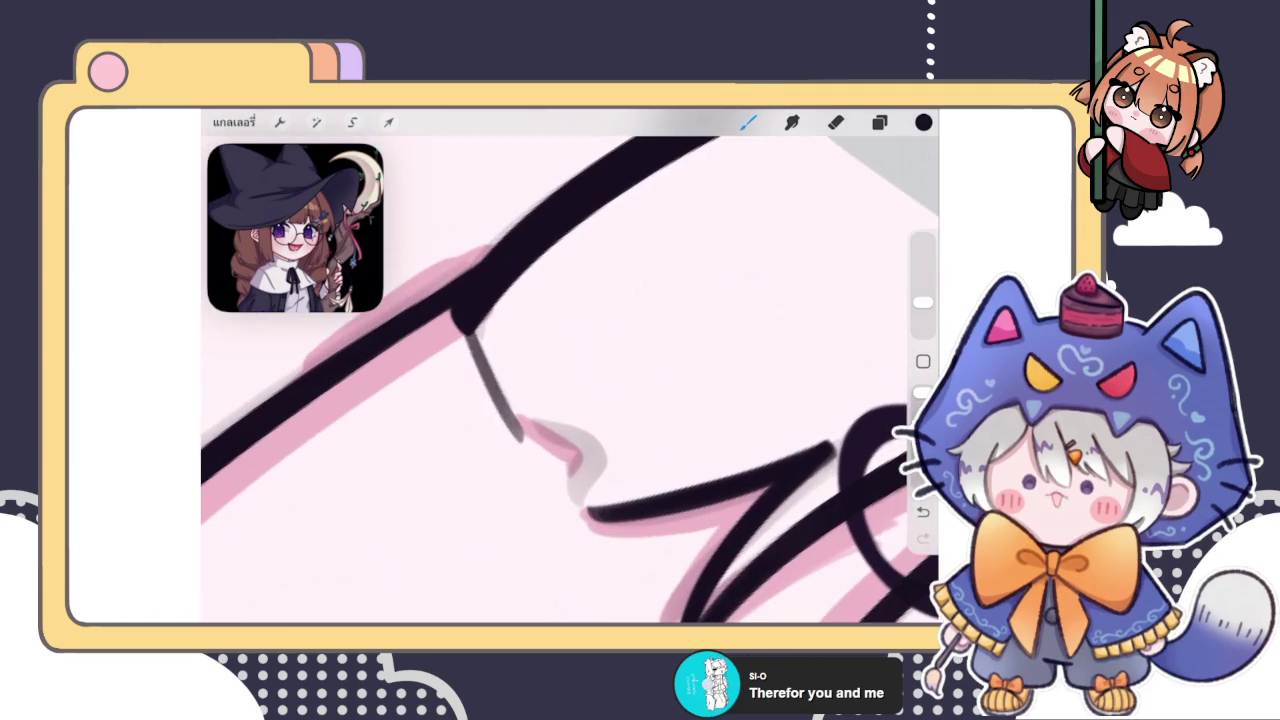
pyautogui.hotkey('ctrl', 'z')
pyautogui.hotkey('ctrl', 'shift', 'z')
pyautogui.hotkey('ctrl', 'z')
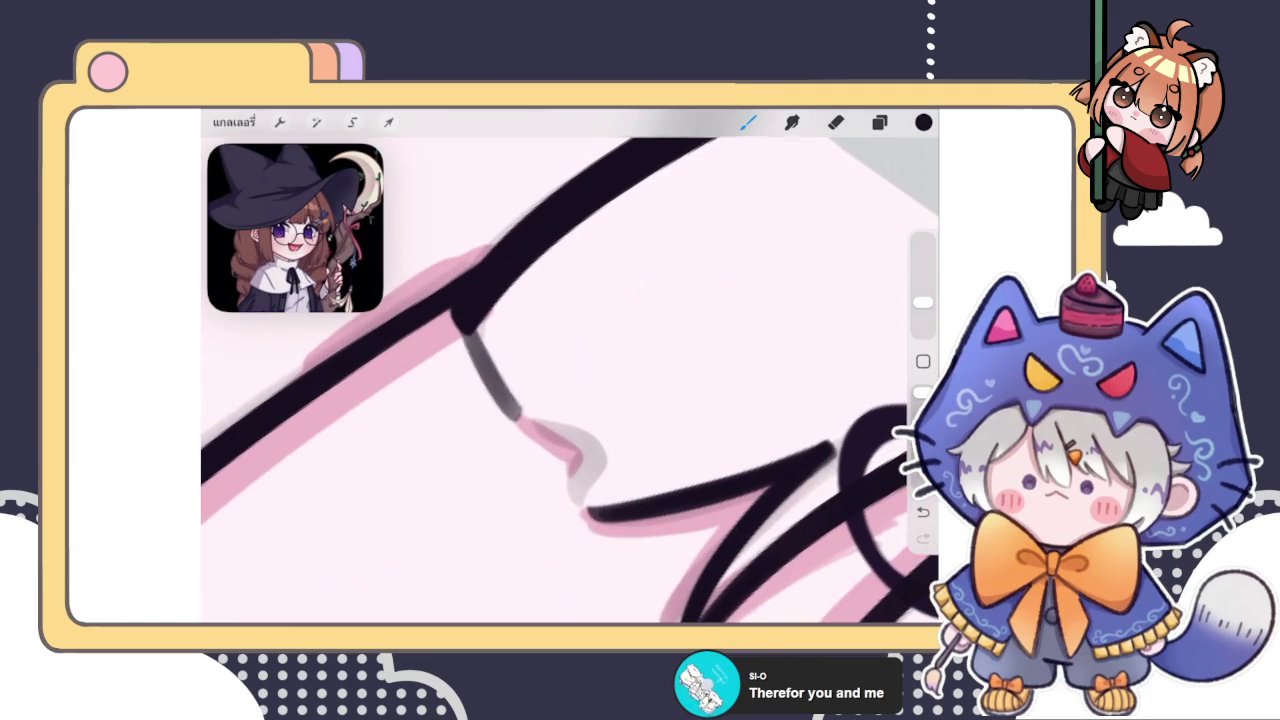
pyautogui.hotkey('ctrl', 'shift', 'z')
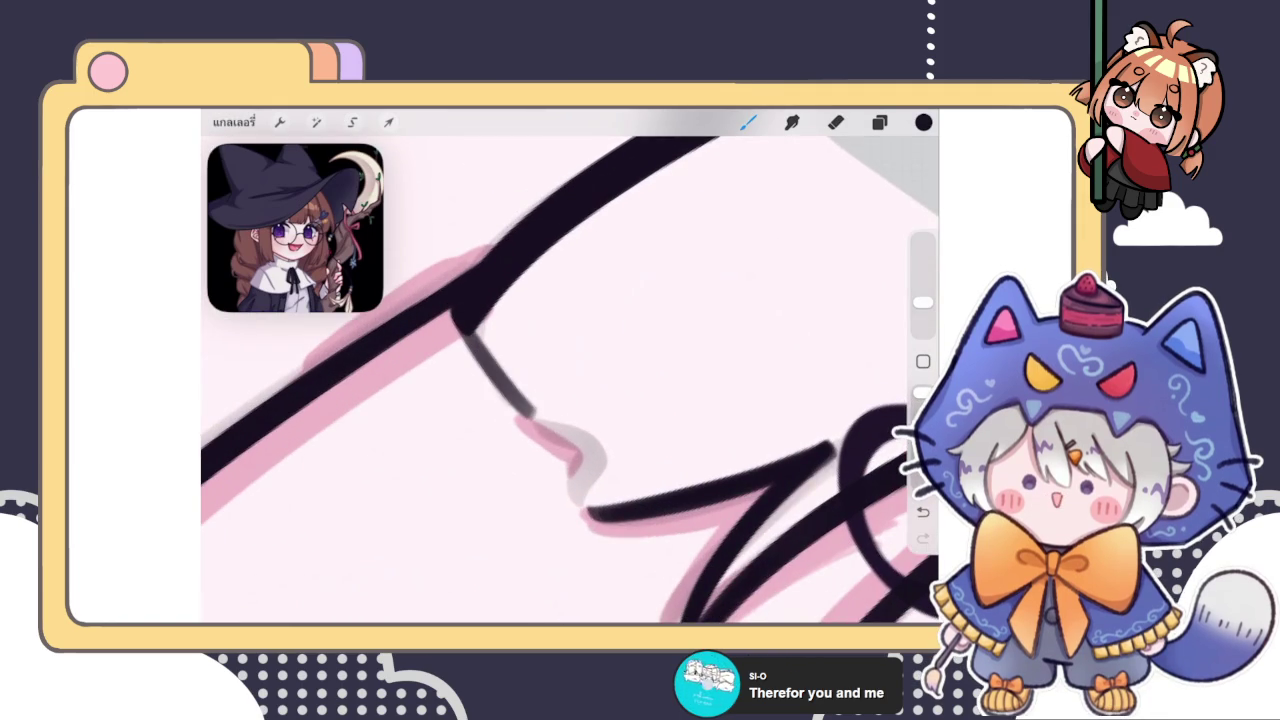
pyautogui.hotkey('ctrl', 'z')
pyautogui.hotkey('ctrl', 'shift', 'z')
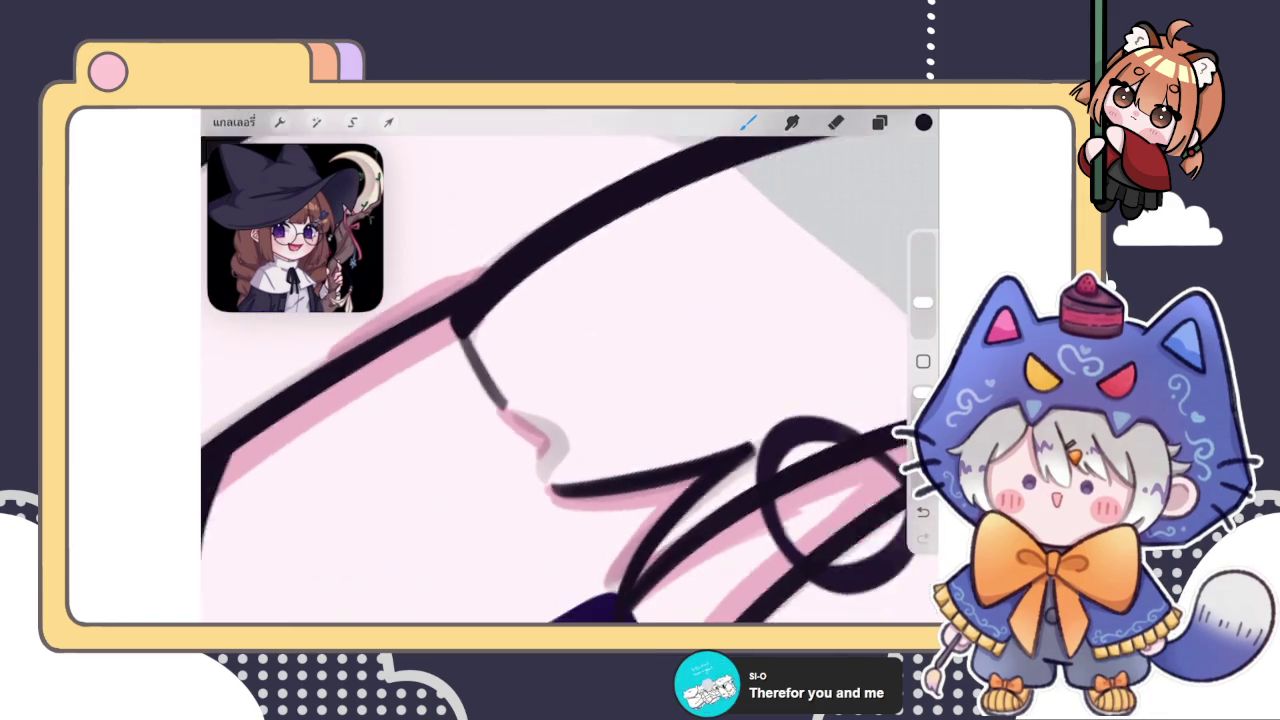
pyautogui.moveTo(458, 320); pyautogui.dragTo(480, 450)
pyautogui.moveTo(456, 362); pyautogui.dragTo(476, 444)
# Try erasing the vertical line's top with a smaller eraser, undo it, and redraw it in dark ink
pyautogui.press('e')
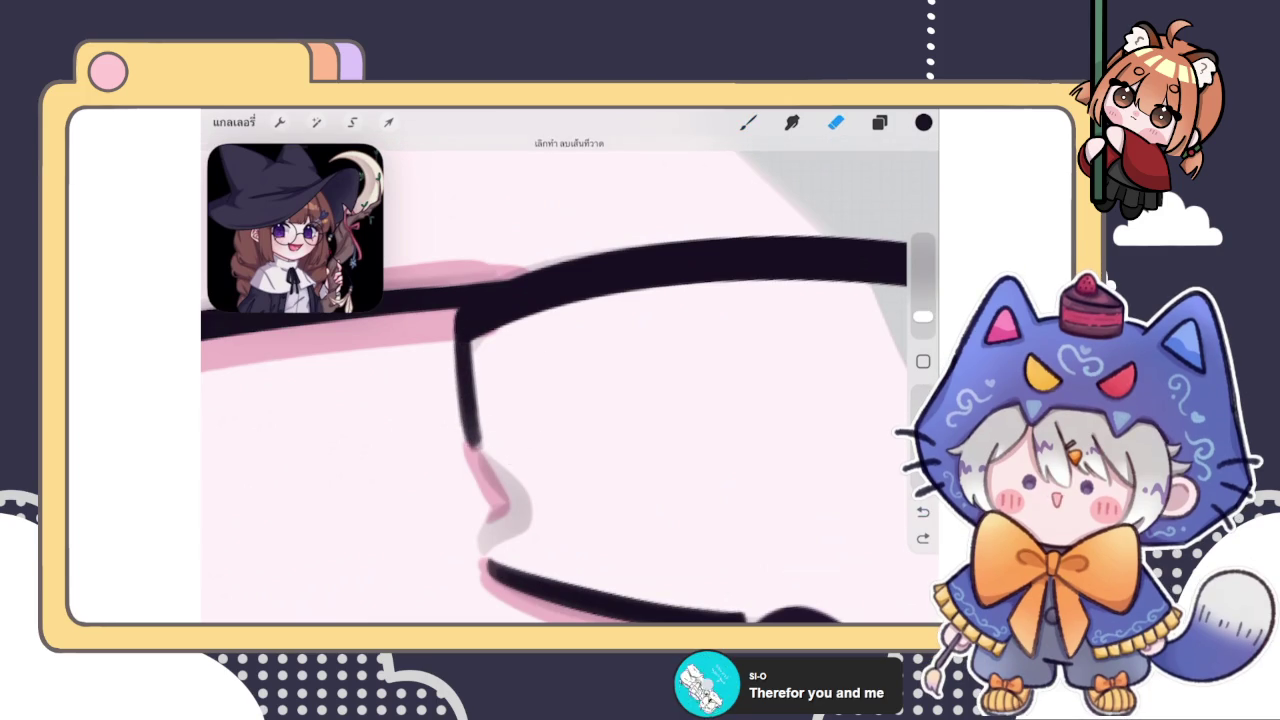
pyautogui.moveTo(922, 316); pyautogui.dragTo(922, 322)
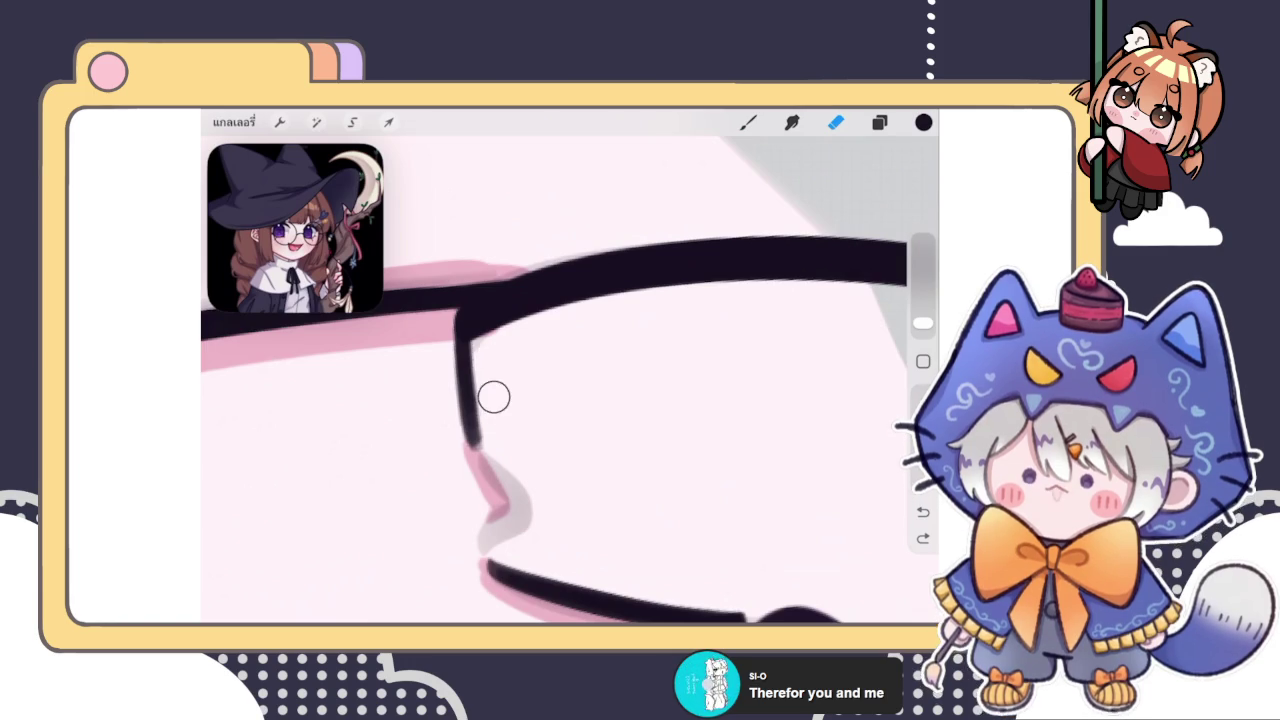
pyautogui.click(486, 351)
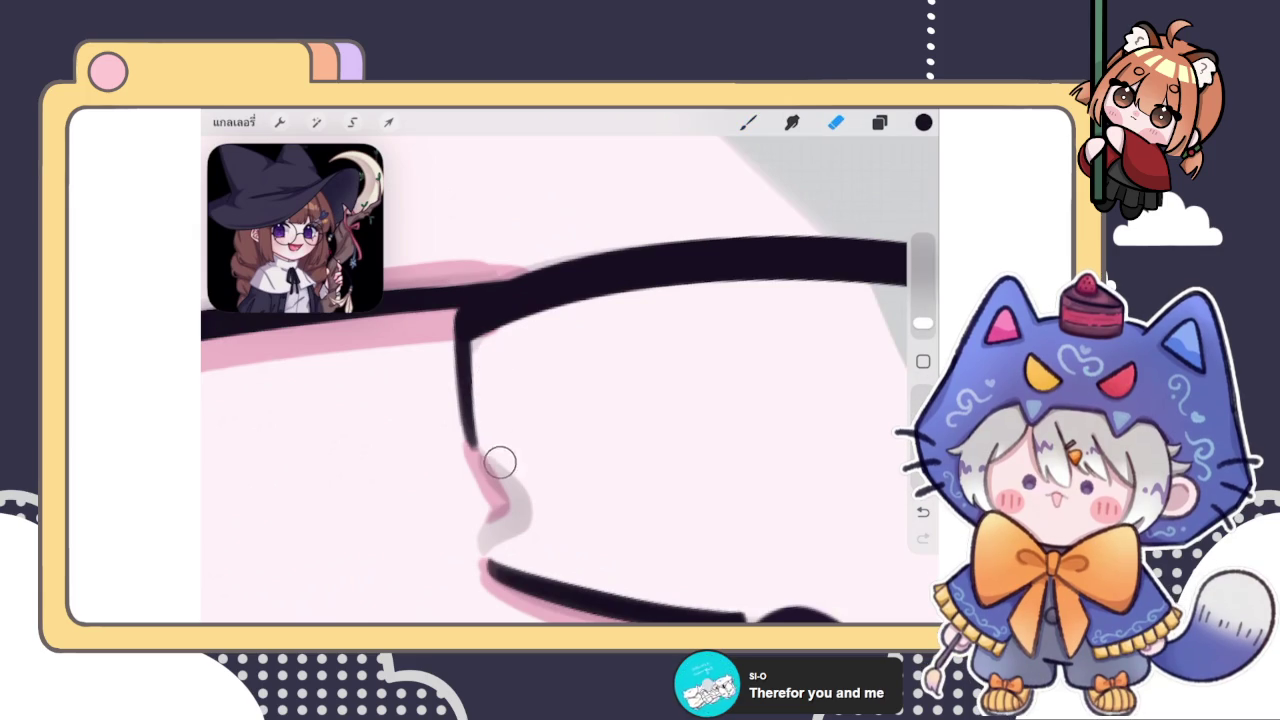
pyautogui.hotkey('ctrl', 'z')
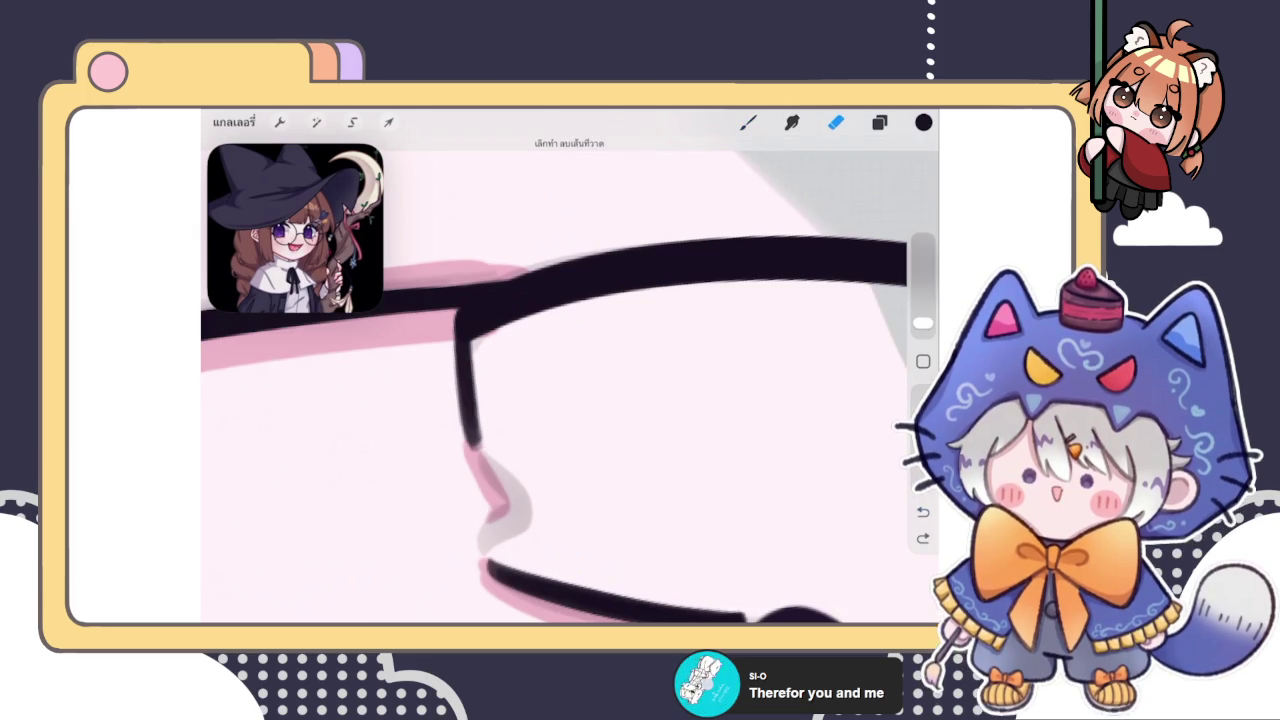
pyautogui.hotkey('ctrl', 'z')
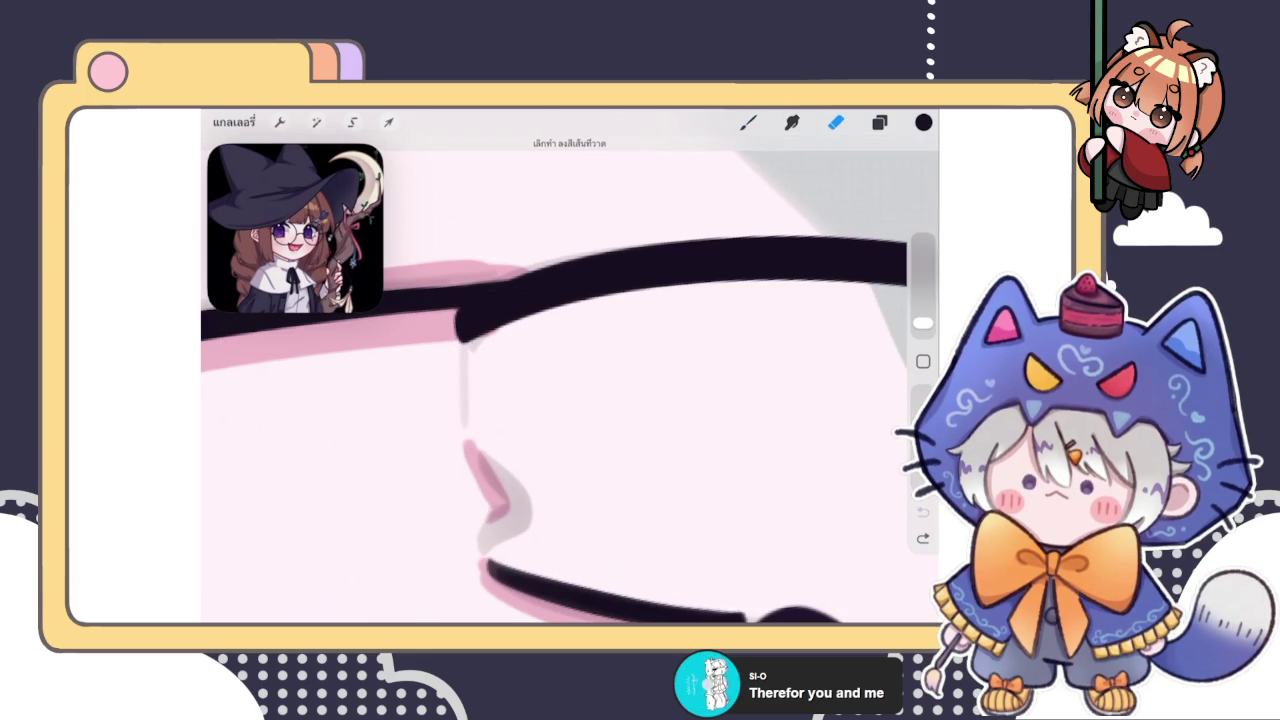
pyautogui.press('b')
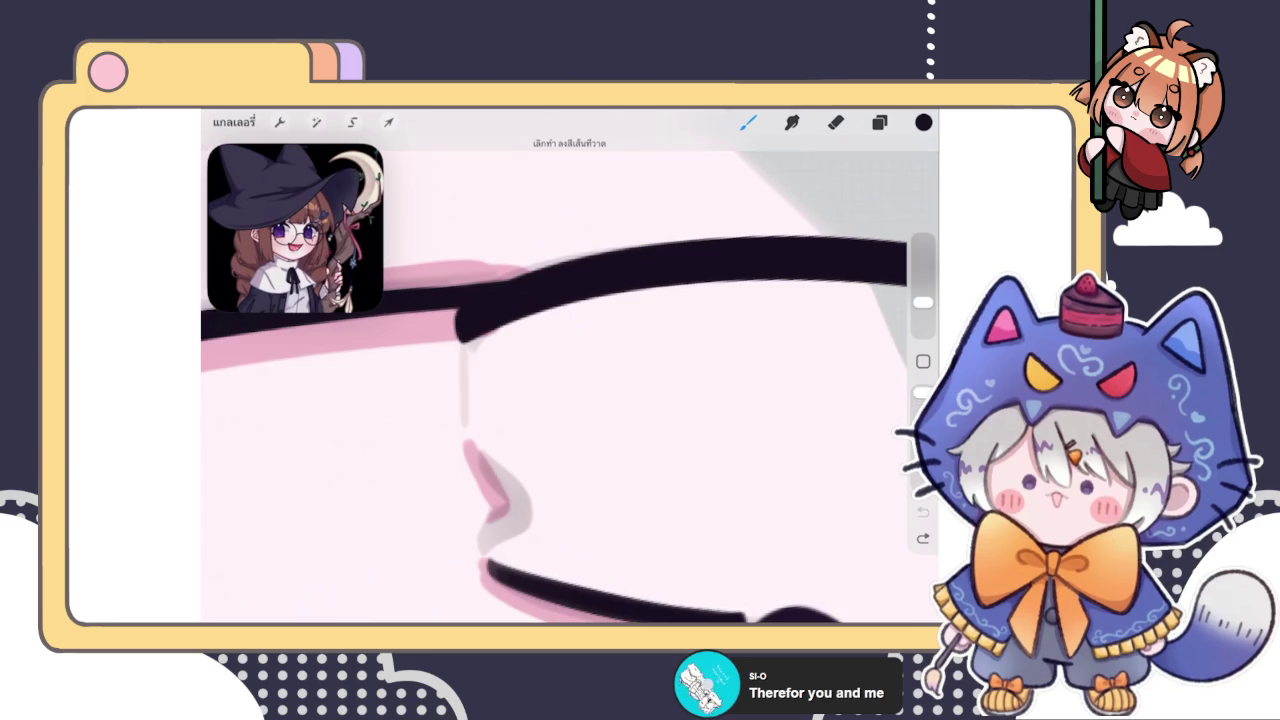
pyautogui.moveTo(462, 342)
pyautogui.mouseDown()
pyautogui.moveTo(468, 455)
pyautogui.moveTo(466, 438)
pyautogui.mouseUp()
pyautogui.moveTo(460, 330); pyautogui.dragTo(470, 452)
# Draw a small peaked stroke in the bangs line beside the left eye, comparing it with undo/redo
pyautogui.scroll(-5, 570, 380)
pyautogui.scroll(-3, 570, 380)
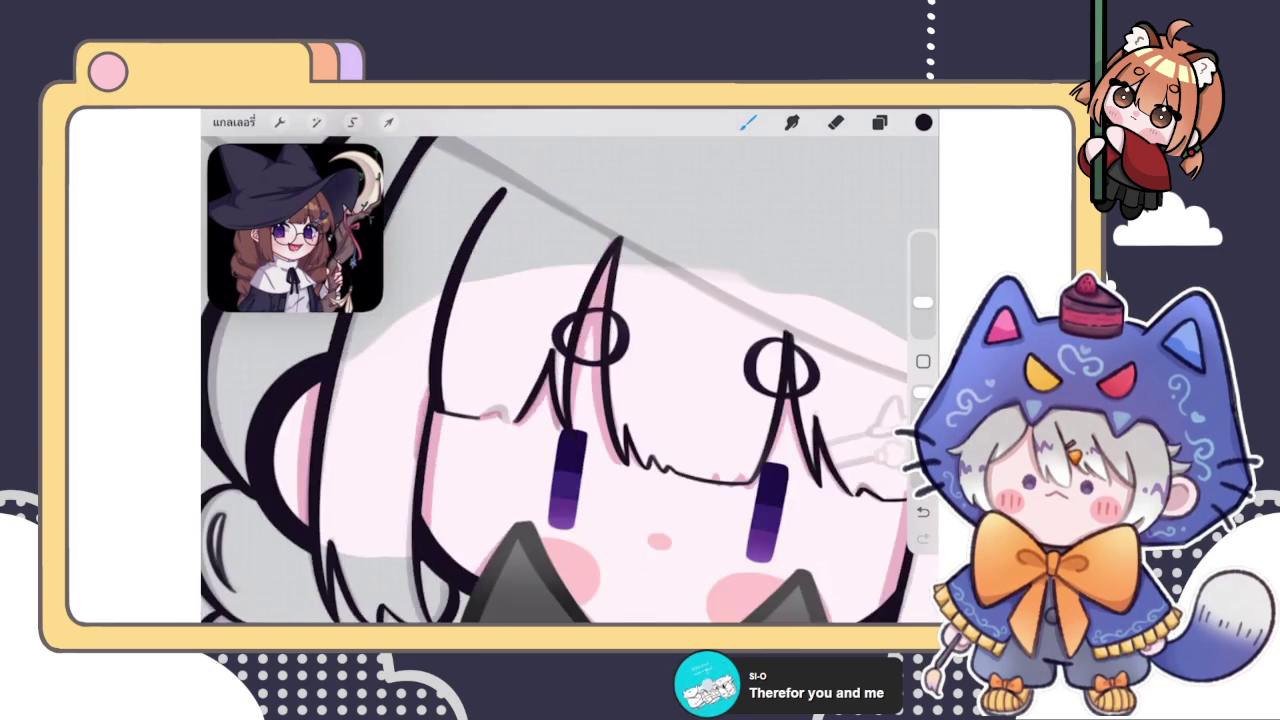
pyautogui.scroll(5, 470, 438)
pyautogui.moveTo(508, 400); pyautogui.dragTo(565, 365)
pyautogui.scroll(2, 570, 380)
pyautogui.hotkey('ctrl', 'z')
pyautogui.hotkey('ctrl', 'z')
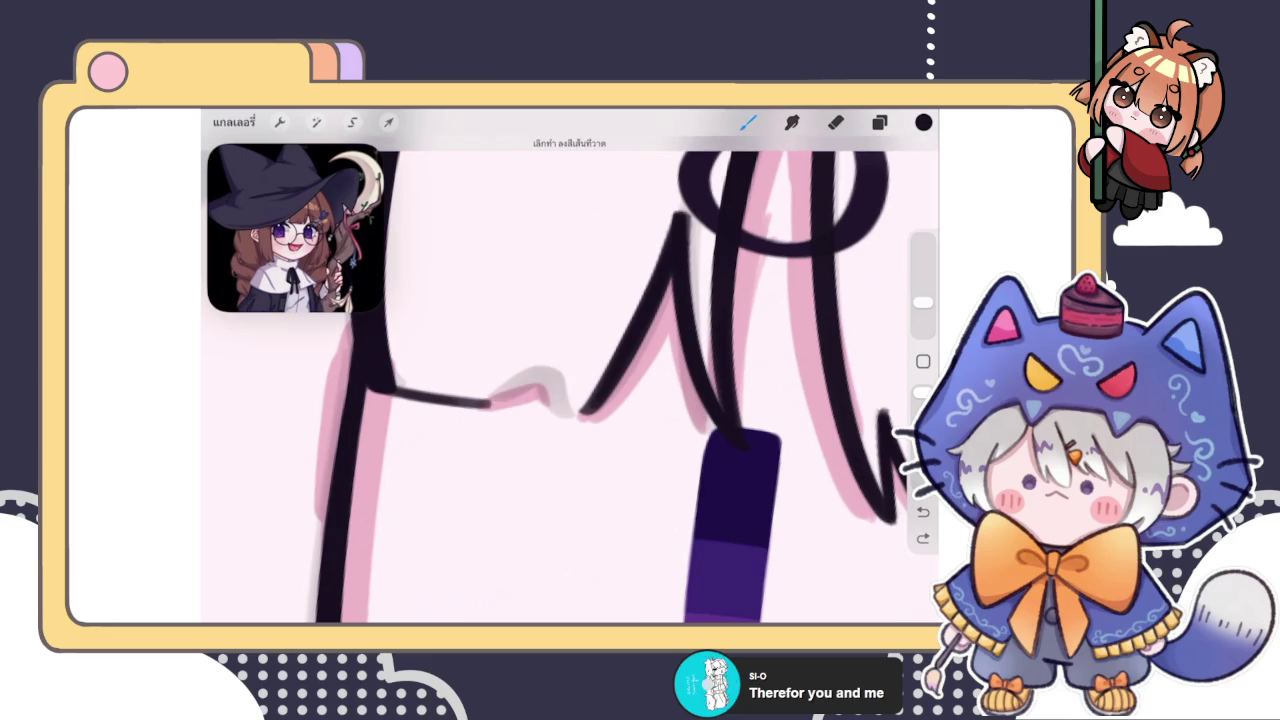
pyautogui.hotkey('ctrl', 'shift', 'z')
# Redraw the peak in darker ink, compare with and without it, and zoom out to the face
pyautogui.hotkey('ctrl', 'z')
pyautogui.hotkey('ctrl', 'shift', 'z')
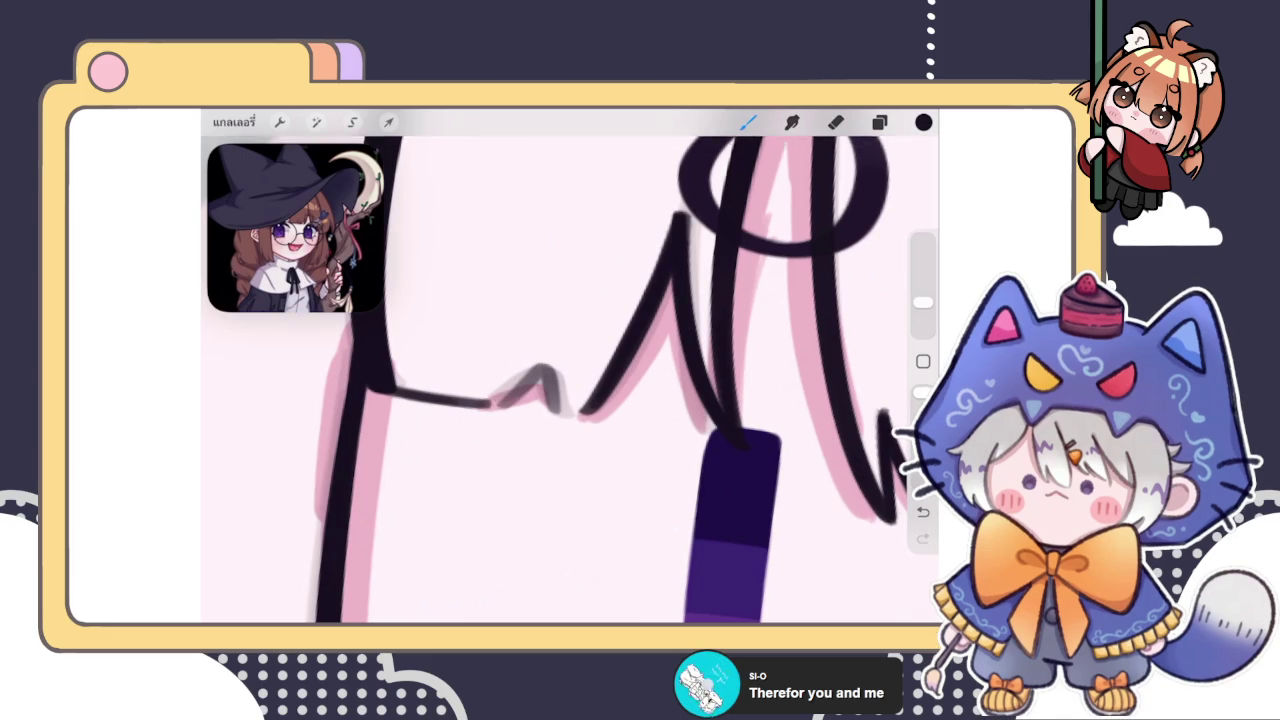
pyautogui.scroll(2, 580, 400)
pyautogui.moveTo(473, 422); pyautogui.dragTo(550, 425)
pyautogui.hotkey('ctrl', 'z')
pyautogui.hotkey('ctrl', 'z')
pyautogui.hotkey('ctrl', 'shift', 'z')
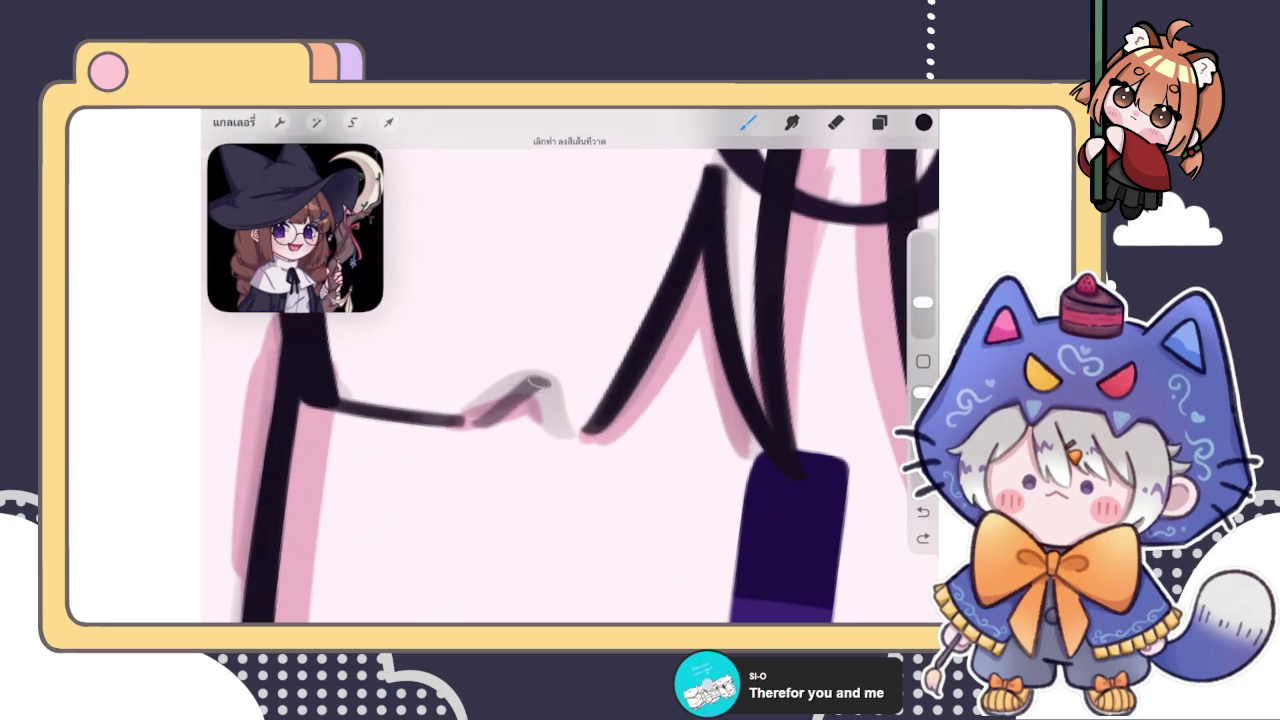
pyautogui.scroll(-3, 570, 380)
pyautogui.scroll(-5, 570, 380)
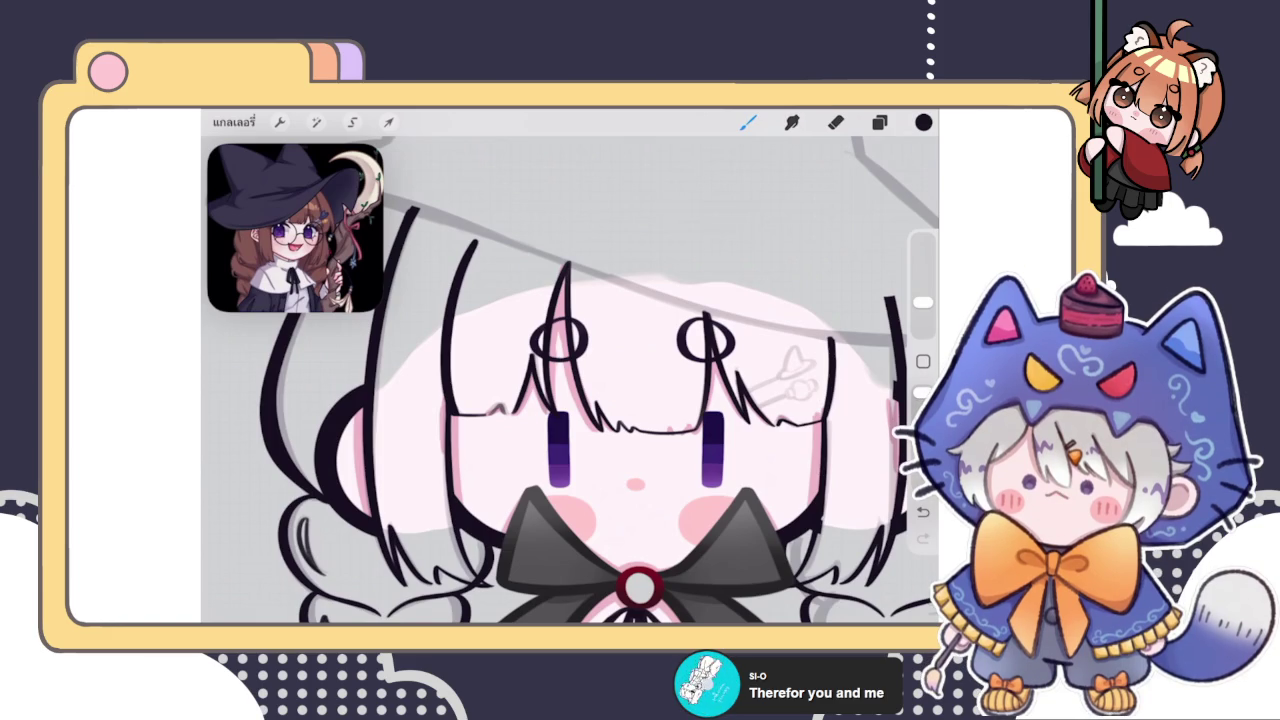
# Select the layer just above เลเยอร์ 45 in the layer list
pyautogui.click(879, 122)
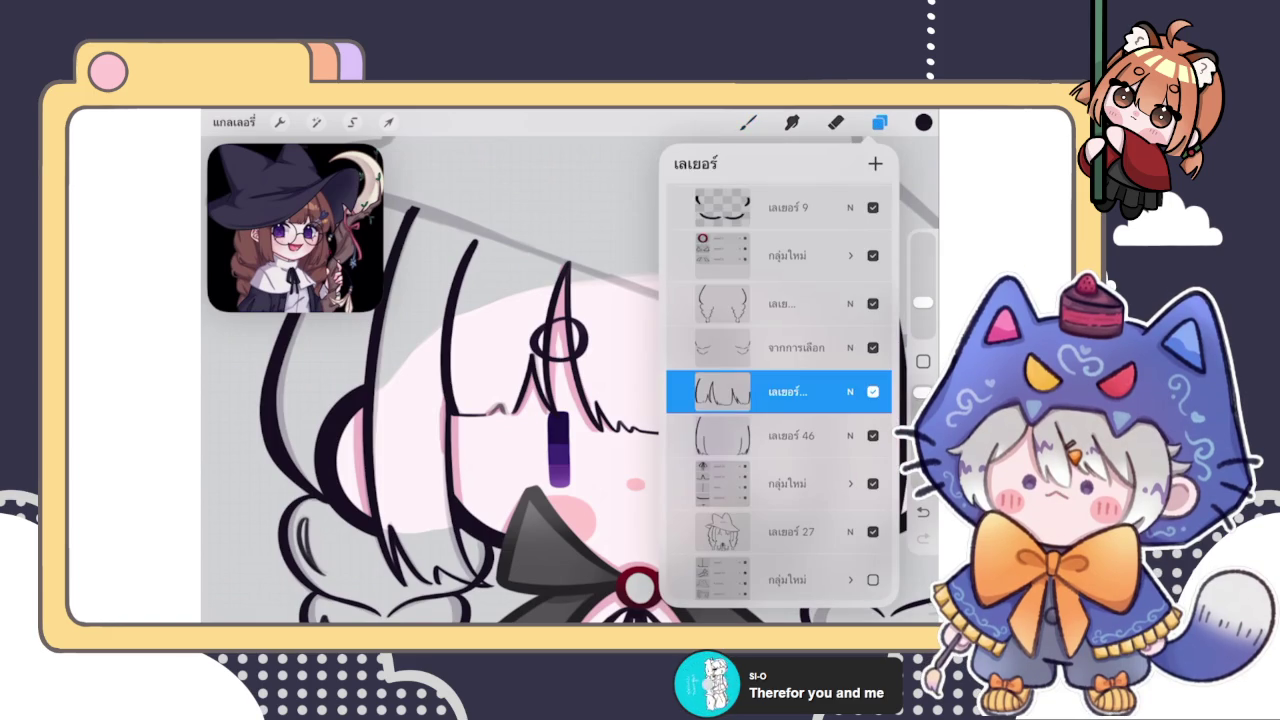
pyautogui.click(879, 122)
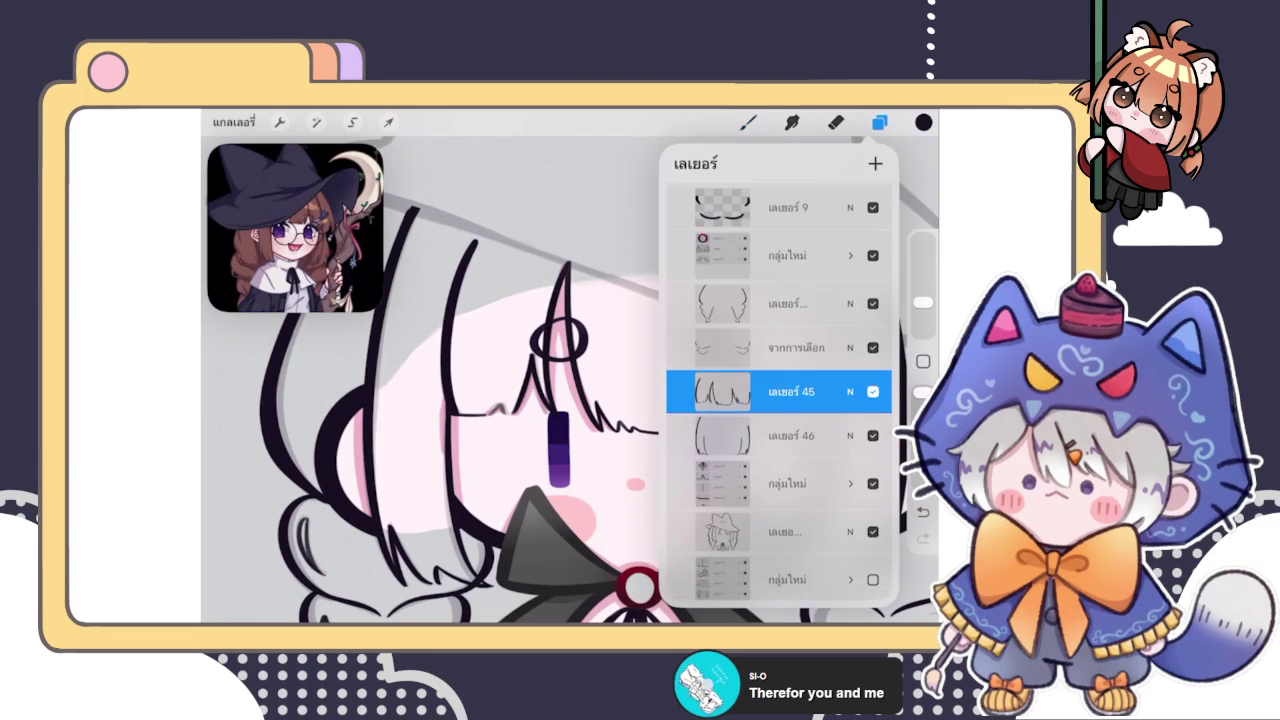
pyautogui.click(785, 303)
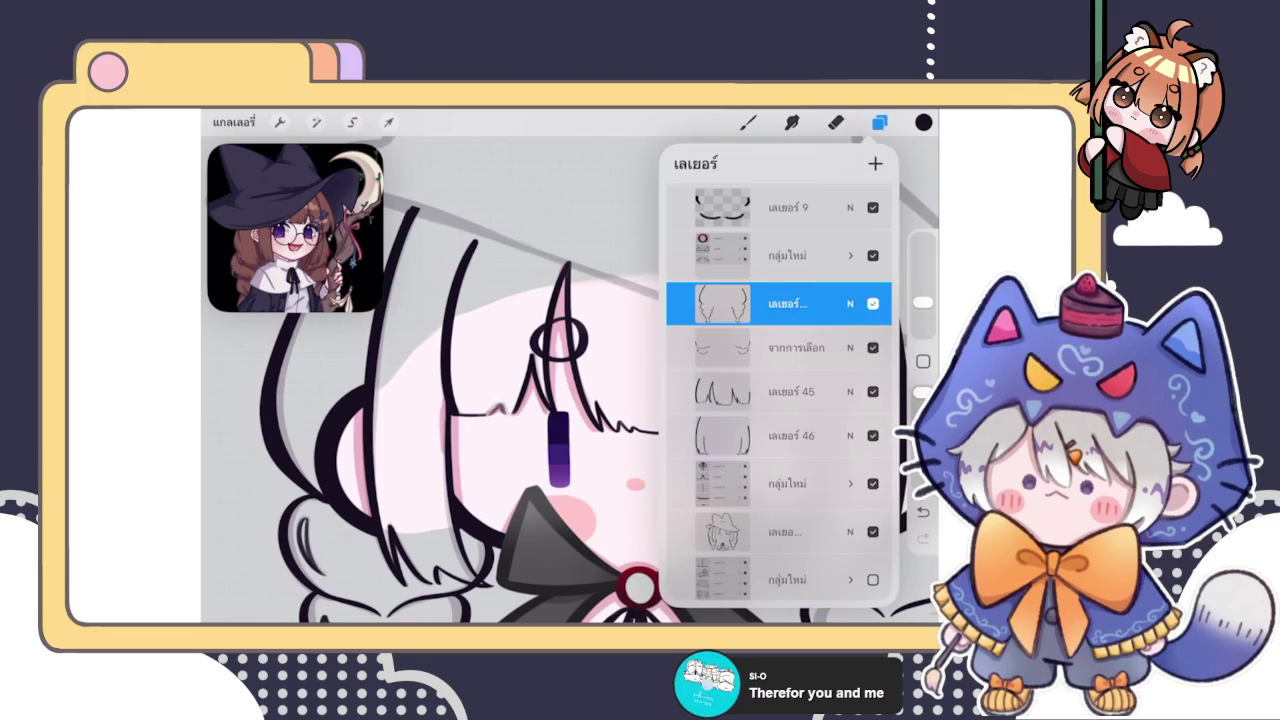
pyautogui.click(879, 122)
pyautogui.scroll(-5, 580, 380)
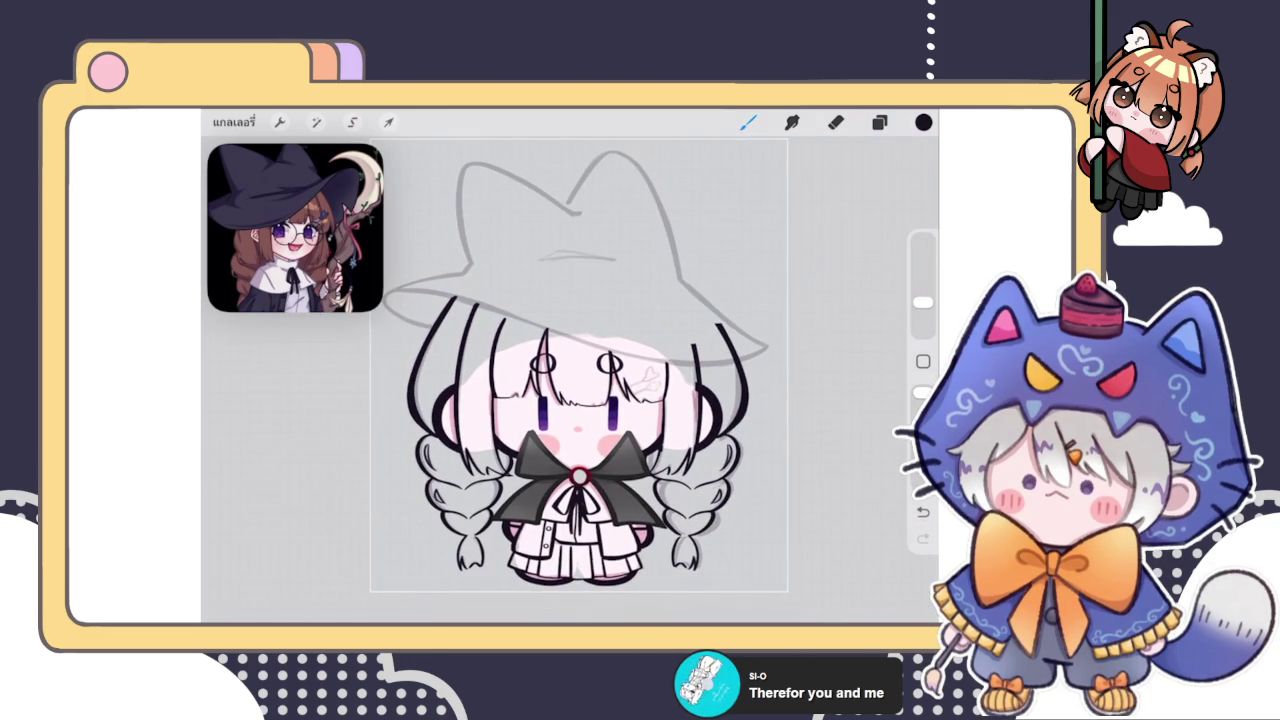
pyautogui.scroll(5, 580, 400)
pyautogui.scroll(3, 580, 400)
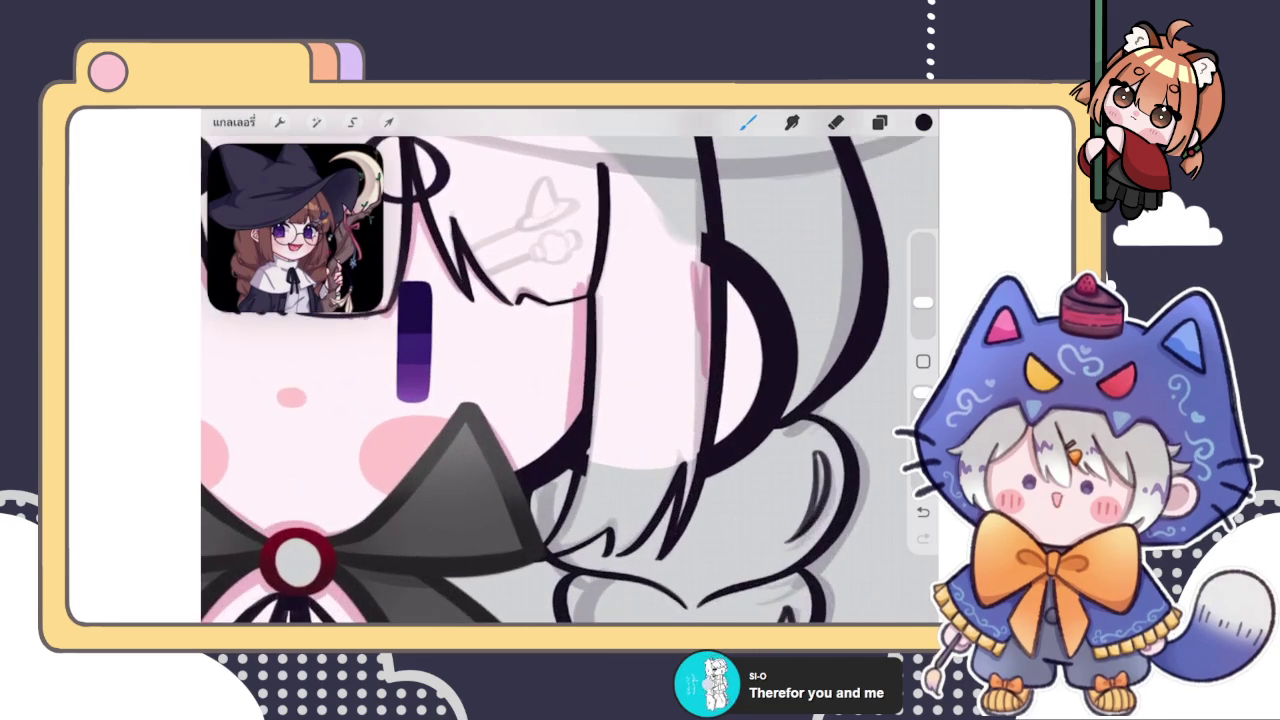
# Delete the unneeded layer and make the lineart layer active
pyautogui.click(879, 122)
pyautogui.moveTo(830, 391); pyautogui.dragTo(700, 391)
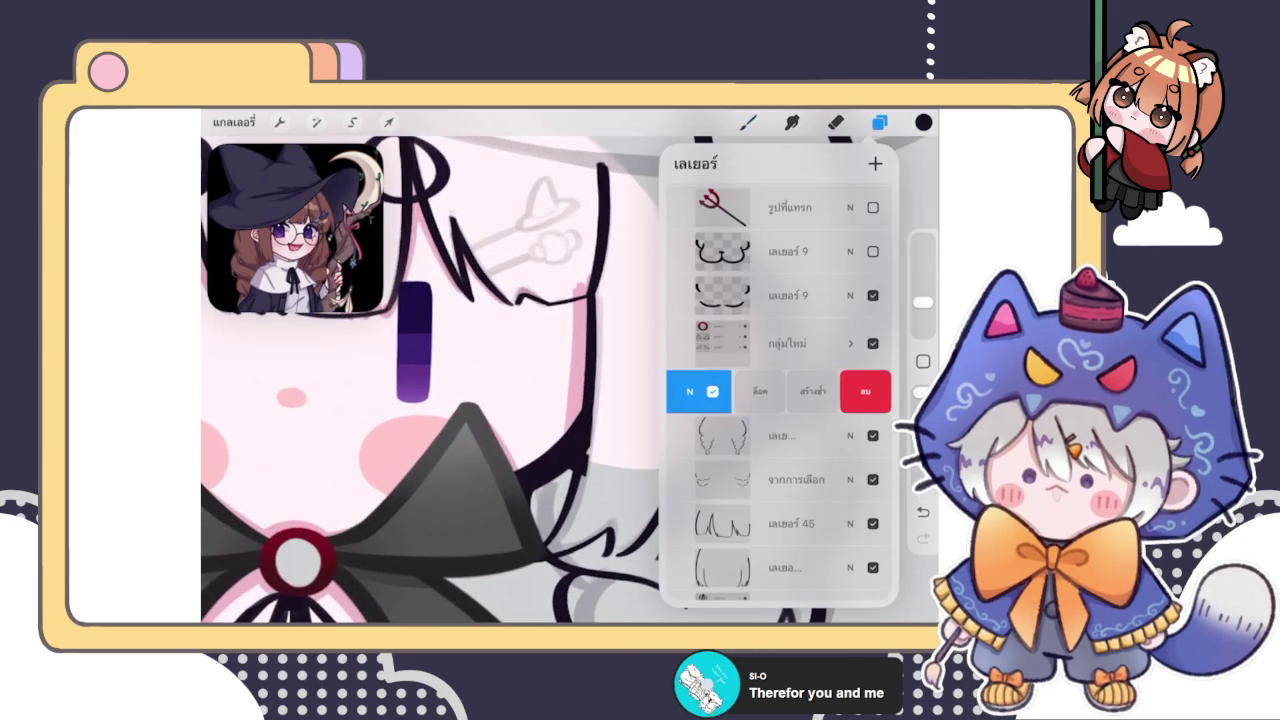
pyautogui.click(857, 391)
pyautogui.scroll(3, 780, 400)
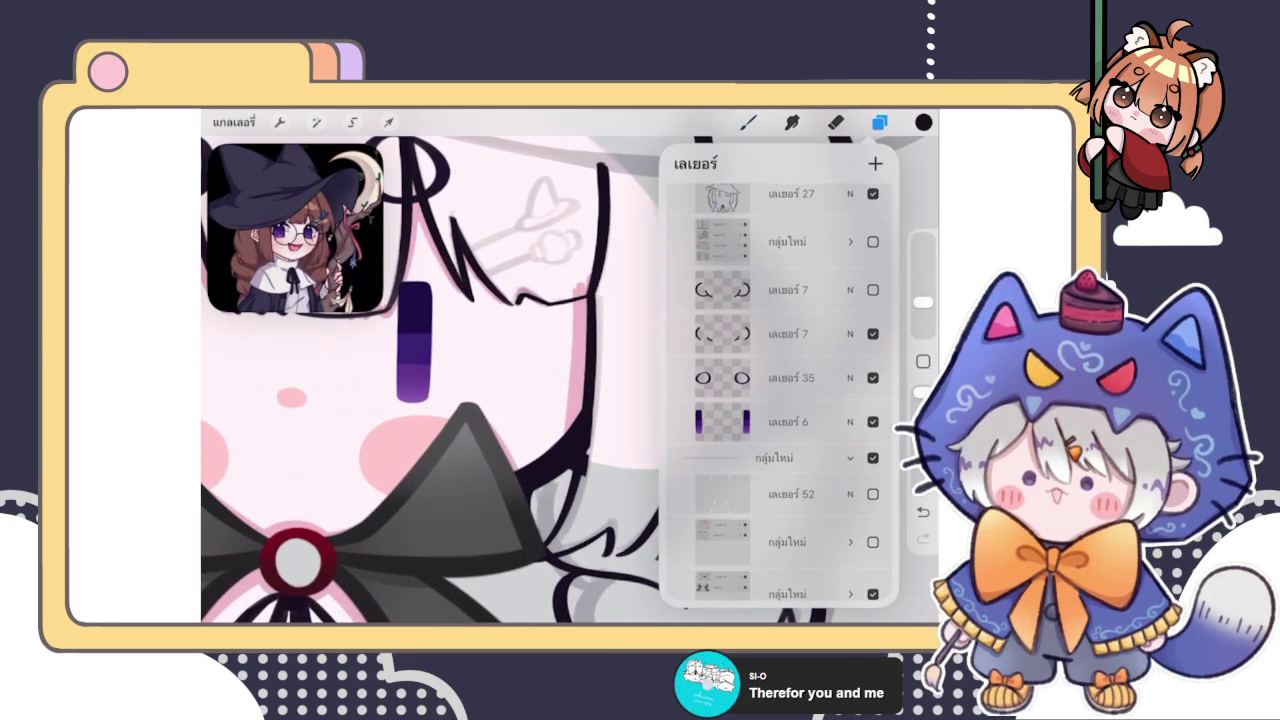
pyautogui.click(788, 331)
# Erase the thin stray lines beside the hair strand on the right of the face
pyautogui.click(835, 122)
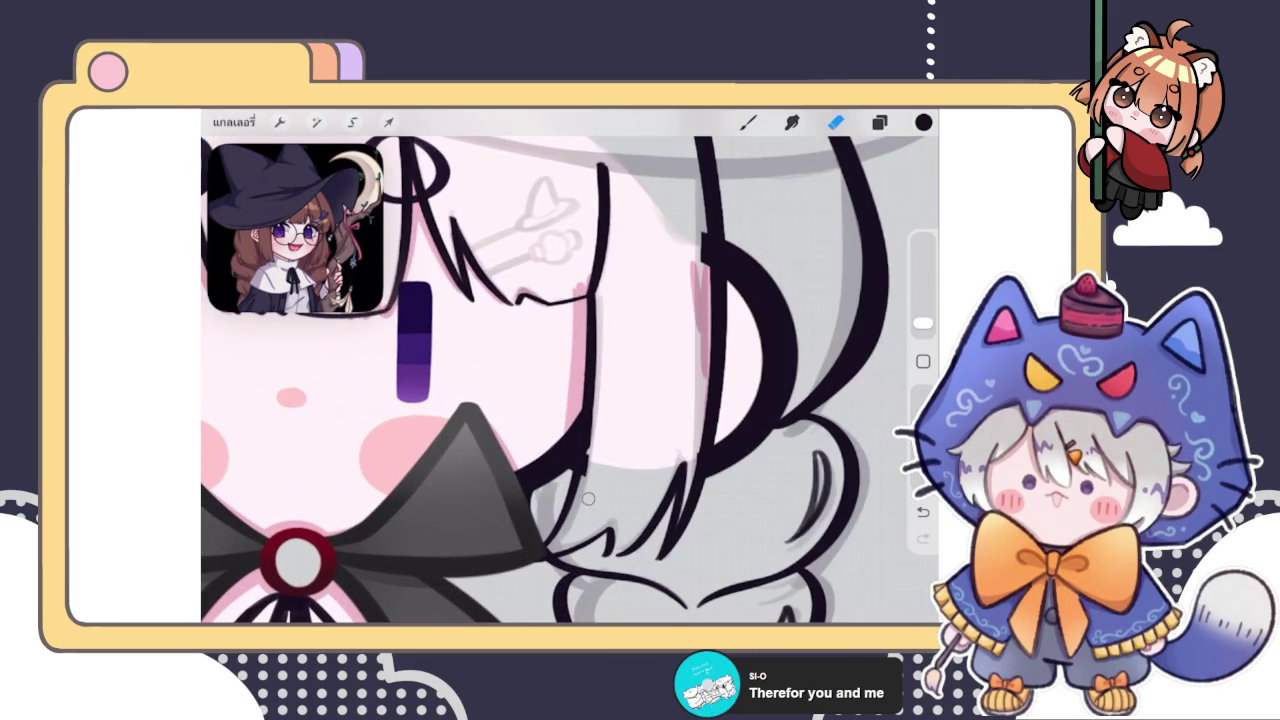
pyautogui.moveTo(588, 418); pyautogui.dragTo(588, 478)
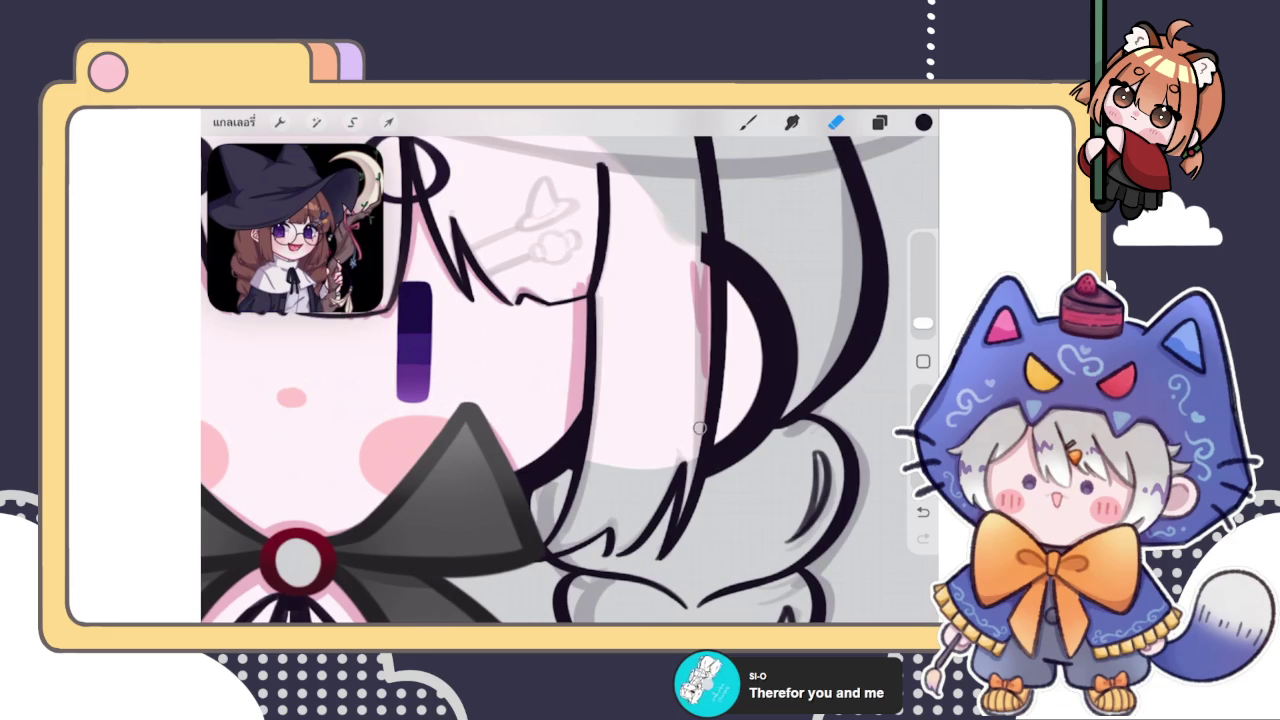
pyautogui.moveTo(696, 217); pyautogui.dragTo(707, 226)
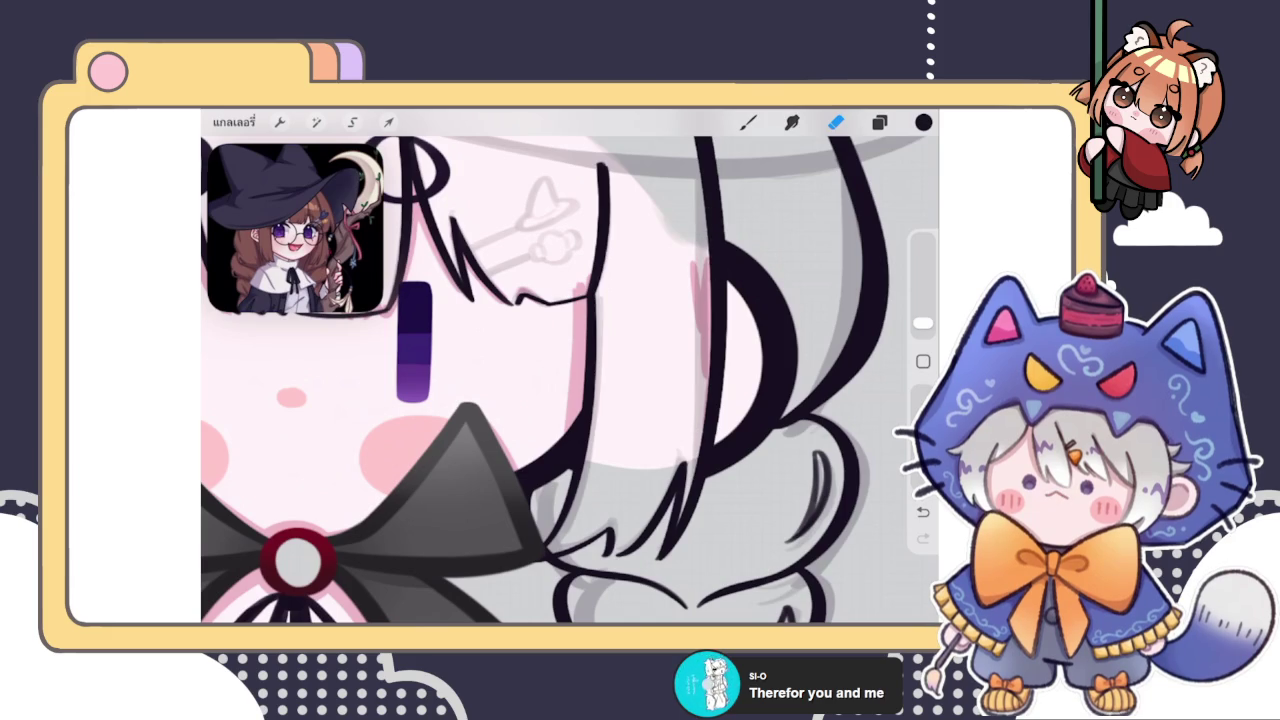
pyautogui.scroll(-5, 570, 380)
pyautogui.scroll(5, 570, 380)
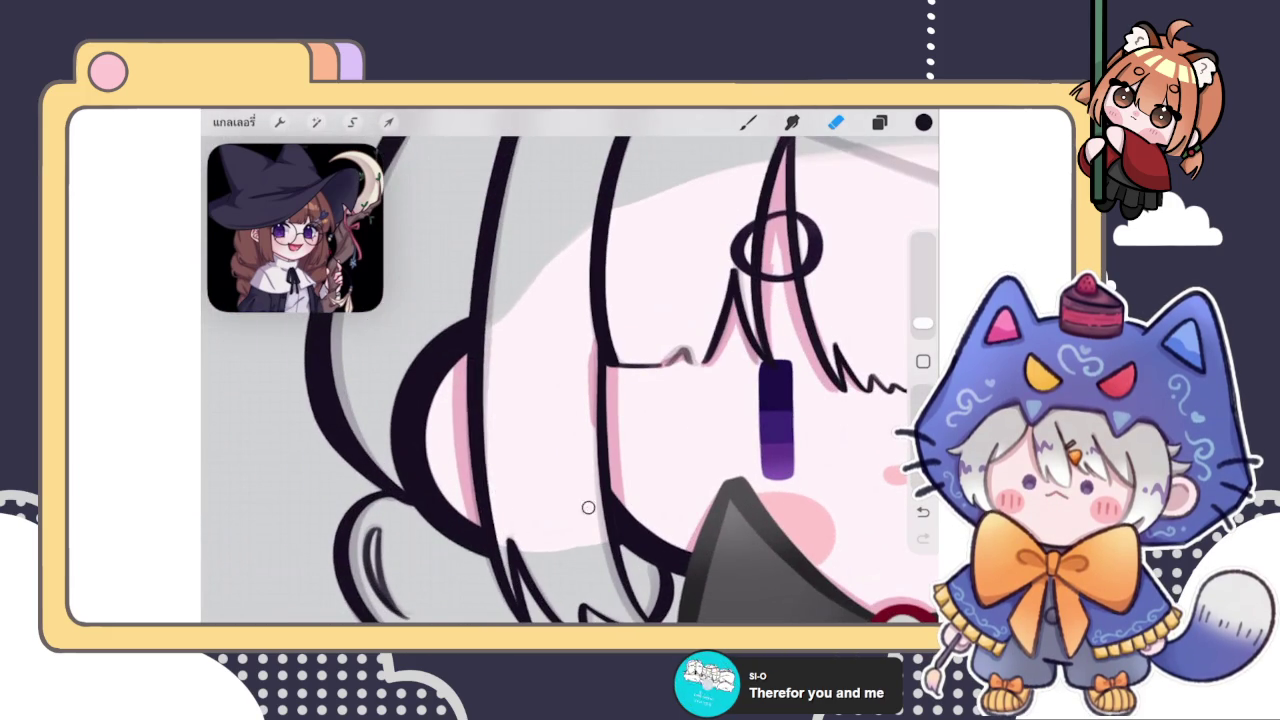
pyautogui.scroll(-5, 570, 380)
pyautogui.scroll(5, 570, 380)
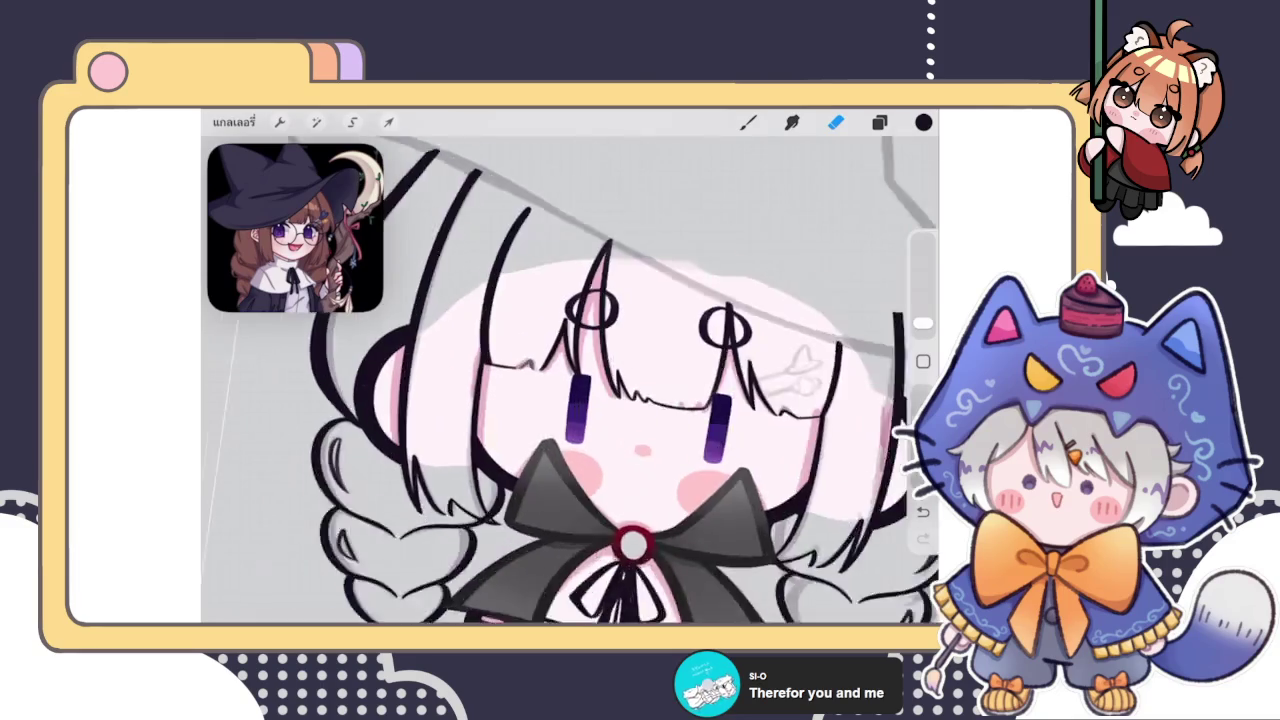
pyautogui.scroll(3, 570, 380)
# Make เลเยอร์ 45 the active layer, passing through the sketch layer in the list
pyautogui.click(879, 122)
pyautogui.scroll(-3, 778, 390)
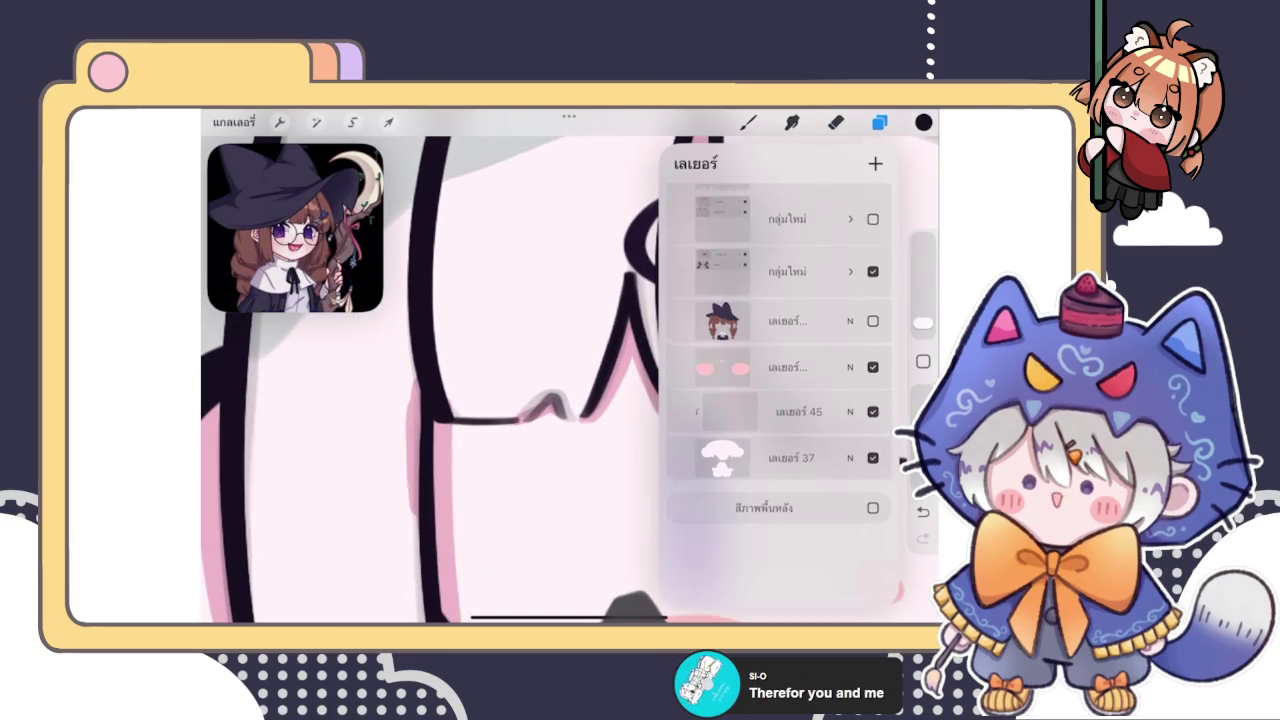
pyautogui.scroll(4, 778, 390)
pyautogui.scroll(3, 778, 390)
pyautogui.scroll(2, 778, 390)
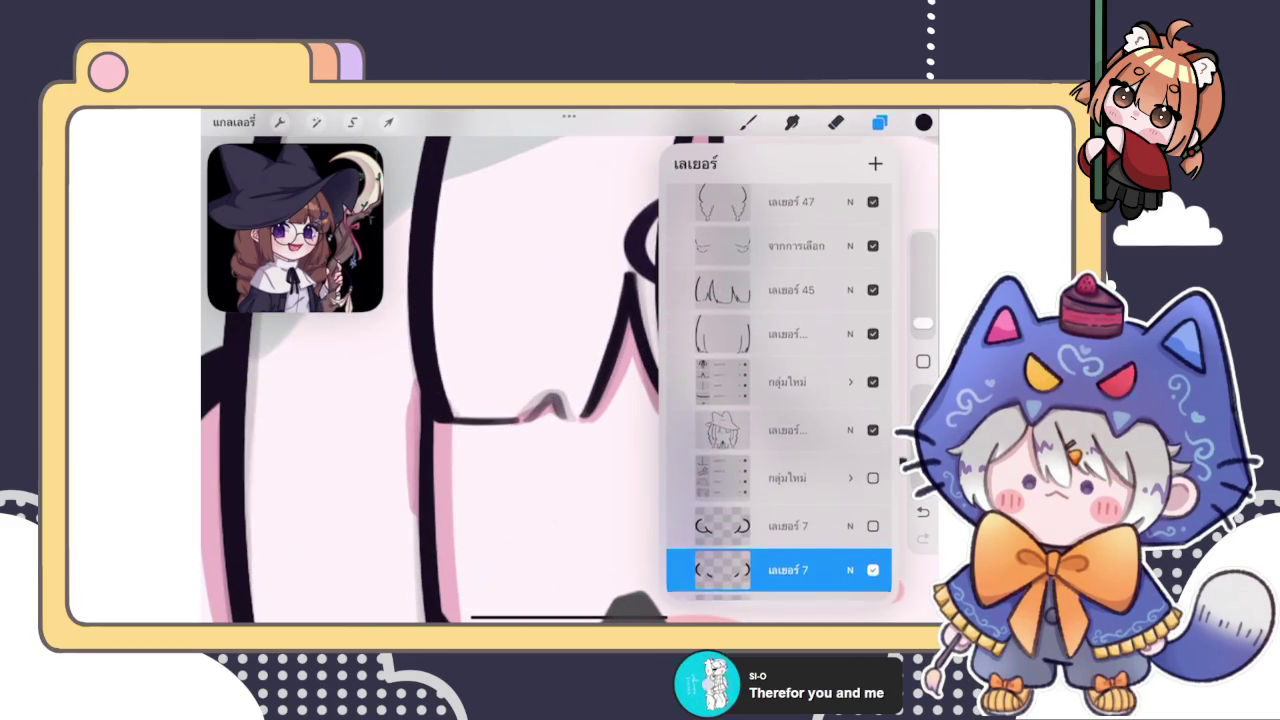
pyautogui.click(778, 459)
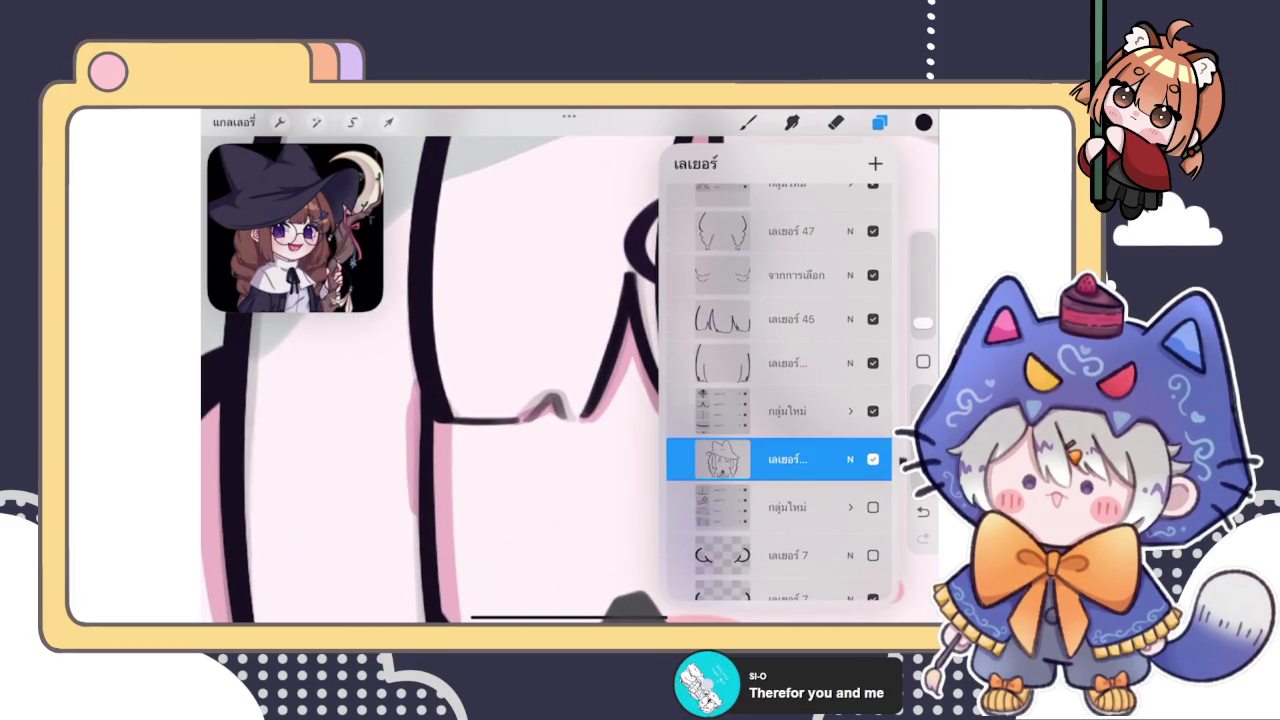
pyautogui.scroll(2, 778, 390)
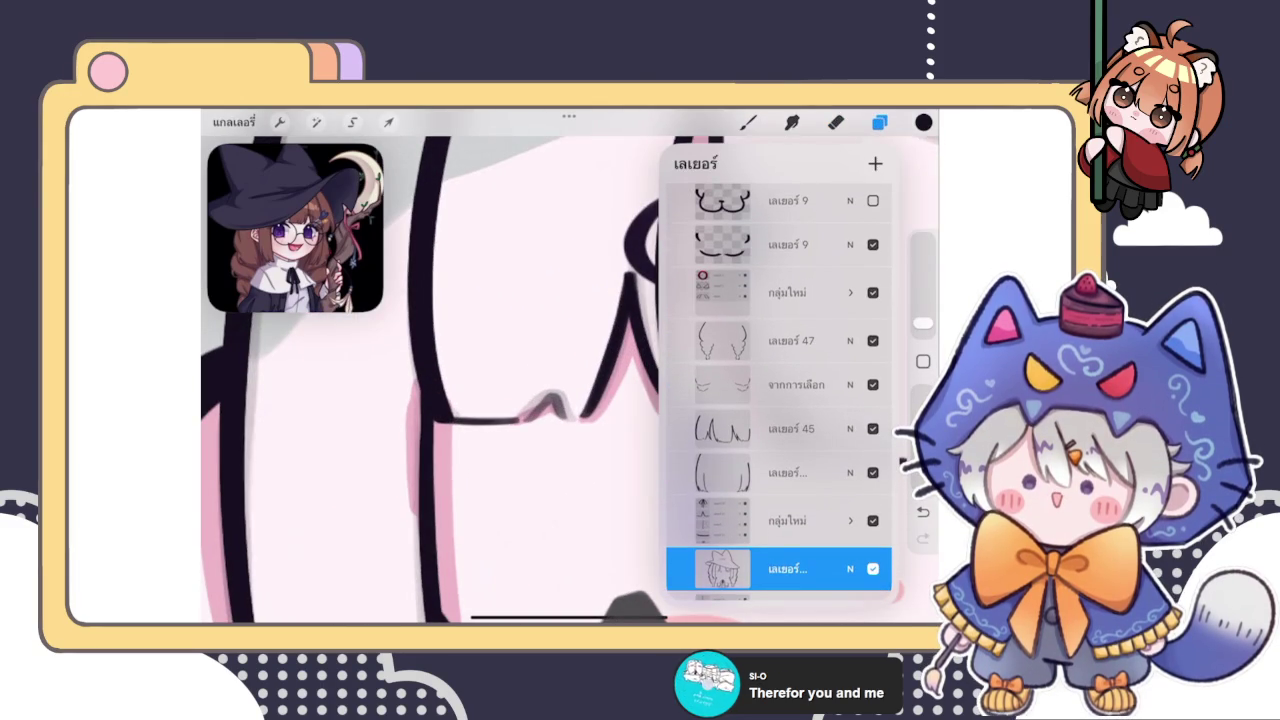
pyautogui.click(778, 428)
pyautogui.click(836, 122)
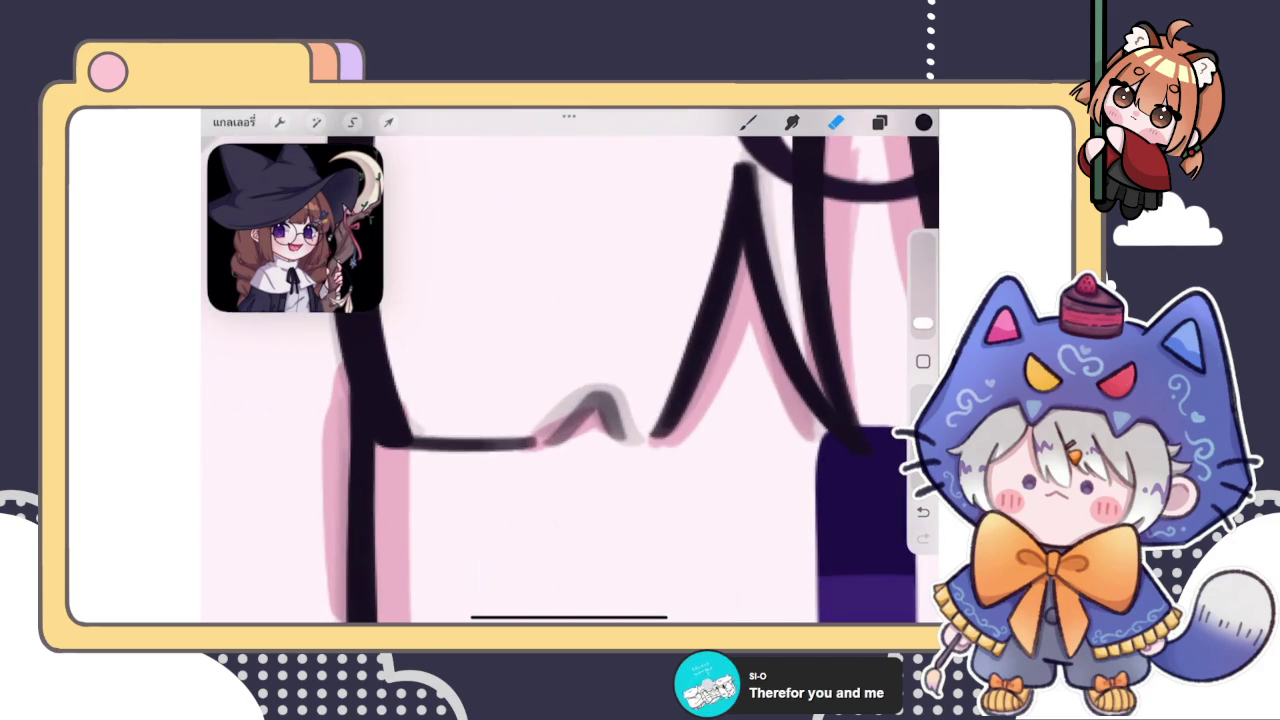
# Undo a stray erase mark and re-ink the left and right slopes of the bangs' peak in black
pyautogui.moveTo(560, 420); pyautogui.dragTo(605, 405)
pyautogui.click(923, 511)
pyautogui.click(748, 122)
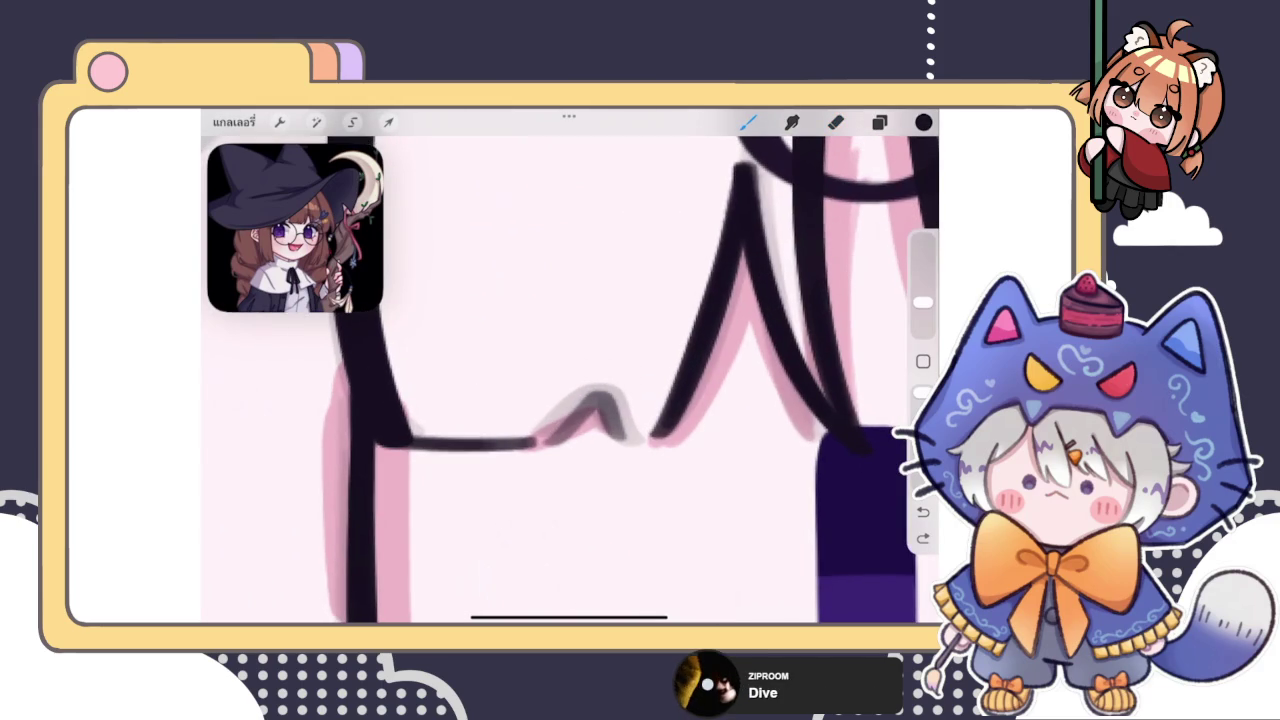
pyautogui.moveTo(548, 442); pyautogui.dragTo(600, 399)
pyautogui.moveTo(550, 440)
pyautogui.mouseDown()
pyautogui.moveTo(600, 396)
pyautogui.moveTo(622, 438)
pyautogui.mouseUp()
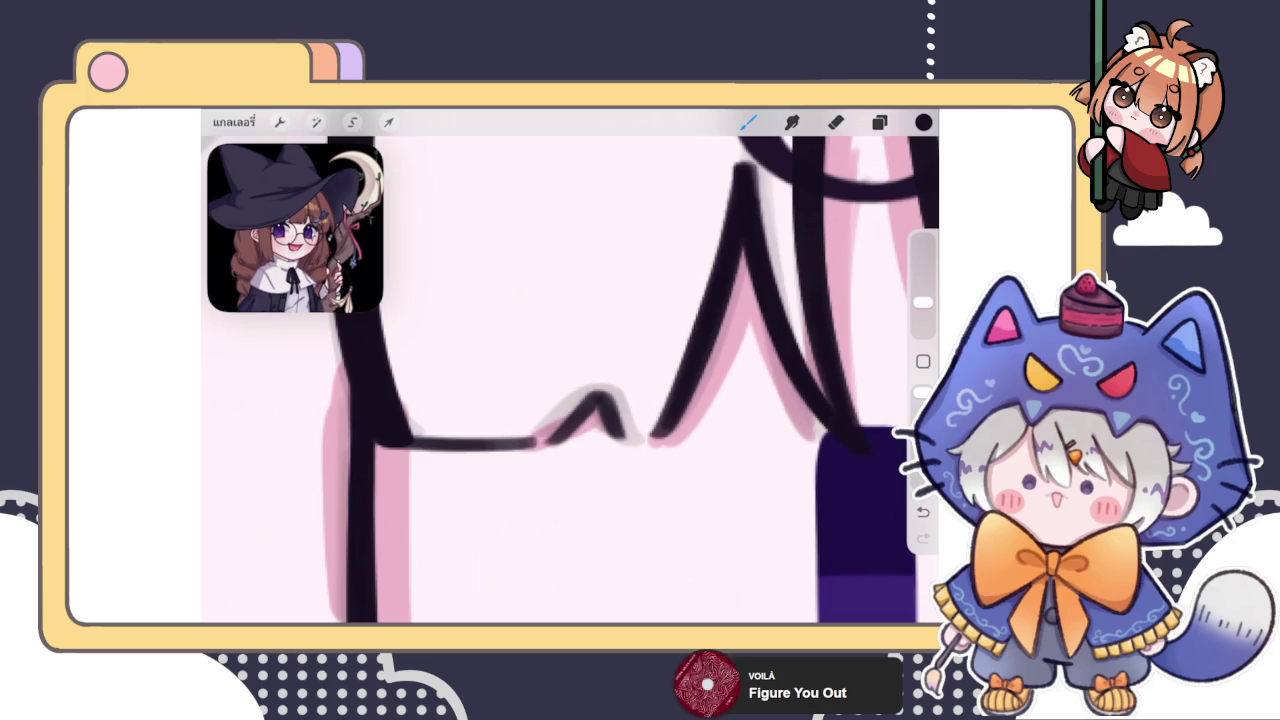
pyautogui.click(879, 122)
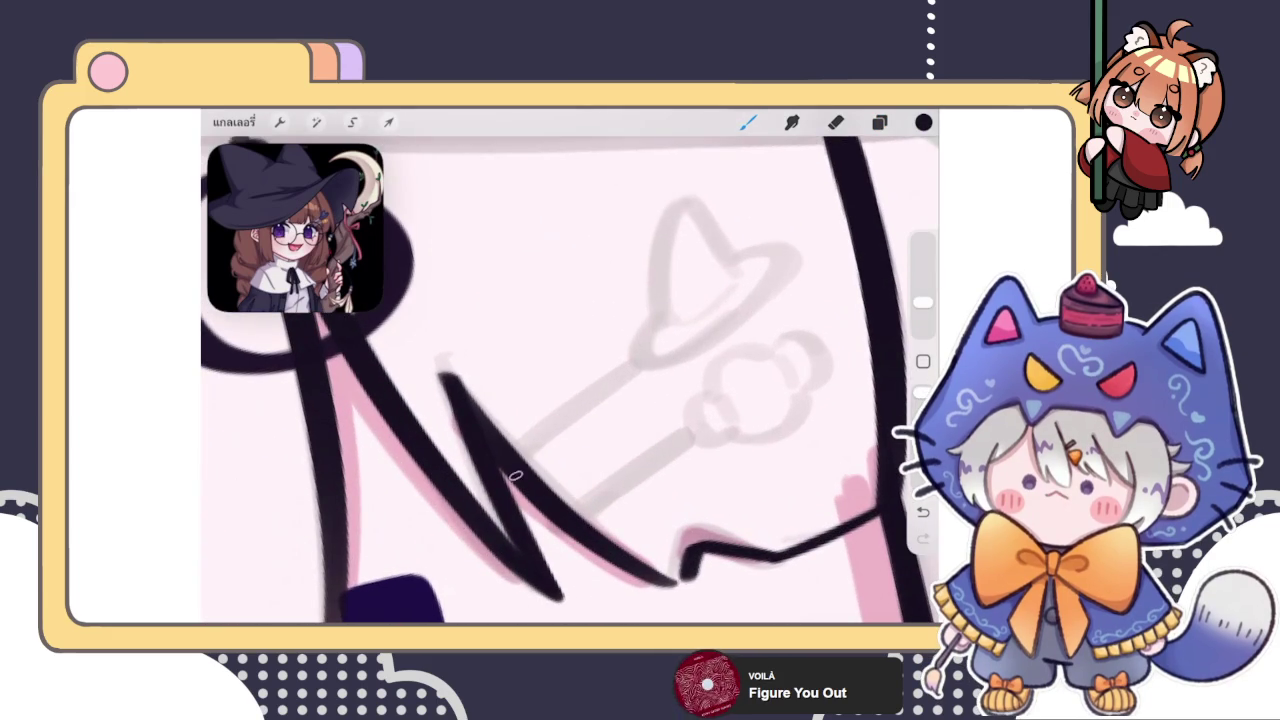
# Ink the hair clip's wand with upper and lower dark parallel lines, undoing stray attempts
pyautogui.moveTo(516, 476); pyautogui.dragTo(640, 378)
pyautogui.hotkey('ctrl', 'z')
pyautogui.moveTo(520, 468); pyautogui.dragTo(634, 378)
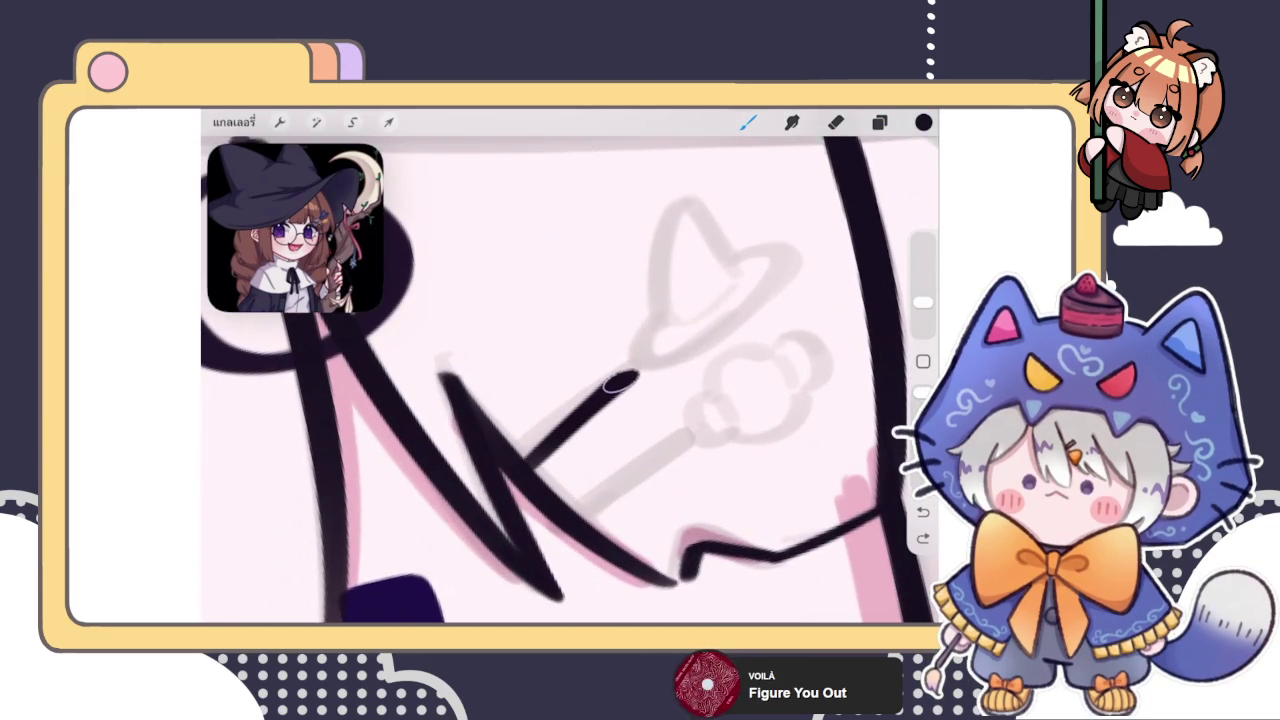
pyautogui.hotkey('ctrl', 'z')
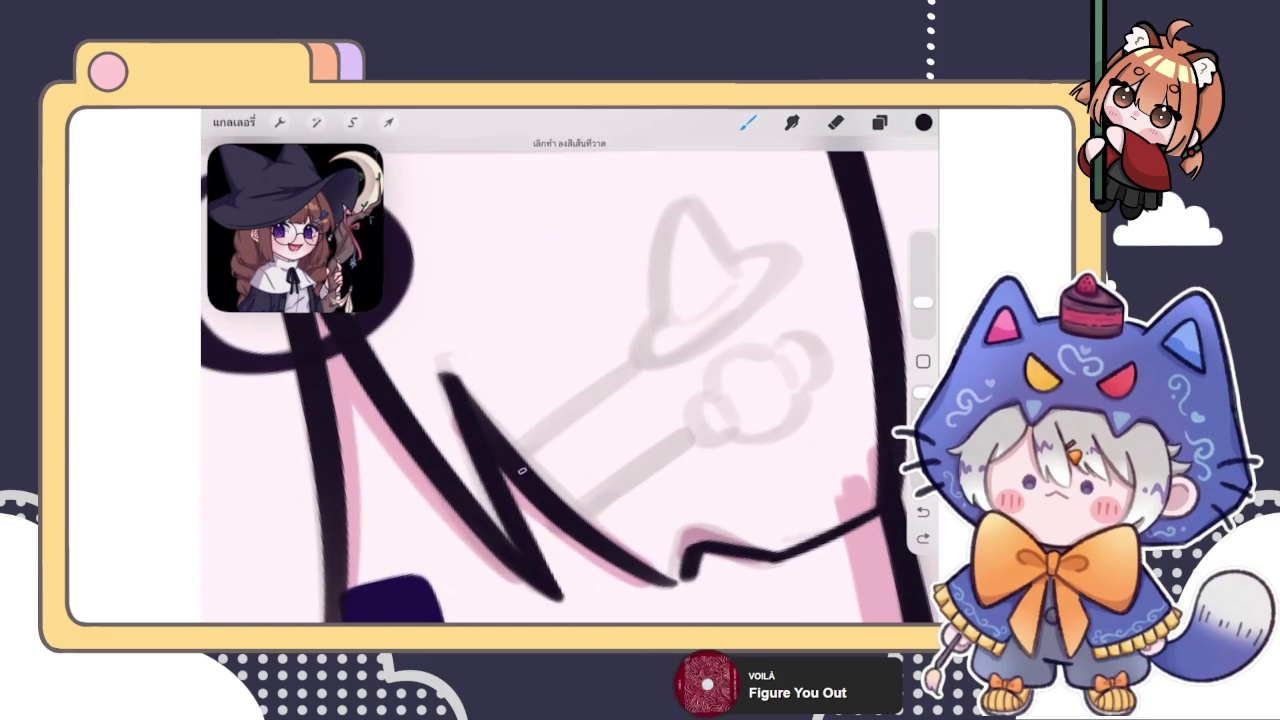
pyautogui.moveTo(518, 474); pyautogui.dragTo(636, 380)
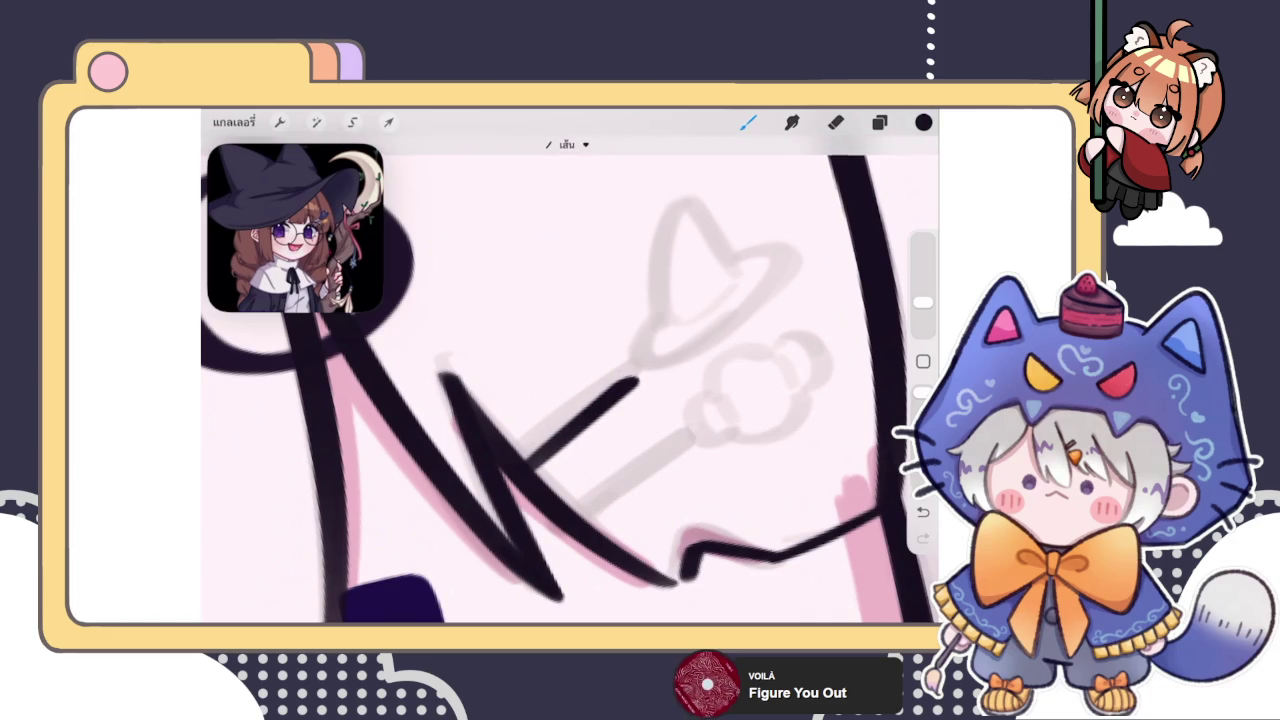
pyautogui.moveTo(568, 519); pyautogui.dragTo(685, 428)
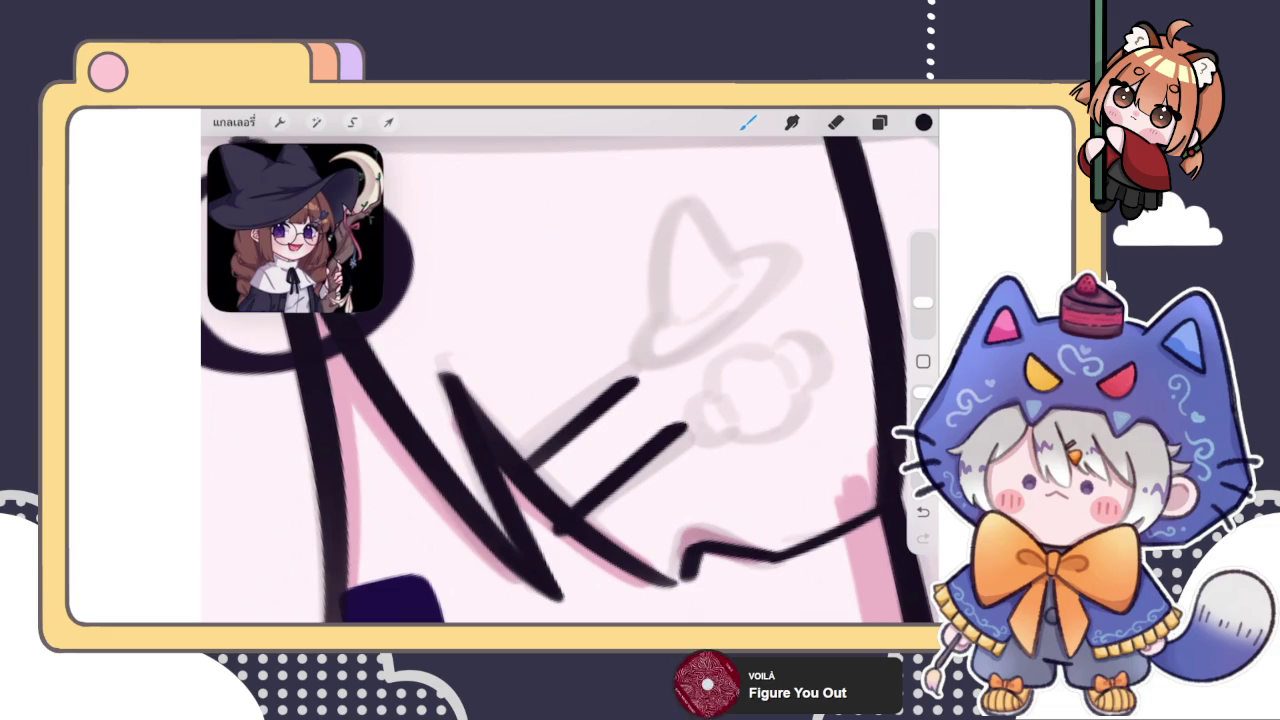
pyautogui.moveTo(578, 330); pyautogui.dragTo(545, 378)
pyautogui.moveTo(648, 270); pyautogui.dragTo(592, 348)
pyautogui.hotkey('ctrl', 'z')
pyautogui.hotkey('ctrl', 'z')
pyautogui.scroll(-3, 570, 380)
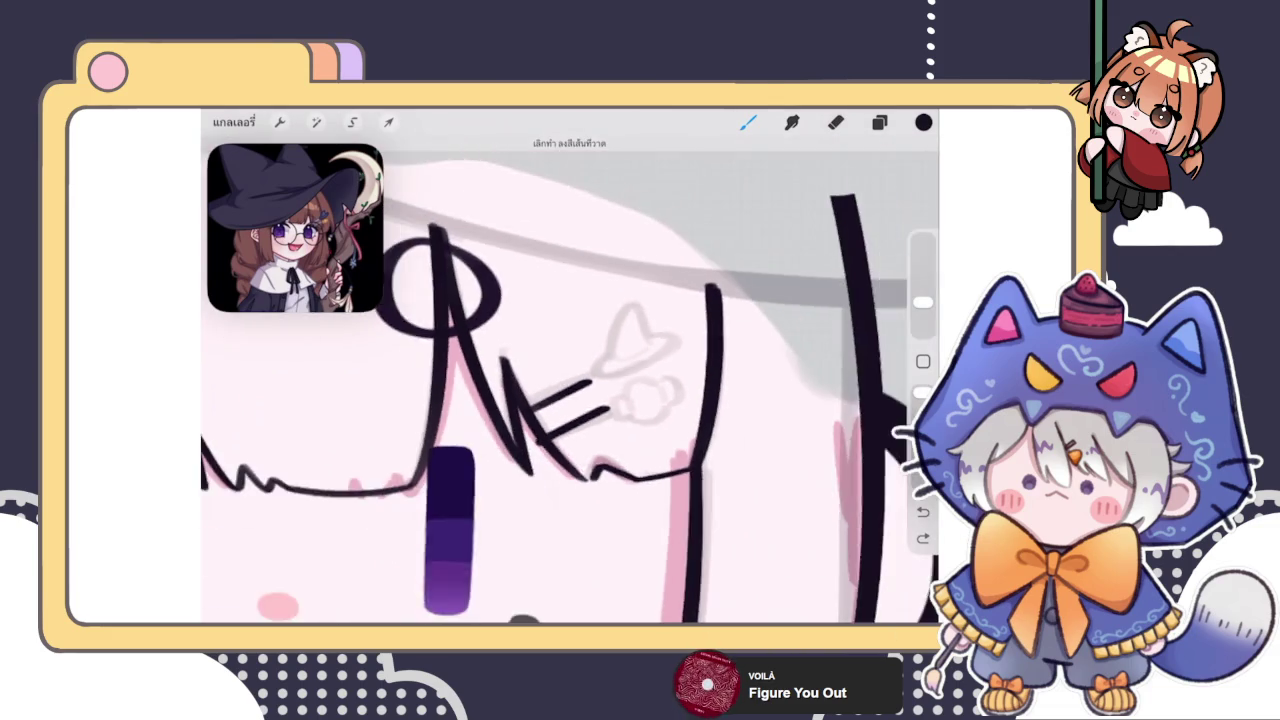
pyautogui.scroll(-3, 570, 380)
pyautogui.scroll(-3, 554, 380)
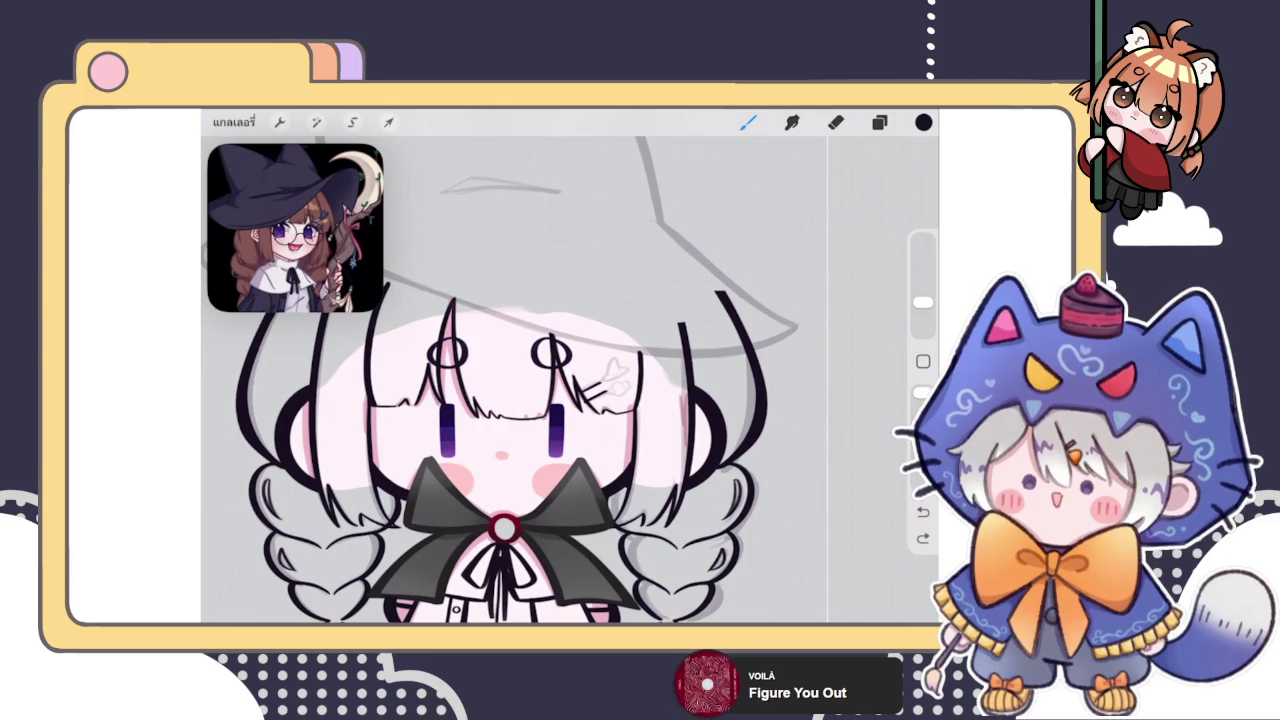
pyautogui.press('e')
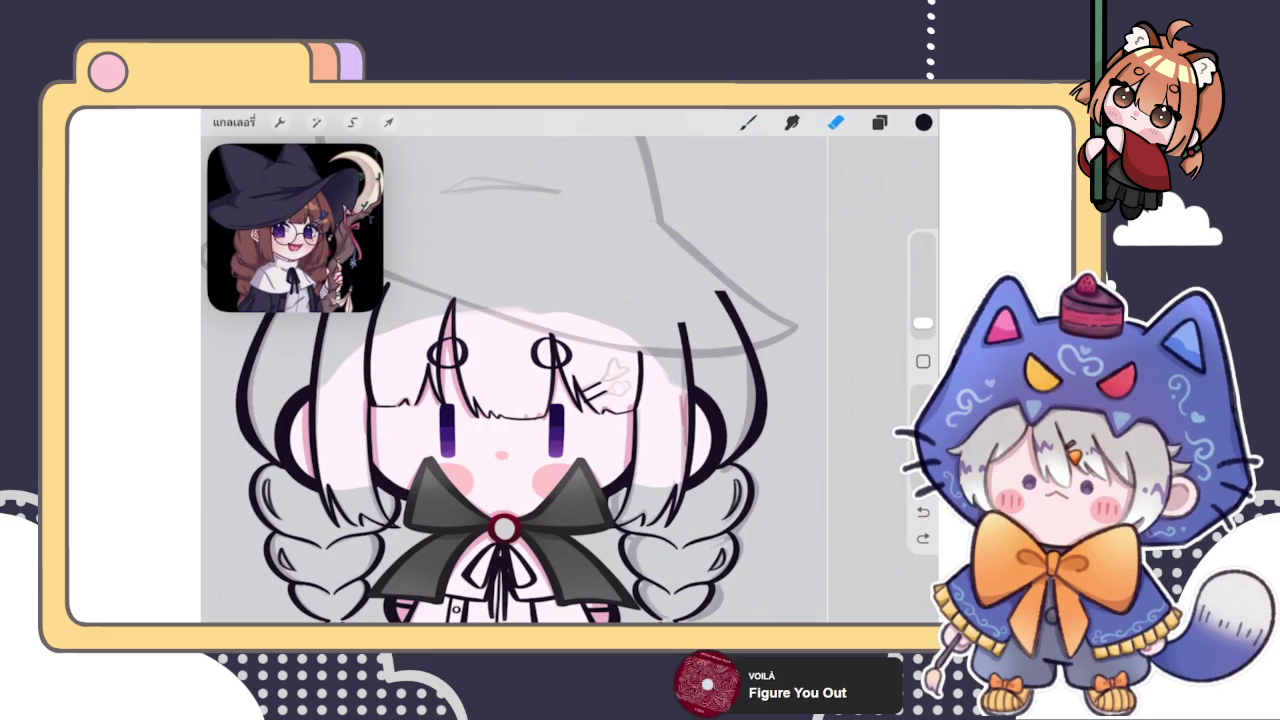
pyautogui.moveTo(905, 112); pyautogui.dragTo(890, 350)
pyautogui.click(500, 400)
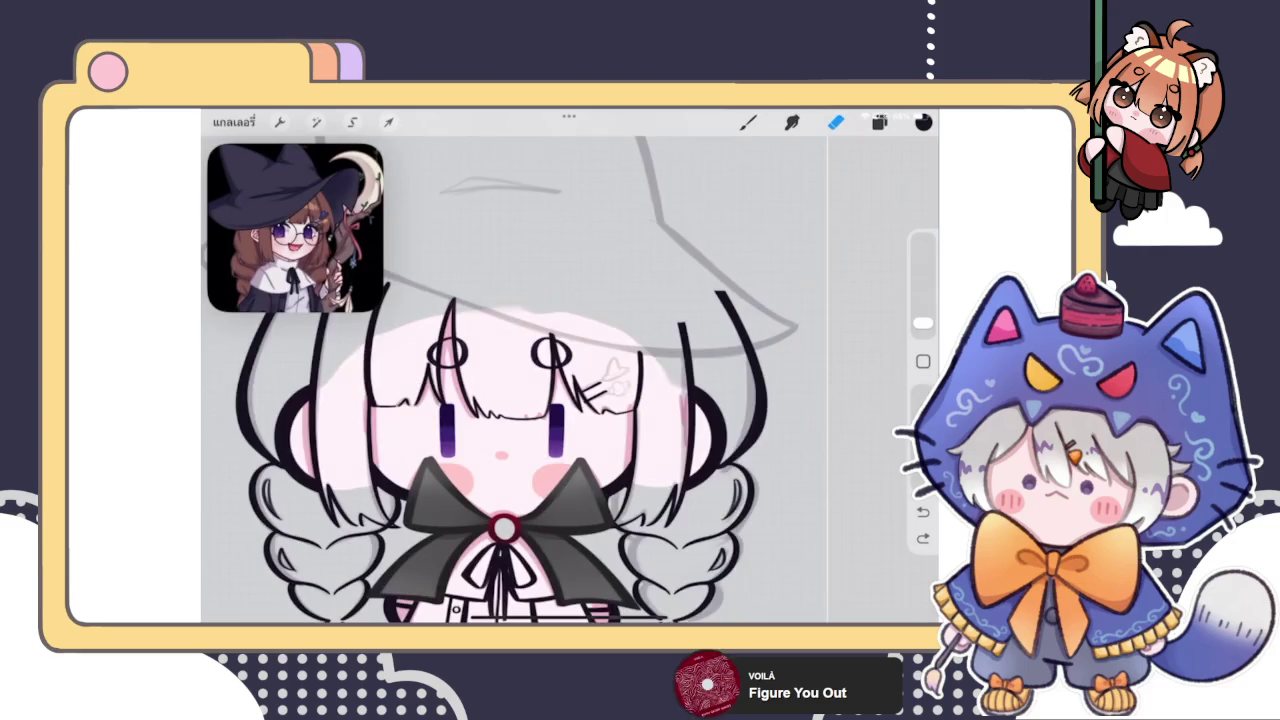
pyautogui.scroll(3, 500, 400)
pyautogui.click(879, 122)
pyautogui.click(836, 122)
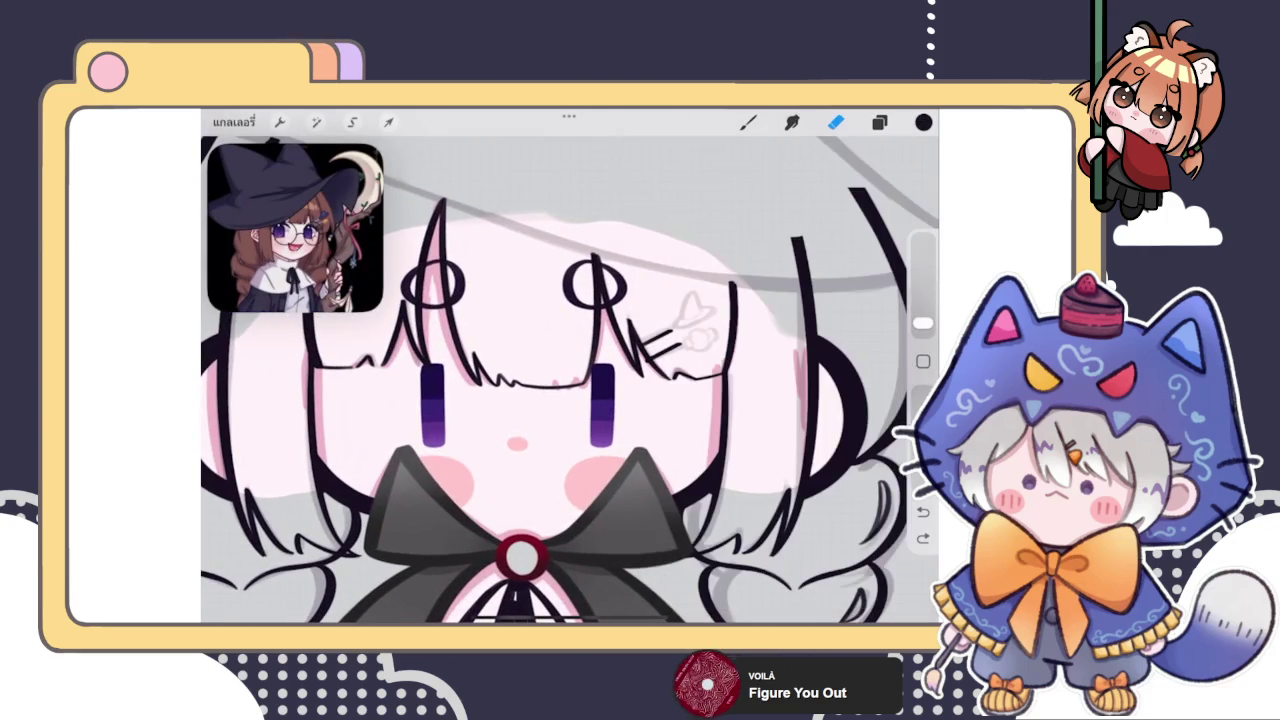
pyautogui.scroll(3, 600, 350)
pyautogui.scroll(3, 600, 350)
pyautogui.scroll(3, 600, 350)
# Ink the little hat's cone with darkened left side and bottom edge
pyautogui.click(879, 122)
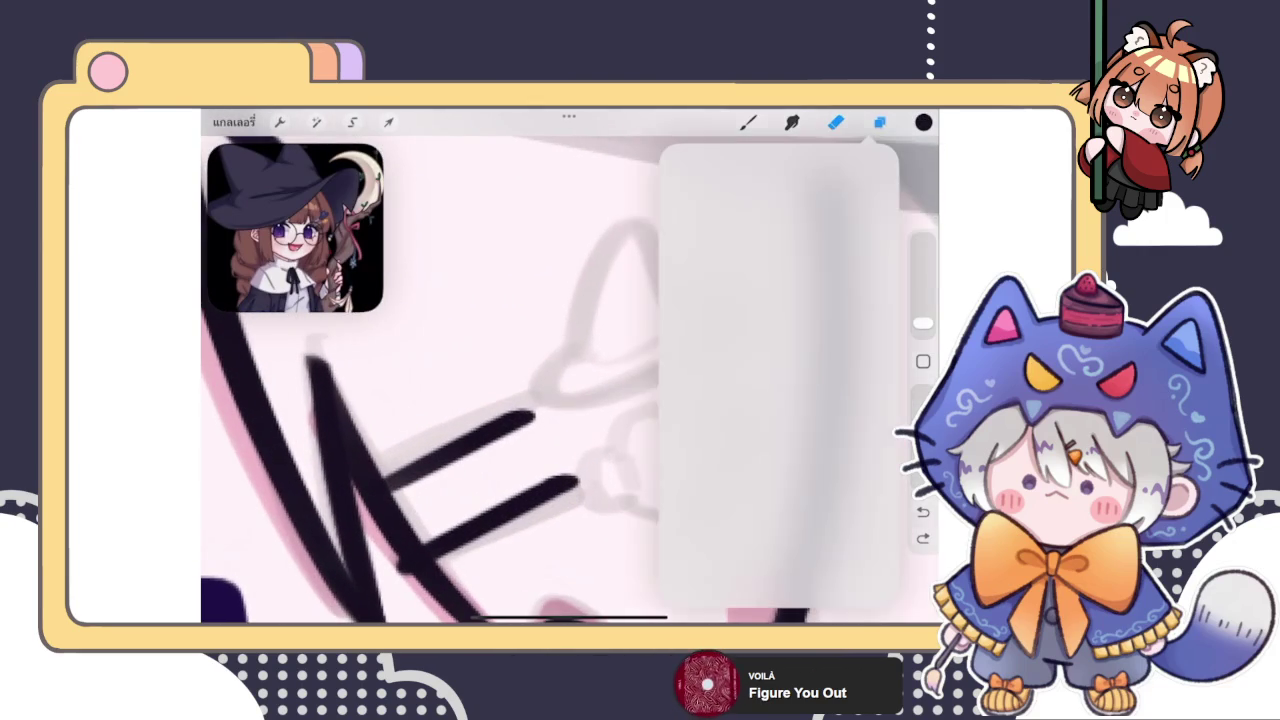
pyautogui.click(879, 122)
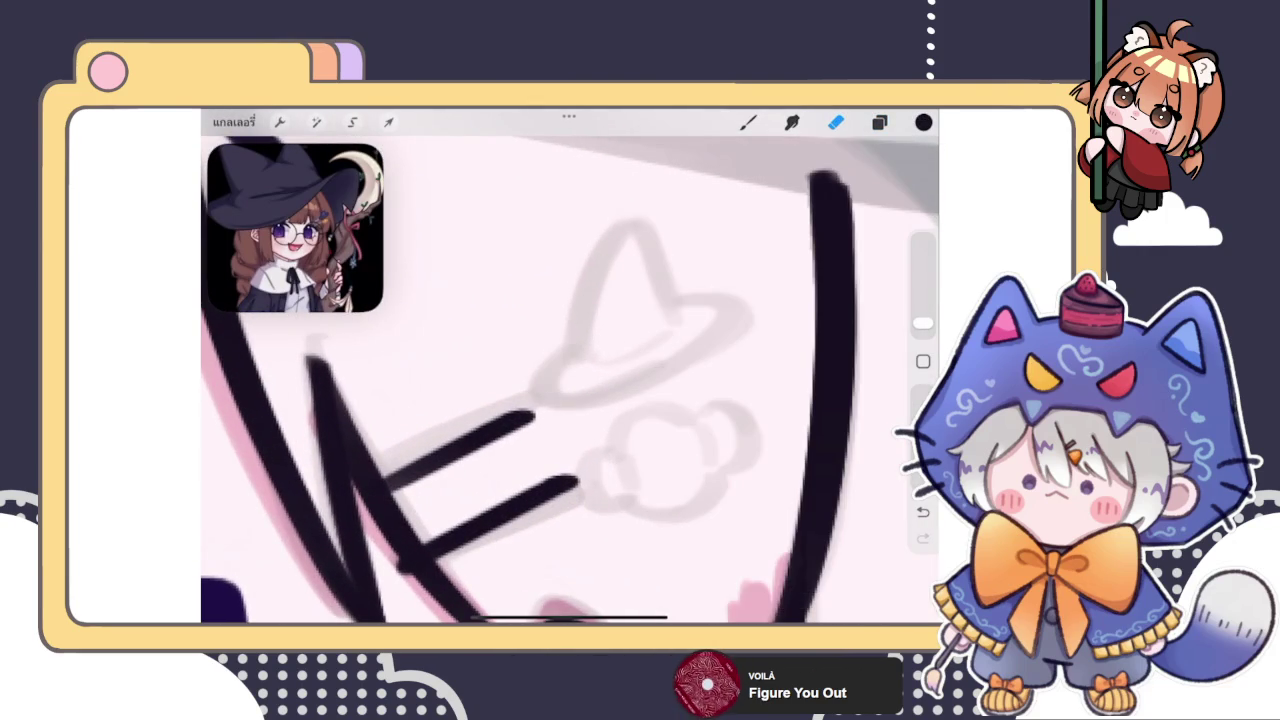
pyautogui.click(748, 122)
pyautogui.moveTo(530, 405)
pyautogui.mouseDown()
pyautogui.moveTo(565, 420)
pyautogui.moveTo(720, 312)
pyautogui.mouseUp()
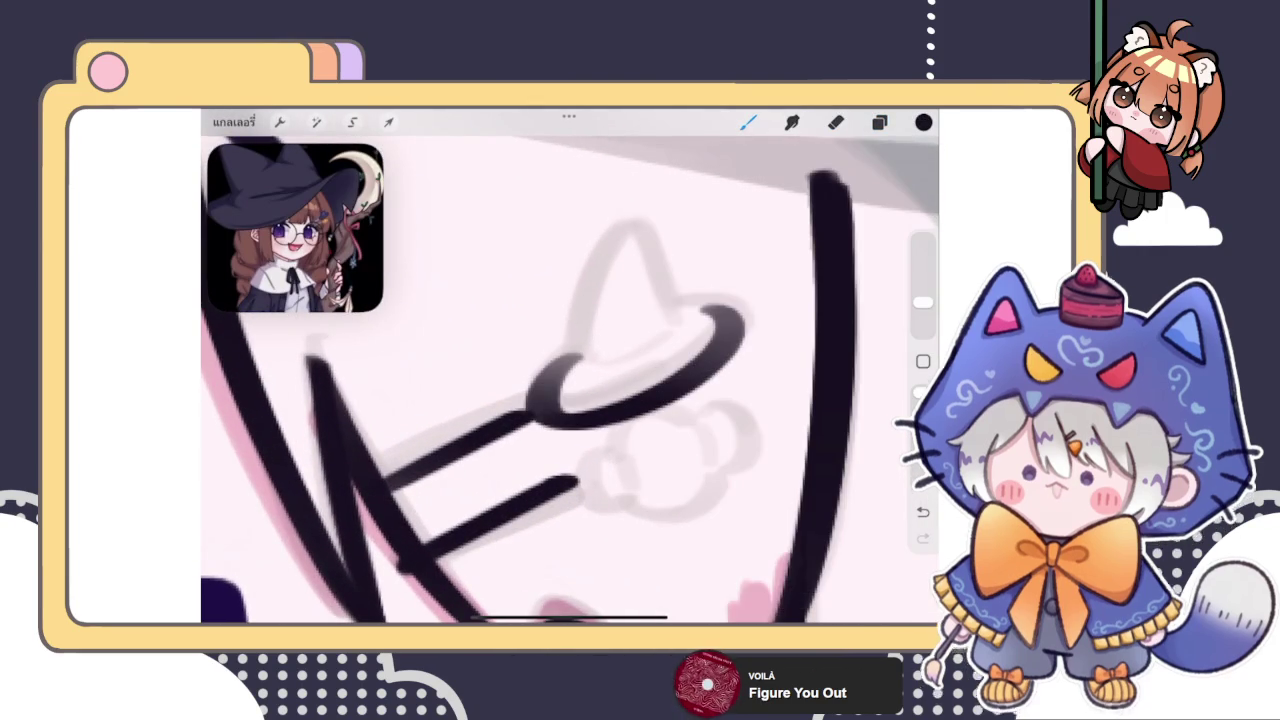
pyautogui.hotkey('ctrl', 'z')
pyautogui.moveTo(565, 368); pyautogui.dragTo(676, 342)
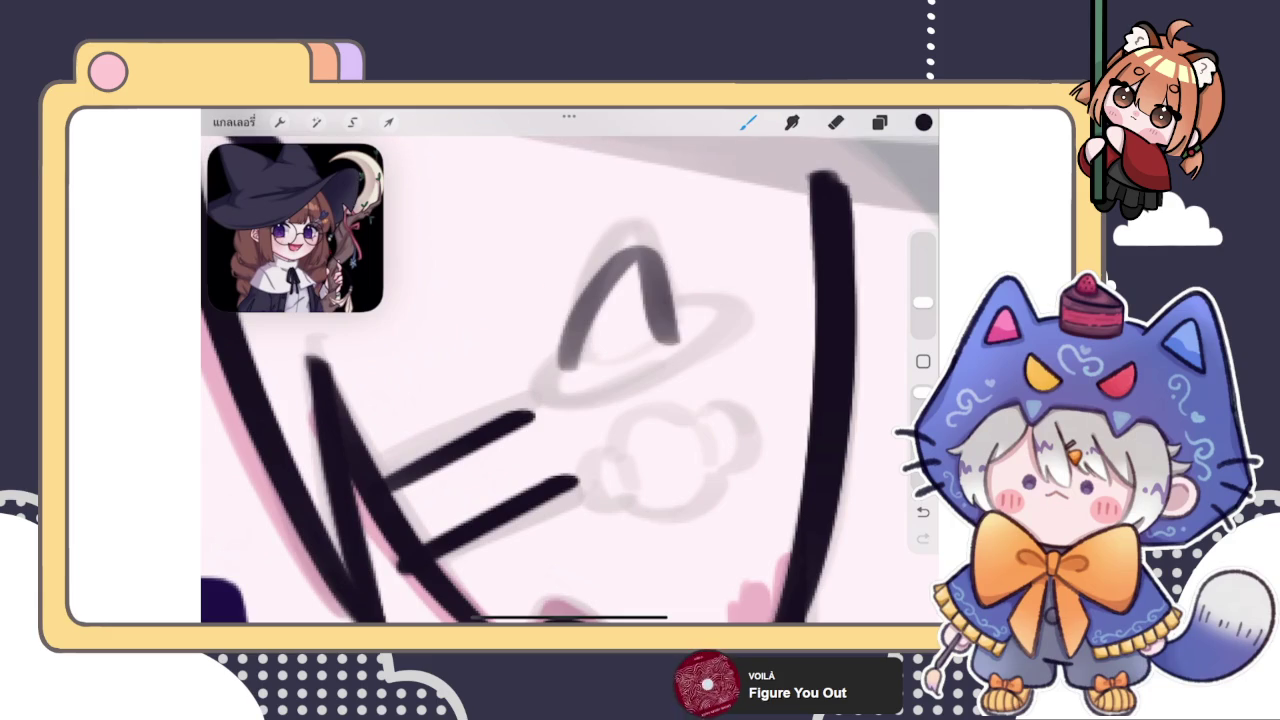
pyautogui.moveTo(605, 282); pyautogui.dragTo(560, 366)
pyautogui.moveTo(660, 352); pyautogui.dragTo(578, 372)
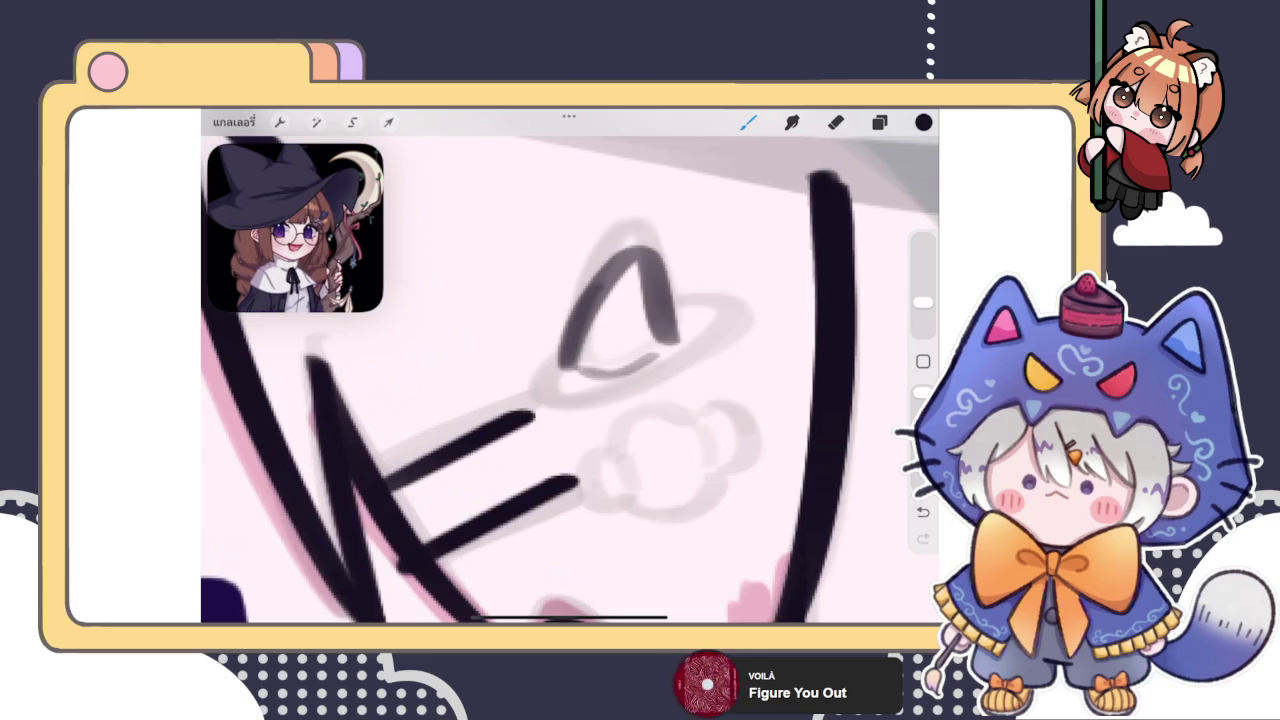
# Try several brim strokes around the hat cone, undoing each attempt
pyautogui.moveTo(565, 370); pyautogui.dragTo(742, 335)
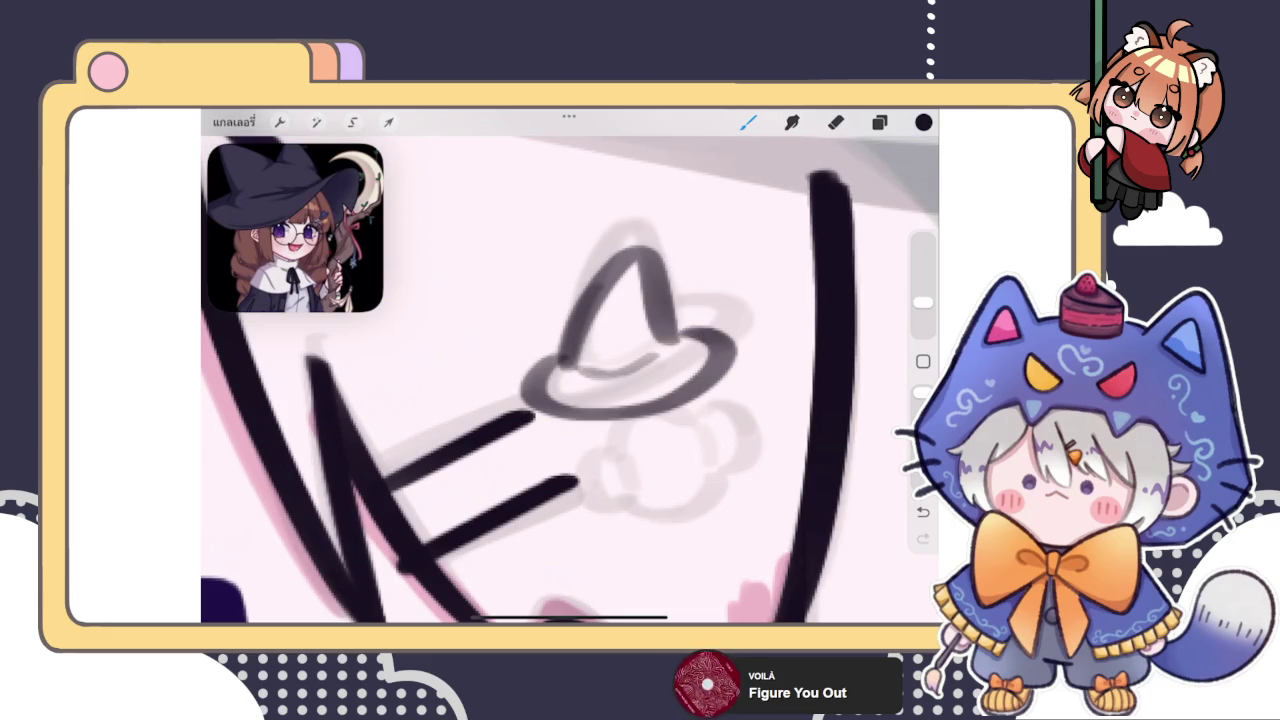
pyautogui.hotkey('ctrl', 'z')
pyautogui.moveTo(650, 358)
pyautogui.mouseDown()
pyautogui.moveTo(688, 390)
pyautogui.moveTo(745, 335)
pyautogui.mouseUp()
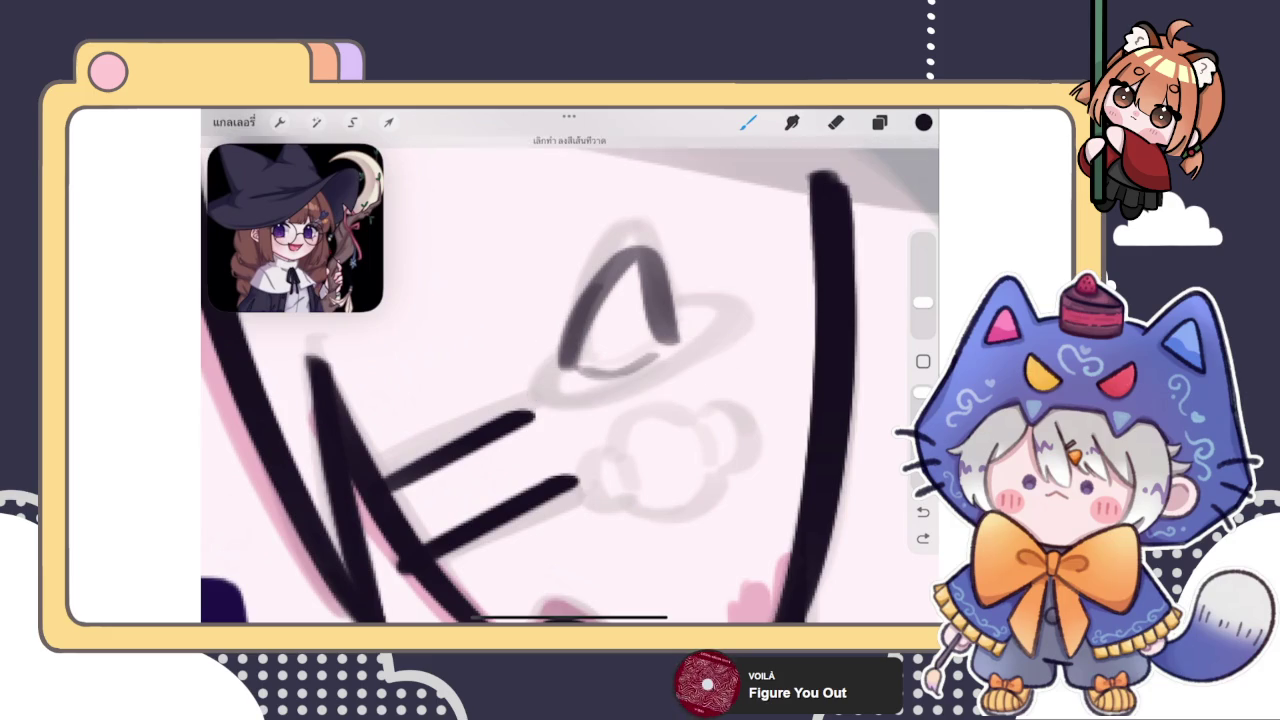
pyautogui.hotkey('ctrl', 'z')
pyautogui.moveTo(562, 368); pyautogui.dragTo(748, 335)
pyautogui.hotkey('ctrl', 'z')
# Nudge the inked hat cone up and left and tilt it slightly counter-clockwise
pyautogui.click(388, 122)
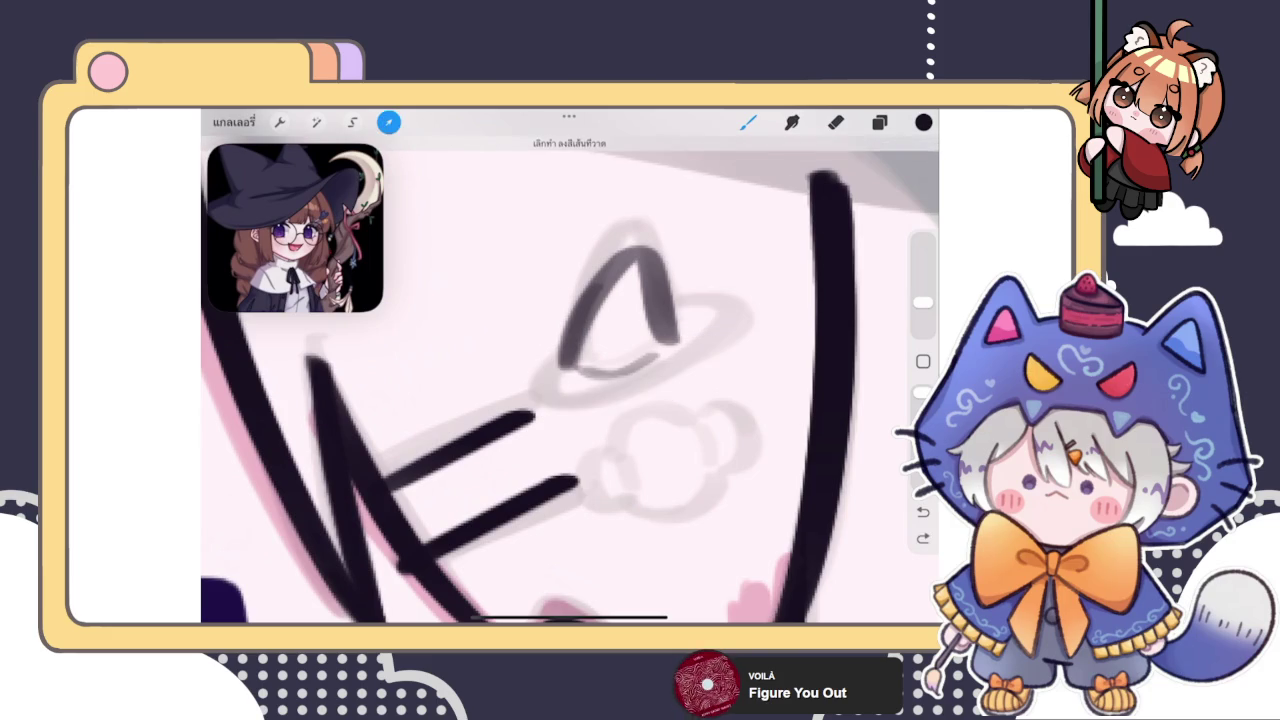
pyautogui.moveTo(620, 320)
pyautogui.mouseDown()
pyautogui.moveTo(503, 230)
pyautogui.moveTo(615, 285)
pyautogui.mouseUp()
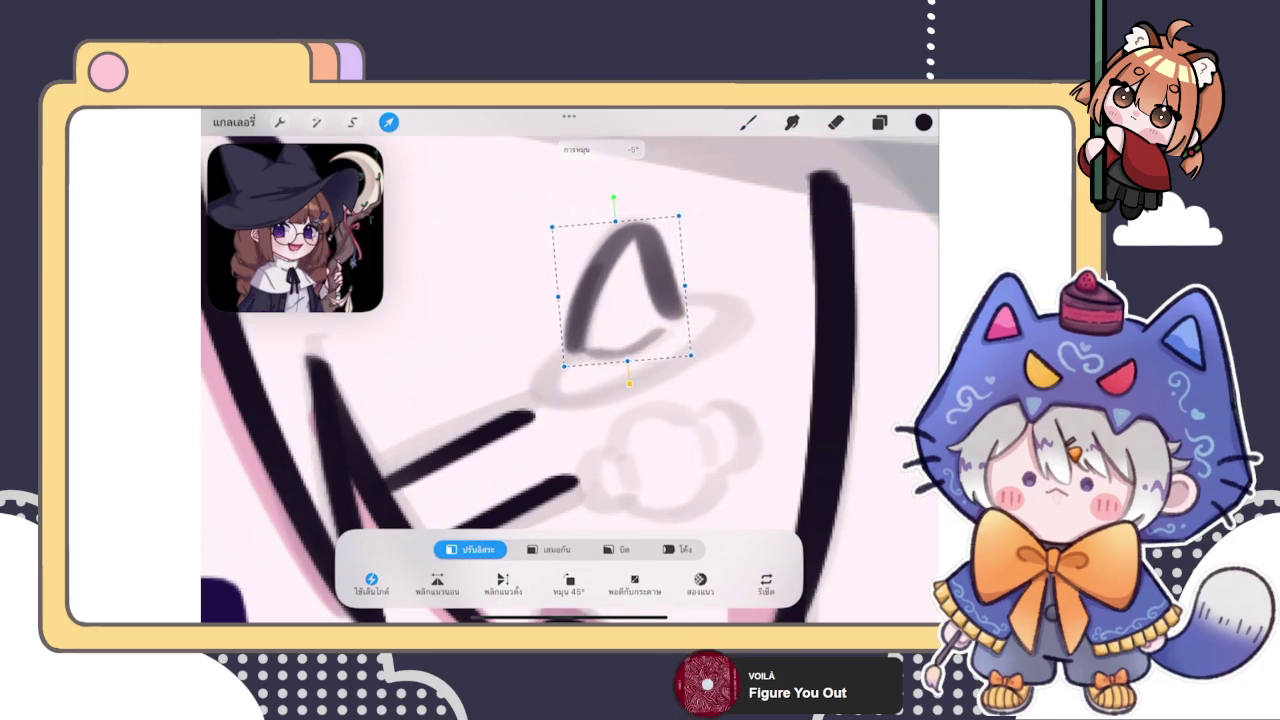
pyautogui.moveTo(621, 200); pyautogui.dragTo(615, 202)
pyautogui.click(748, 122)
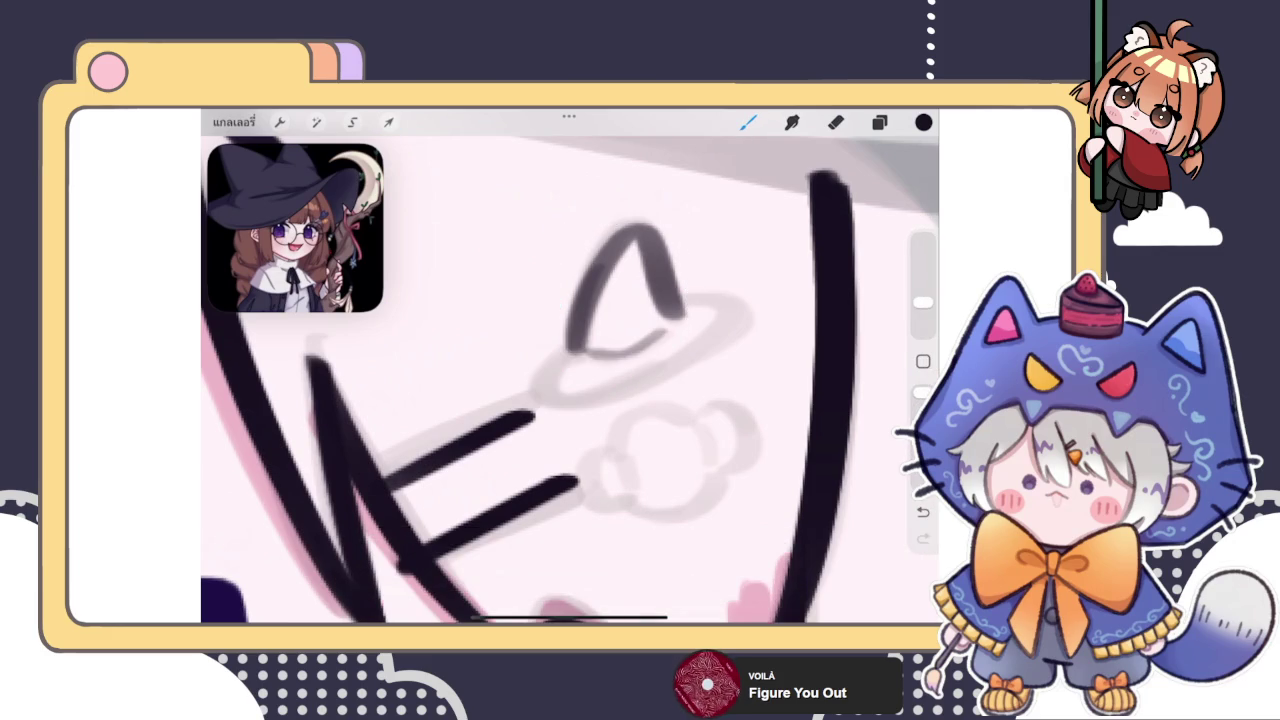
# Draw a wide elliptical brim around the cone, redrawing until it fits
pyautogui.moveTo(565, 345); pyautogui.dragTo(690, 300)
pyautogui.scroll(3, 570, 380)
pyautogui.hotkey('ctrl', 'z')
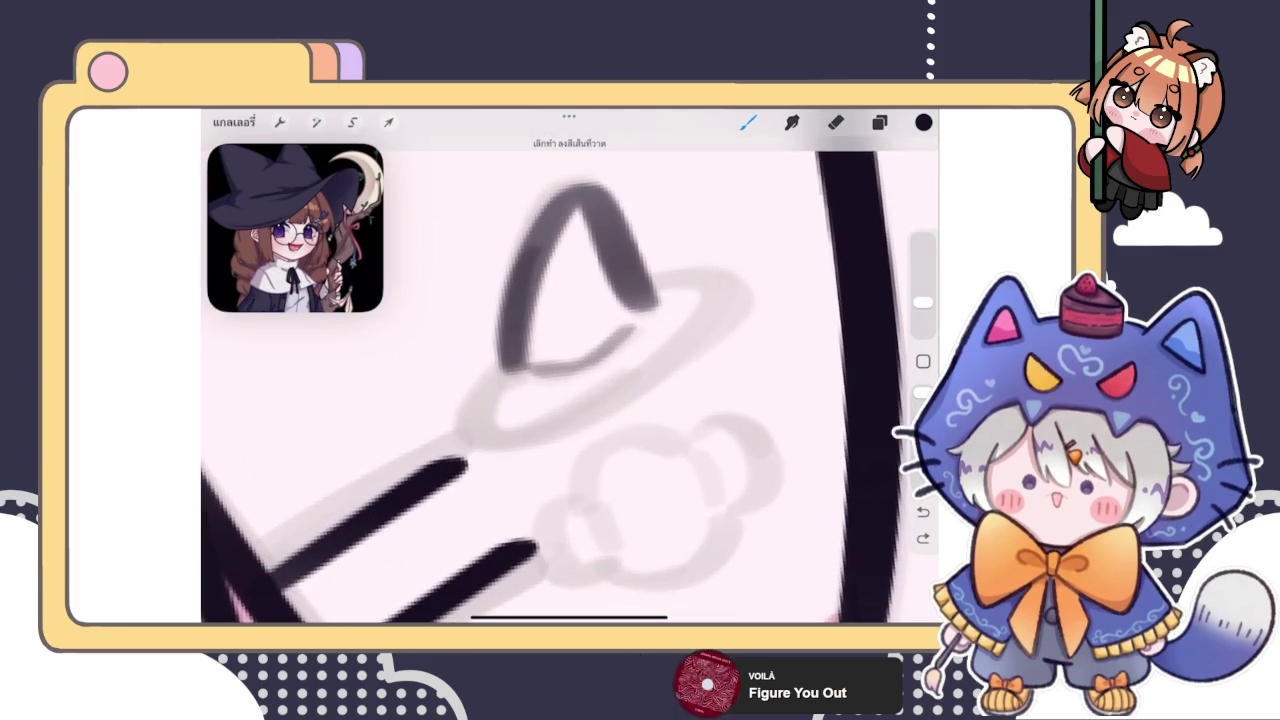
pyautogui.moveTo(505, 368); pyautogui.dragTo(693, 292)
pyautogui.hotkey('ctrl', 'z')
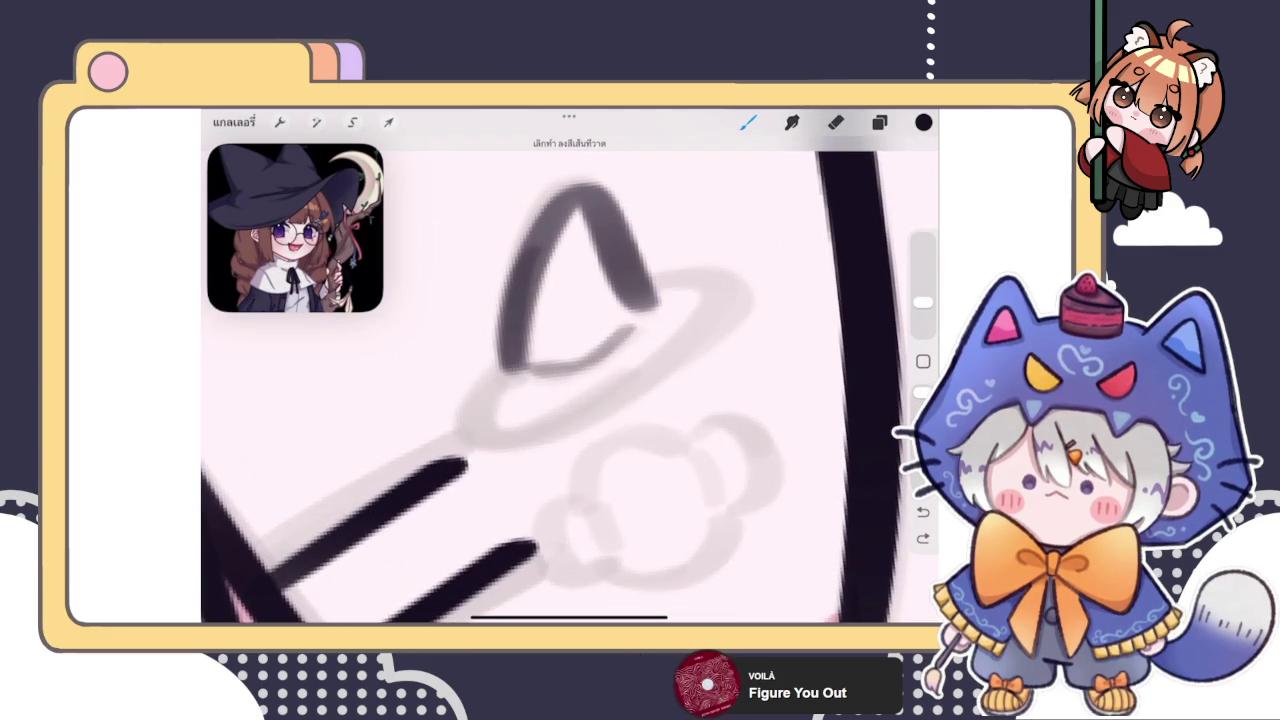
pyautogui.moveTo(505, 368)
pyautogui.mouseDown()
pyautogui.moveTo(640, 410)
pyautogui.moveTo(665, 288)
pyautogui.mouseUp()
pyautogui.scroll(-2, 570, 380)
# Subtly warp the hair-clip hat lines with Liquify, reapplying the change afterwards
pyautogui.scroll(-2, 570, 380)
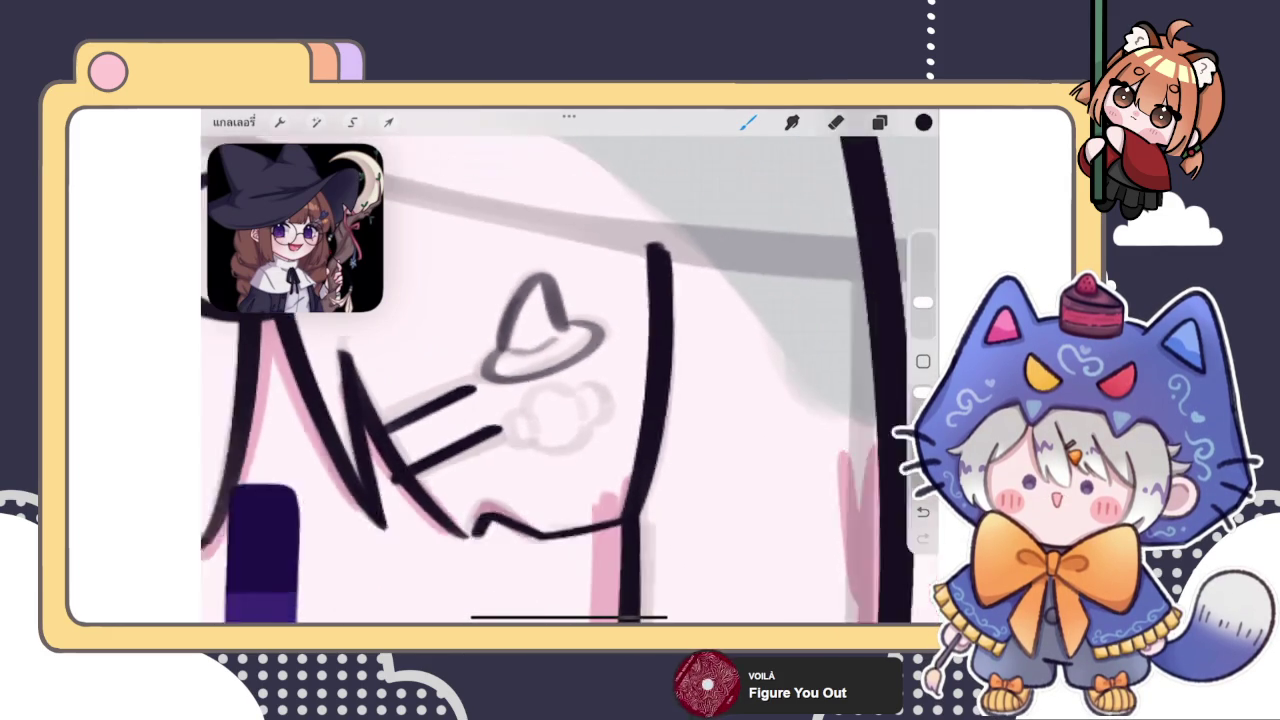
pyautogui.scroll(-2, 570, 380)
pyautogui.scroll(2, 570, 380)
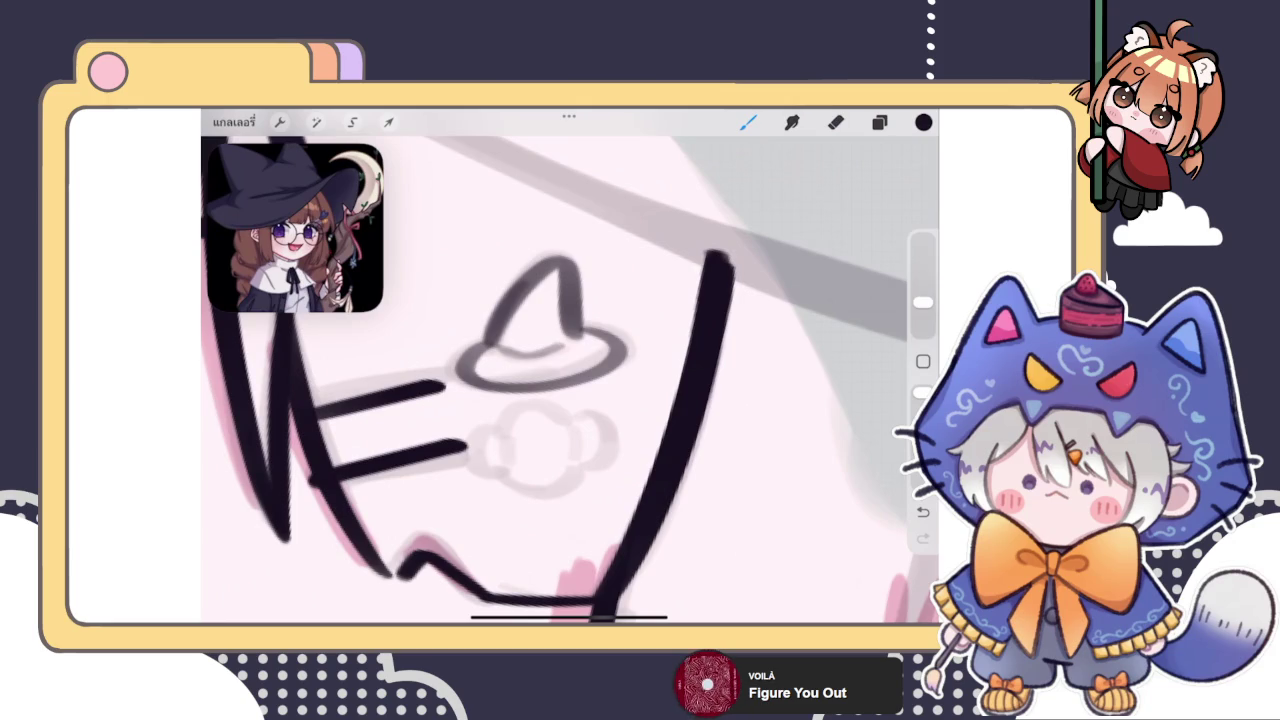
pyautogui.click(315, 121)
pyautogui.click(300, 580)
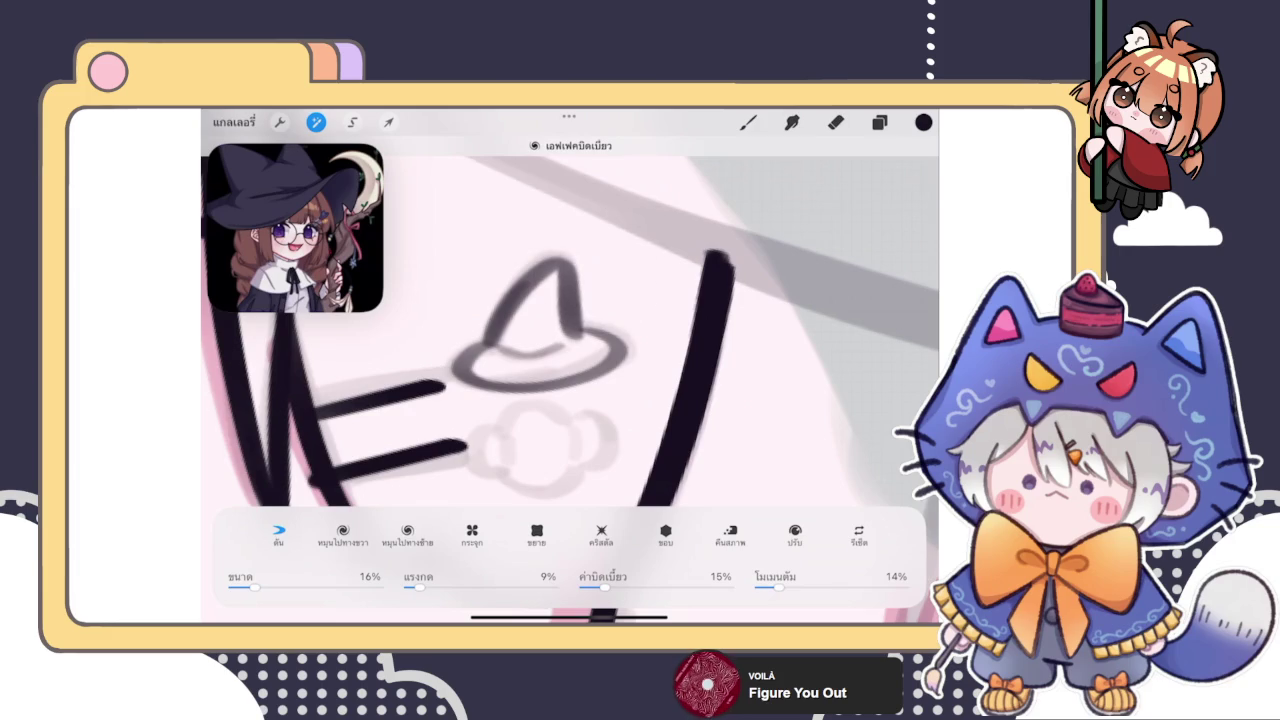
pyautogui.click(748, 122)
pyautogui.moveTo(398, 575); pyautogui.dragTo(600, 600)
pyautogui.hotkey('ctrl', 'shift', 'z')
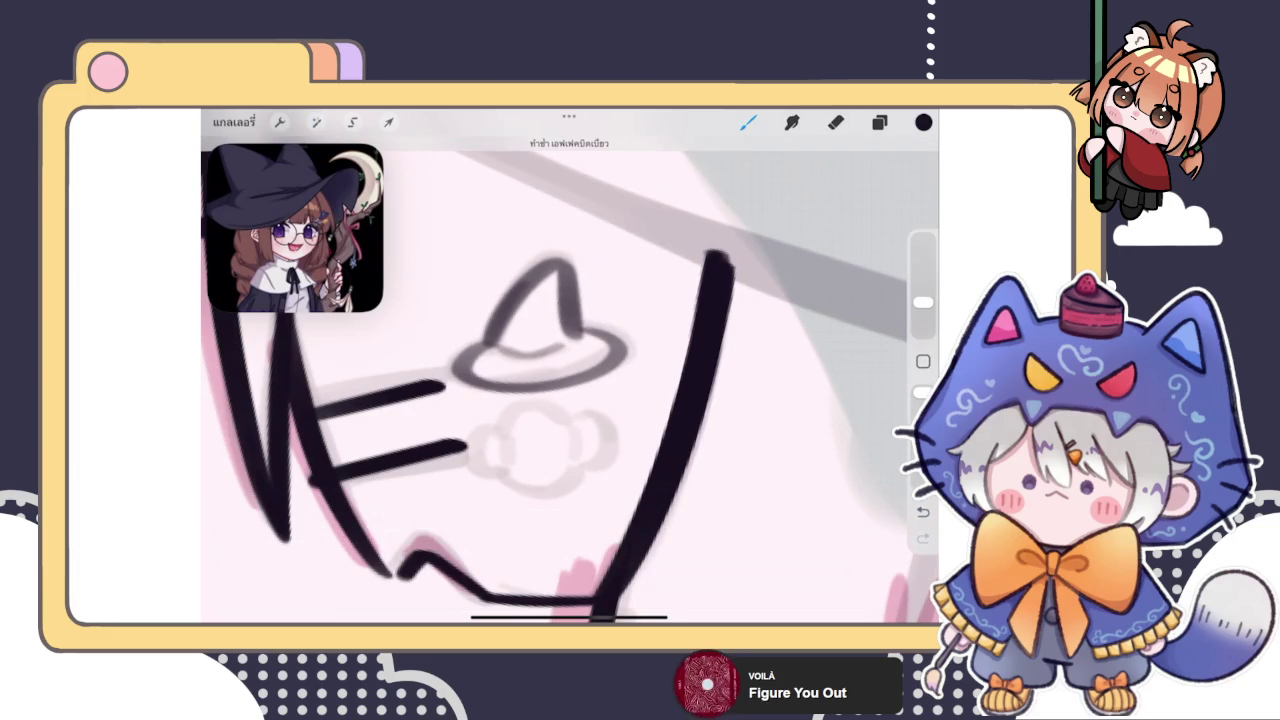
# Apply a second Liquify pass to the hat, then select it and show the layer list
pyautogui.click(316, 122)
pyautogui.click(260, 580)
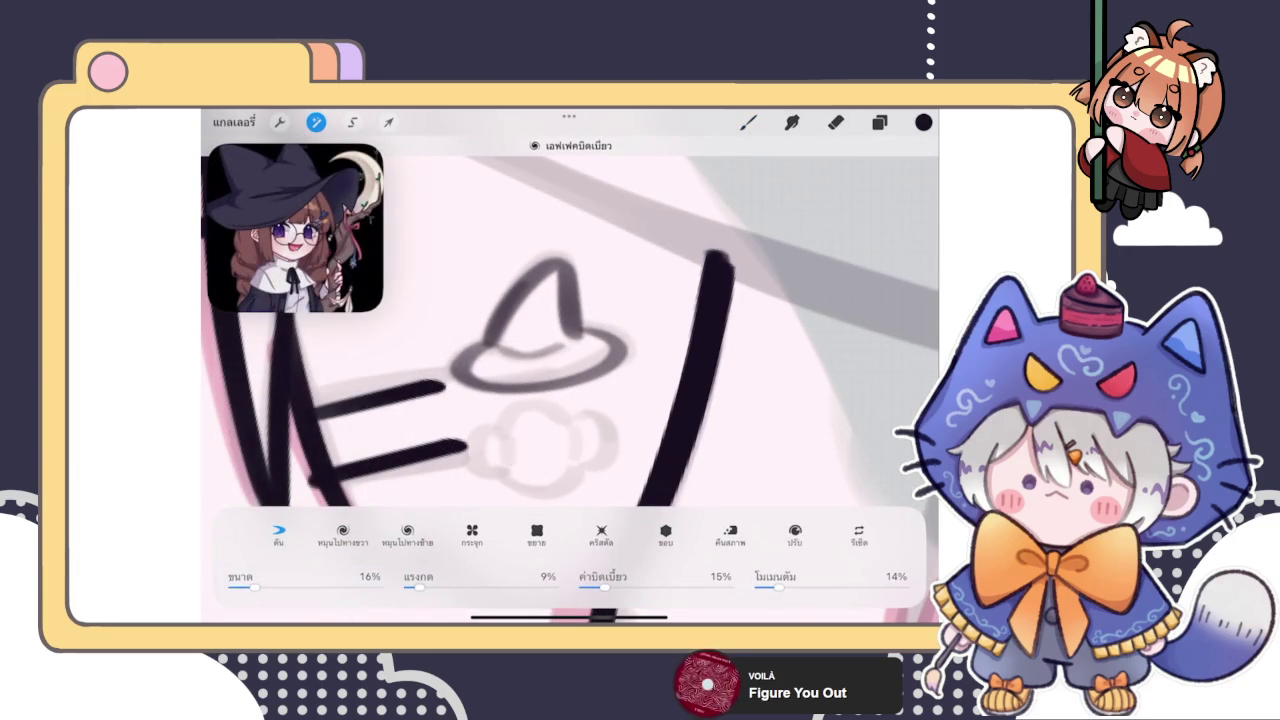
pyautogui.click(316, 122)
pyautogui.click(388, 122)
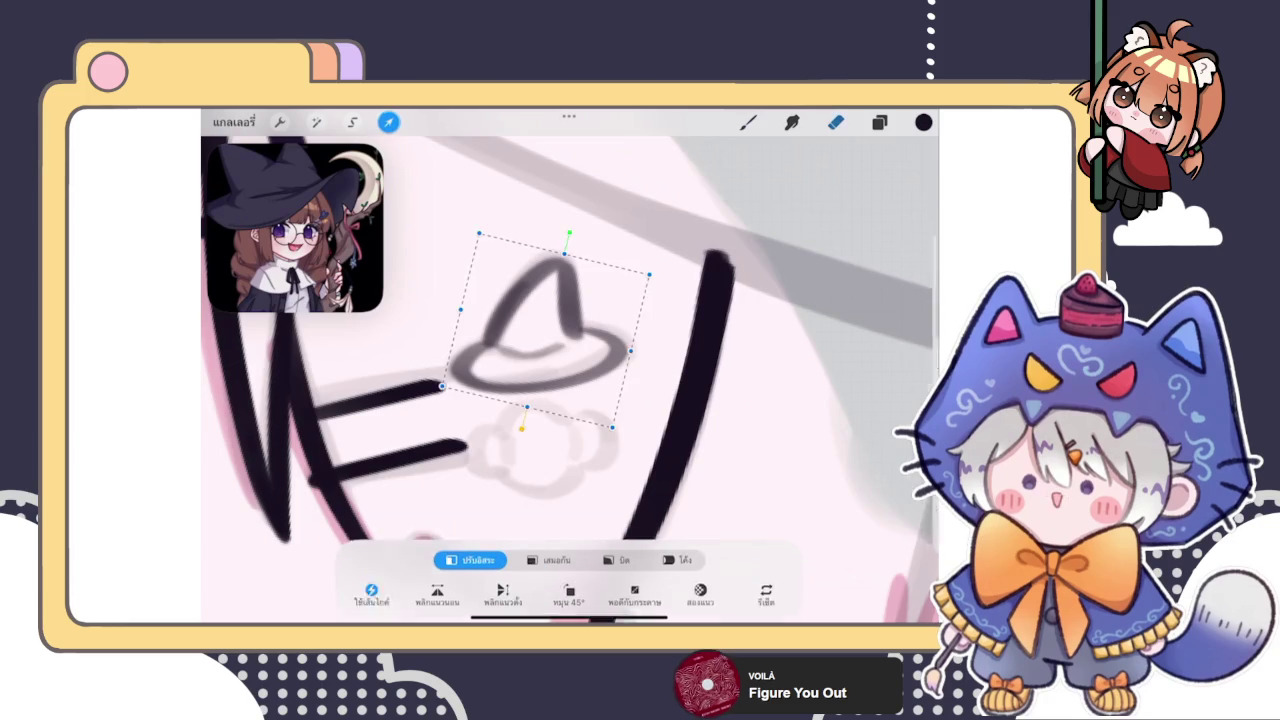
pyautogui.click(879, 122)
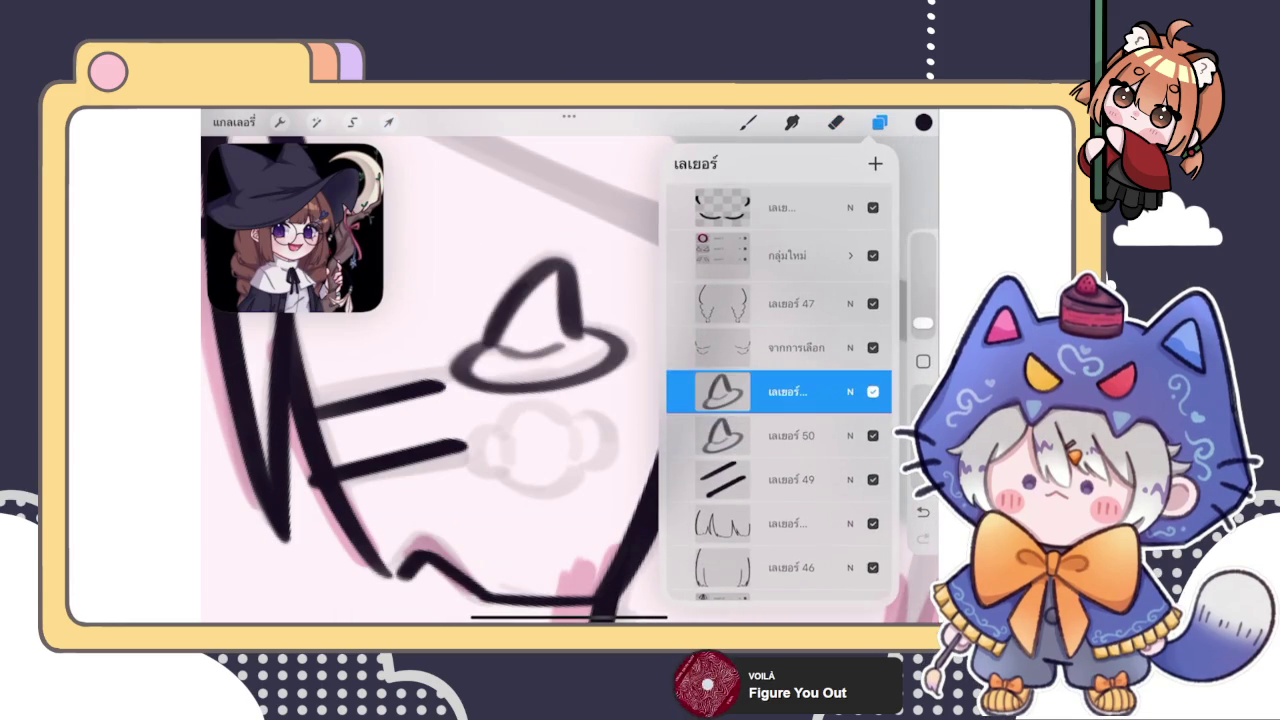
# Dismiss the transform box and merge the hat's ink layer down into เลเยอร์ 50
pyautogui.click(388, 122)
pyautogui.click(879, 122)
pyautogui.click(722, 391)
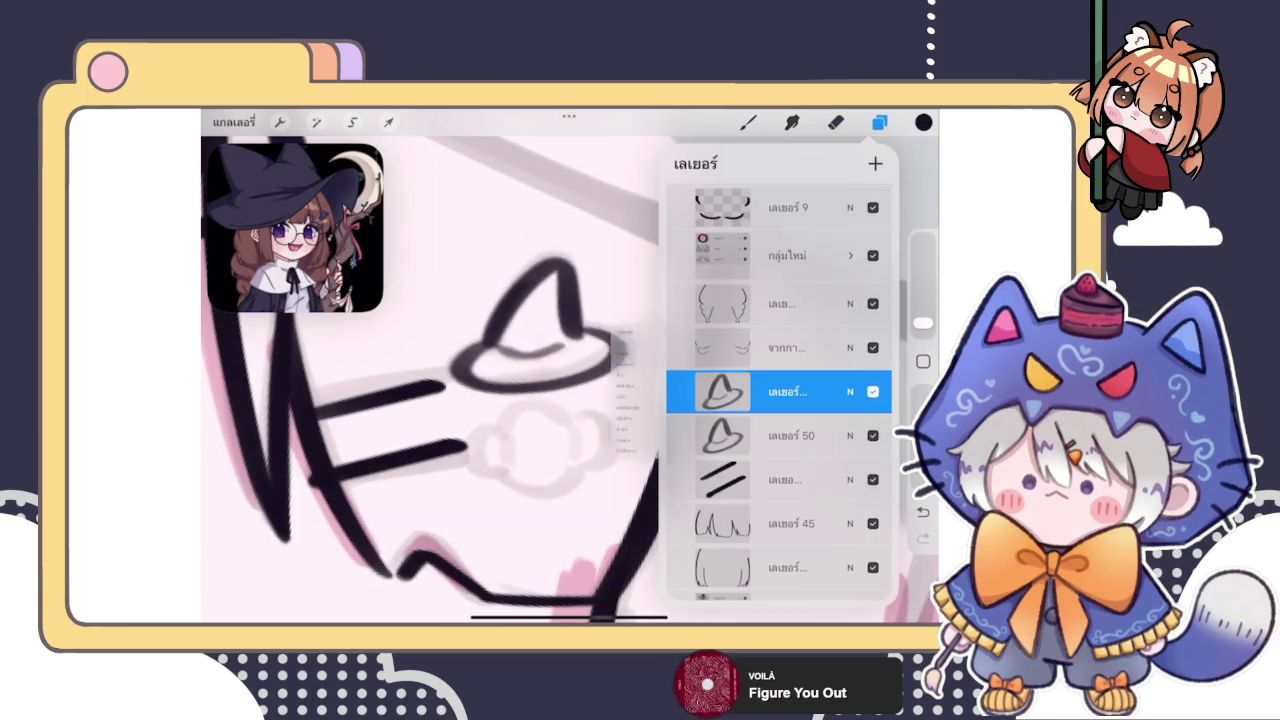
pyautogui.click(570, 498)
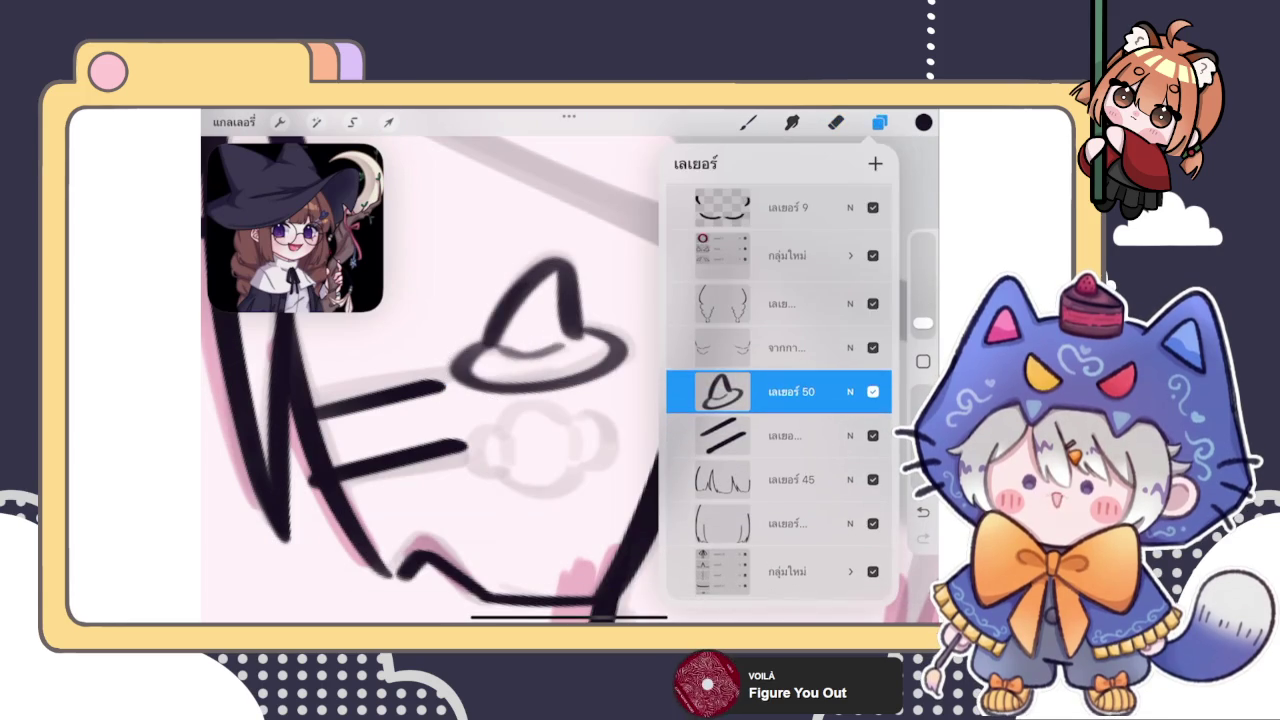
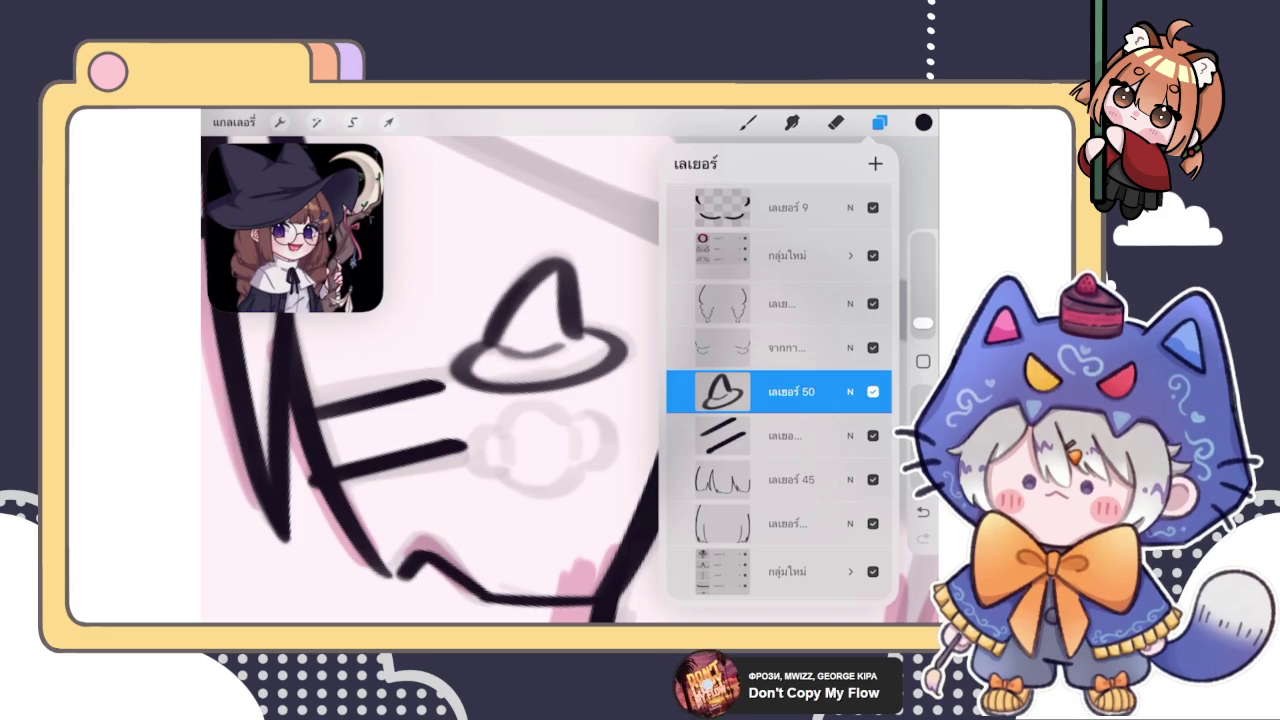
# Duplicate the witch-hat layer
pyautogui.click(748, 122)
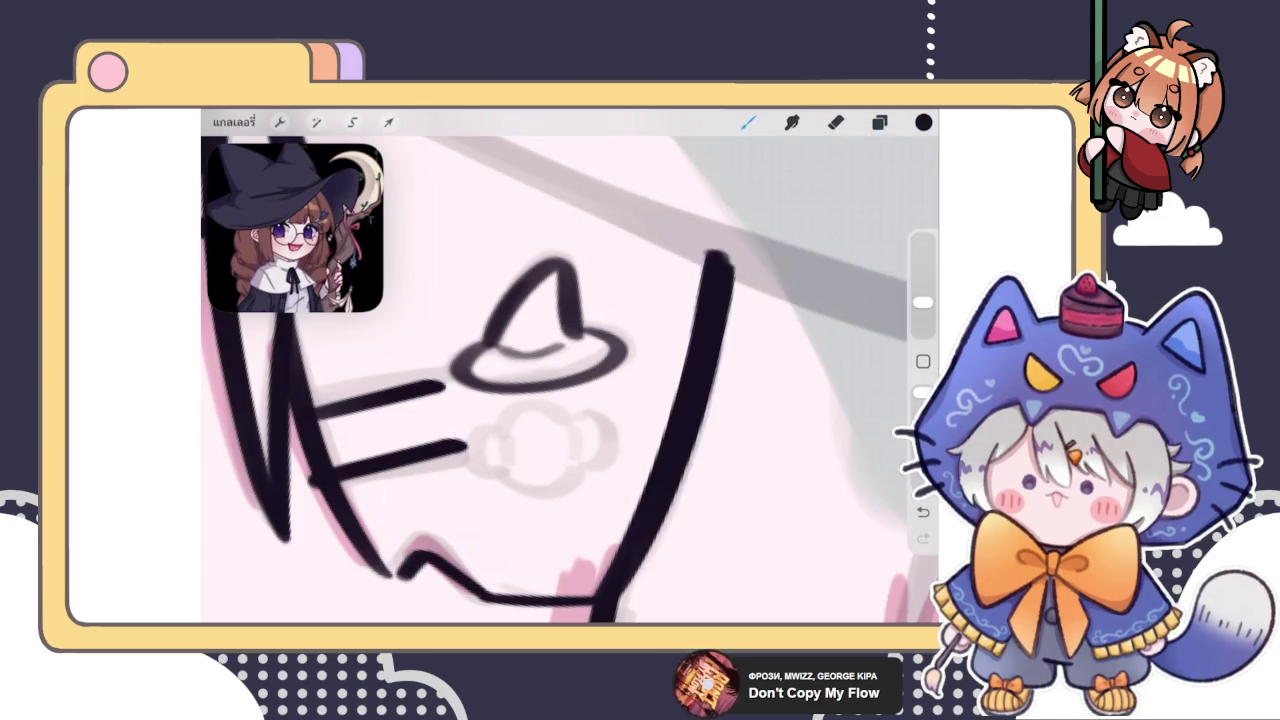
pyautogui.click(879, 122)
pyautogui.moveTo(860, 386); pyautogui.dragTo(740, 386)
pyautogui.click(829, 386)
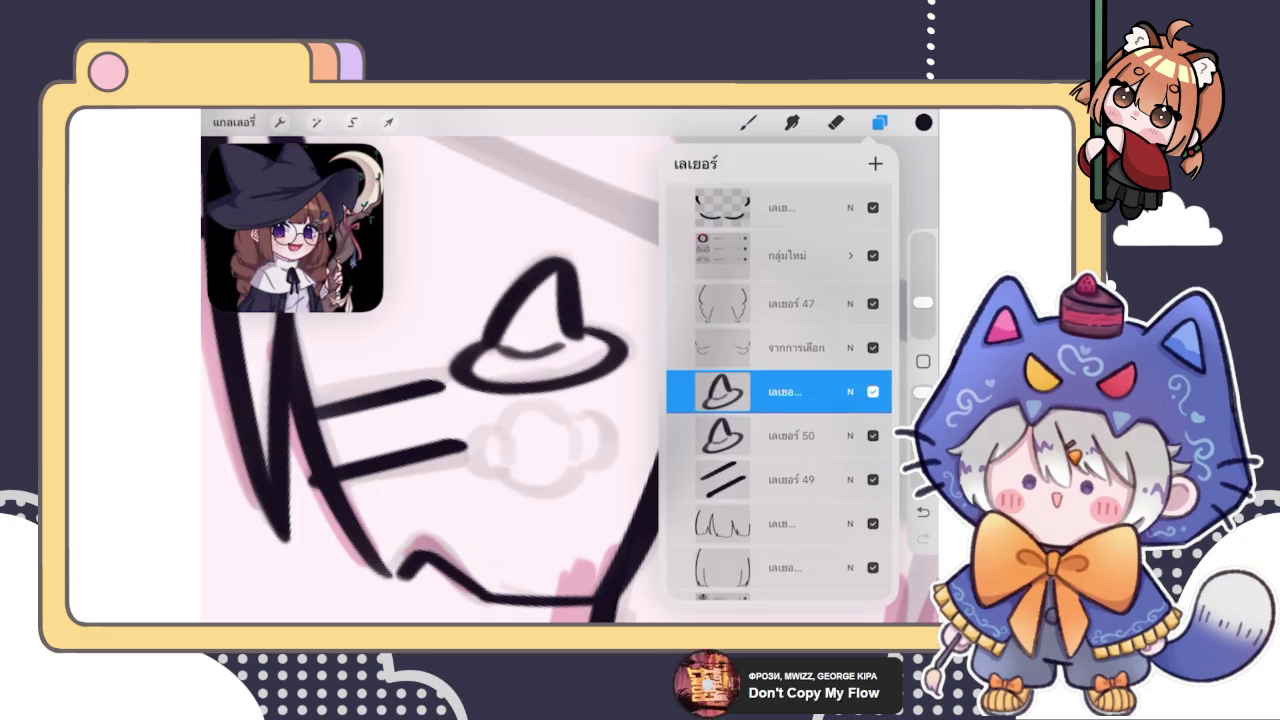
pyautogui.click(388, 122)
pyautogui.click(879, 122)
pyautogui.click(787, 401)
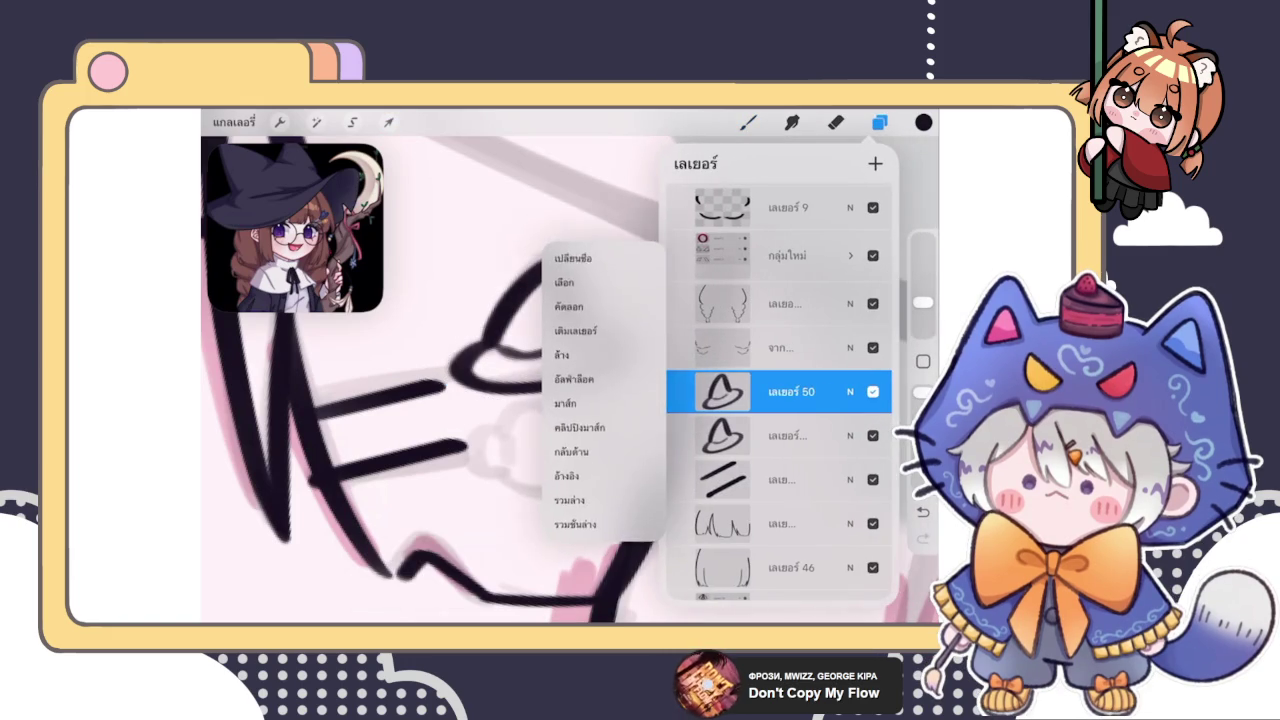
# Tilt the hat drawing slightly and shift it left and down
pyautogui.click(388, 122)
pyautogui.moveTo(571, 229); pyautogui.dragTo(557, 221)
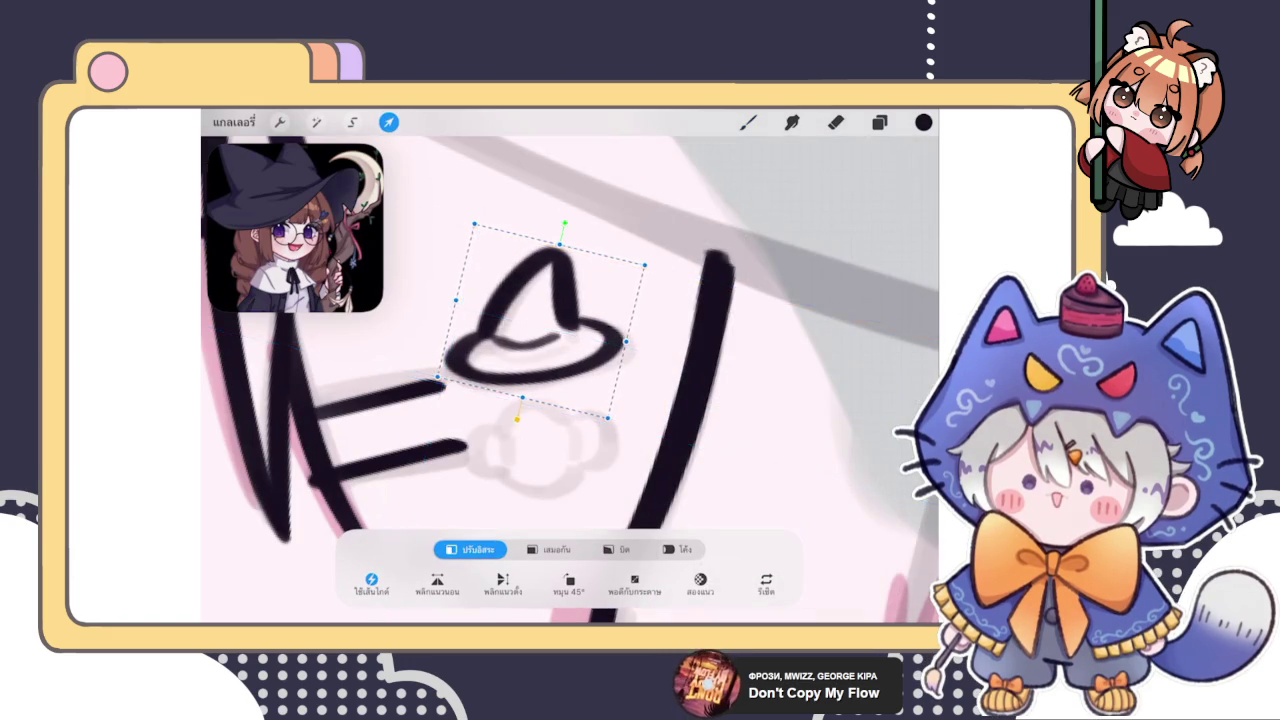
pyautogui.moveTo(540, 320); pyautogui.dragTo(522, 335)
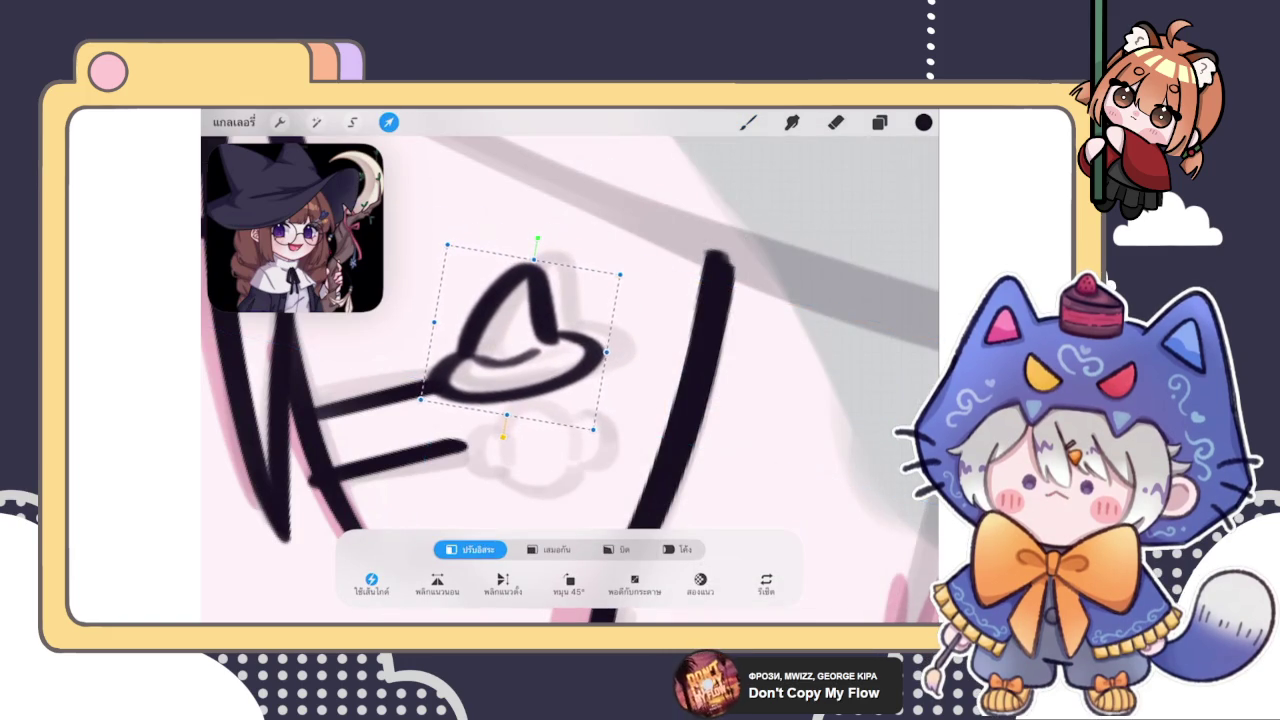
pyautogui.click(748, 122)
# Draw a black stroke near the bottom of the canvas
pyautogui.moveTo(400, 573); pyautogui.dragTo(615, 606)
pyautogui.scroll(-2, 570, 380)
pyautogui.scroll(-1, 570, 380)
pyautogui.scroll(-3, 570, 380)
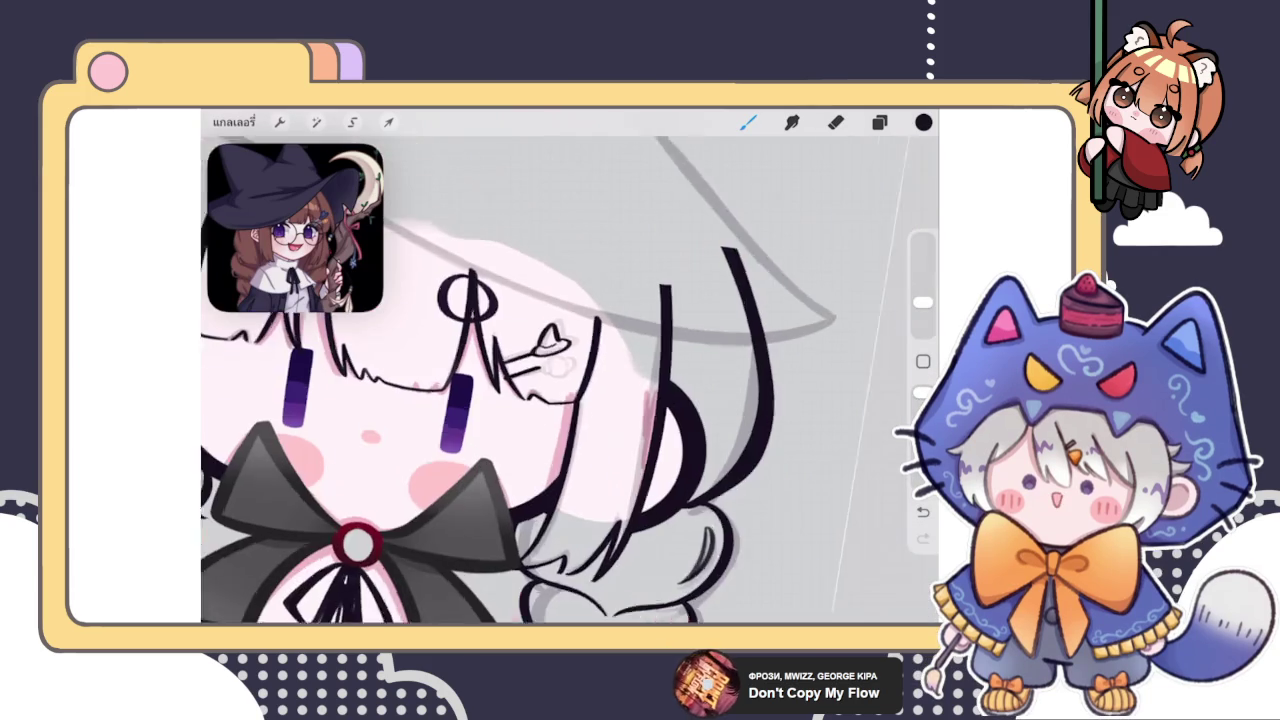
pyautogui.scroll(-2, 570, 380)
pyautogui.scroll(2, 560, 320)
pyautogui.scroll(3, 560, 320)
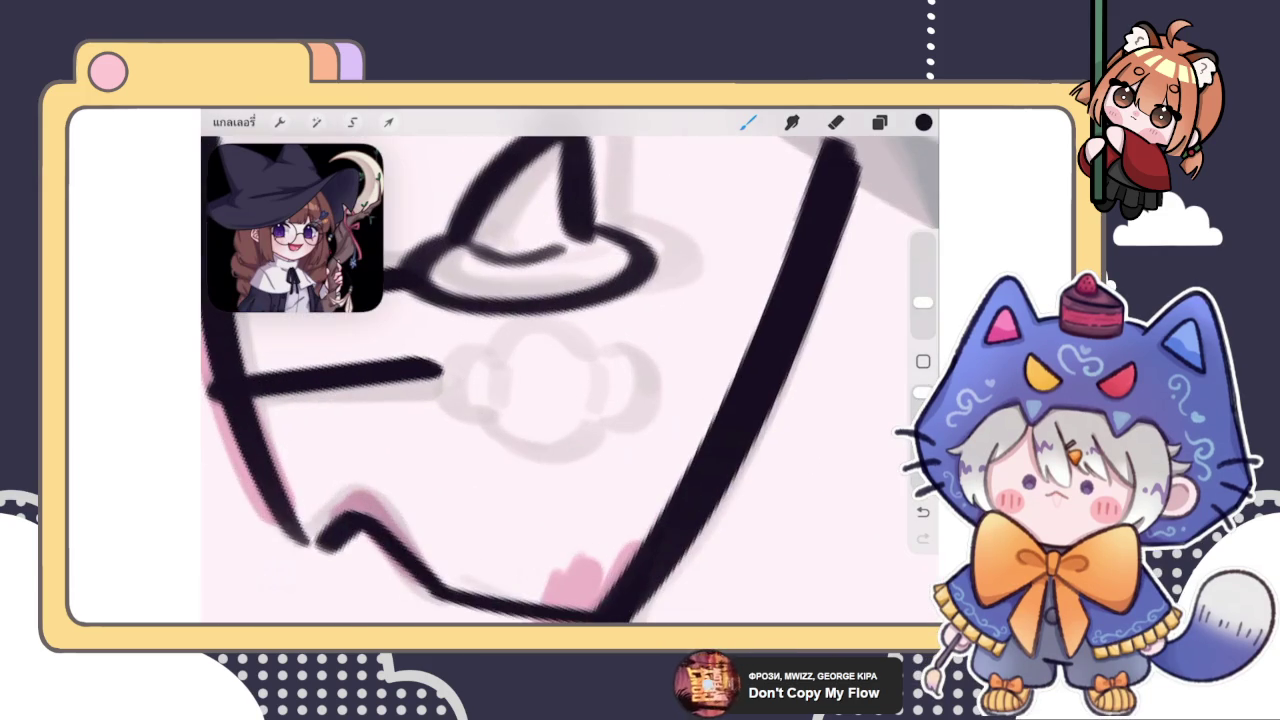
pyautogui.scroll(1, 560, 320)
# On the two-straight-lines layer, lasso the horizontal line beside the hat and move it
pyautogui.click(879, 122)
pyautogui.click(790, 435)
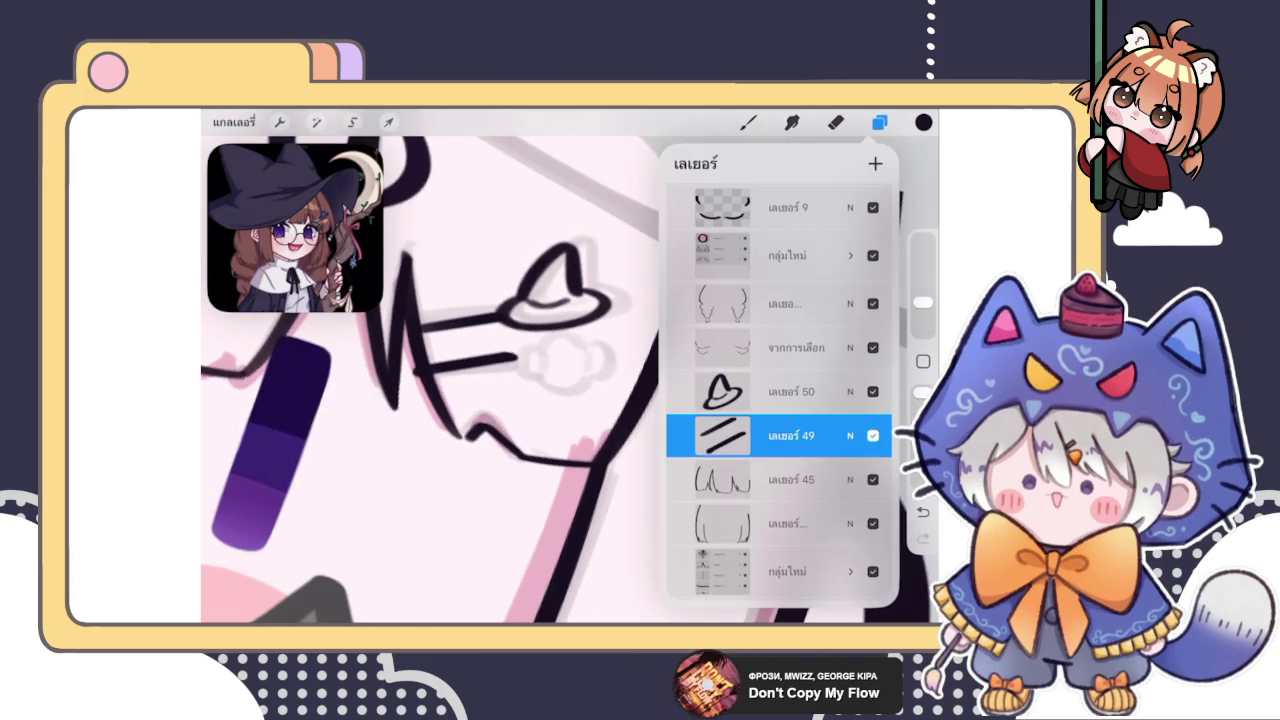
pyautogui.click(352, 122)
pyautogui.moveTo(452, 348); pyautogui.dragTo(445, 352)
pyautogui.click(388, 122)
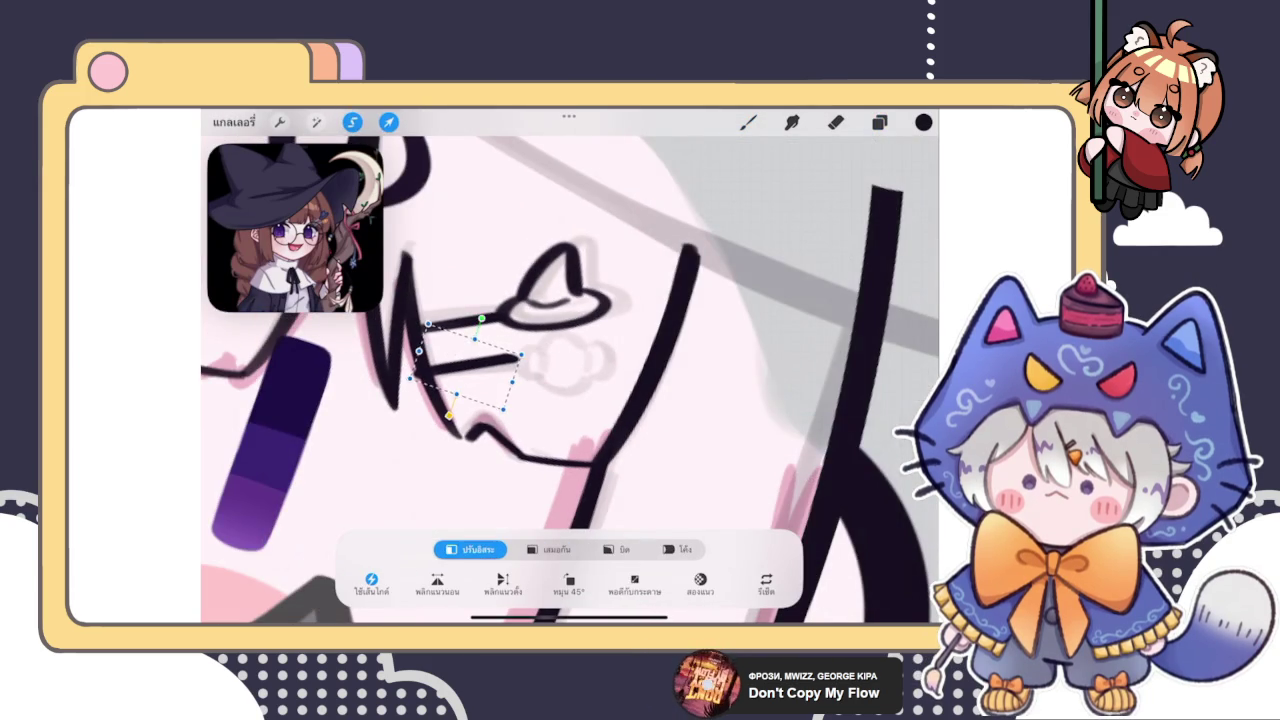
pyautogui.click(747, 122)
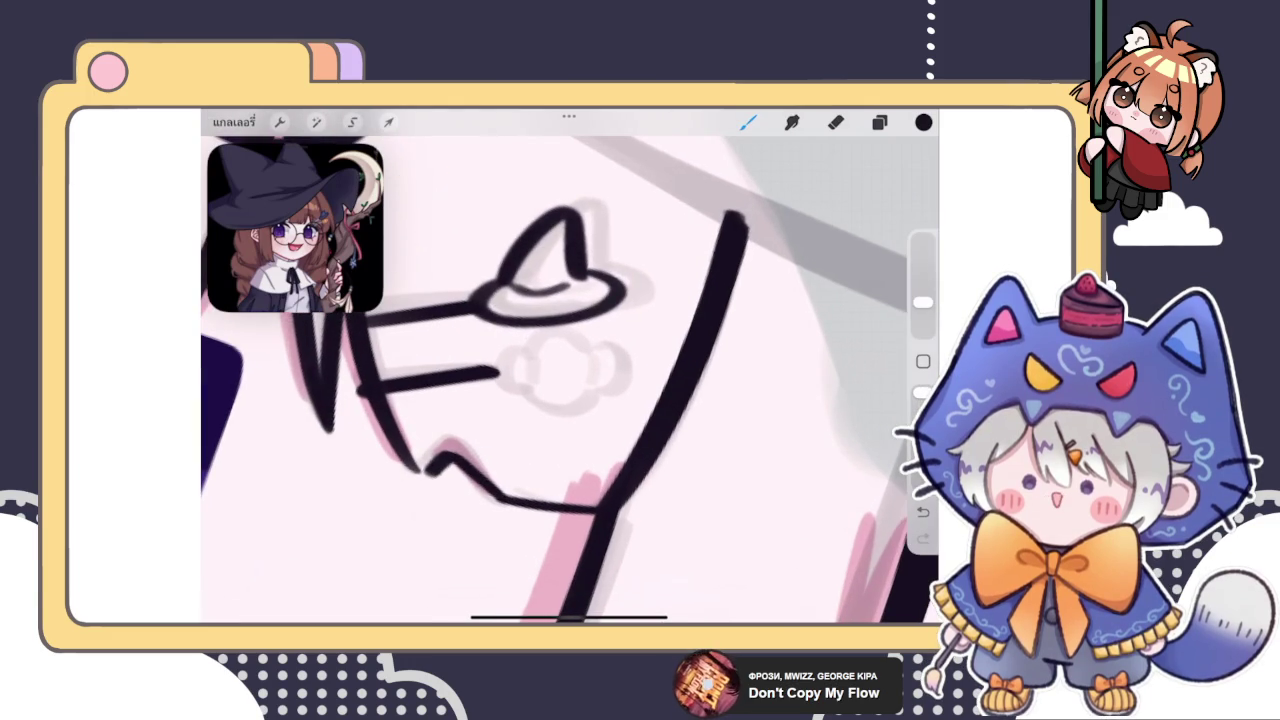
# Lasso the horizontal line again and reposition it
pyautogui.click(352, 122)
pyautogui.moveTo(375, 330); pyautogui.dragTo(370, 340)
pyautogui.click(388, 122)
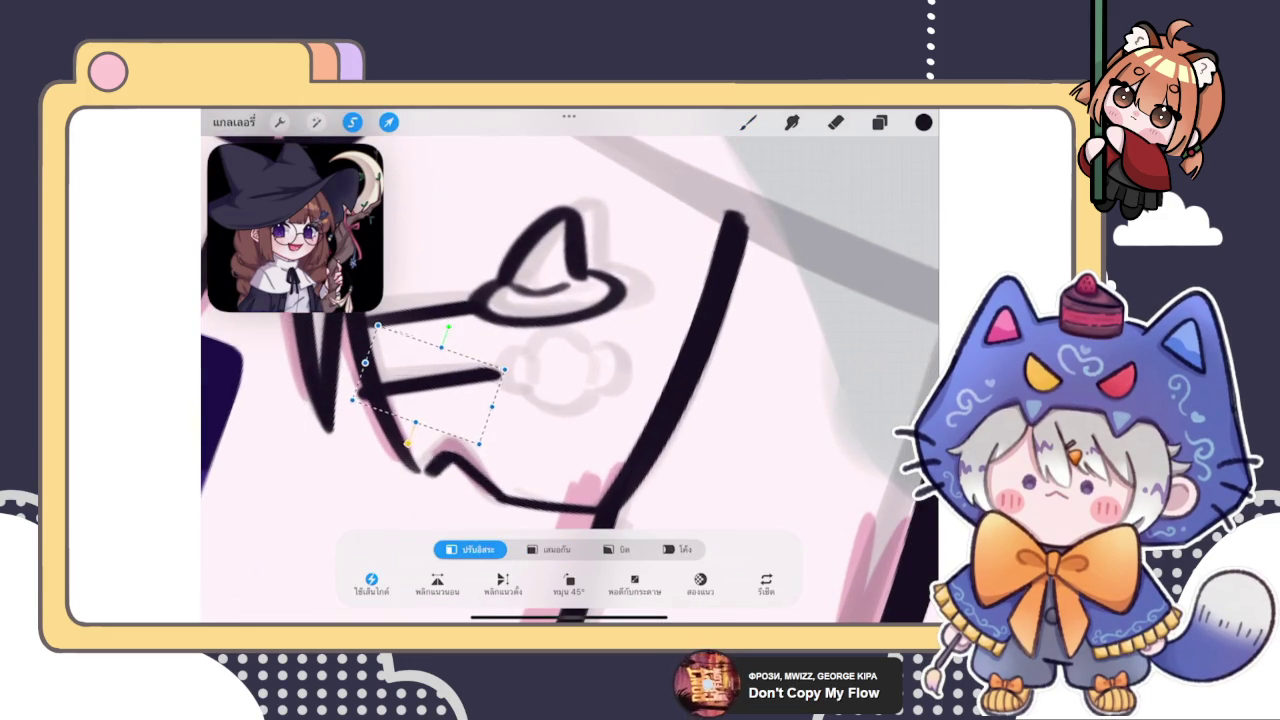
pyautogui.click(879, 122)
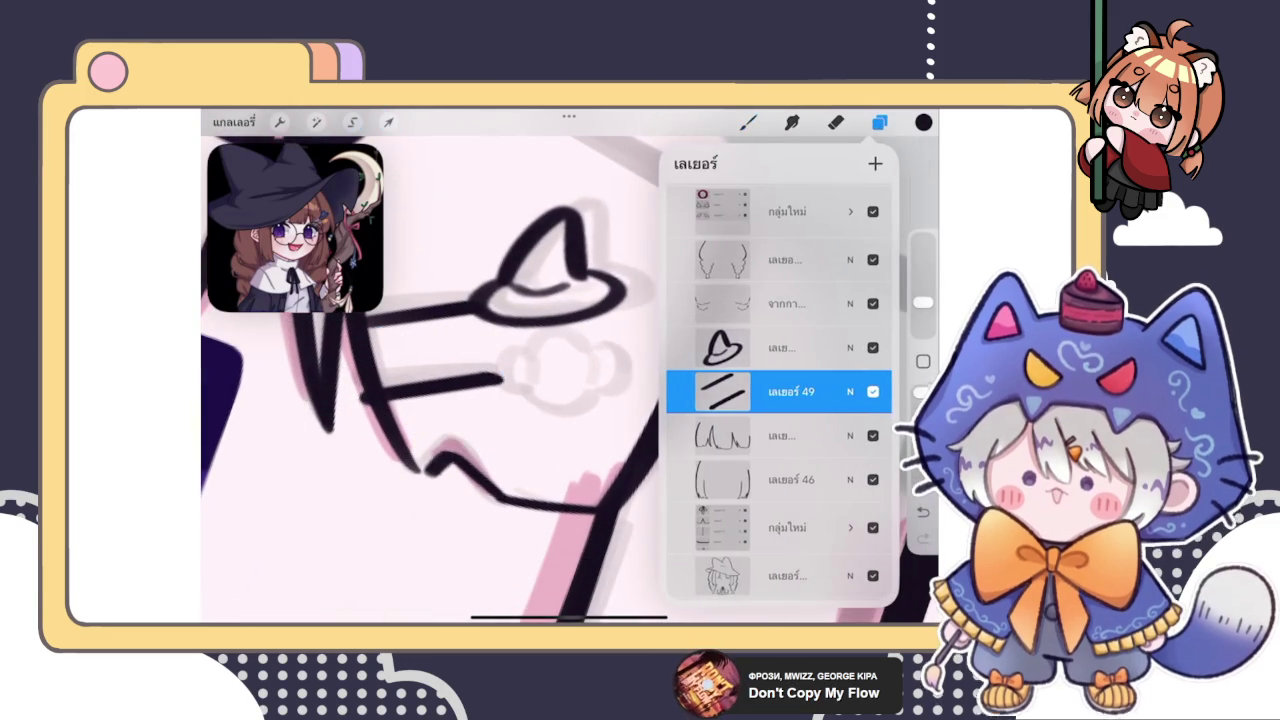
# Reselect the hat layer in the layers list
pyautogui.click(879, 122)
pyautogui.scroll(2, 450, 380)
pyautogui.click(879, 122)
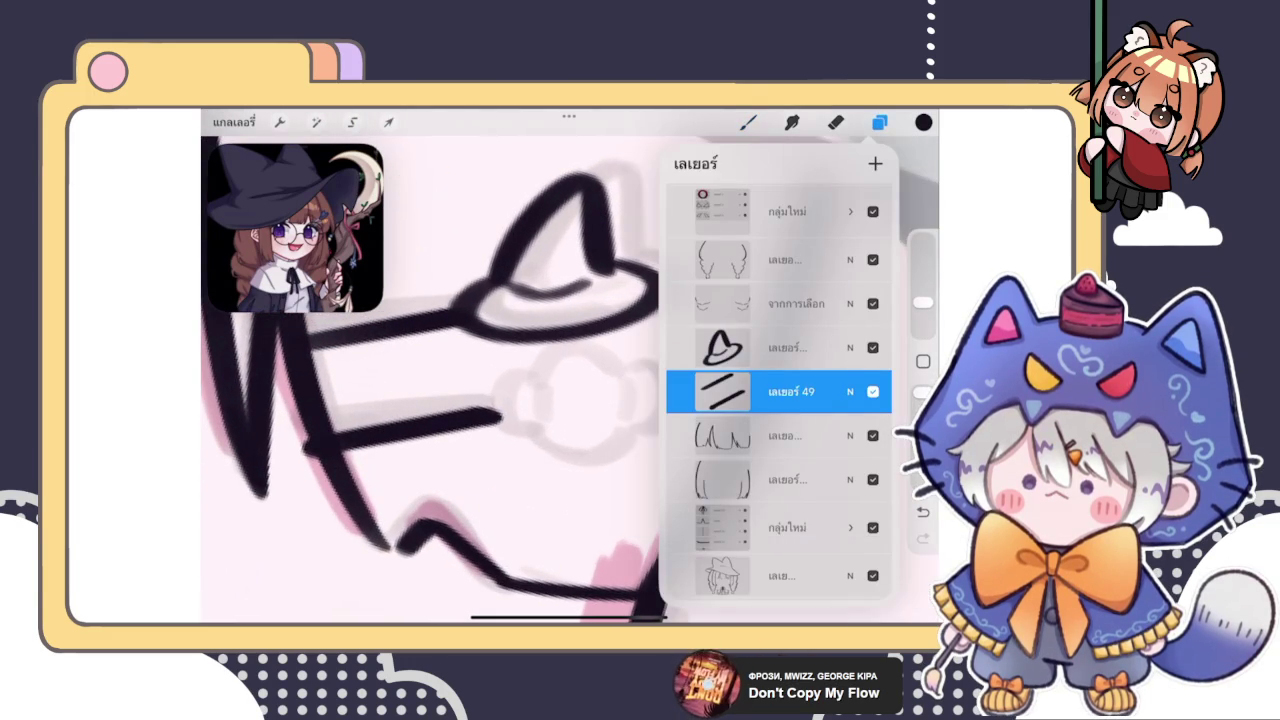
pyautogui.click(780, 347)
pyautogui.click(879, 122)
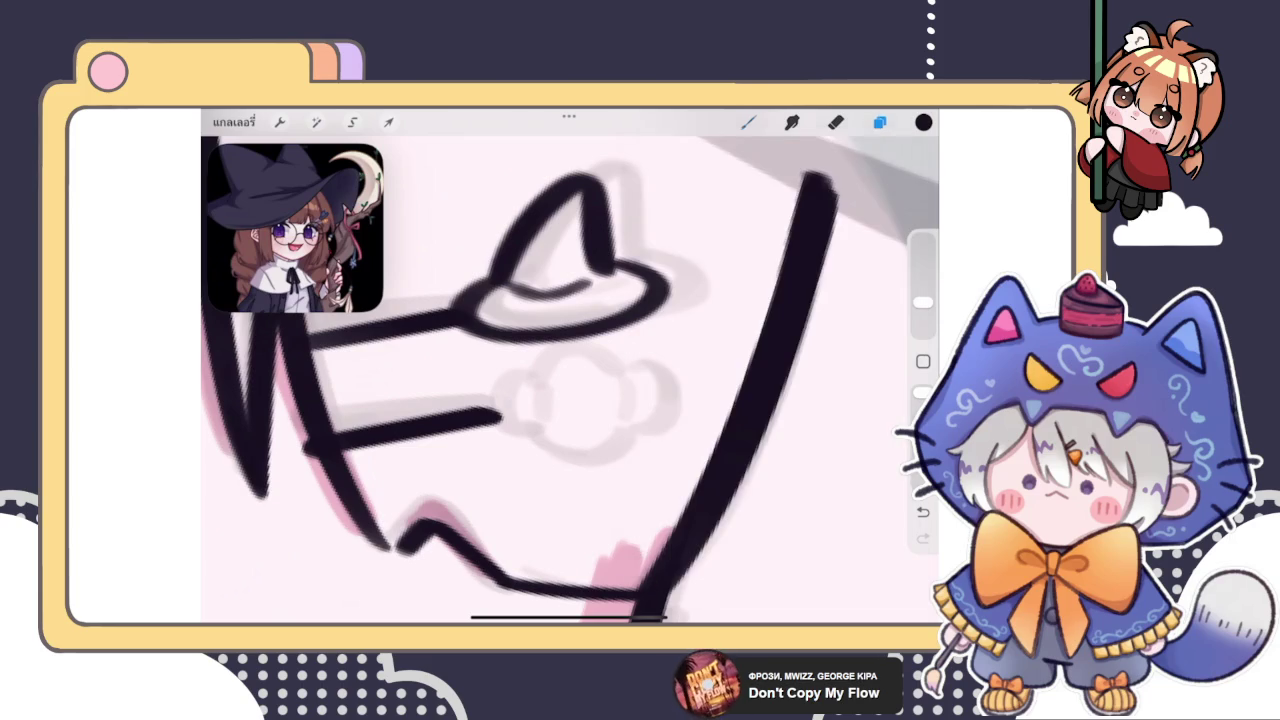
pyautogui.scroll(2, 450, 380)
pyautogui.click(879, 122)
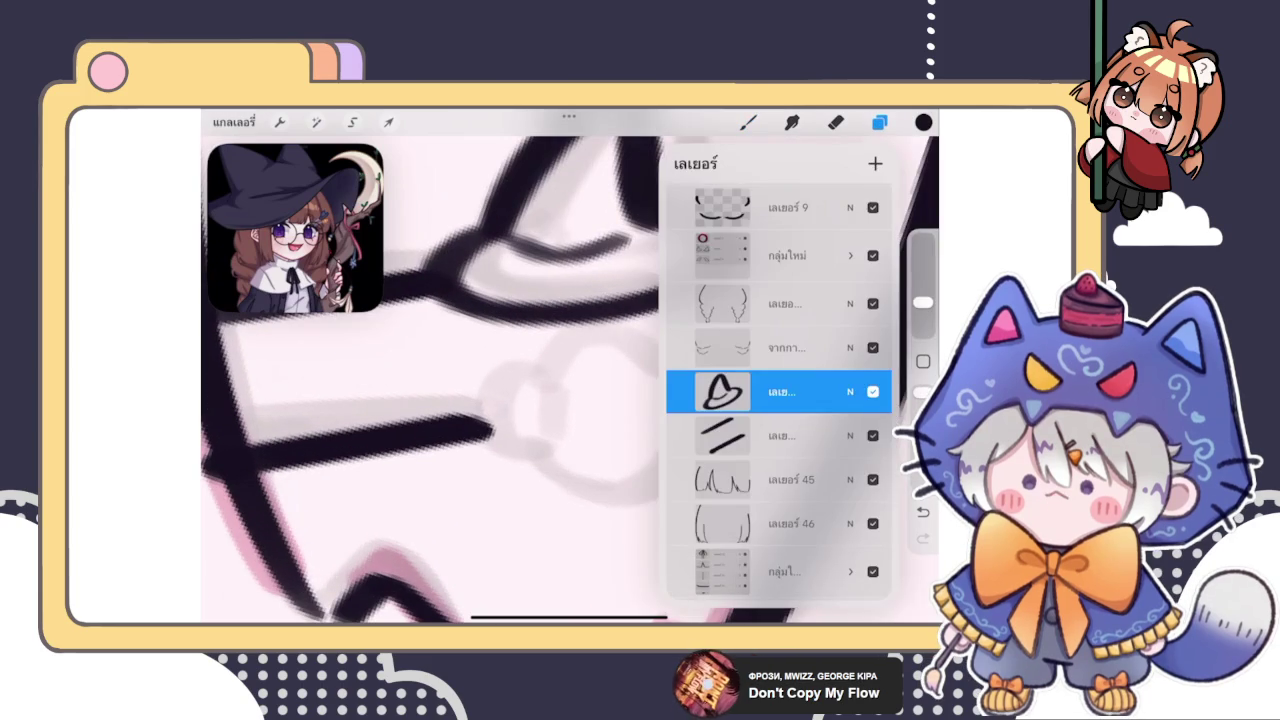
# Trace the cloud's top arc and left side in dark grey, redoing misplaced strokes
pyautogui.click(879, 122)
pyautogui.moveTo(525, 410); pyautogui.dragTo(684, 390)
pyautogui.hotkey('ctrl', 'z')
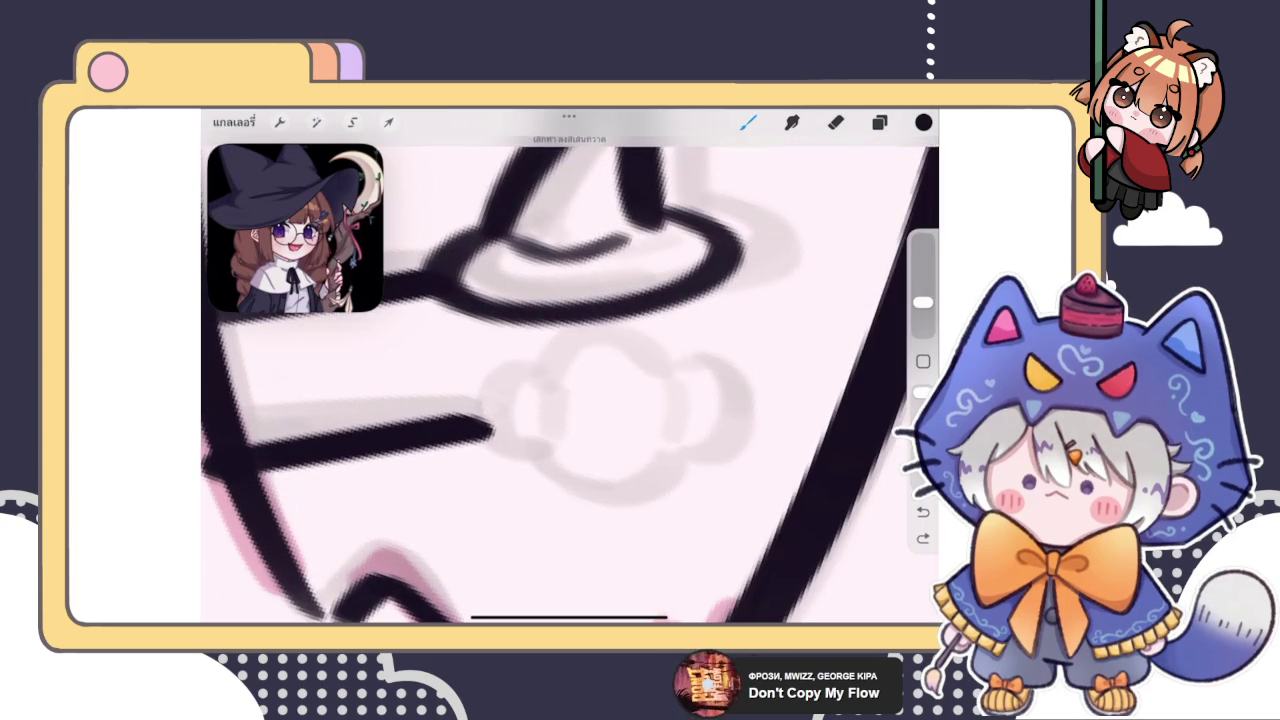
pyautogui.moveTo(535, 390); pyautogui.dragTo(700, 390)
pyautogui.moveTo(540, 368); pyautogui.dragTo(525, 480)
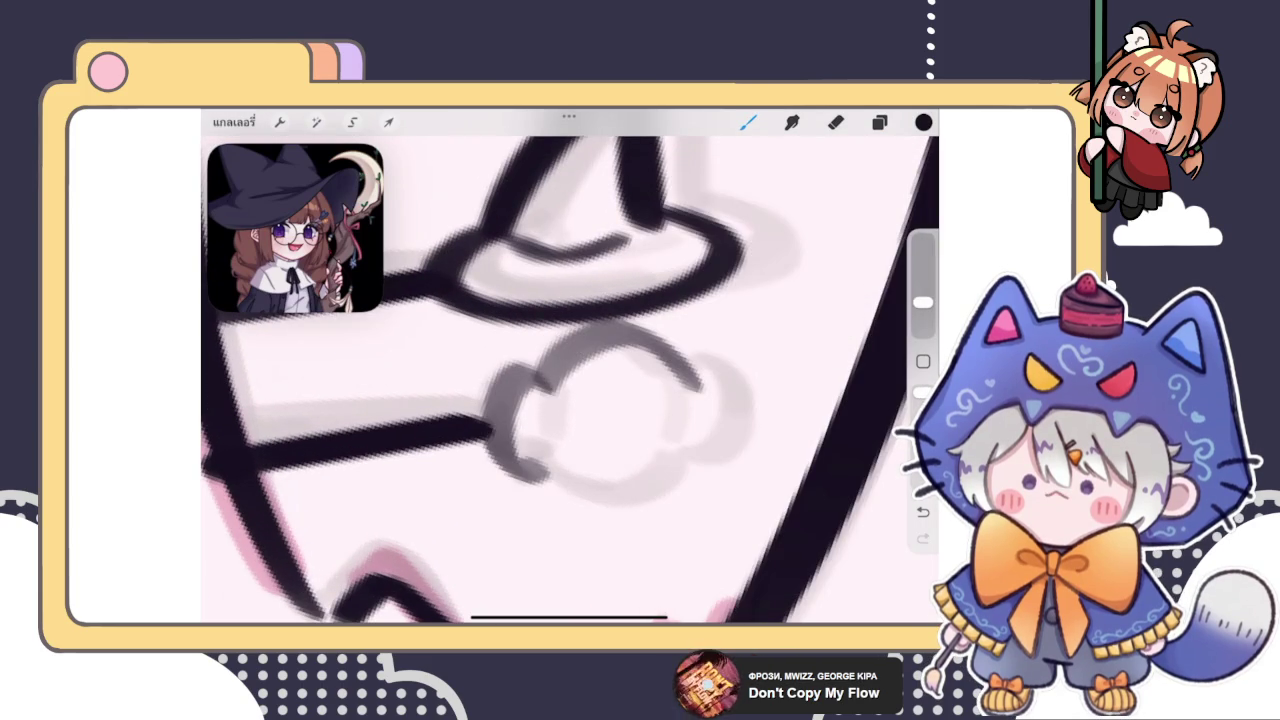
pyautogui.hotkey('ctrl', 'z')
pyautogui.moveTo(515, 375)
pyautogui.mouseDown()
pyautogui.moveTo(545, 470)
pyautogui.moveTo(645, 425)
pyautogui.mouseUp()
pyautogui.scroll(-1, 570, 380)
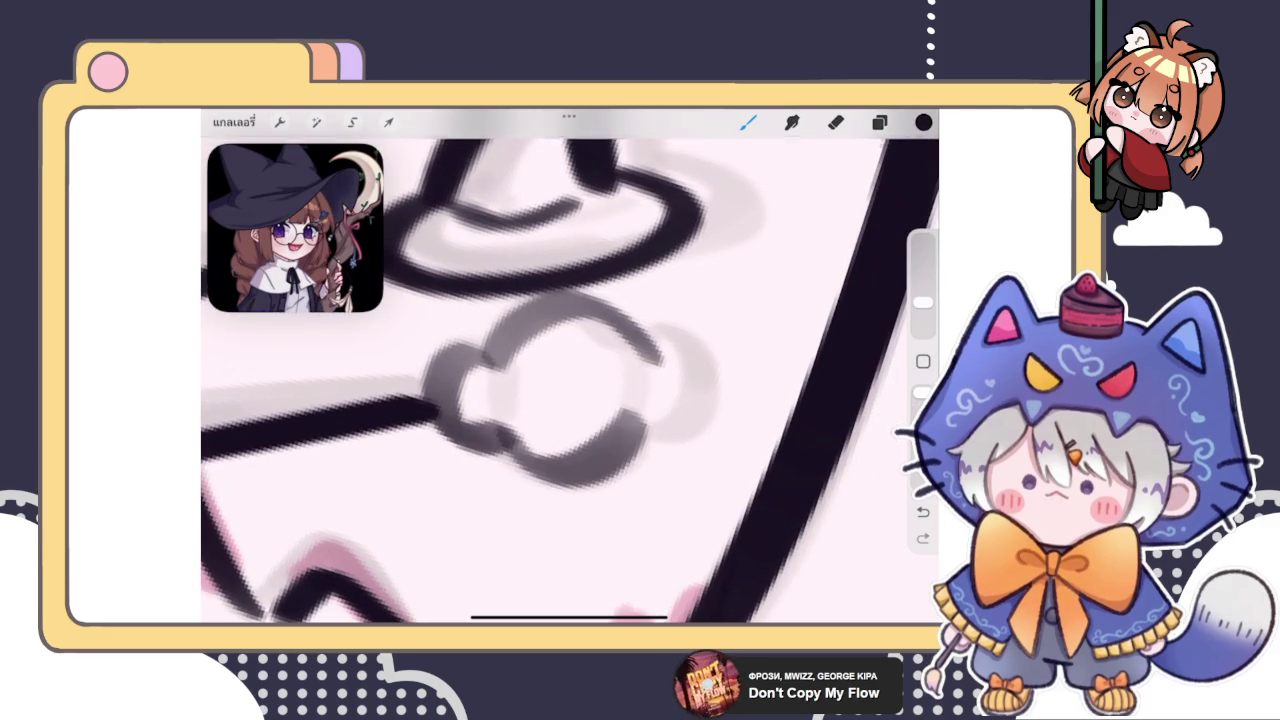
# Retrace the cloud's bottom and right lobe in dark grey
pyautogui.moveTo(640, 335); pyautogui.dragTo(645, 445)
pyautogui.hotkey('ctrl', 'z')
pyautogui.hotkey('ctrl', 'z')
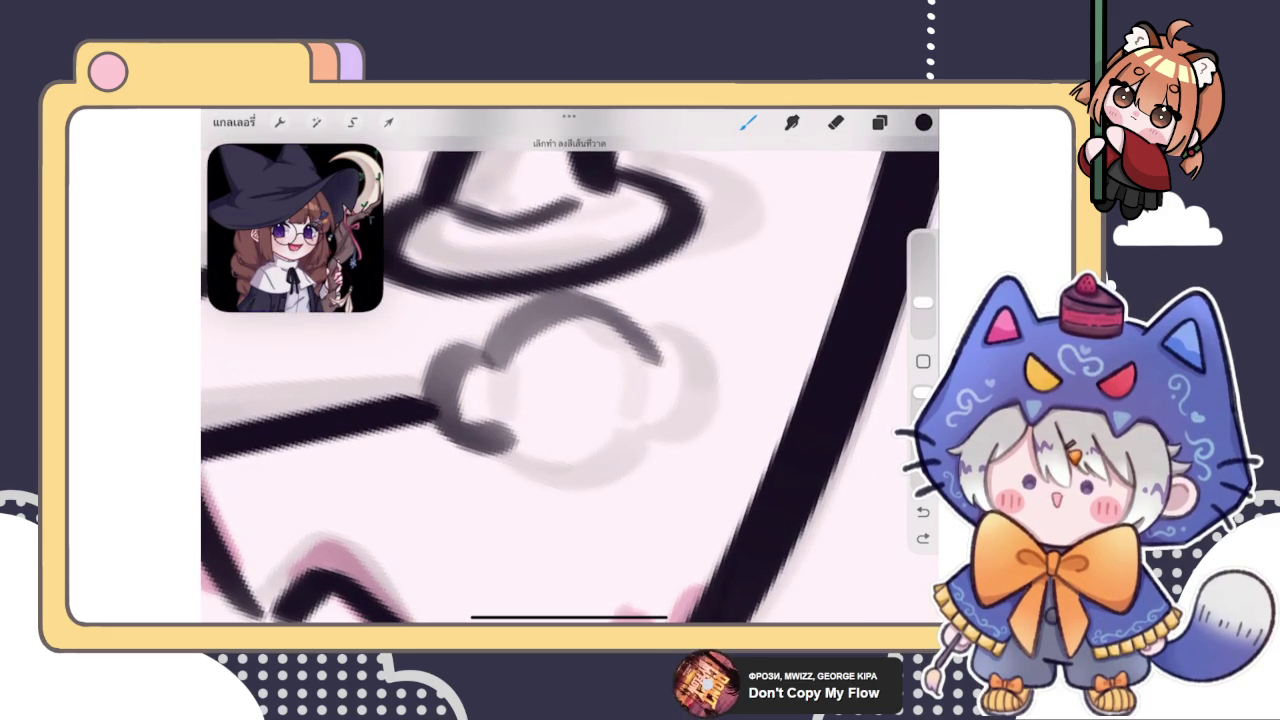
pyautogui.hotkey('ctrl', 'z')
pyautogui.moveTo(495, 345)
pyautogui.mouseDown()
pyautogui.moveTo(450, 430)
pyautogui.moveTo(520, 465)
pyautogui.moveTo(680, 410)
pyautogui.mouseUp()
pyautogui.moveTo(645, 320)
pyautogui.mouseDown()
pyautogui.moveTo(680, 350)
pyautogui.moveTo(730, 440)
pyautogui.mouseUp()
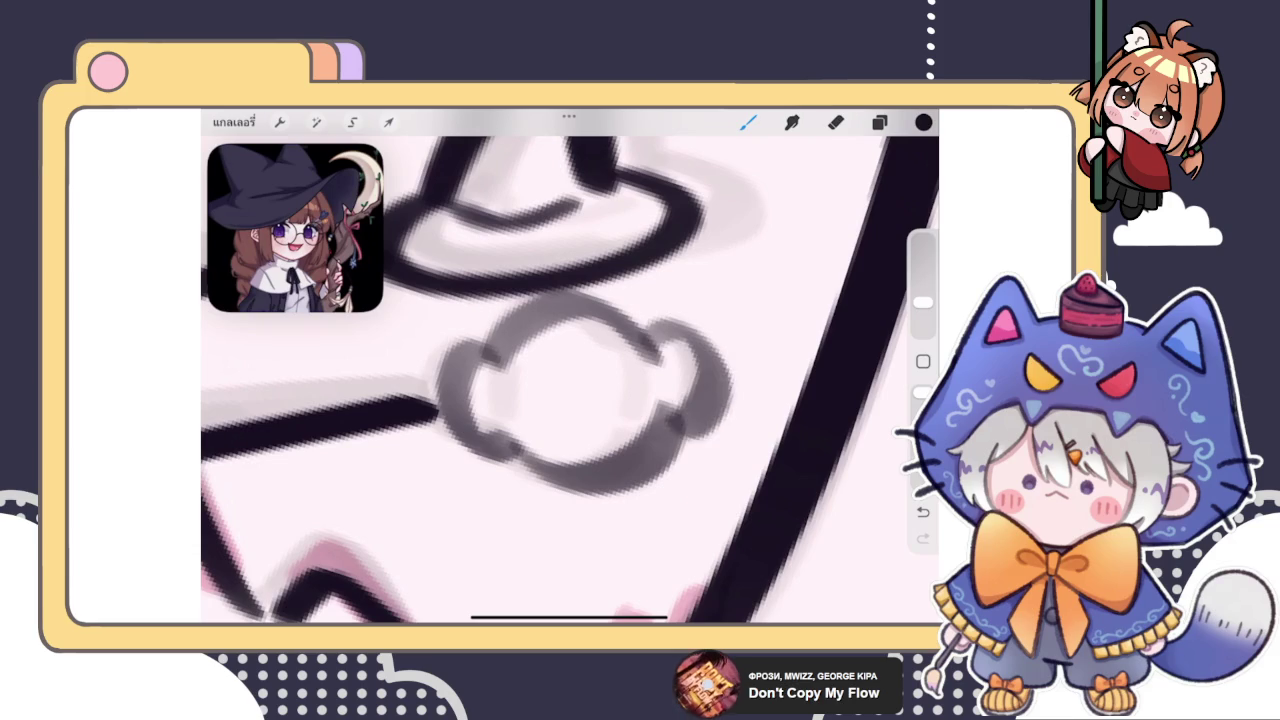
pyautogui.hotkey('ctrl', 'z')
pyautogui.moveTo(650, 325)
pyautogui.mouseDown()
pyautogui.moveTo(735, 450)
pyautogui.moveTo(730, 440)
pyautogui.mouseUp()
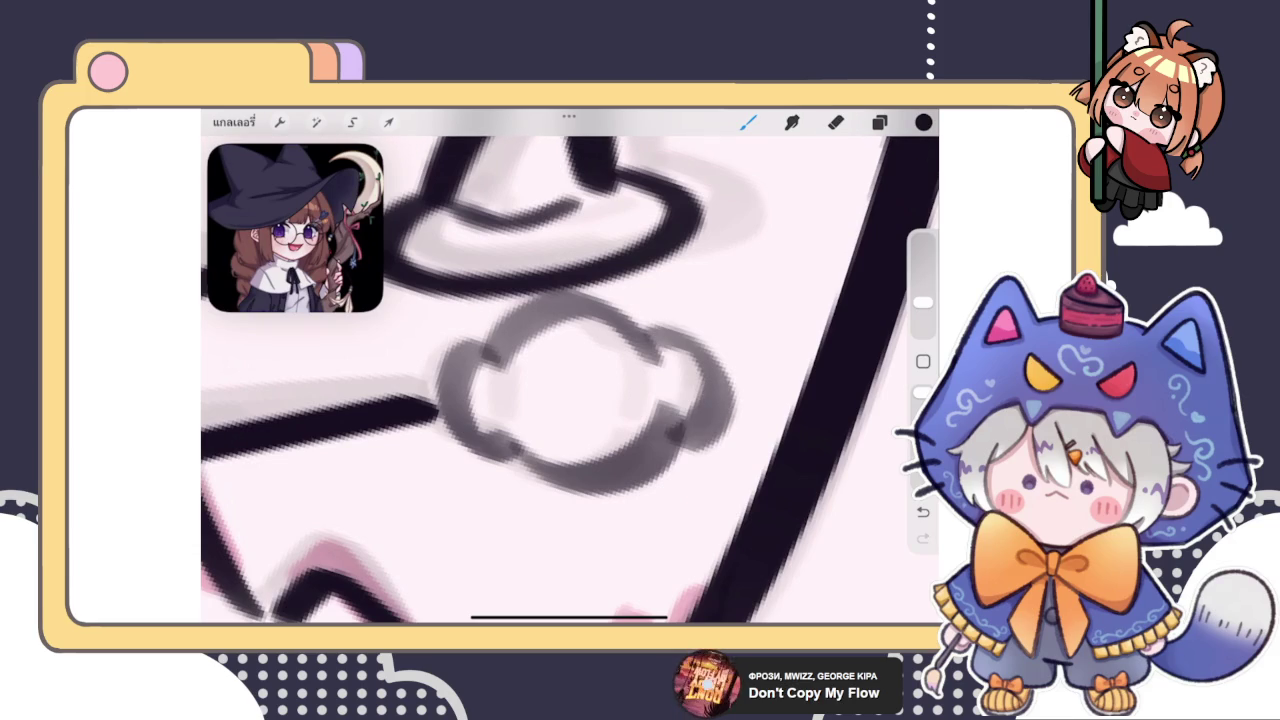
# Add short dark strokes inside the cloud, undoing the last one
pyautogui.moveTo(520, 365); pyautogui.dragTo(505, 435)
pyautogui.moveTo(640, 360); pyautogui.dragTo(655, 414)
pyautogui.scroll(-5, 570, 380)
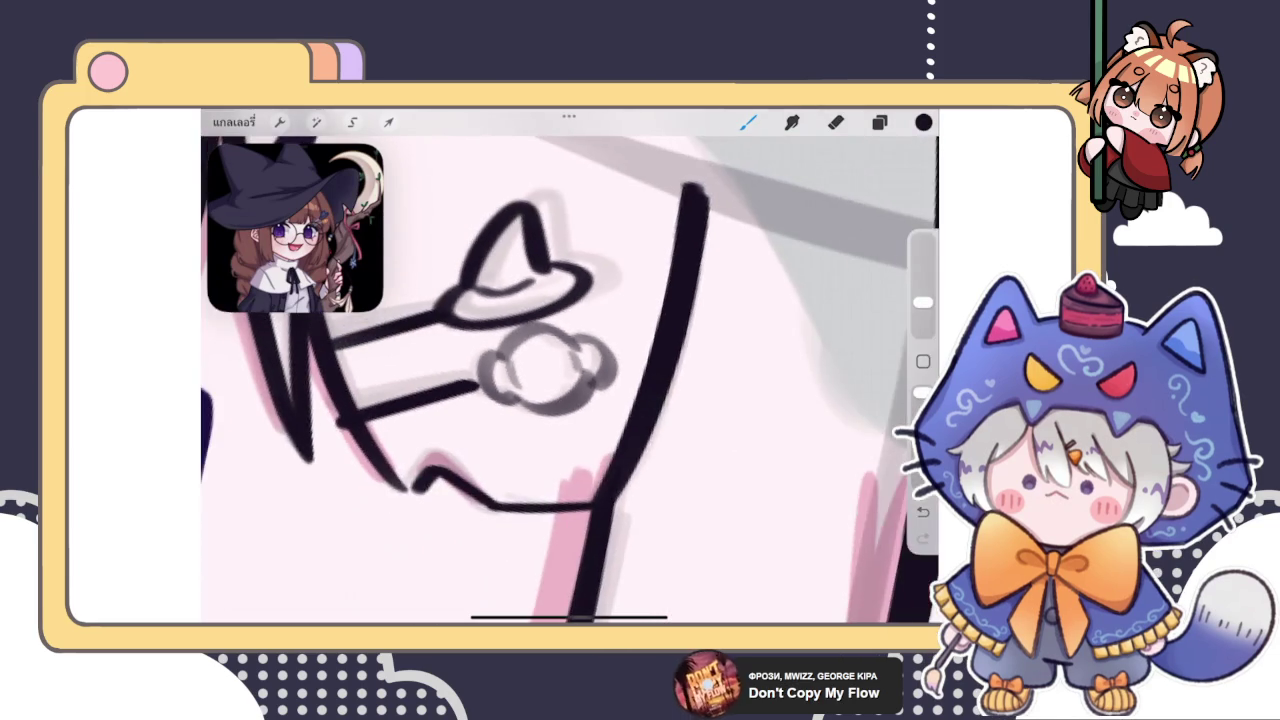
pyautogui.hscroll(2, 570, 380)
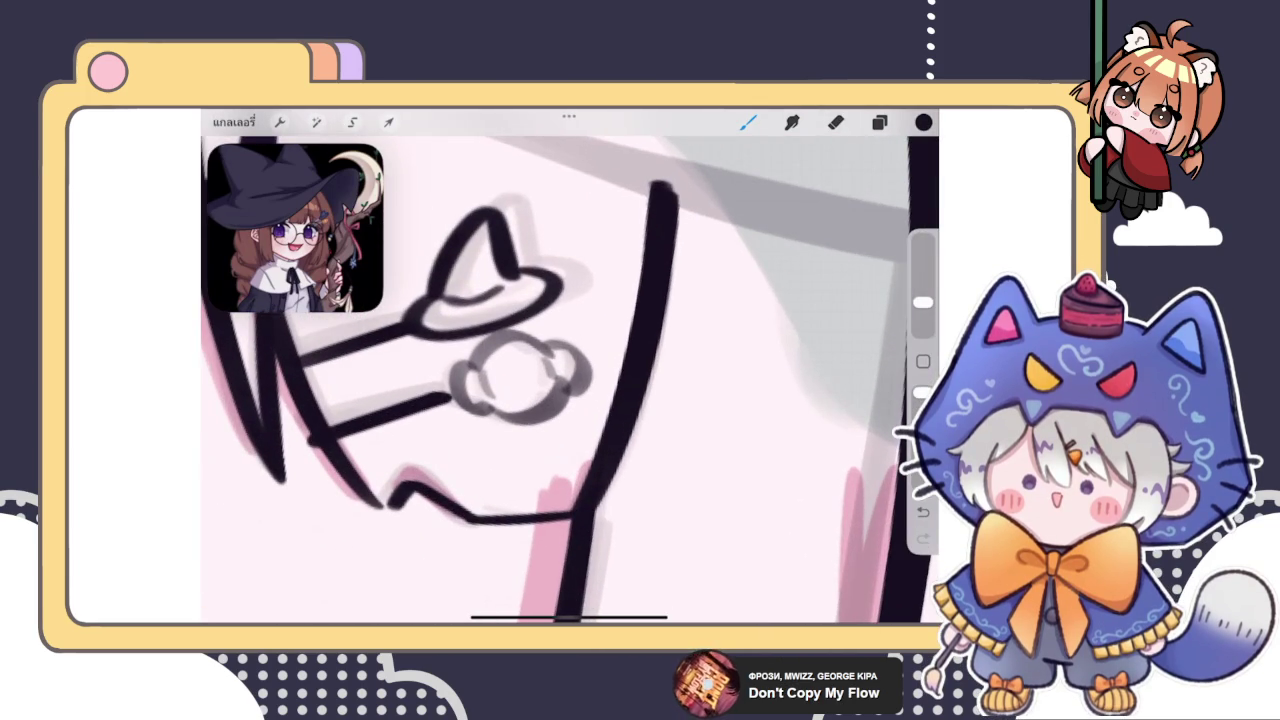
pyautogui.hotkey('ctrl', 'z')
pyautogui.scroll(2, 570, 380)
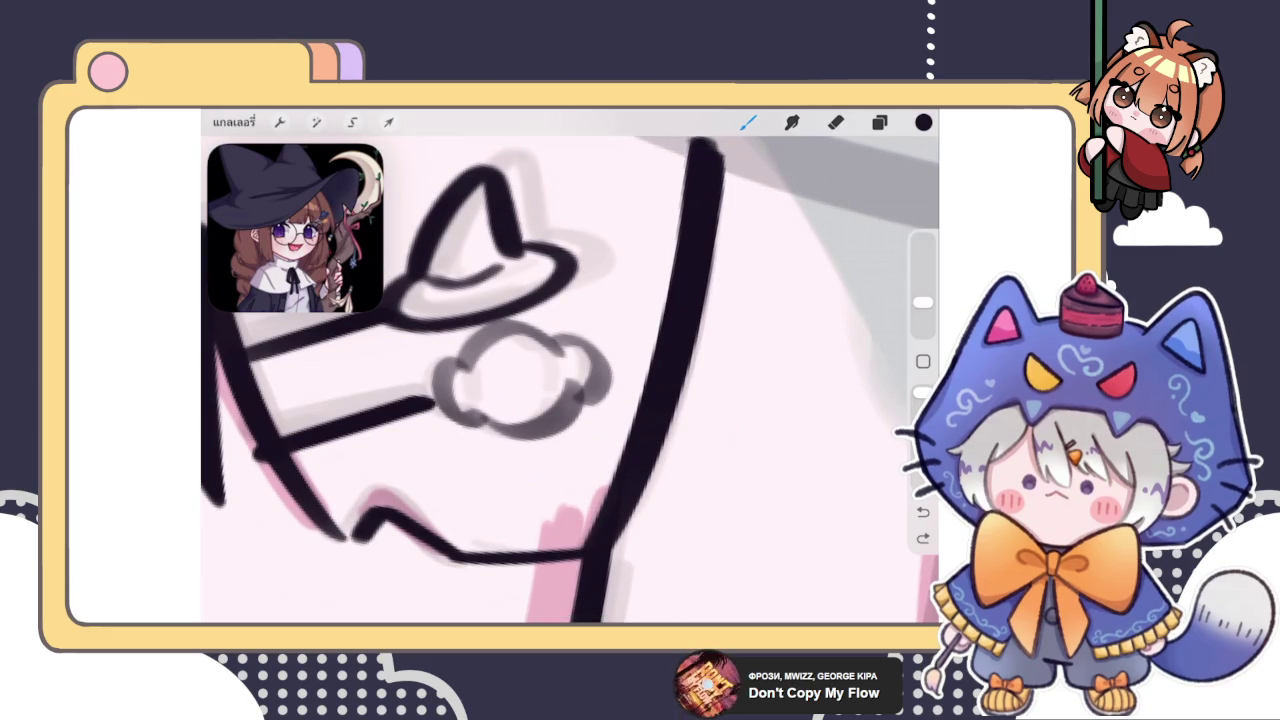
pyautogui.click(879, 122)
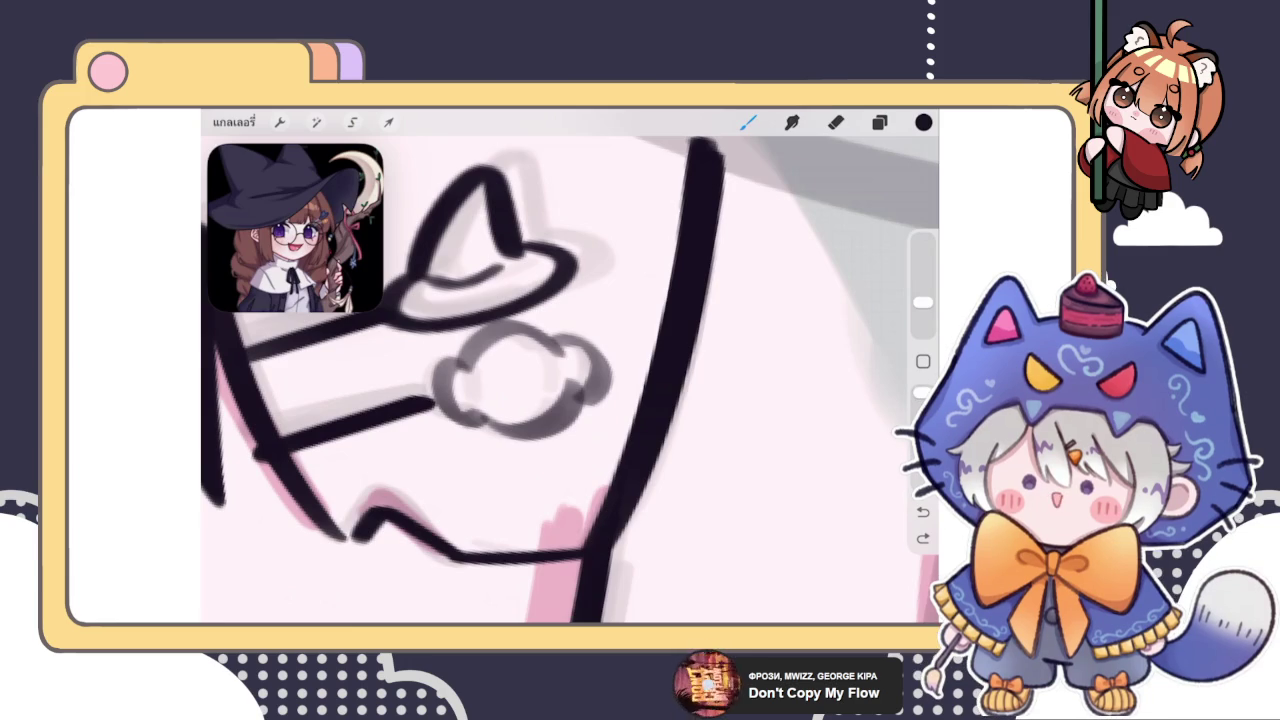
# Lasso the grey cloud and warp its lower-left, right and bottom-right edges
pyautogui.click(879, 122)
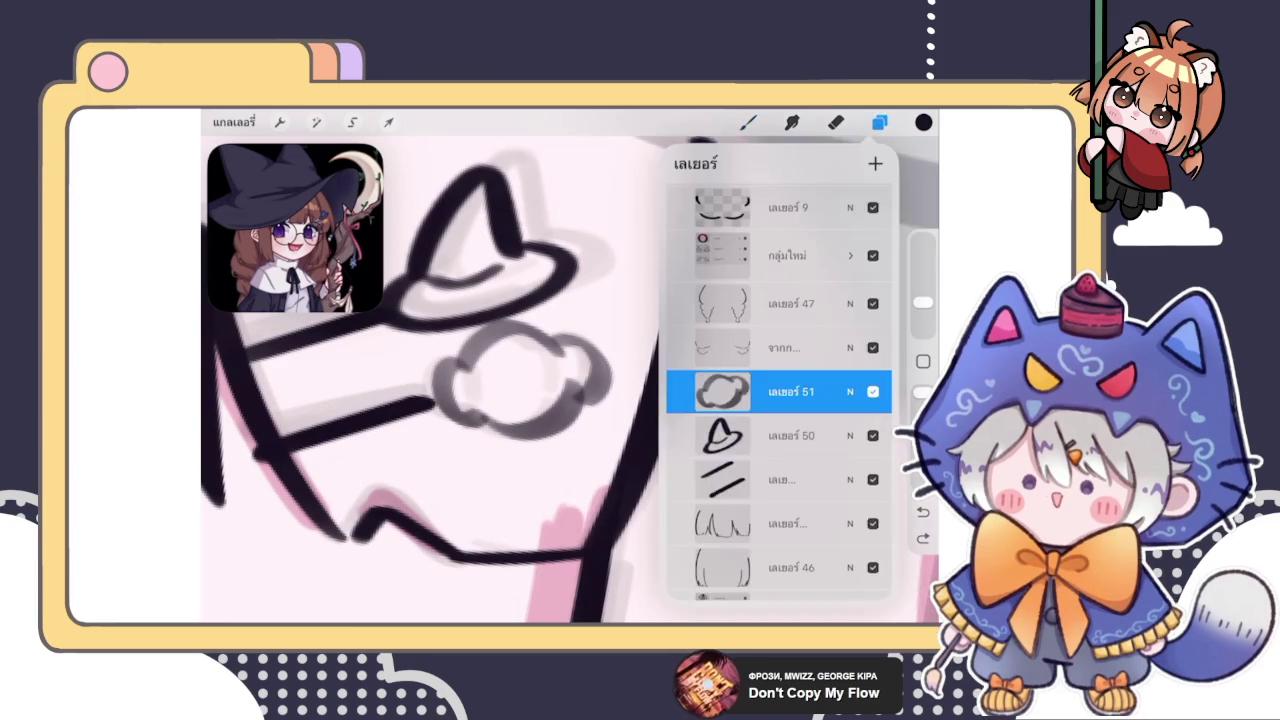
pyautogui.click(352, 122)
pyautogui.click(556, 298)
pyautogui.moveTo(556, 298)
pyautogui.mouseDown()
pyautogui.moveTo(410, 400)
pyautogui.moveTo(640, 410)
pyautogui.moveTo(550, 300)
pyautogui.mouseUp()
pyautogui.click(388, 122)
pyautogui.click(677, 549)
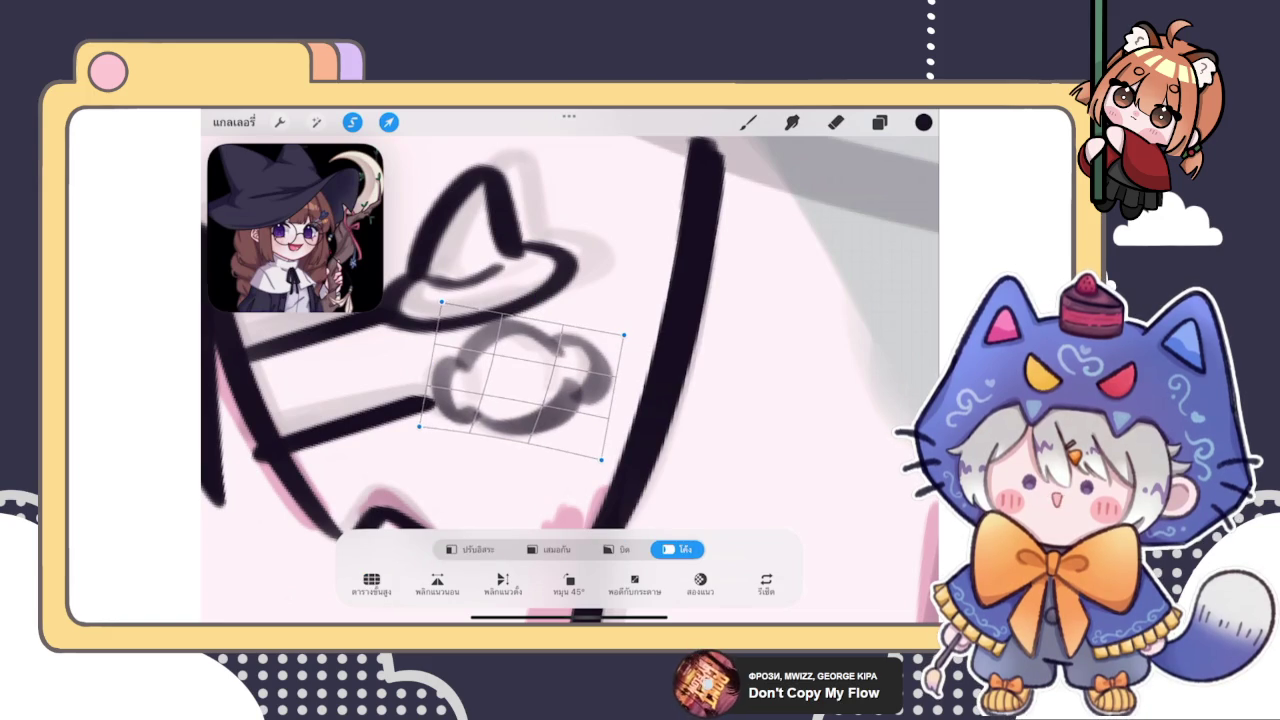
pyautogui.moveTo(445, 400); pyautogui.dragTo(452, 402)
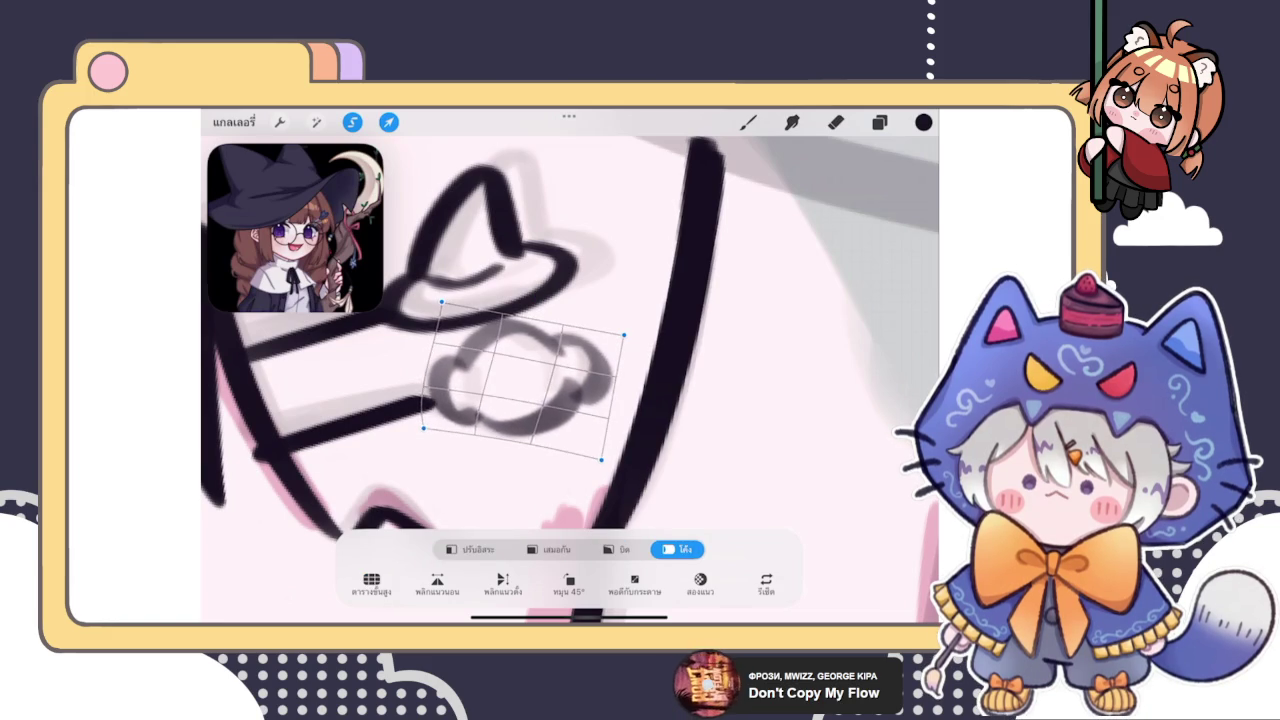
pyautogui.moveTo(590, 380); pyautogui.dragTo(600, 365)
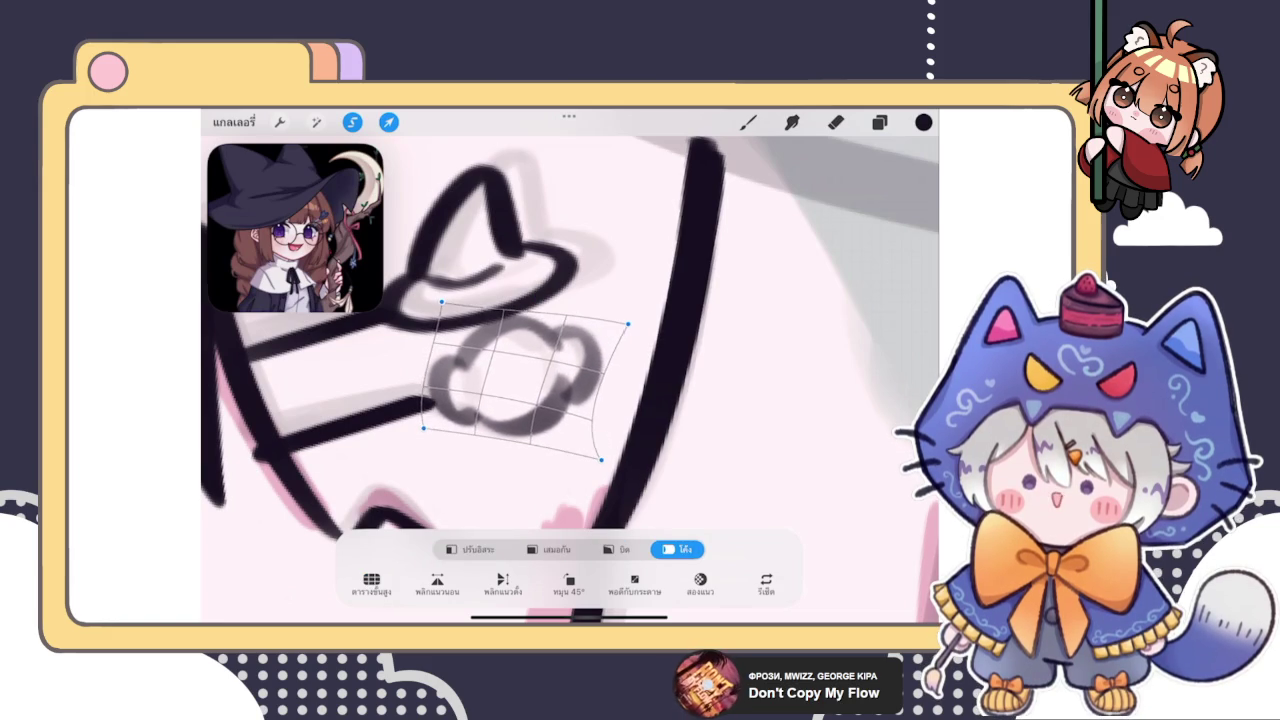
pyautogui.moveTo(600, 459); pyautogui.dragTo(595, 456)
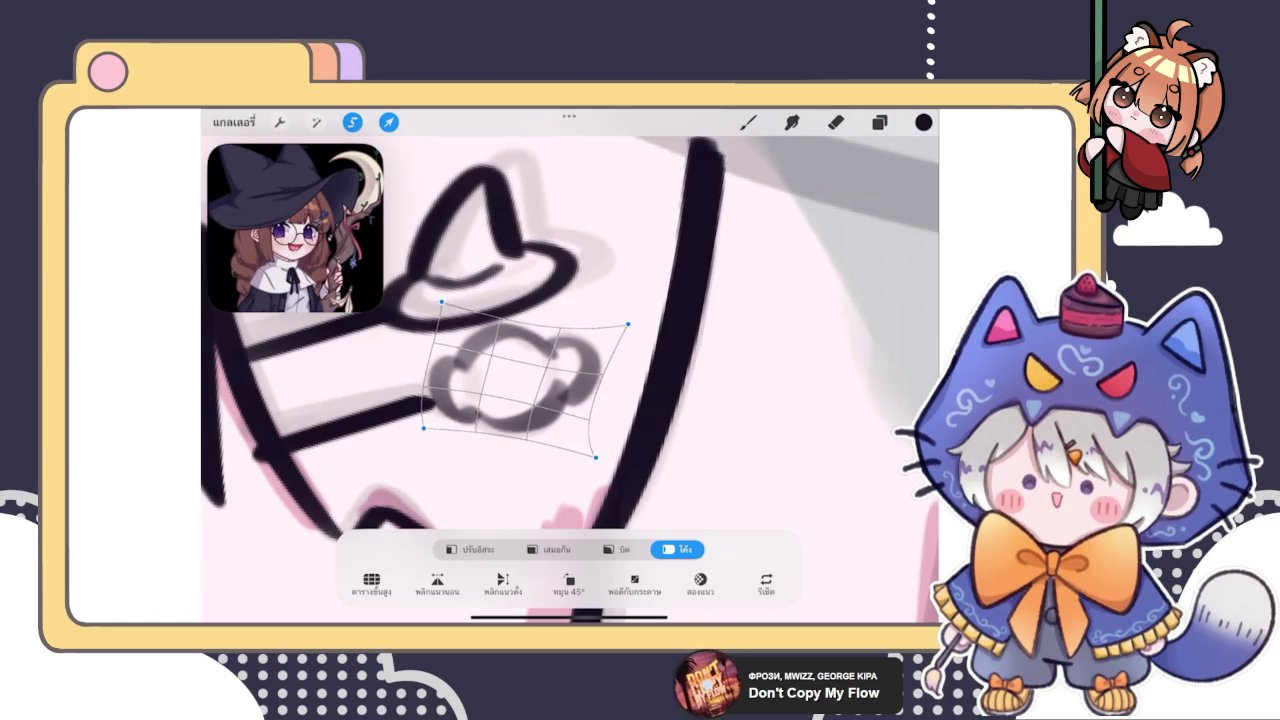
# Use Liquify to push the right side of the glasses inward
pyautogui.click(316, 122)
pyautogui.click(270, 580)
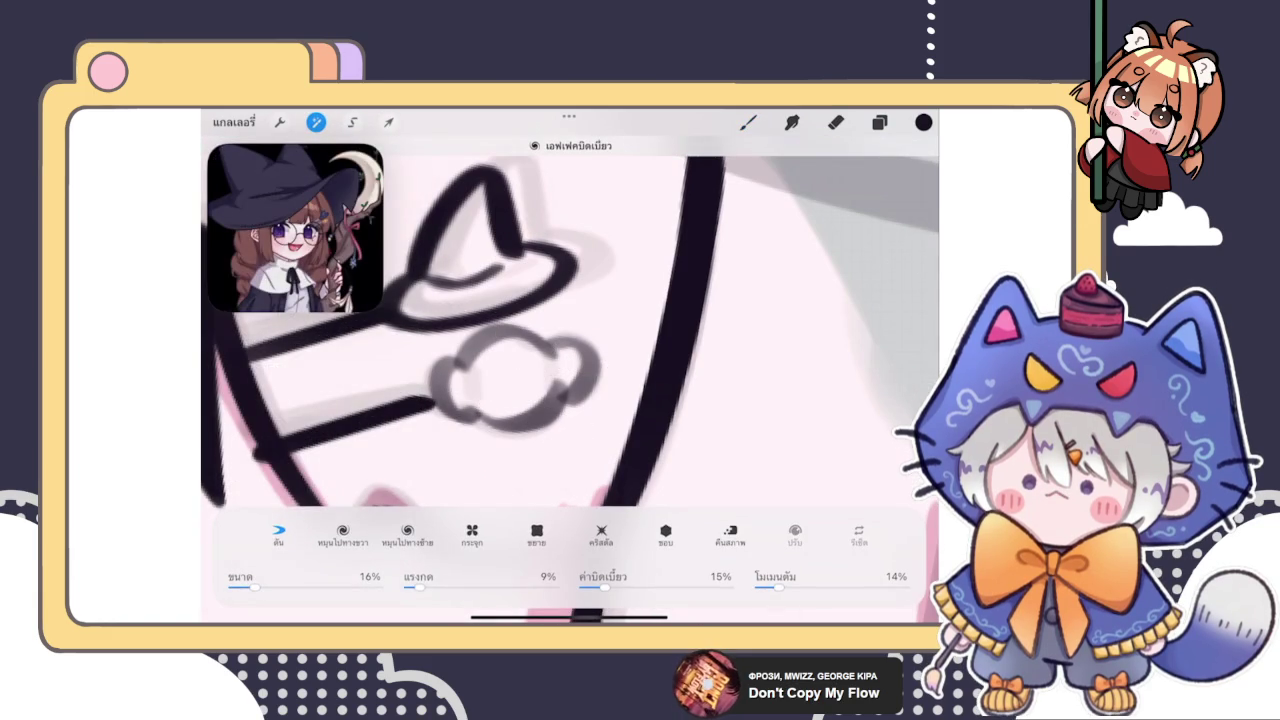
pyautogui.moveTo(605, 375); pyautogui.dragTo(590, 372)
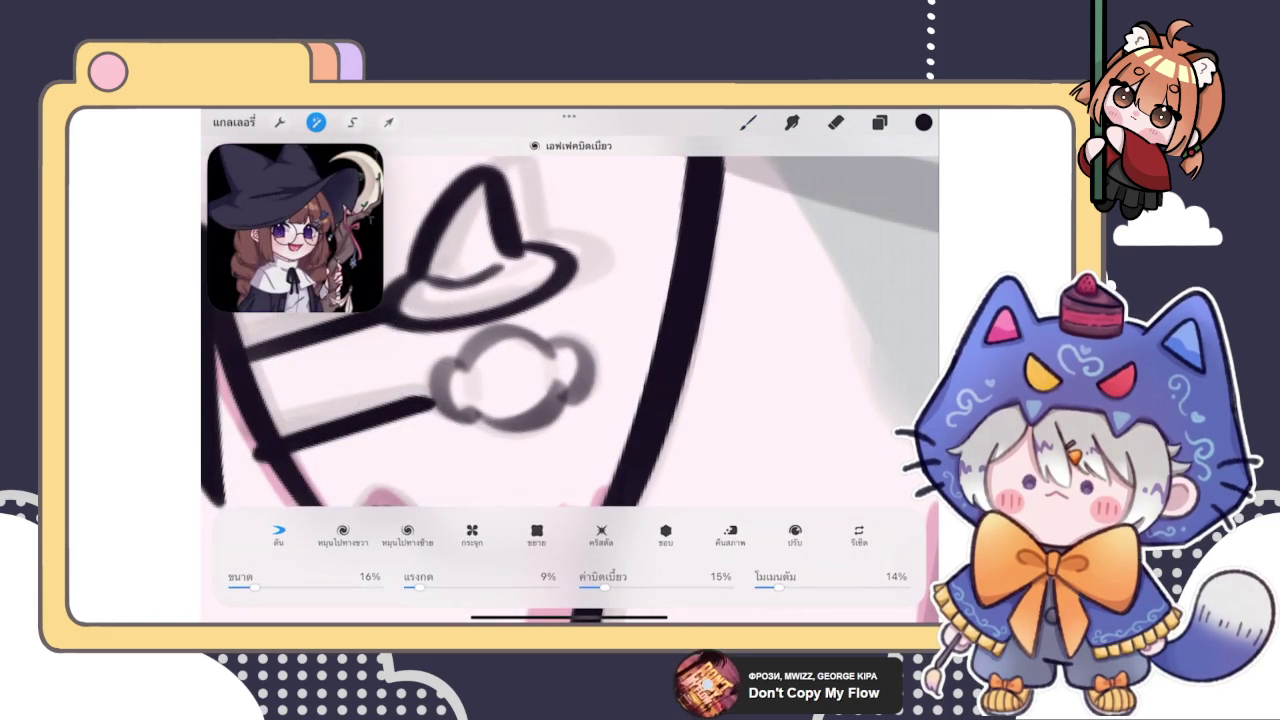
pyautogui.click(316, 122)
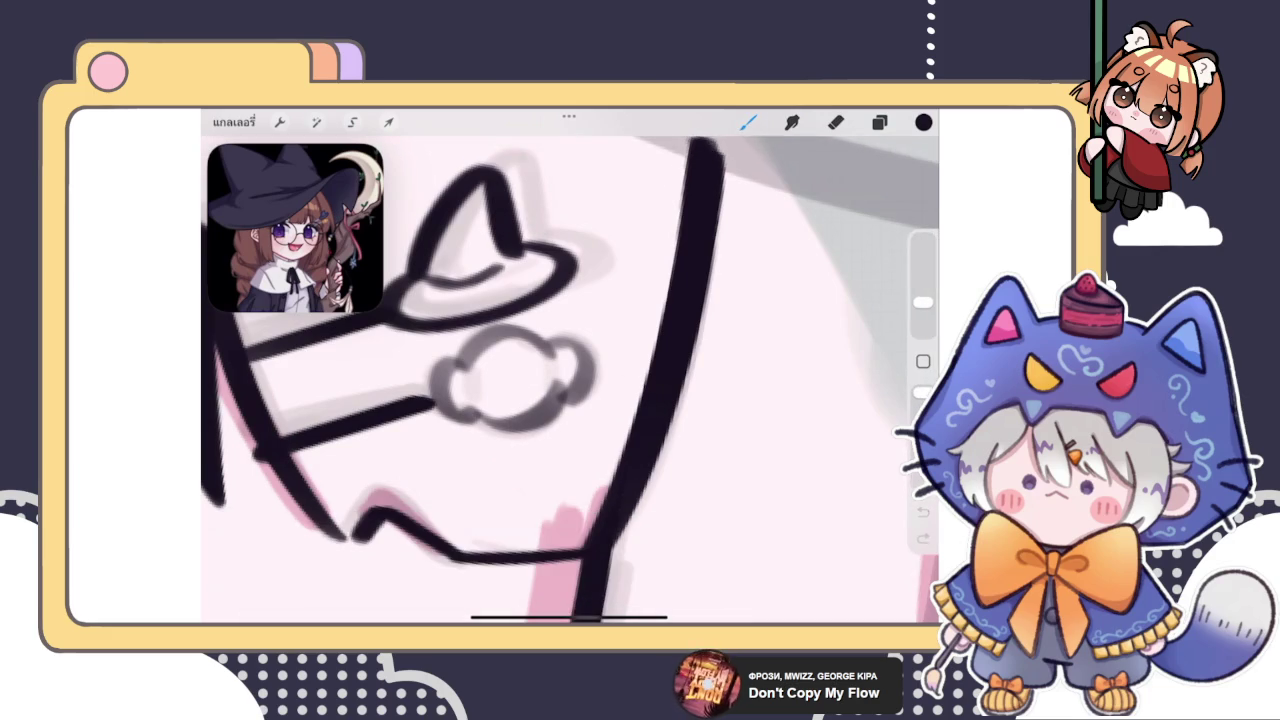
# Duplicate the glasses layer and merge the copies to darken the lines
pyautogui.click(879, 122)
pyautogui.moveTo(830, 391); pyautogui.dragTo(760, 391)
pyautogui.click(845, 391)
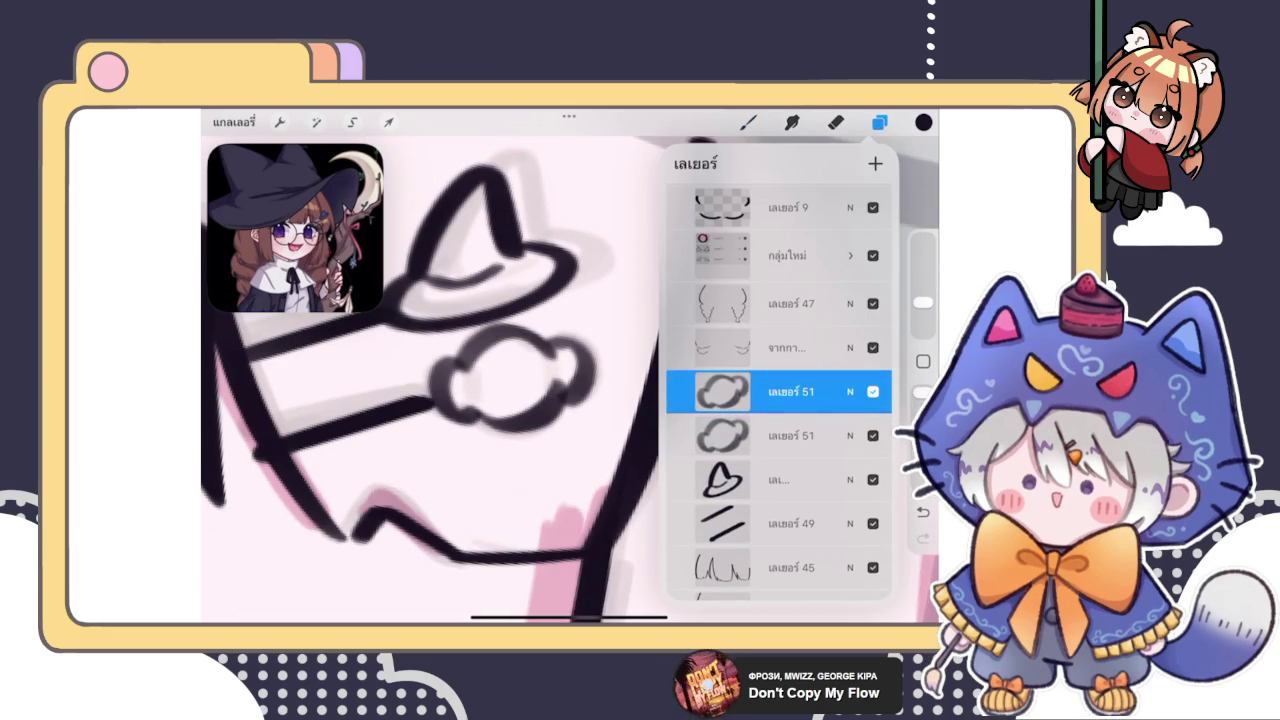
pyautogui.click(722, 391)
pyautogui.click(600, 499)
# Duplicate the glasses layer again at 63% opacity and merge it down
pyautogui.moveTo(830, 391); pyautogui.dragTo(760, 391)
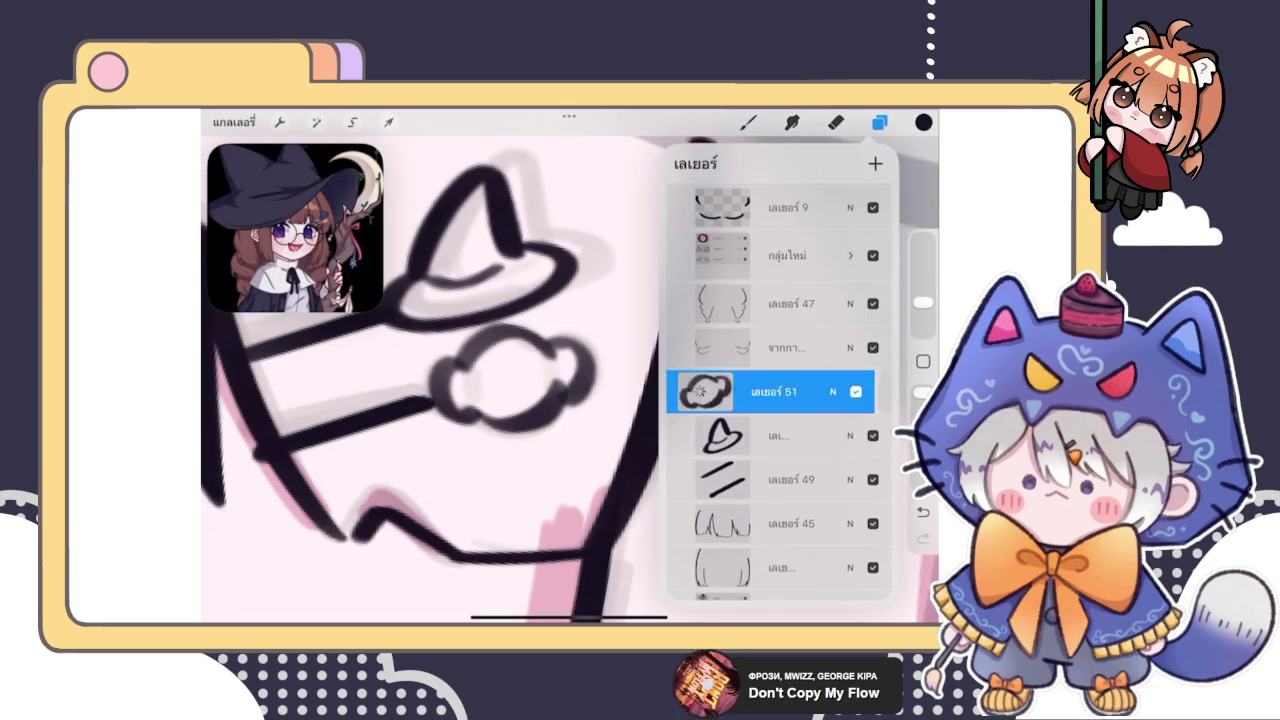
pyautogui.click(845, 391)
pyautogui.moveTo(884, 354); pyautogui.dragTo(805, 354)
pyautogui.click(790, 301)
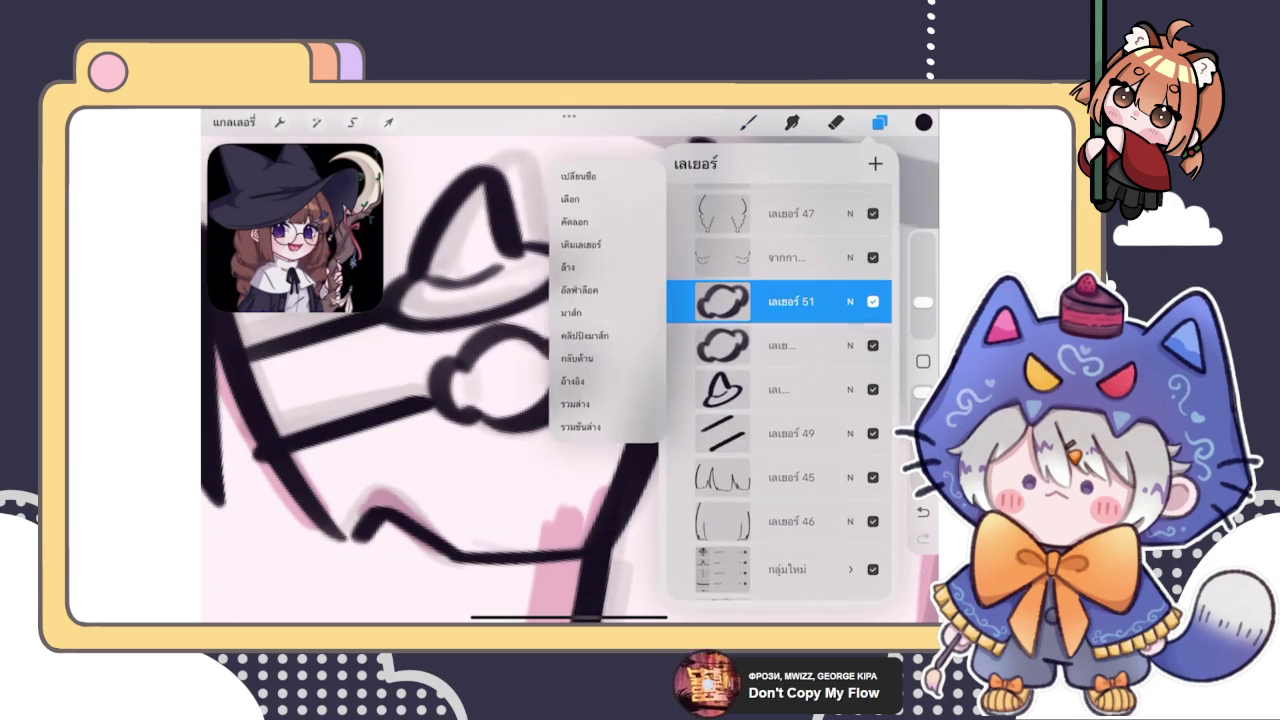
pyautogui.click(614, 403)
pyautogui.click(748, 122)
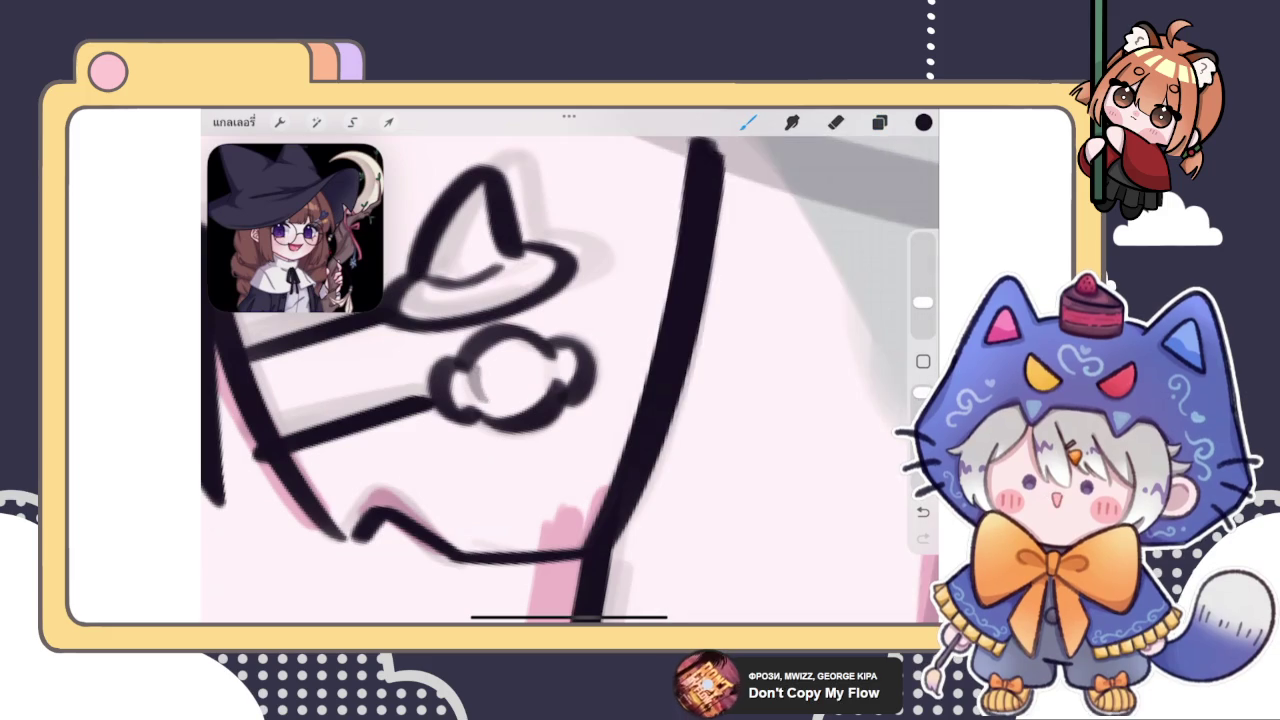
# Undo the last change and shift the glasses slightly left and down
pyautogui.scroll(2, 570, 370)
pyautogui.hotkey('ctrl', 'z')
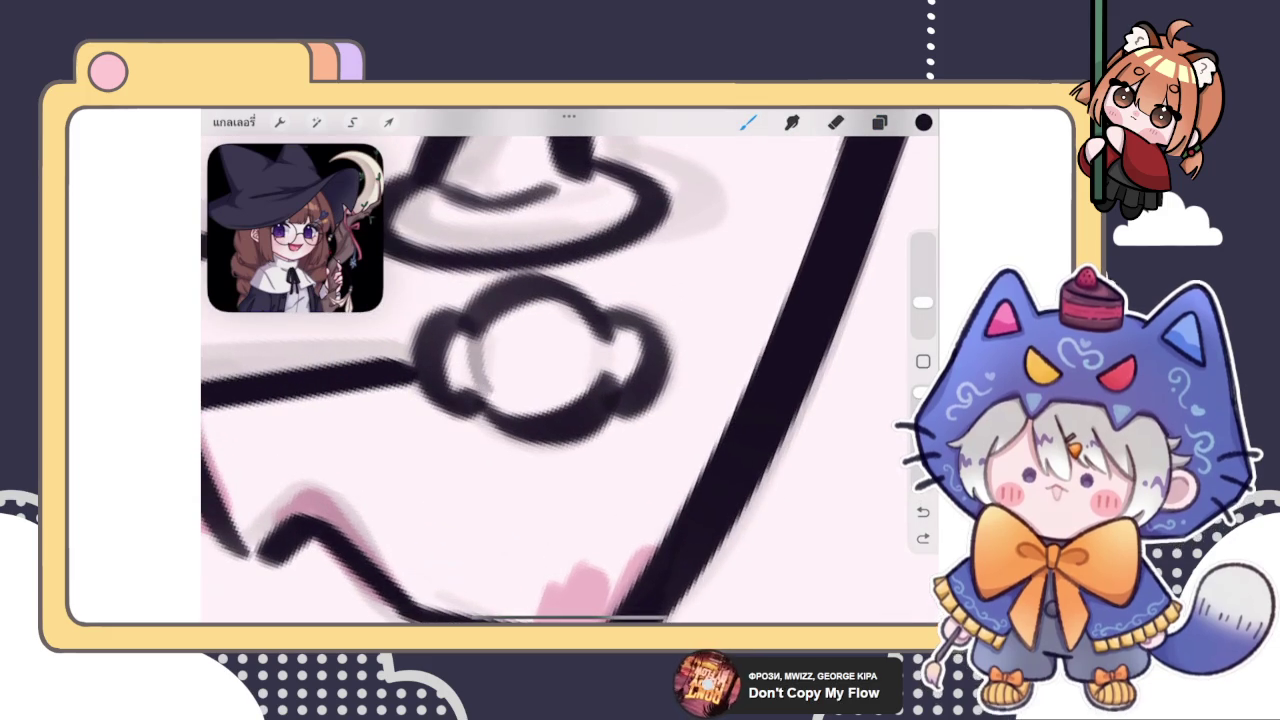
pyautogui.scroll(-3, 570, 370)
pyautogui.scroll(-2, 570, 370)
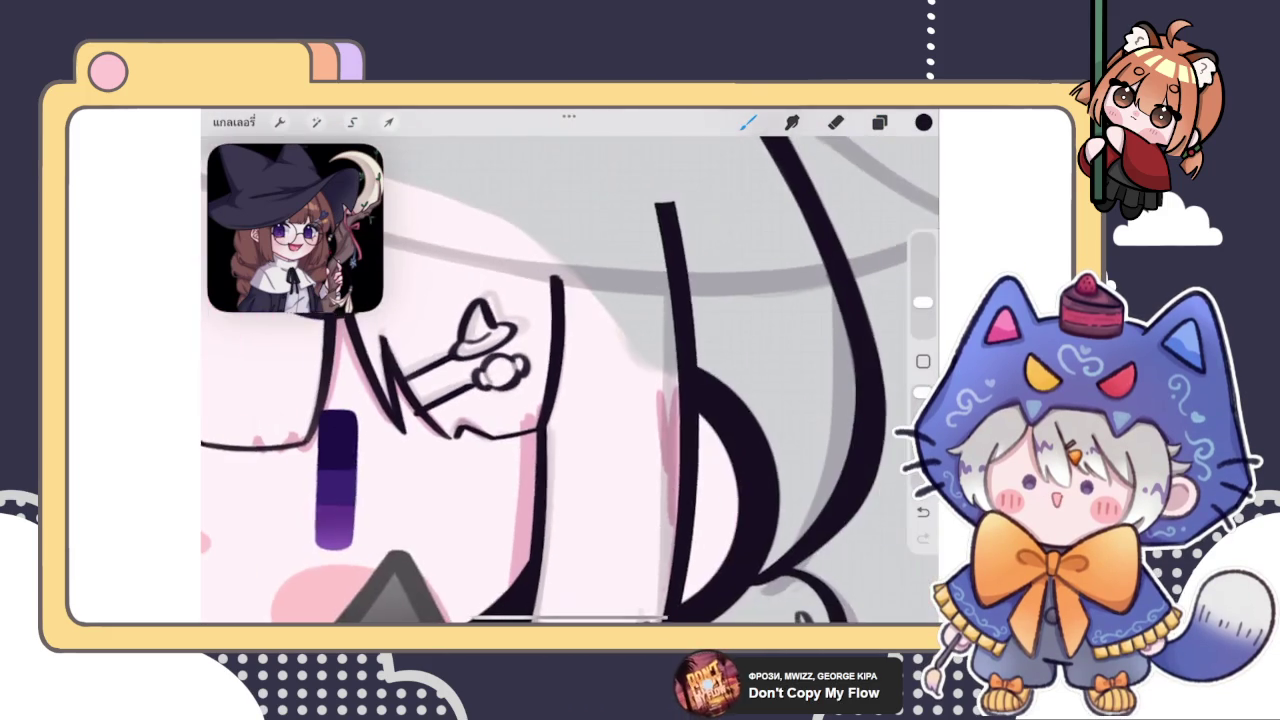
pyautogui.click(879, 122)
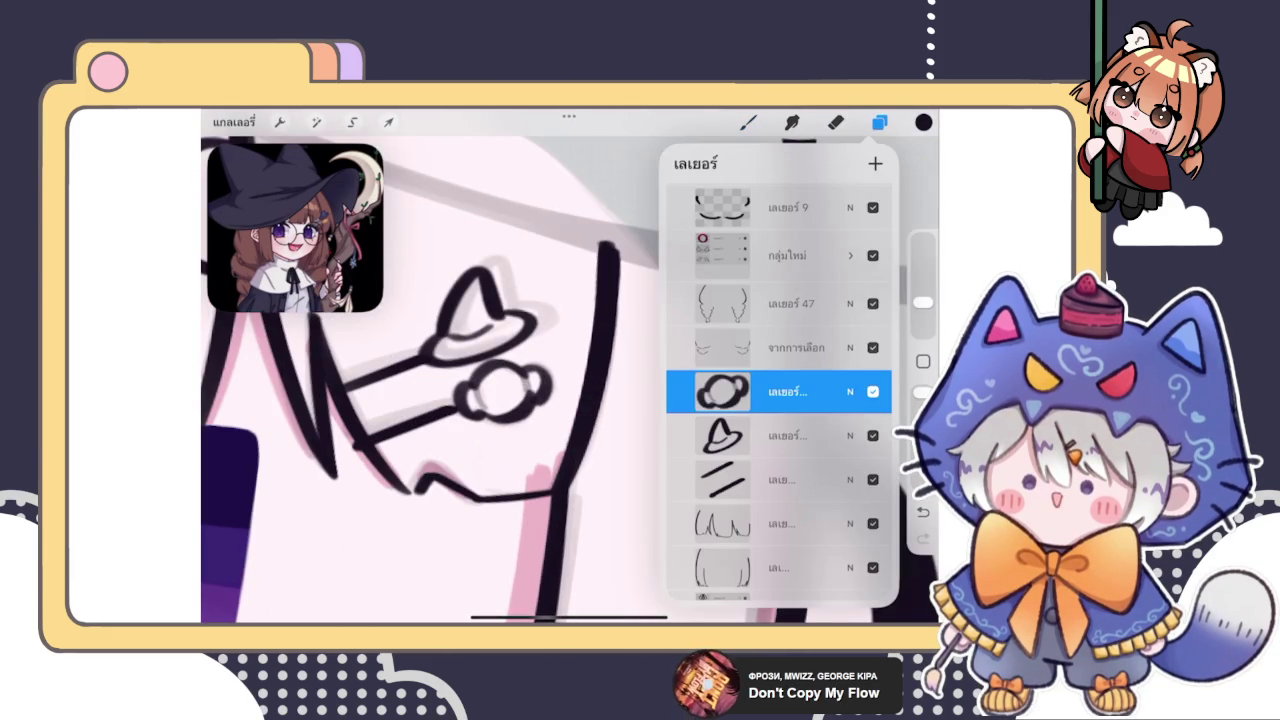
pyautogui.click(389, 122)
pyautogui.moveTo(500, 393); pyautogui.dragTo(491, 399)
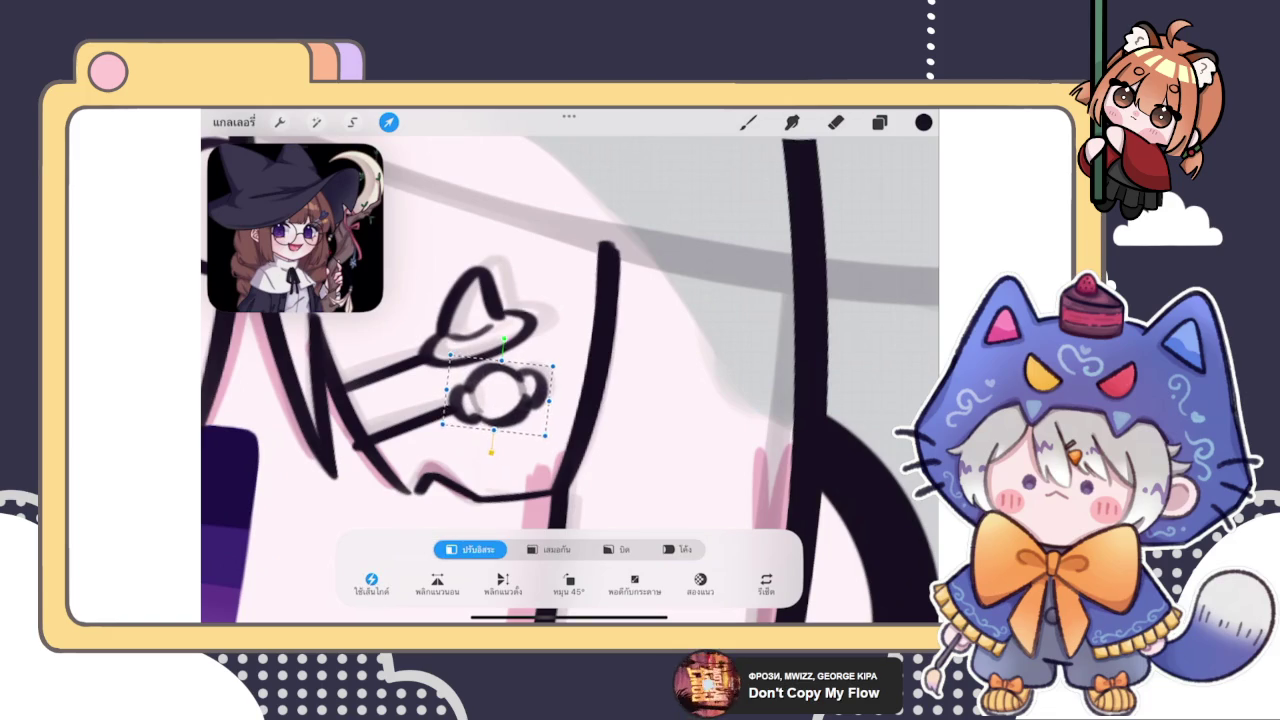
pyautogui.click(748, 122)
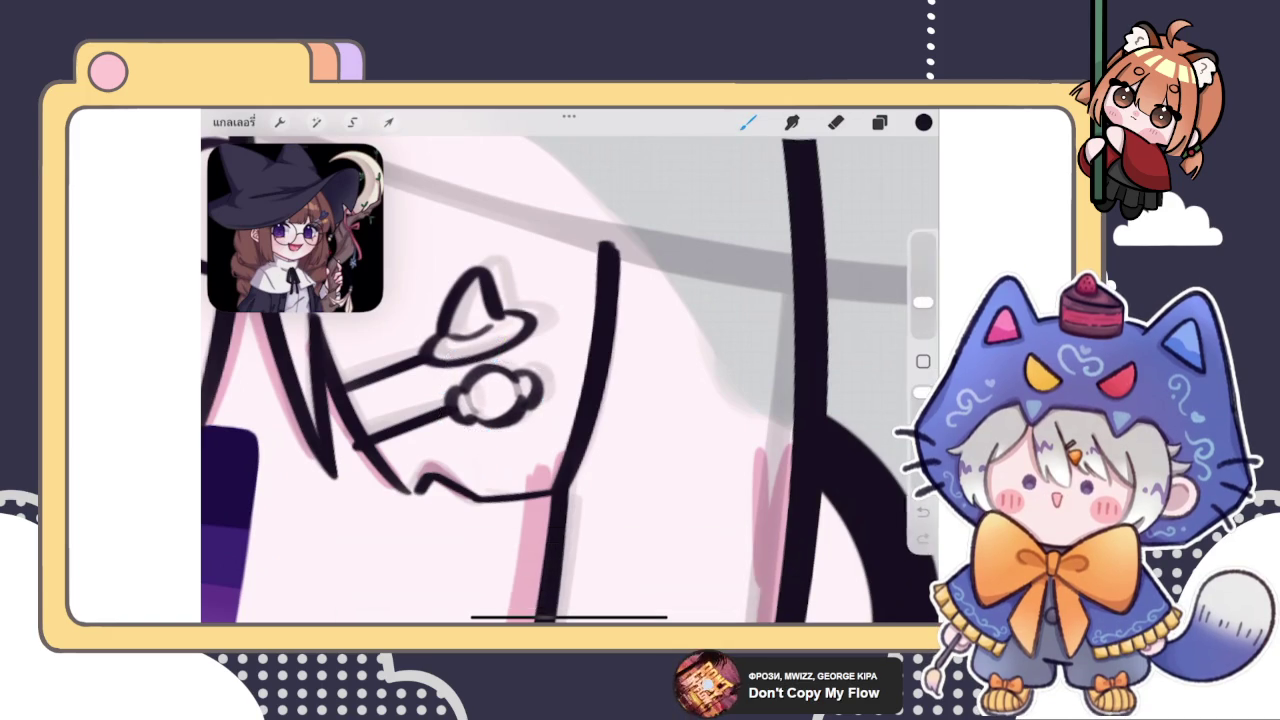
pyautogui.scroll(-5, 570, 380)
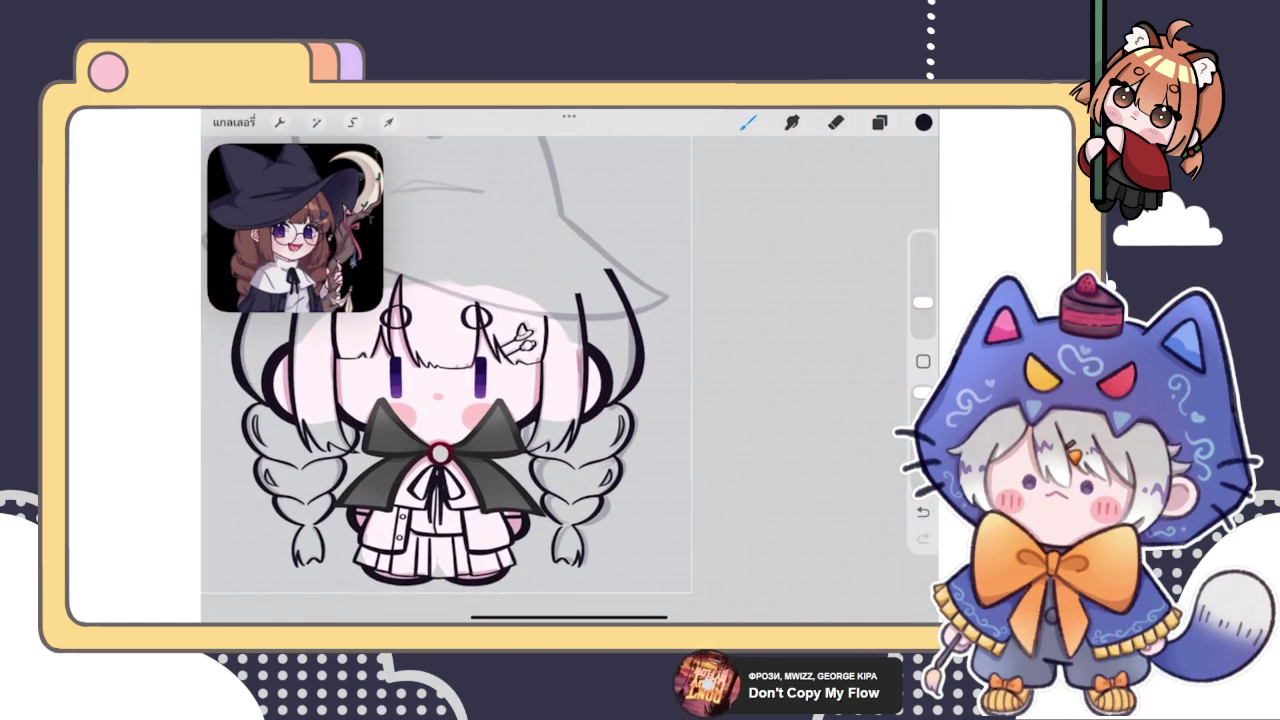
pyautogui.scroll(-3, 480, 330)
pyautogui.scroll(3, 490, 400)
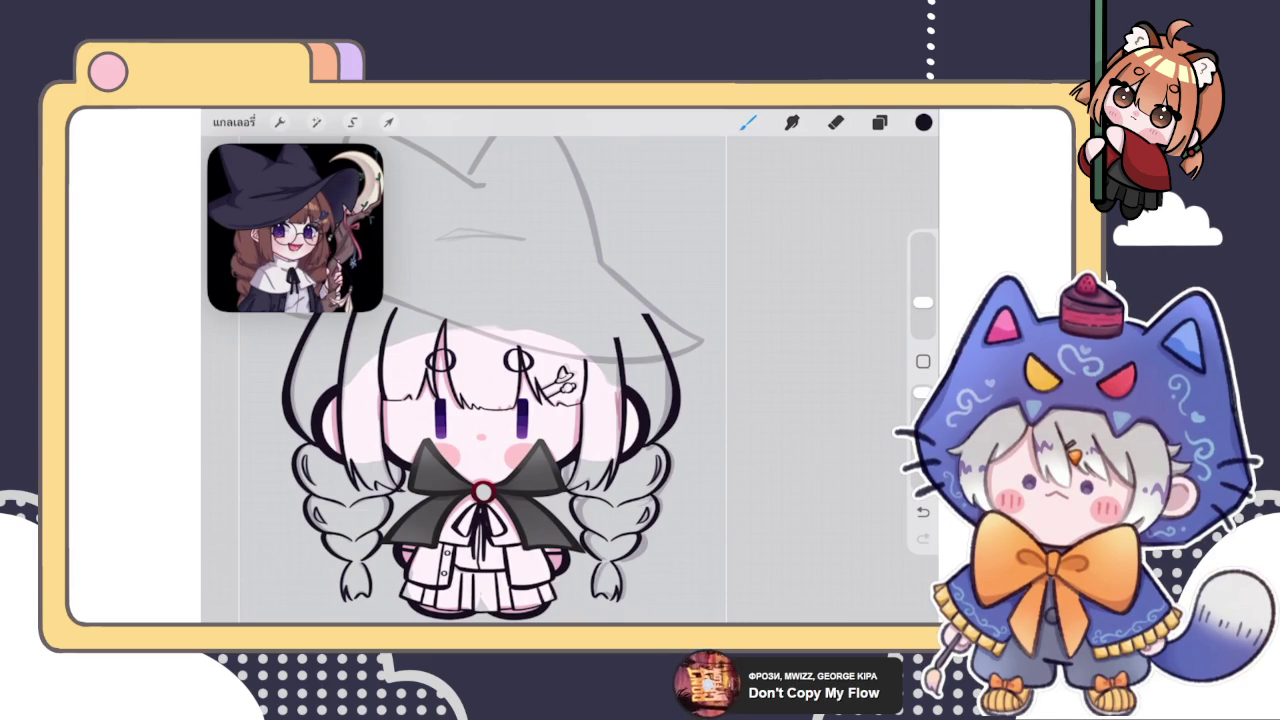
pyautogui.click(879, 122)
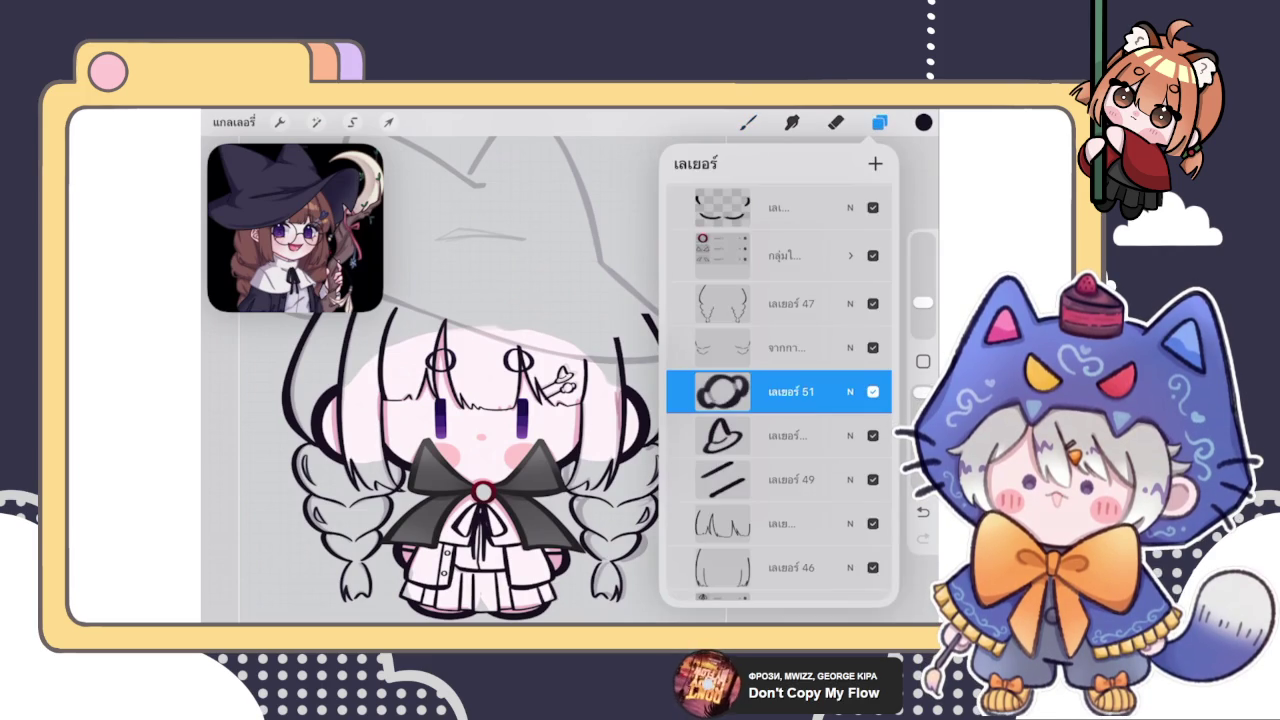
pyautogui.press('b')
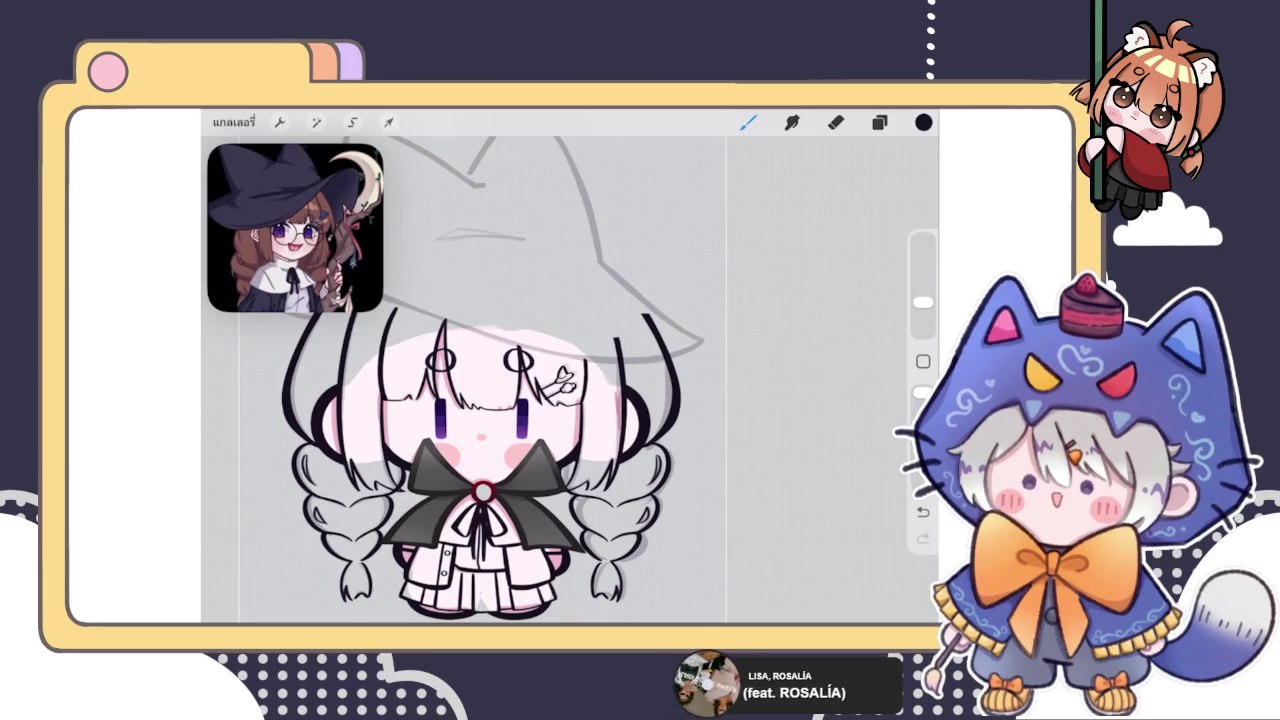
# Move a layer one position higher in the layer stack
pyautogui.click(879, 122)
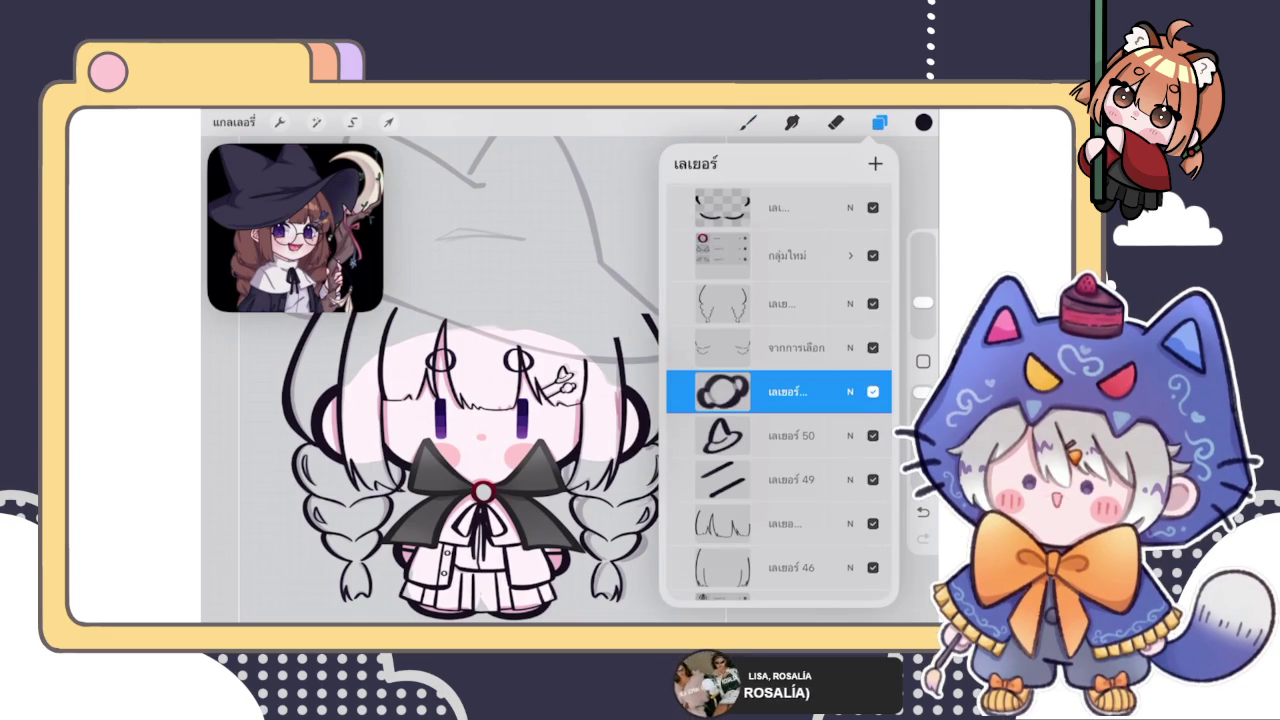
pyautogui.moveTo(779, 391); pyautogui.dragTo(779, 303)
pyautogui.click(748, 122)
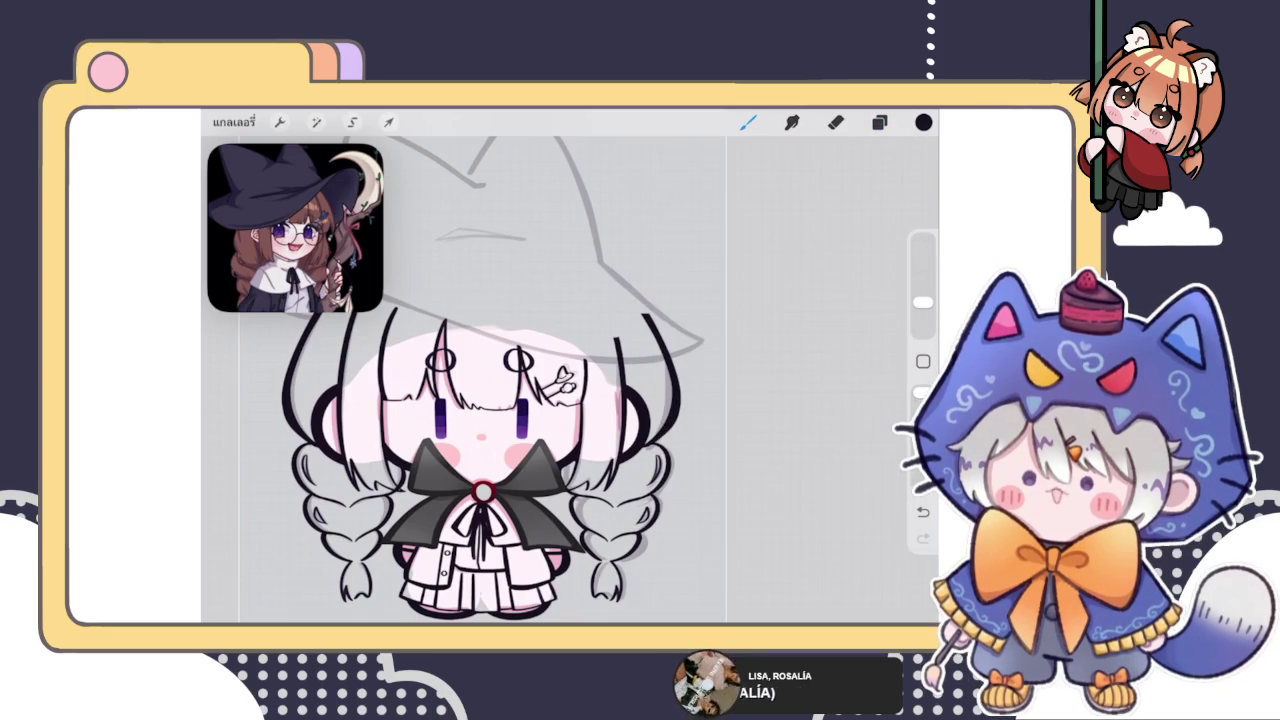
pyautogui.scroll(-5, 536, 345)
pyautogui.scroll(3, 470, 330)
pyautogui.scroll(3, 470, 330)
pyautogui.scroll(2, 470, 330)
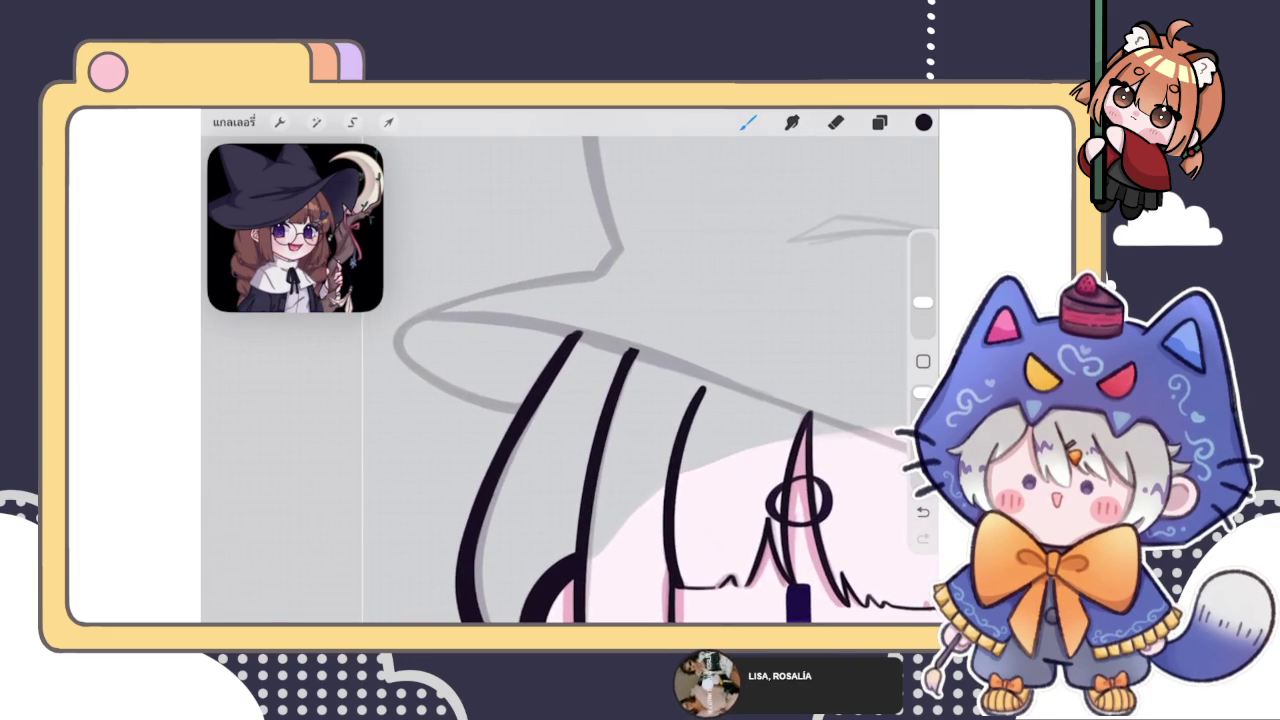
# Try several hat-brim strokes, undoing each unsatisfying attempt
pyautogui.moveTo(486, 406); pyautogui.dragTo(516, 412)
pyautogui.hotkey('ctrl', 'z')
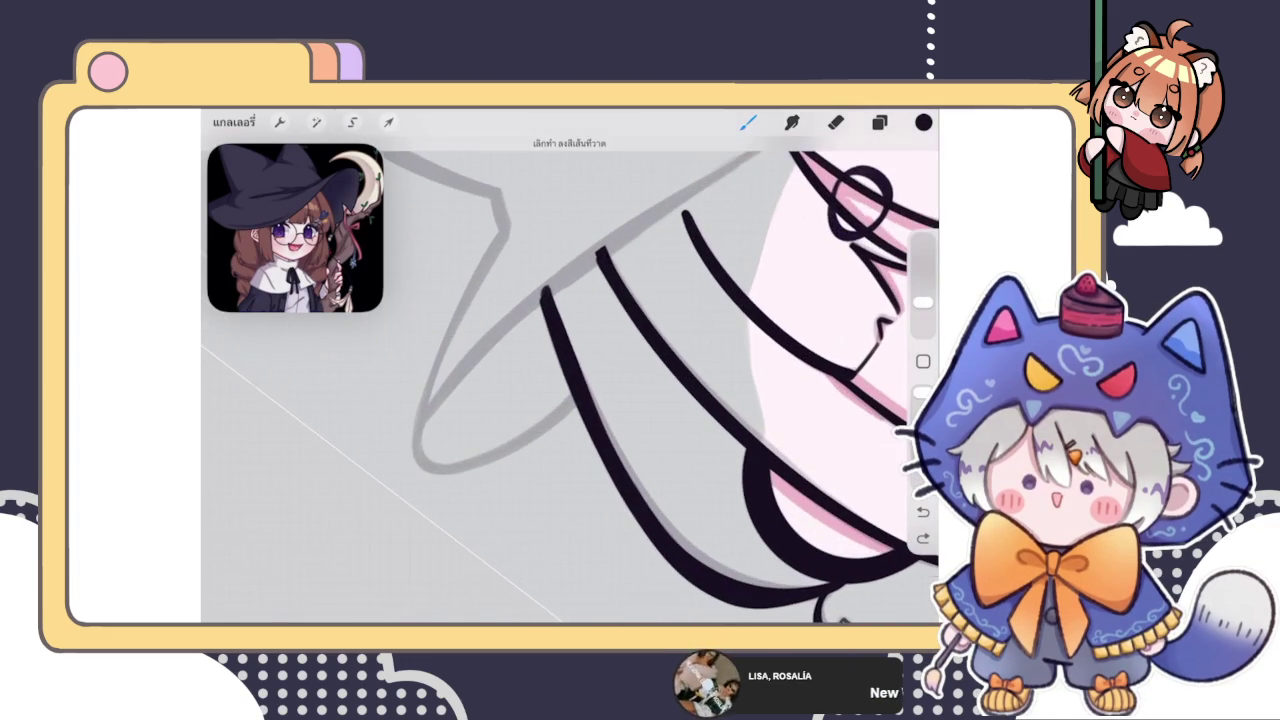
pyautogui.moveTo(584, 258); pyautogui.dragTo(430, 460)
pyautogui.hotkey('ctrl', 'z')
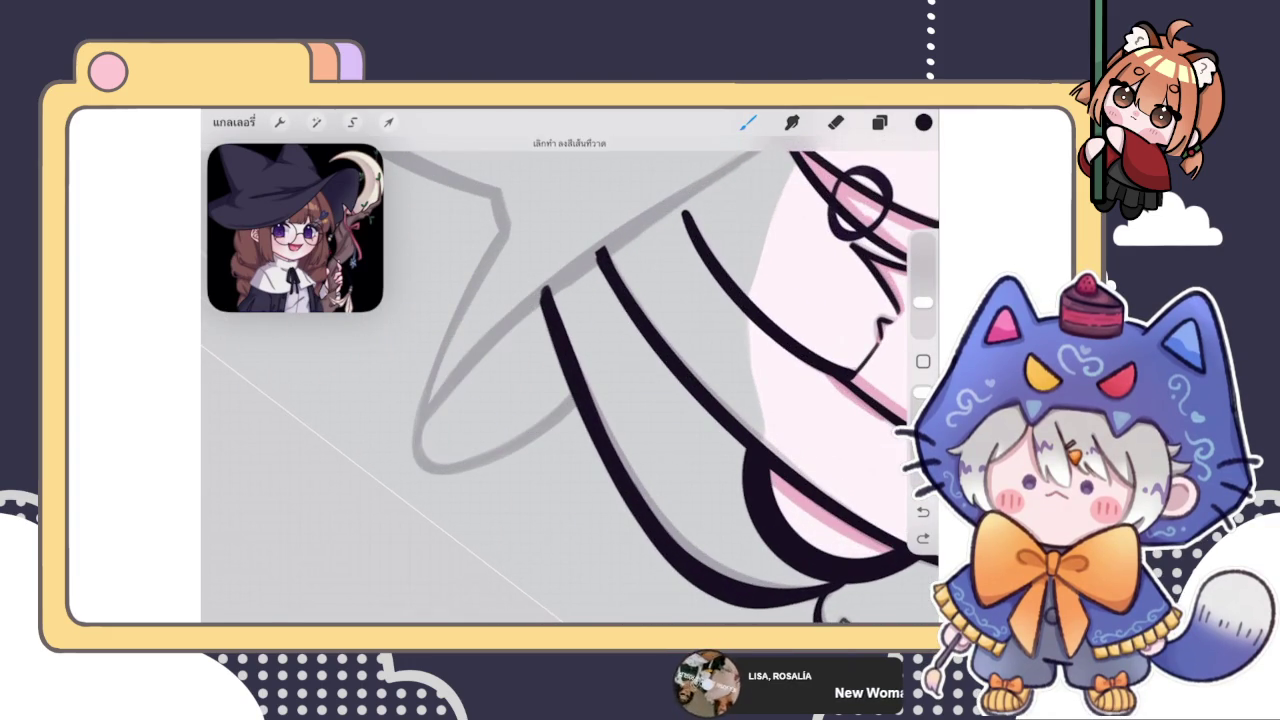
pyautogui.moveTo(566, 282)
pyautogui.mouseDown()
pyautogui.moveTo(630, 228)
pyautogui.moveTo(430, 460)
pyautogui.mouseUp()
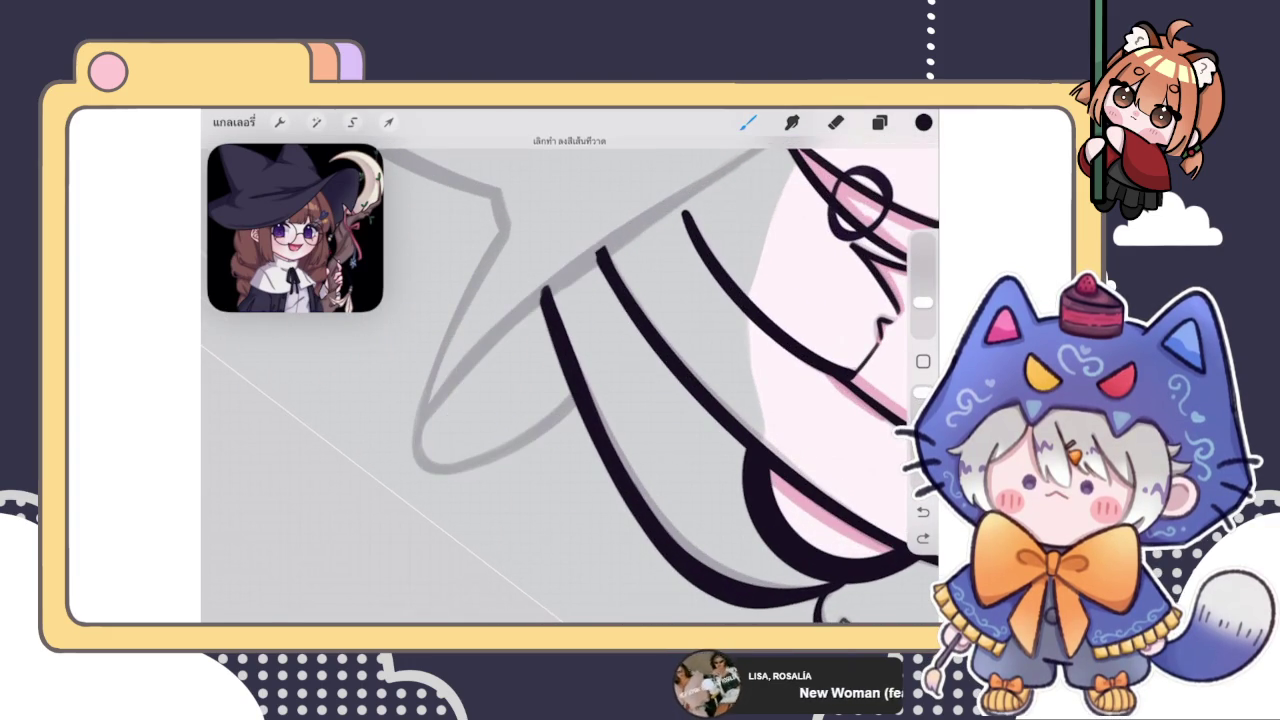
pyautogui.hotkey('ctrl', 'z')
pyautogui.moveTo(688, 190)
pyautogui.mouseDown()
pyautogui.moveTo(668, 206)
pyautogui.moveTo(590, 390)
pyautogui.mouseUp()
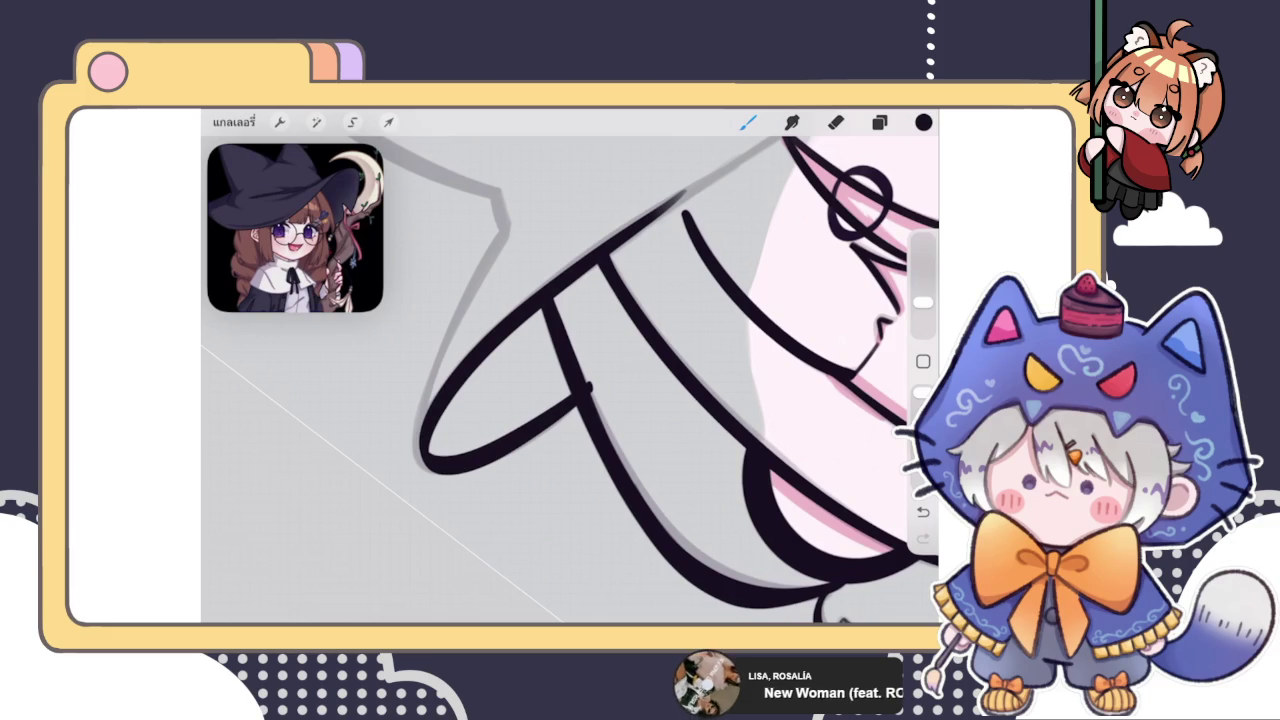
pyautogui.scroll(-5, 570, 380)
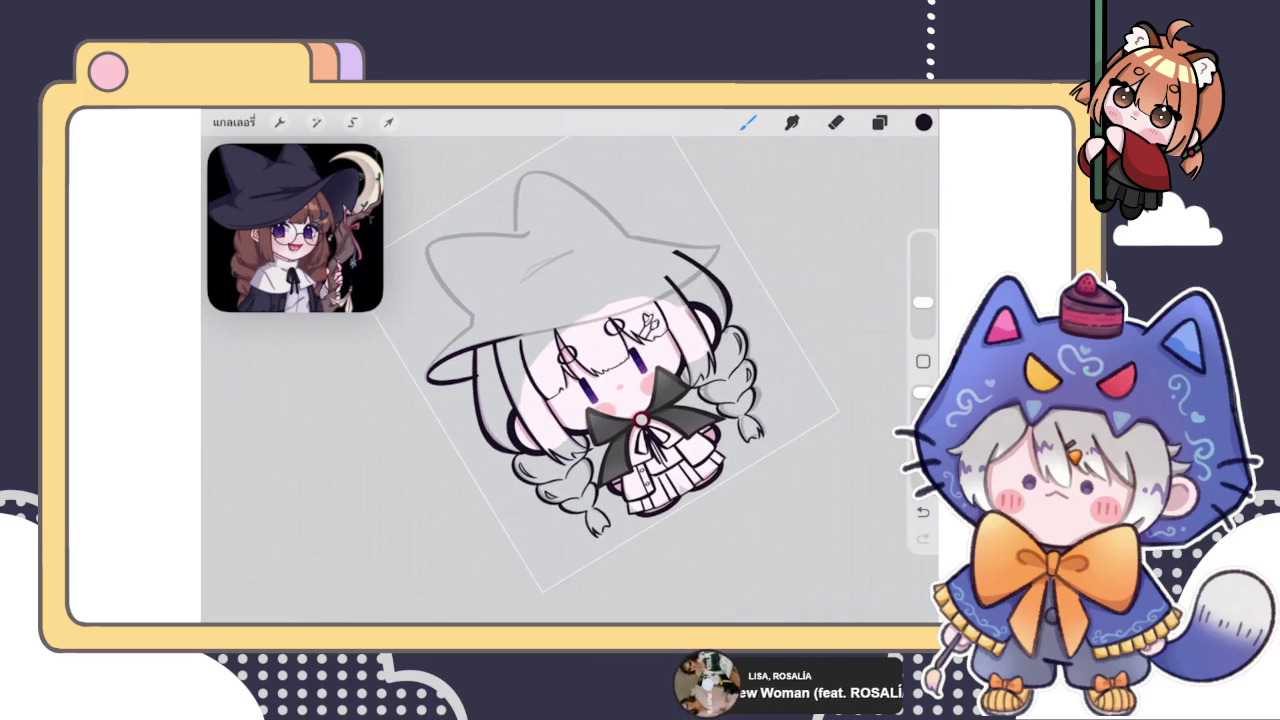
pyautogui.scroll(5, 570, 380)
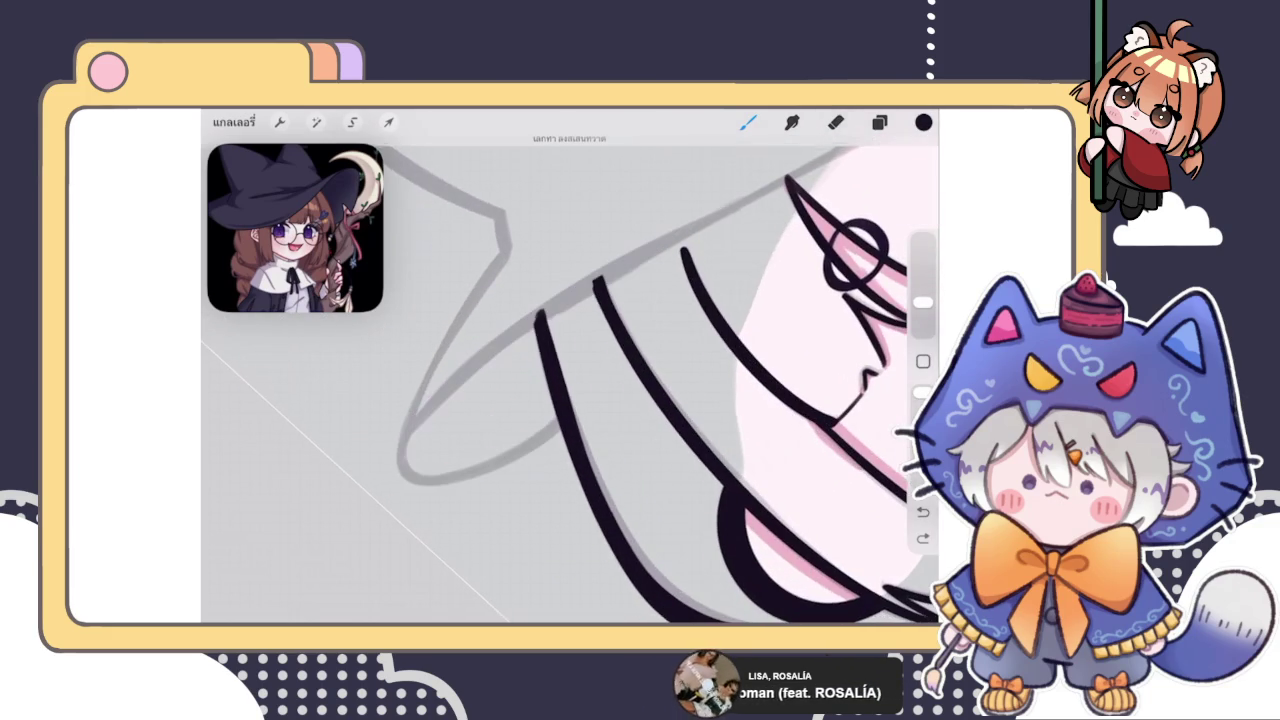
pyautogui.hotkey('ctrl', 'z')
# Ink the curved front brim of the hat in one sweeping stroke
pyautogui.moveTo(516, 333); pyautogui.dragTo(744, 192)
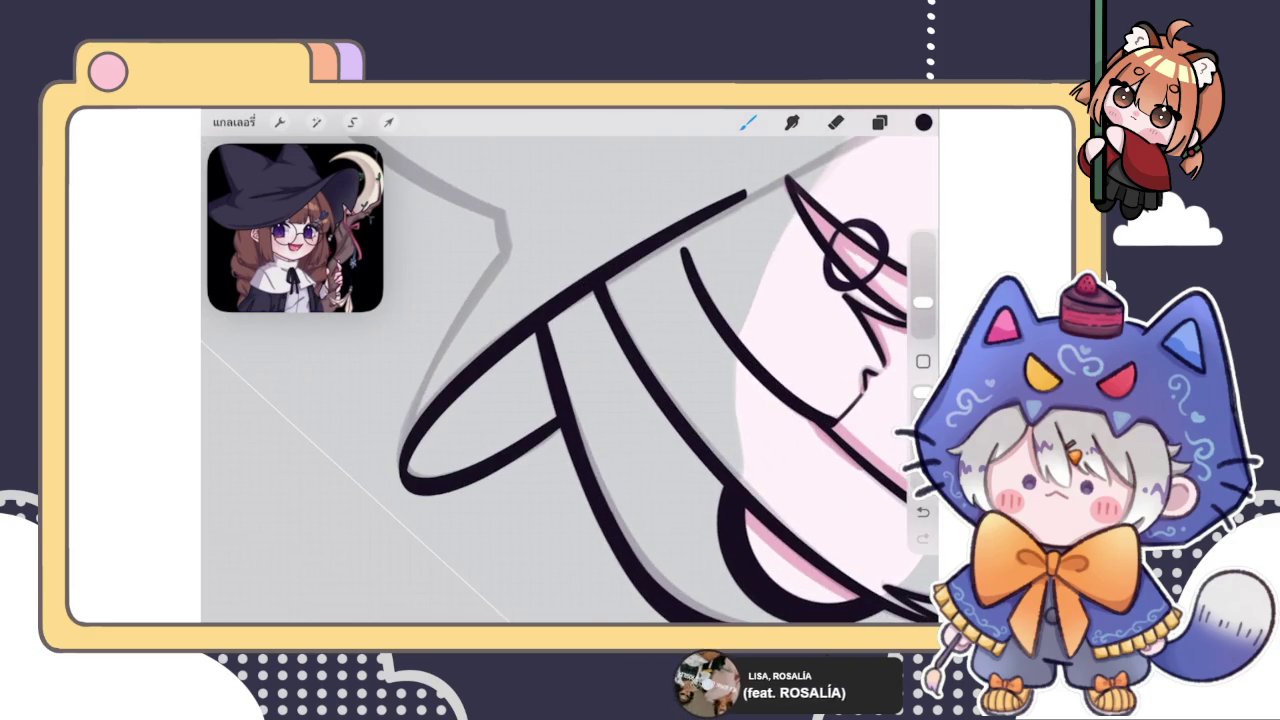
pyautogui.scroll(-3, 570, 380)
pyautogui.scroll(3, 570, 380)
pyautogui.scroll(2, 570, 380)
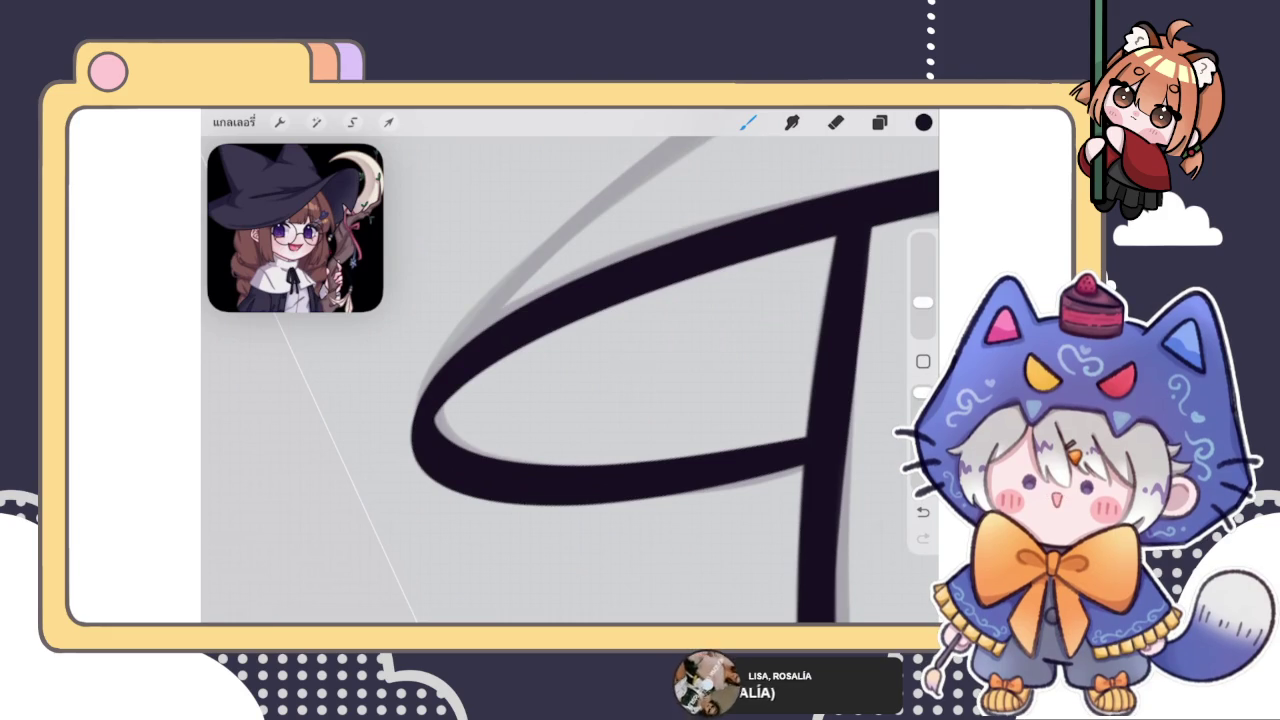
pyautogui.scroll(-1, 570, 380)
pyautogui.scroll(-2, 570, 380)
pyautogui.scroll(-1, 570, 380)
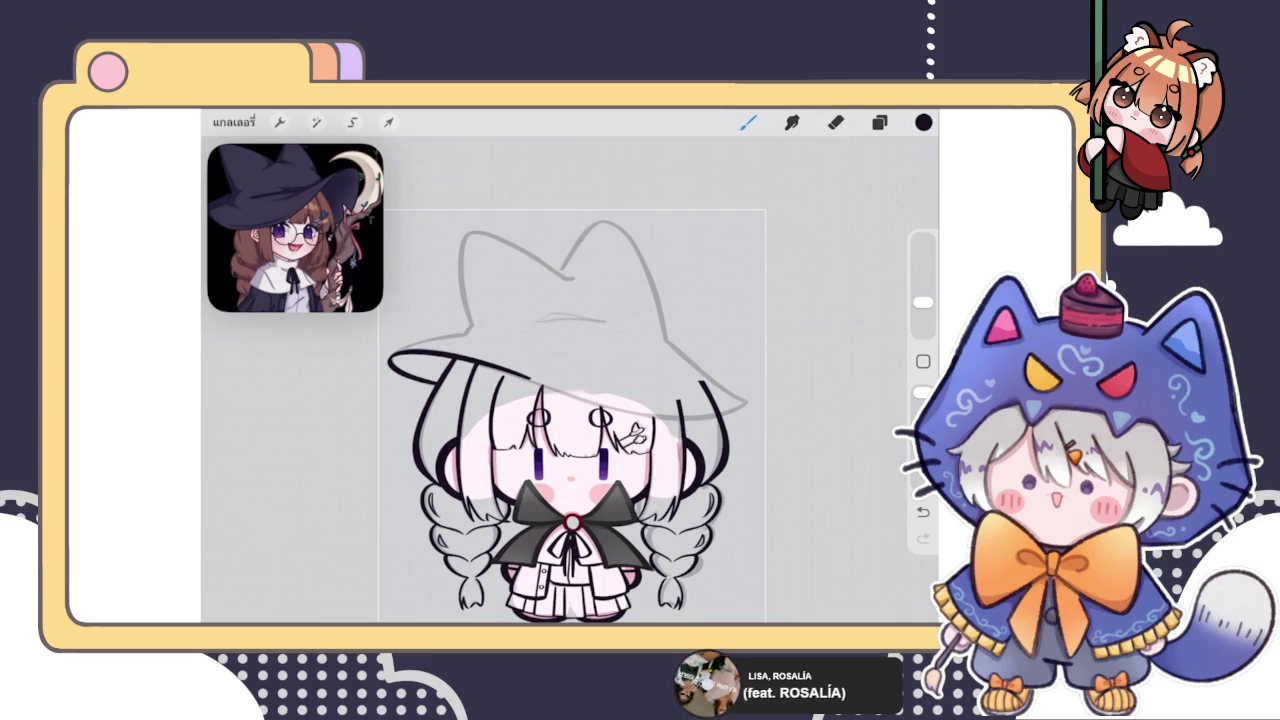
# Open Liquify from Adjustments, then exit without warping and switch to the Eraser
pyautogui.scroll(3, 570, 400)
pyautogui.scroll(5, 570, 400)
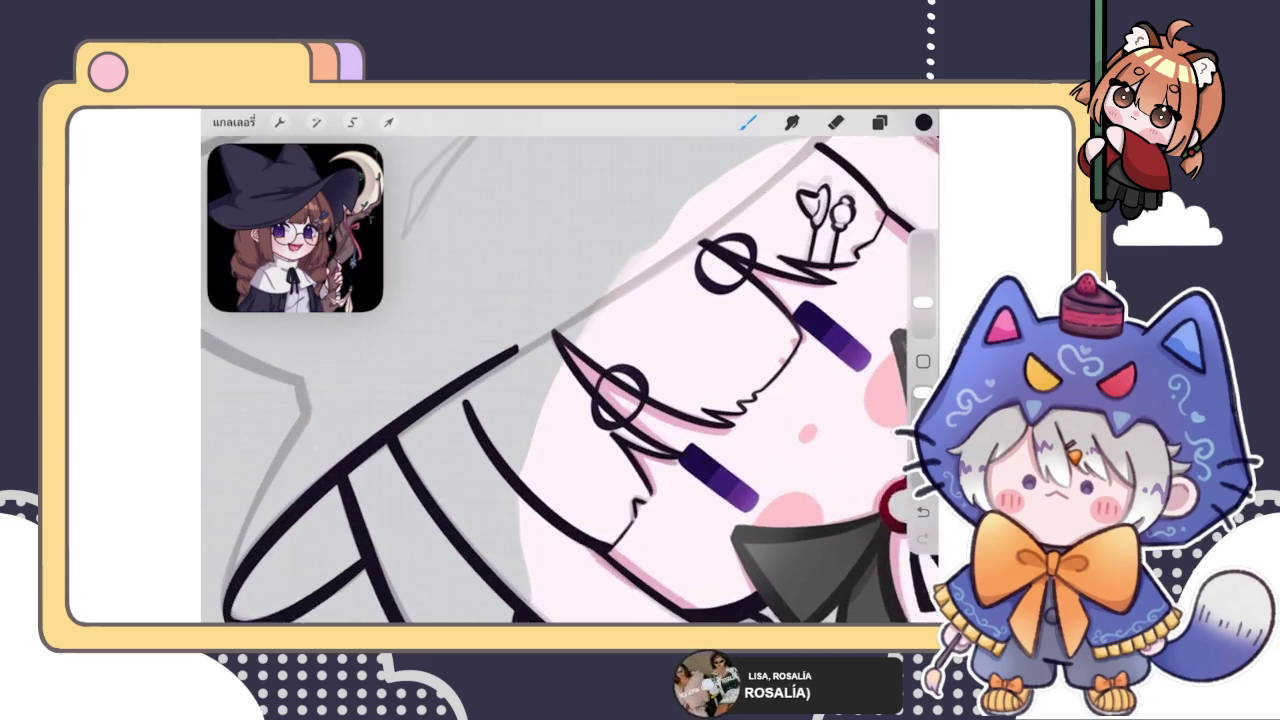
pyautogui.scroll(-3, 570, 400)
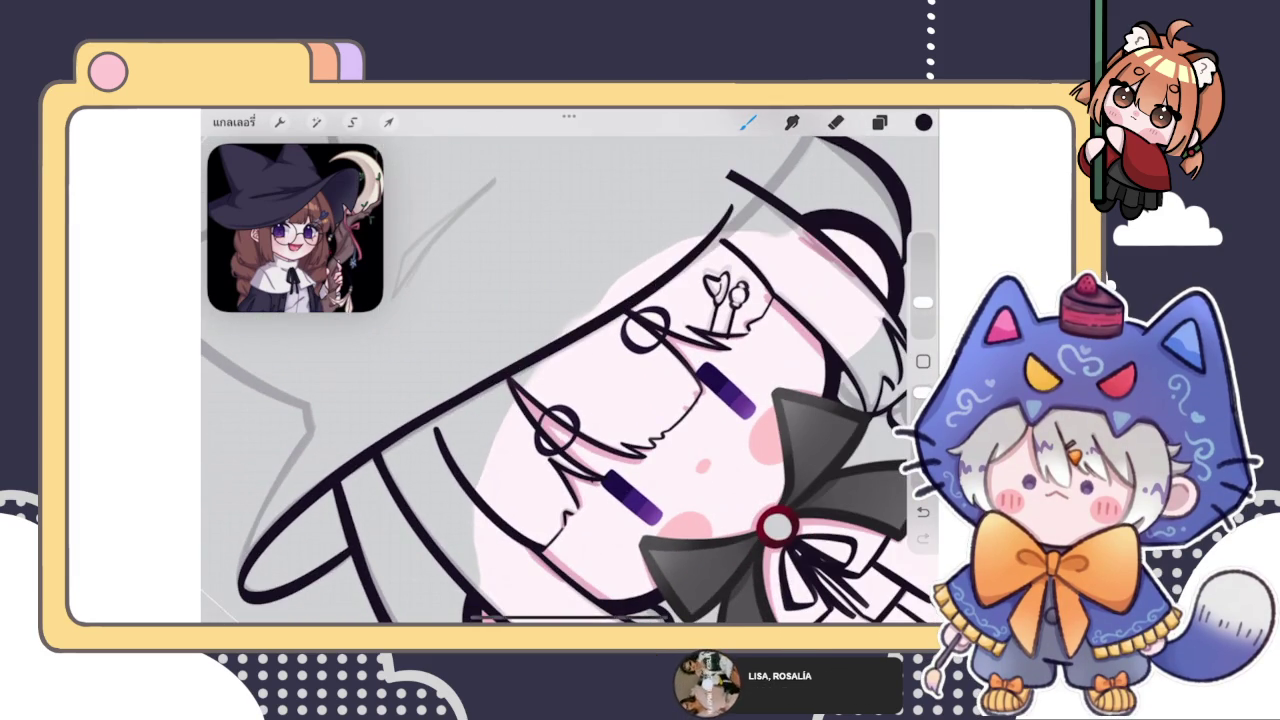
pyautogui.scroll(-3, 570, 400)
pyautogui.scroll(2, 570, 400)
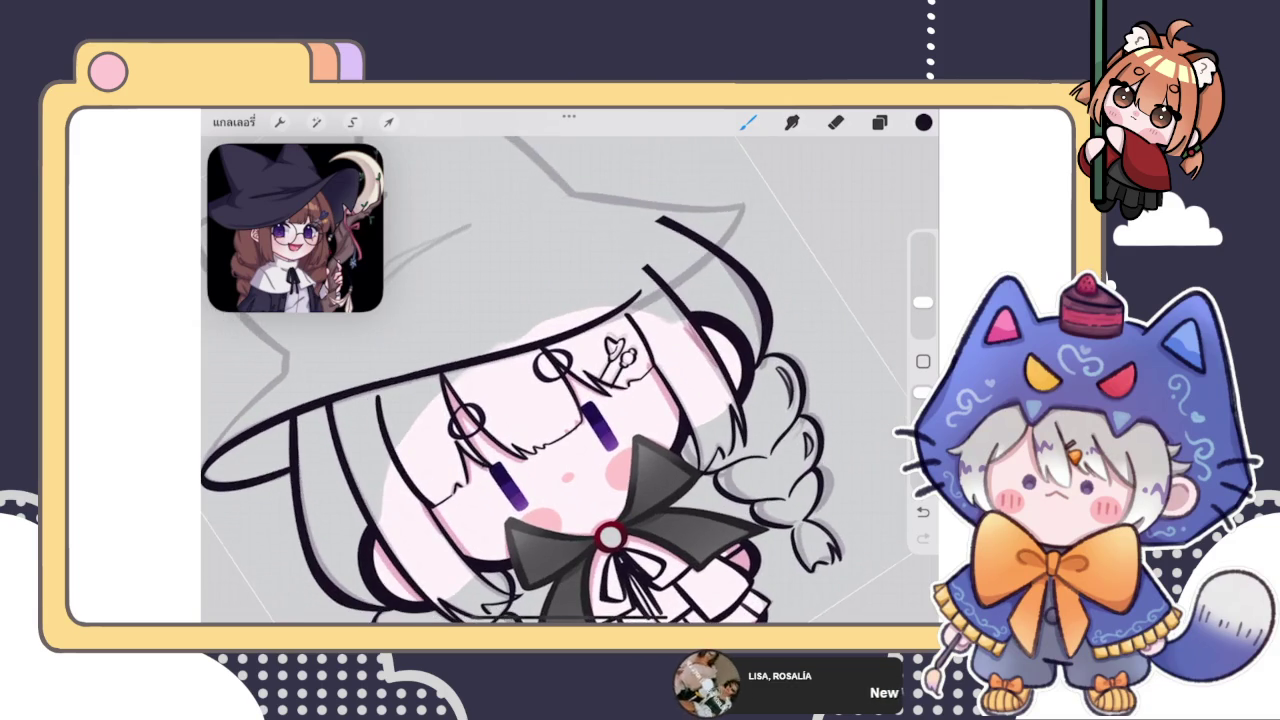
pyautogui.scroll(-2, 570, 400)
pyautogui.scroll(3, 570, 400)
pyautogui.click(316, 122)
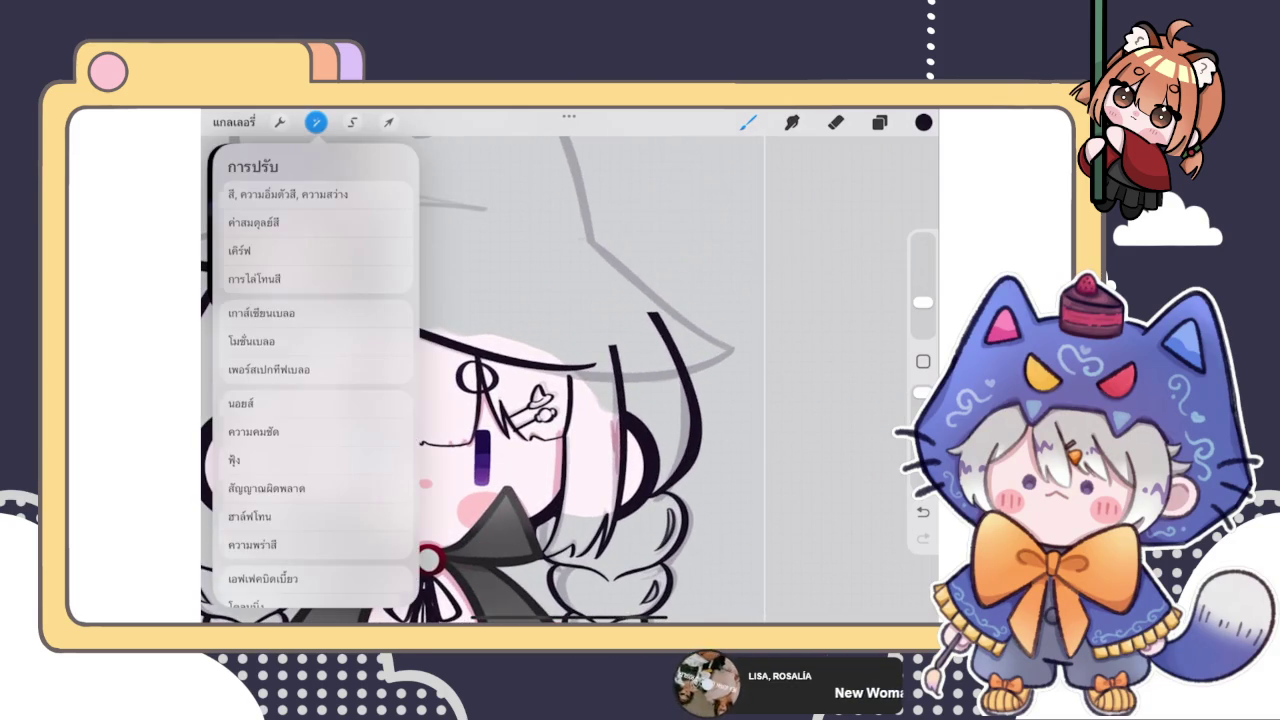
pyautogui.click(263, 578)
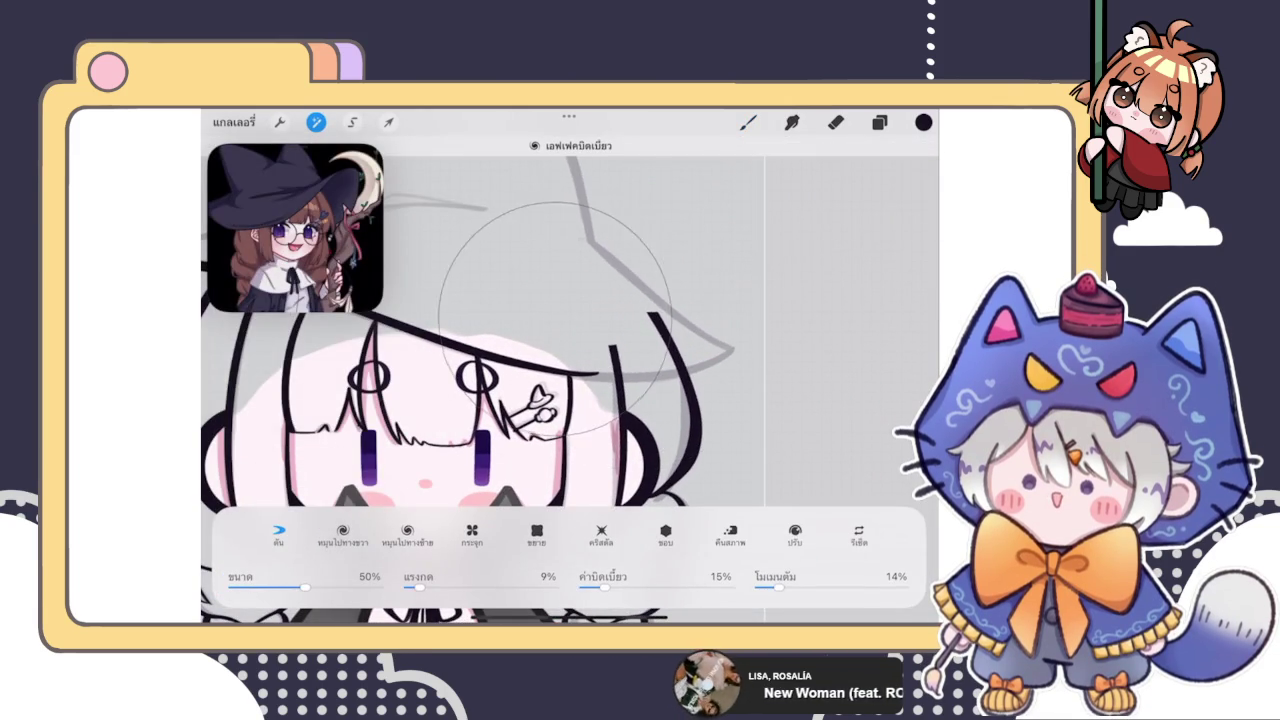
pyautogui.press('e')
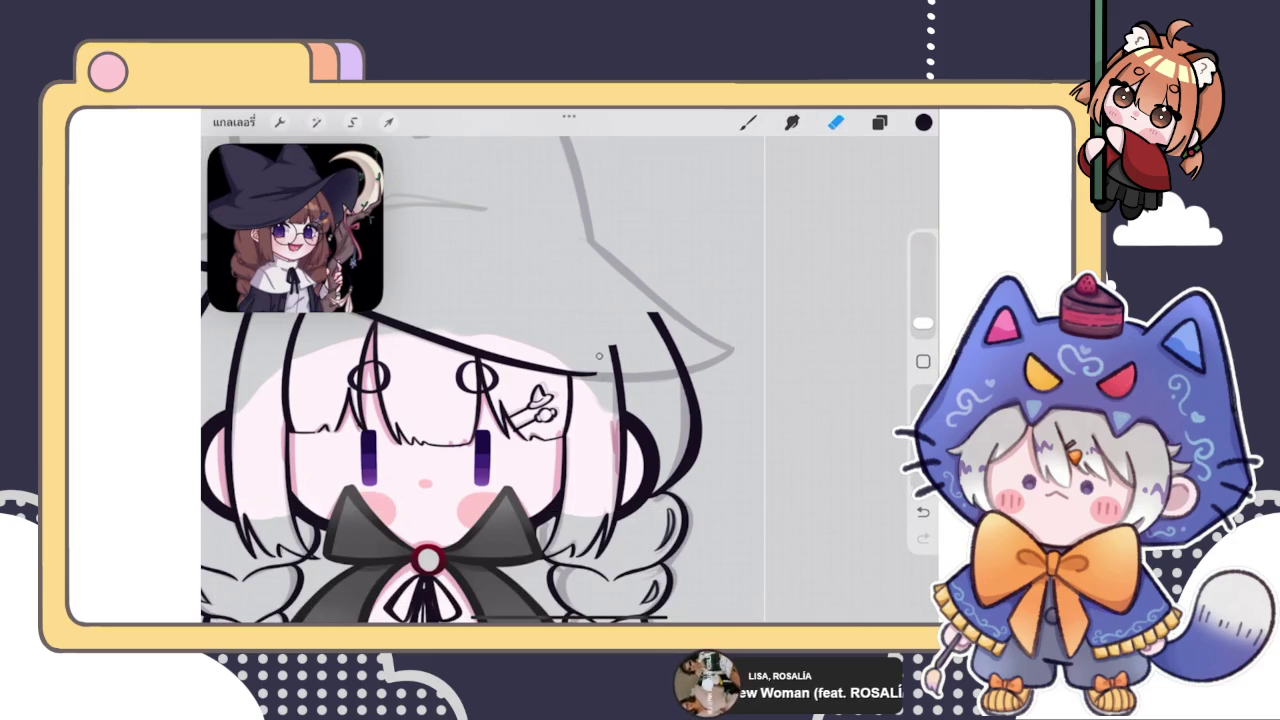
pyautogui.scroll(-5, 468, 380)
pyautogui.scroll(-3, 478, 362)
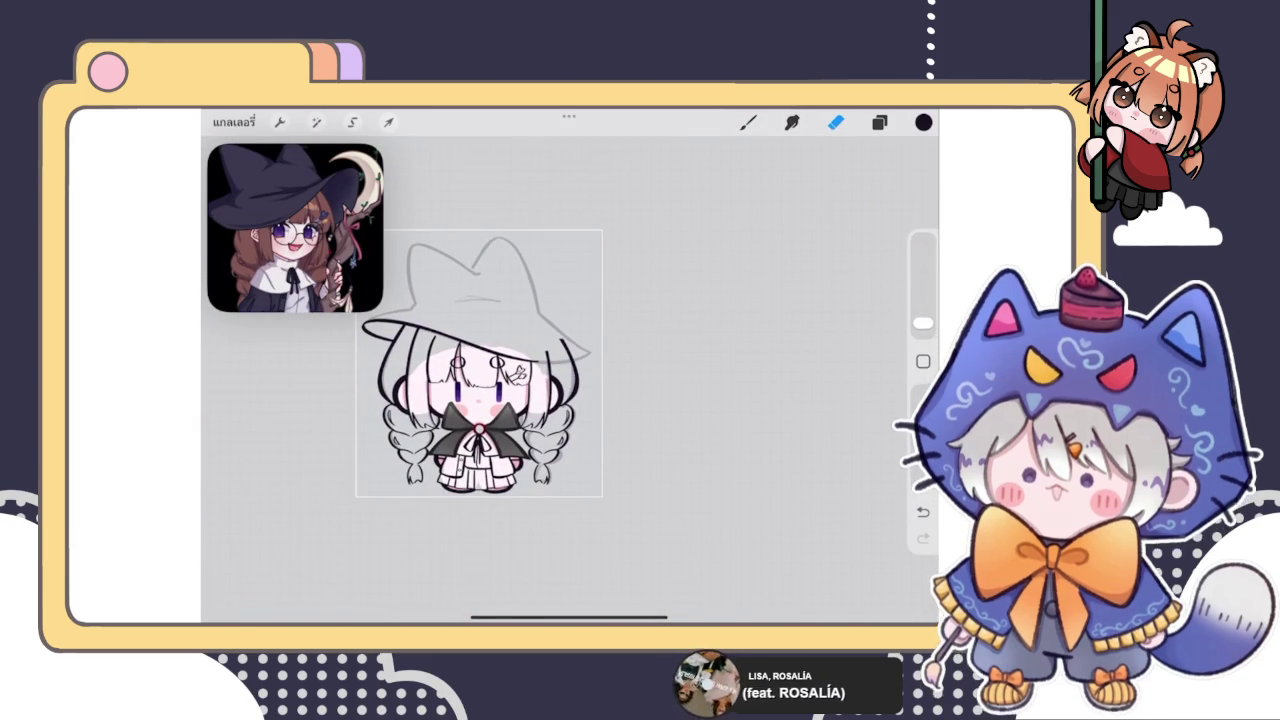
pyautogui.scroll(3, 480, 370)
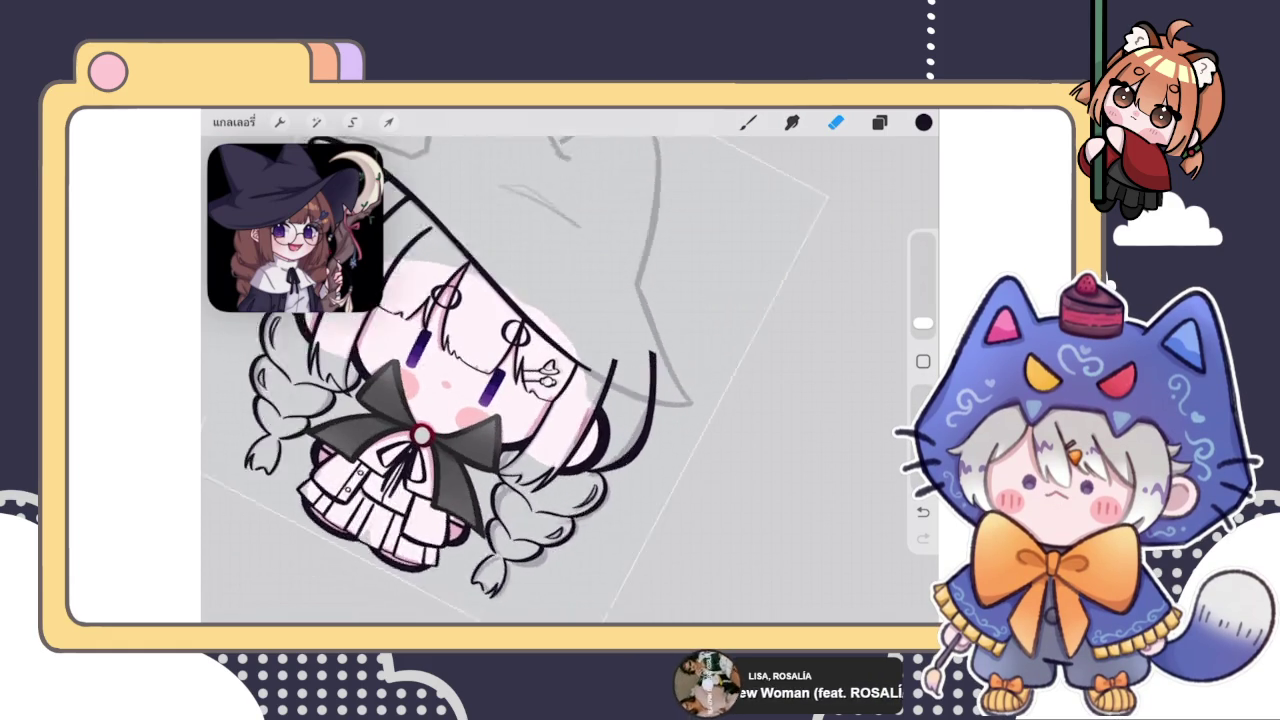
# Ink the long diagonal side of the hat tip in black, redrawing it until it sits right
pyautogui.press('b')
pyautogui.scroll(2, 570, 370)
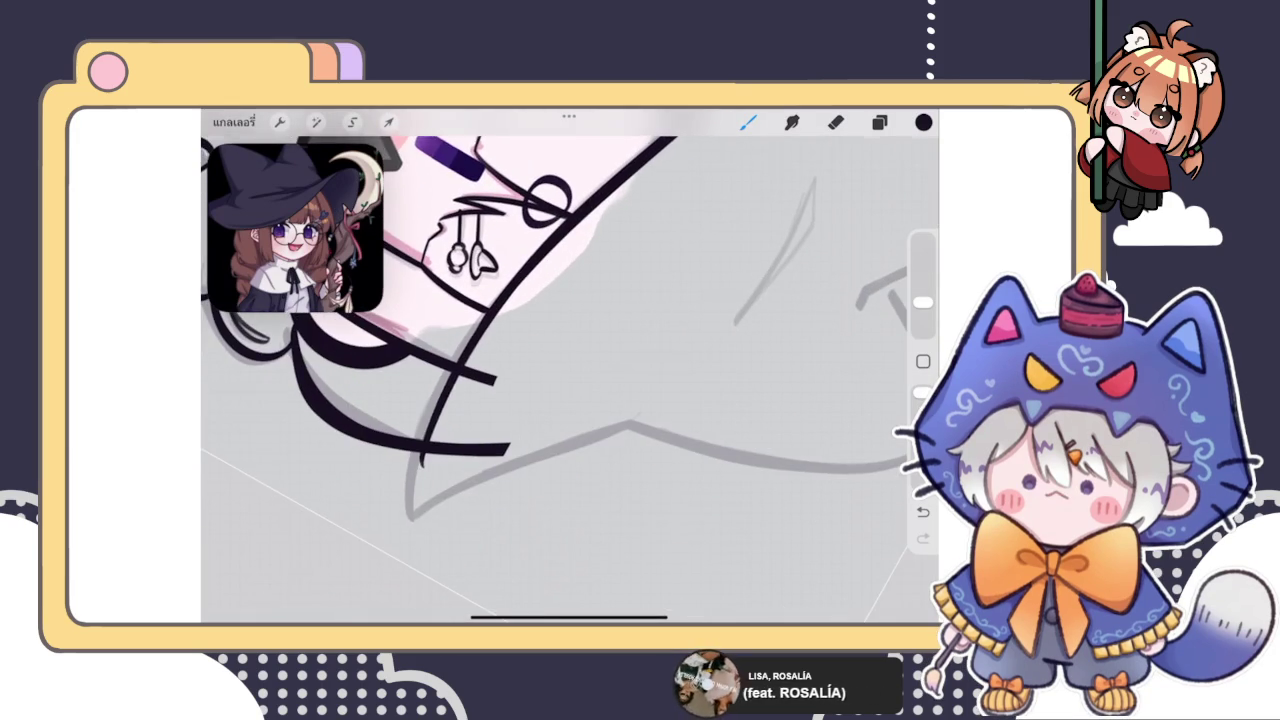
pyautogui.hotkey('ctrl', 'z')
pyautogui.moveTo(480, 330); pyautogui.dragTo(405, 505)
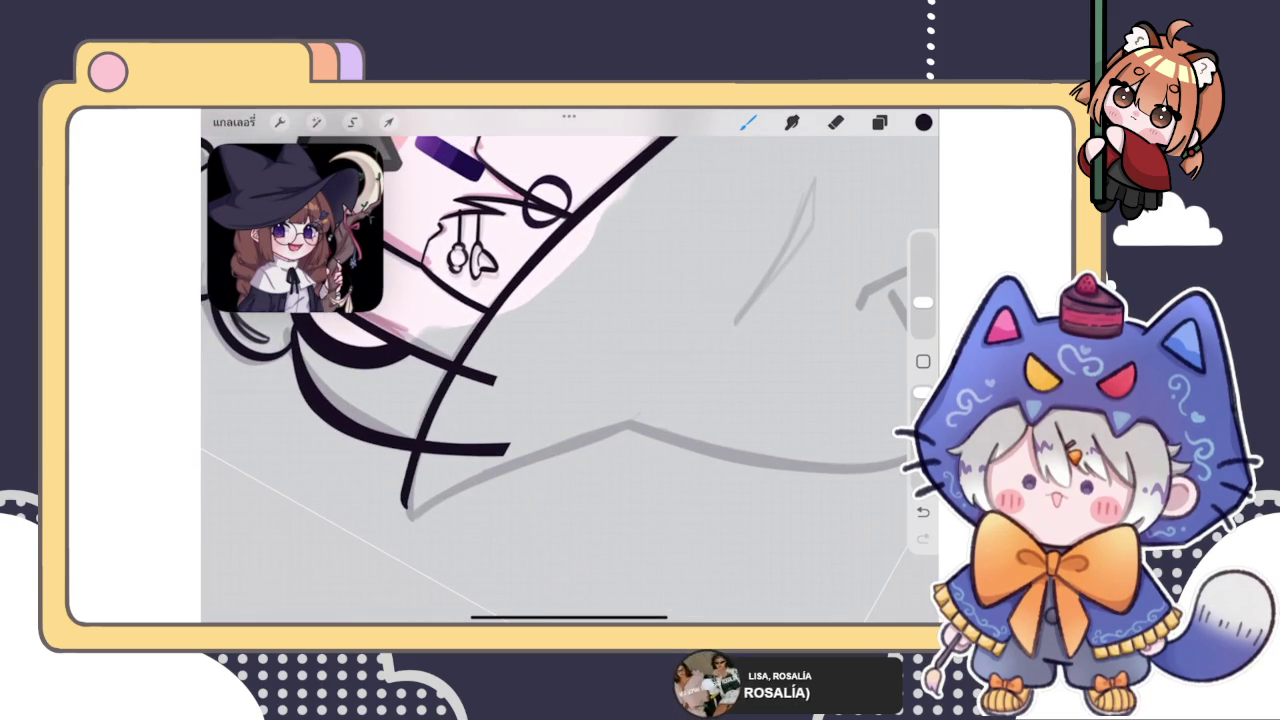
pyautogui.hotkey('ctrl', 'z')
pyautogui.moveTo(485, 320); pyautogui.dragTo(430, 510)
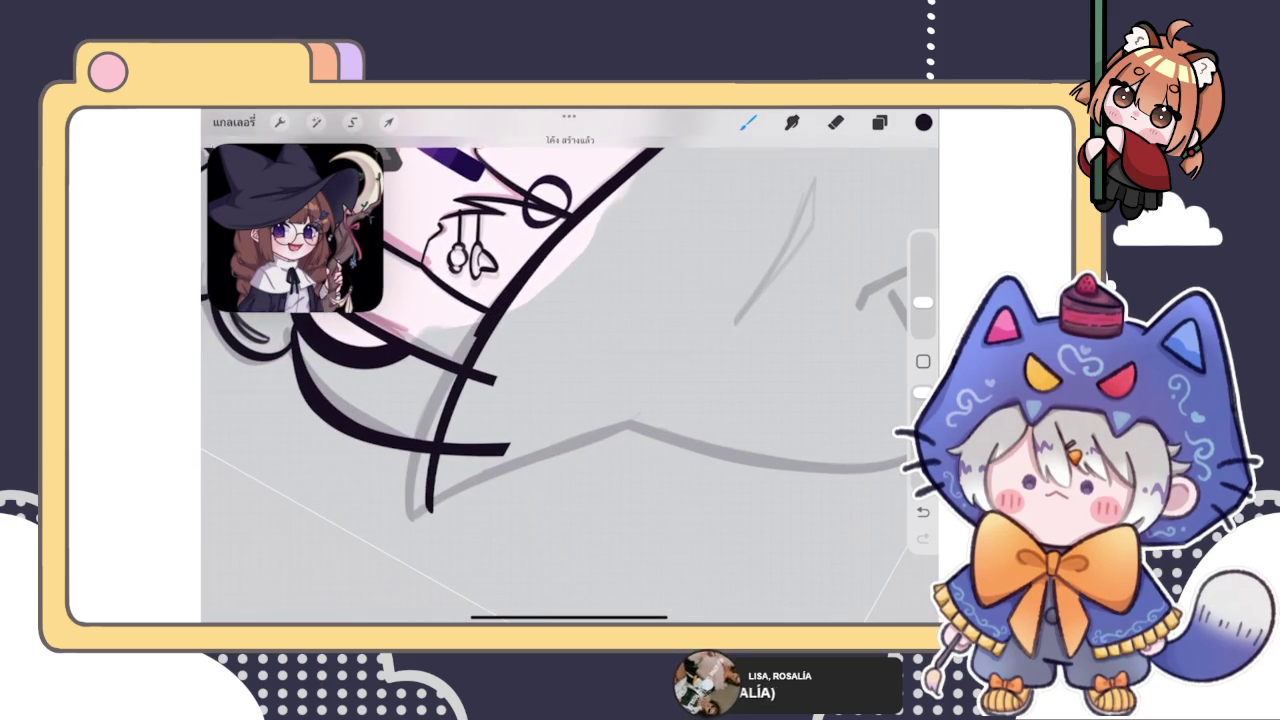
pyautogui.moveTo(670, 140); pyautogui.dragTo(408, 512)
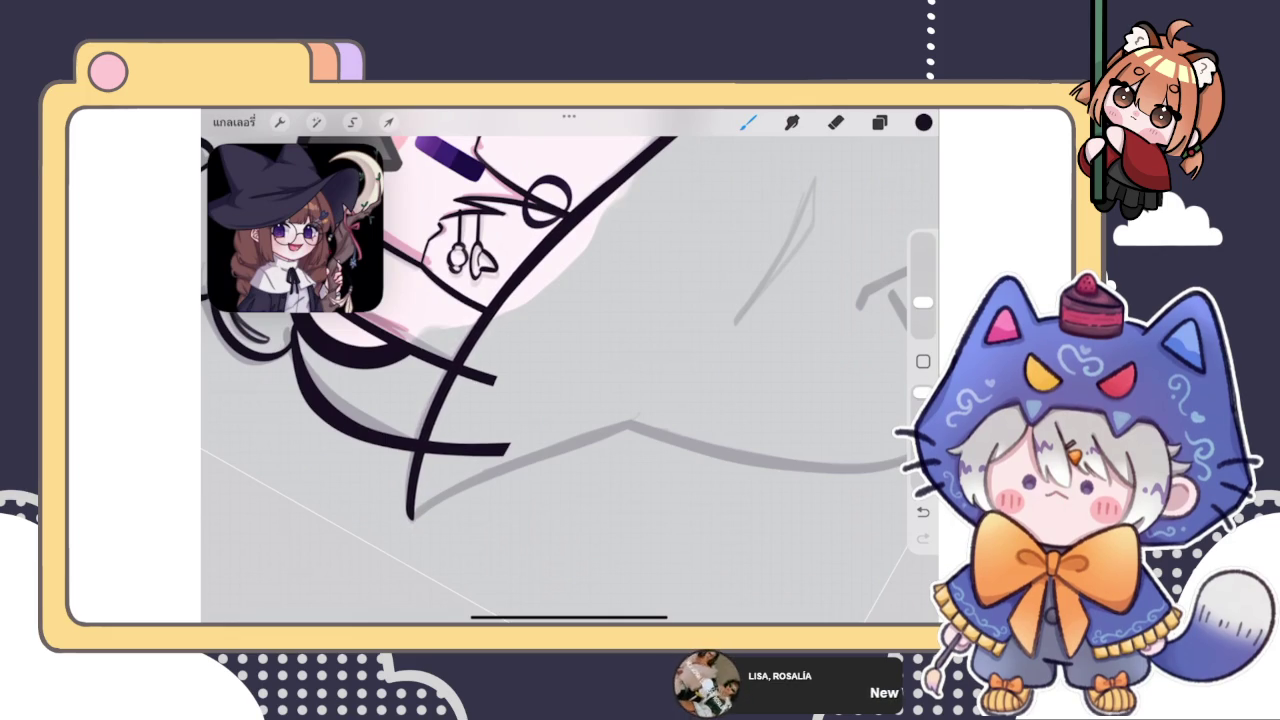
pyautogui.moveTo(670, 140); pyautogui.dragTo(408, 512)
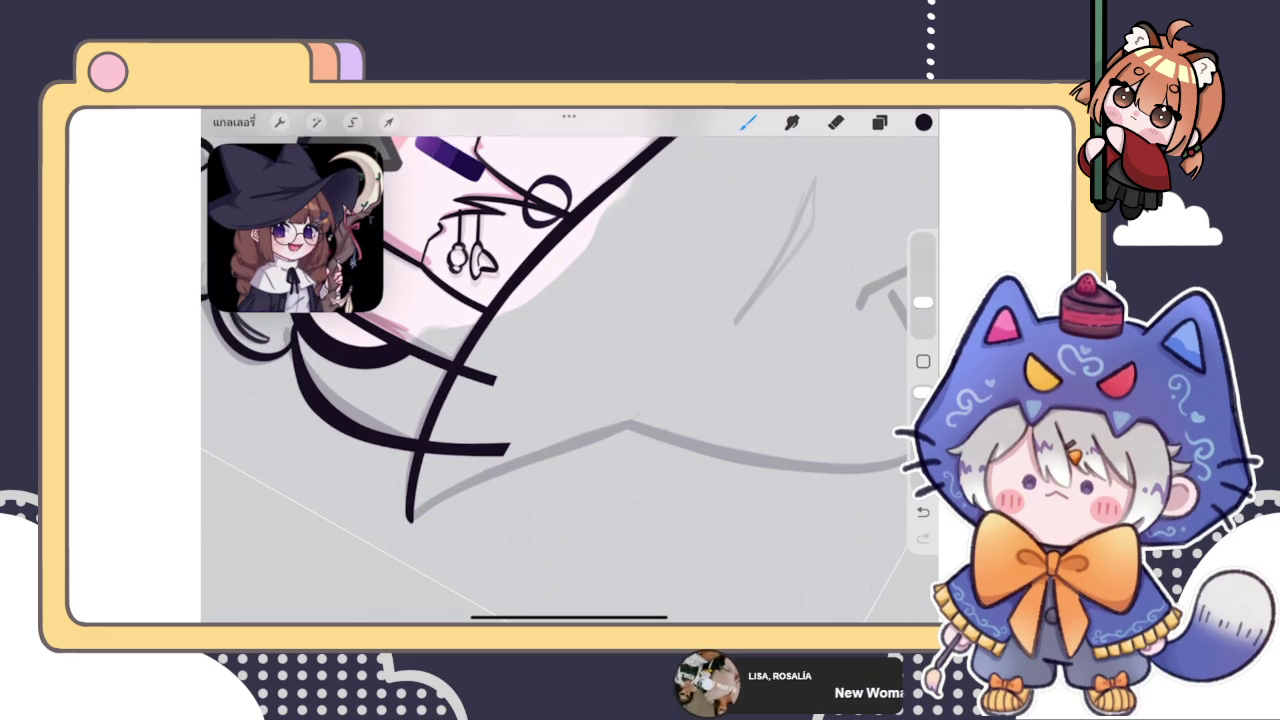
# Retrace the grey sketch up to the hat's peak, drop the stray crossbar, and round the tip
pyautogui.scroll(-5, 570, 380)
pyautogui.scroll(5, 480, 300)
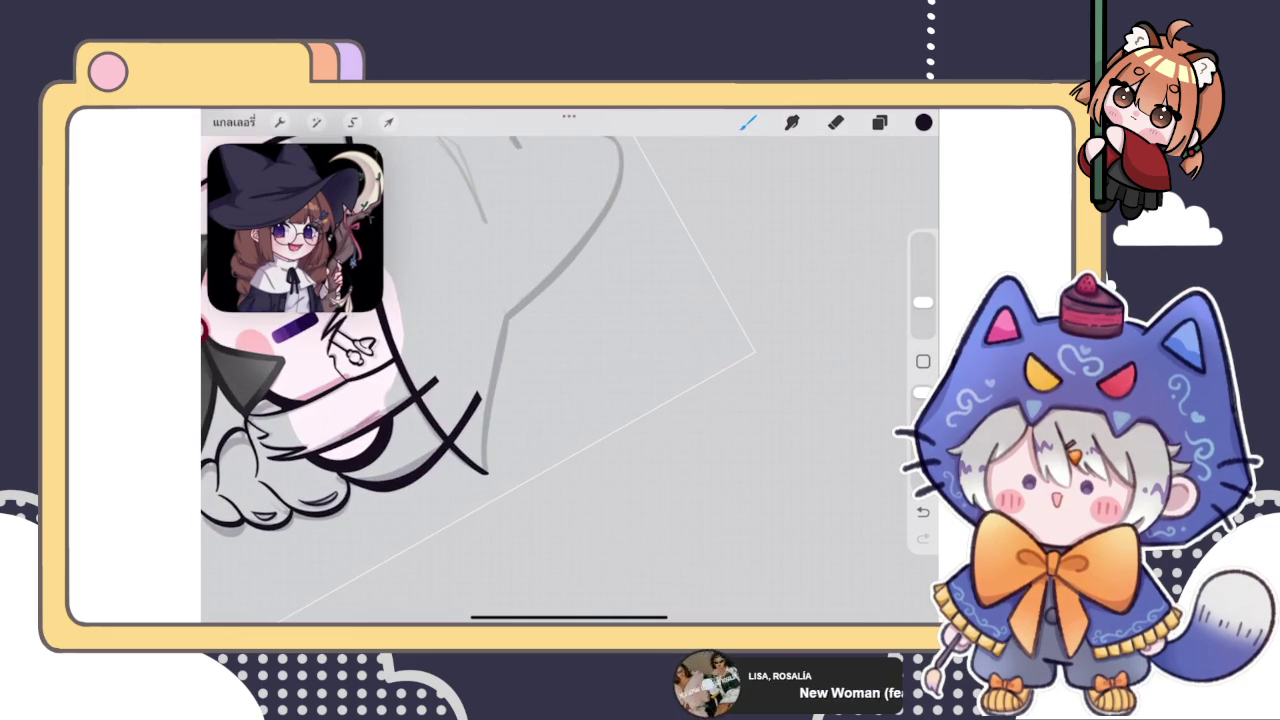
pyautogui.scroll(3, 400, 380)
pyautogui.hotkey('ctrl', 'z')
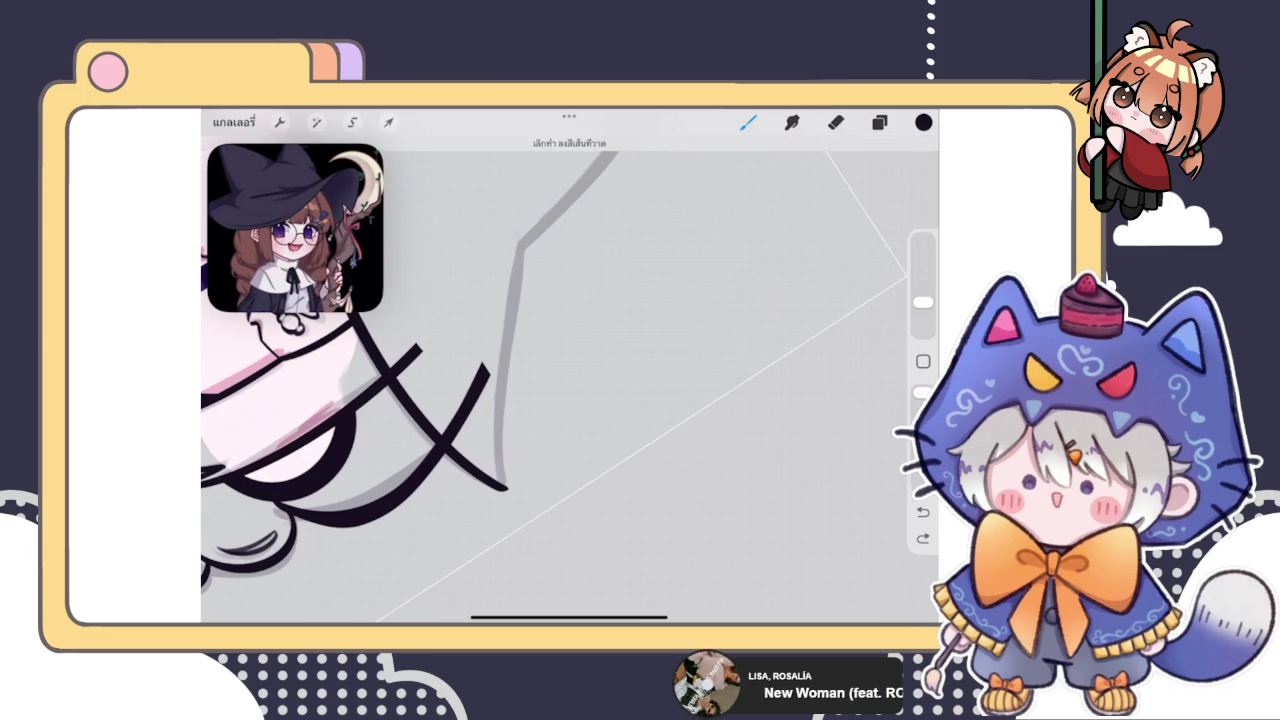
pyautogui.scroll(-5, 570, 380)
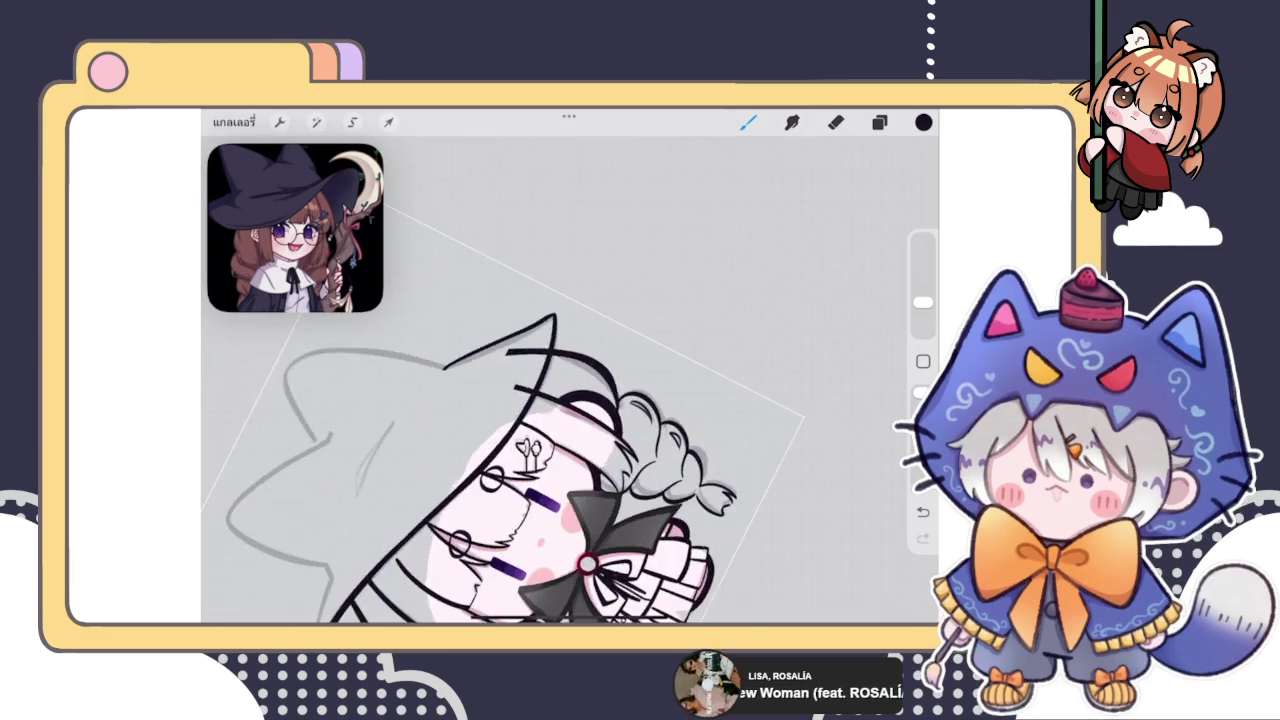
pyautogui.scroll(3, 570, 380)
pyautogui.hotkey('ctrl', 'z')
pyautogui.moveTo(407, 472); pyautogui.dragTo(601, 210)
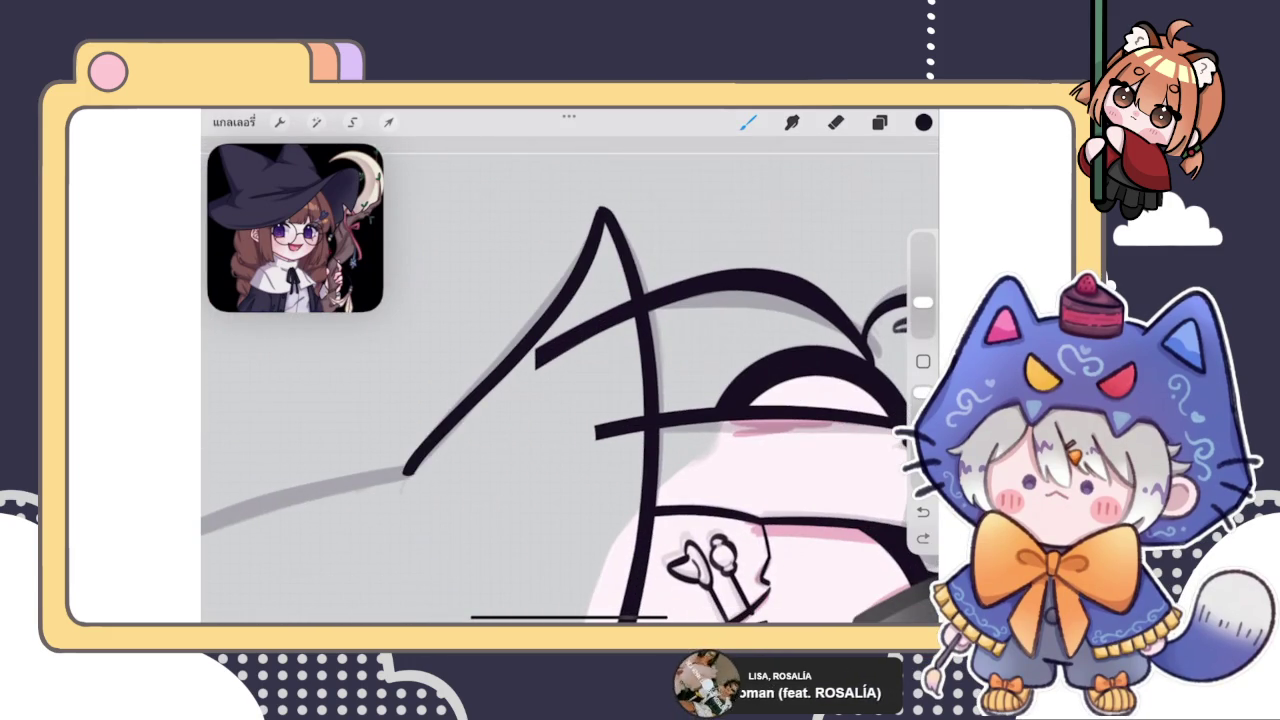
pyautogui.scroll(3, 570, 420)
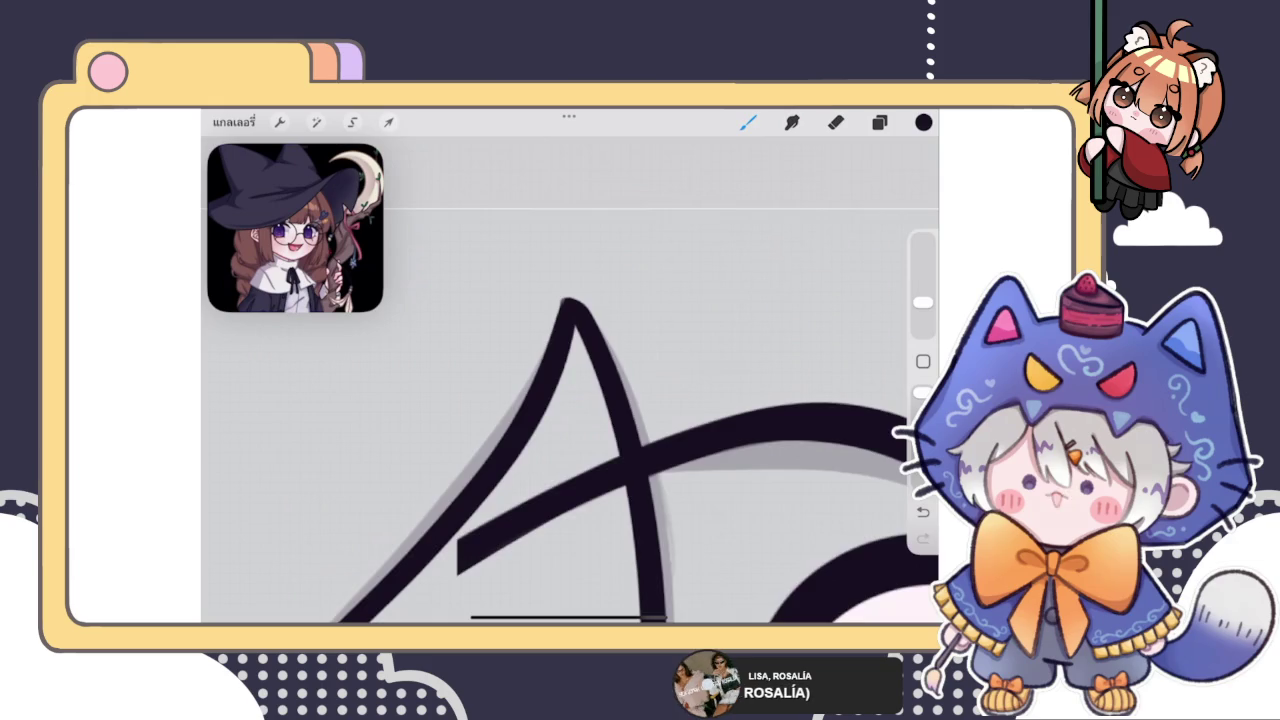
pyautogui.hotkey('ctrl', 'z')
pyautogui.click(564, 331)
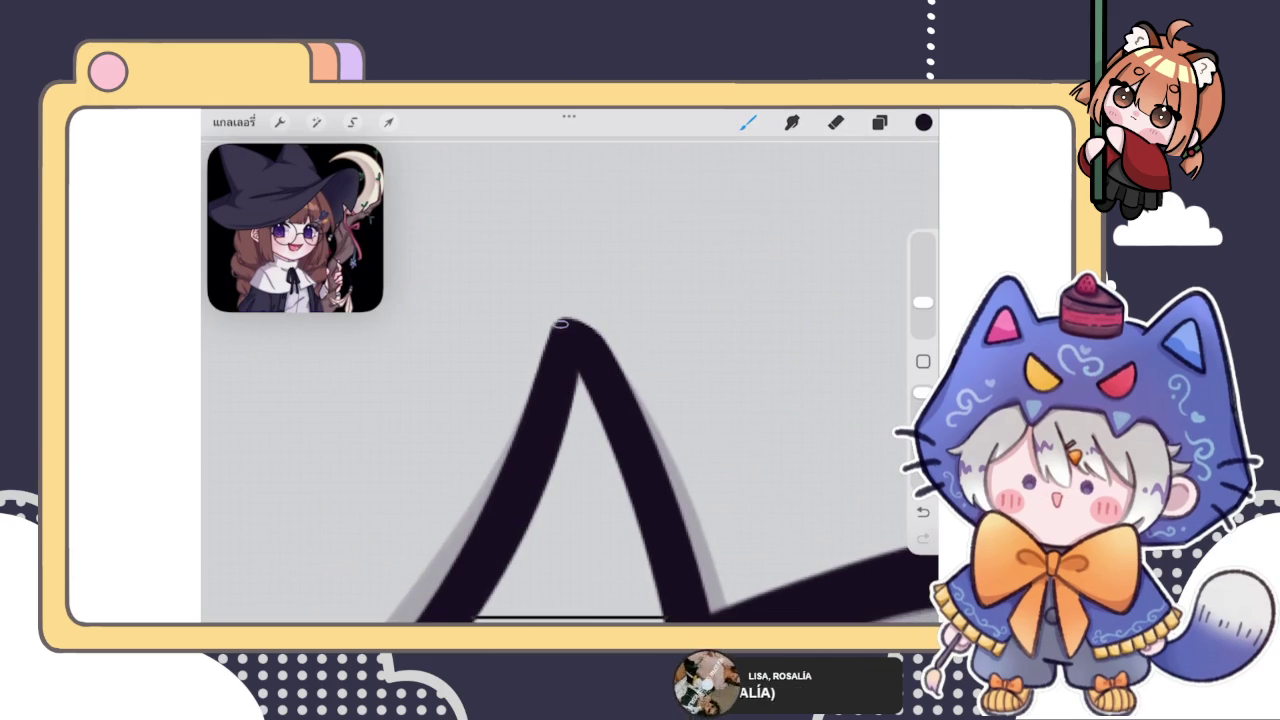
# Pick the Eraser tool, leaving the black inverted-V hat peak untouched
pyautogui.press('e')
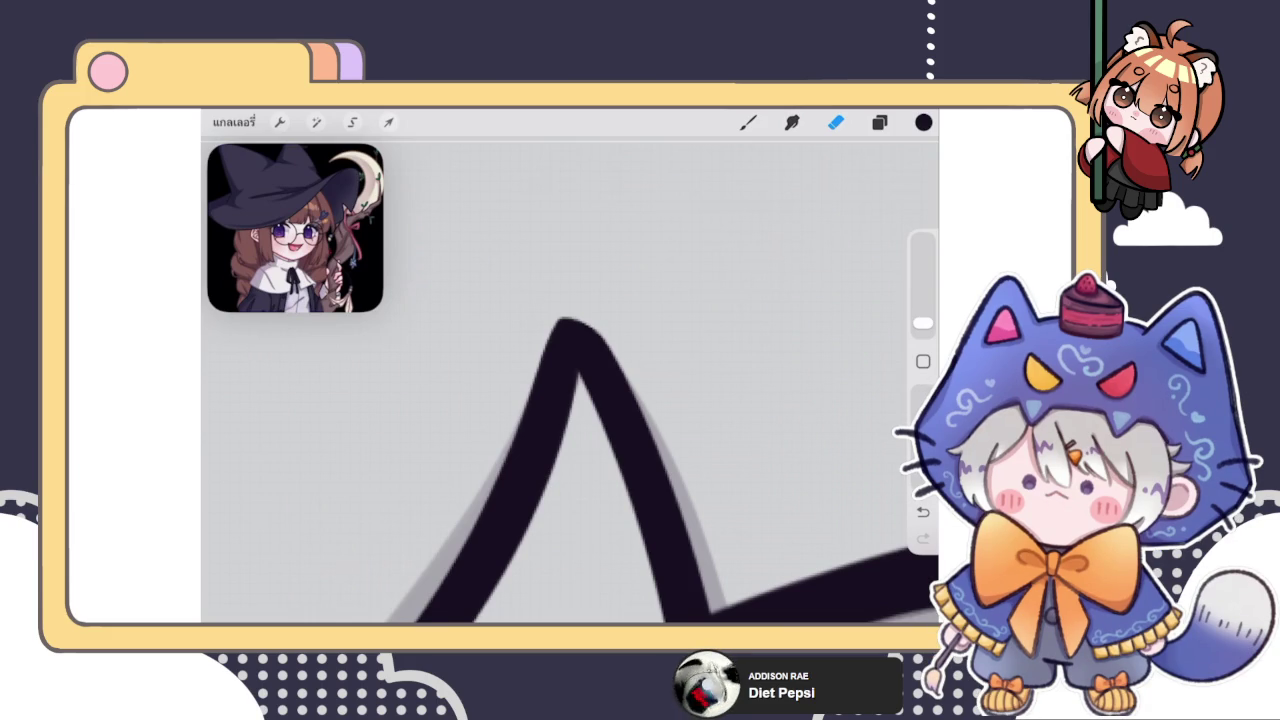
# Ink a curved black stroke from the brim end up toward the arch sketch
pyautogui.scroll(-3, 570, 380)
pyautogui.scroll(-3, 570, 380)
pyautogui.scroll(-3, 570, 380)
pyautogui.scroll(-3, 570, 380)
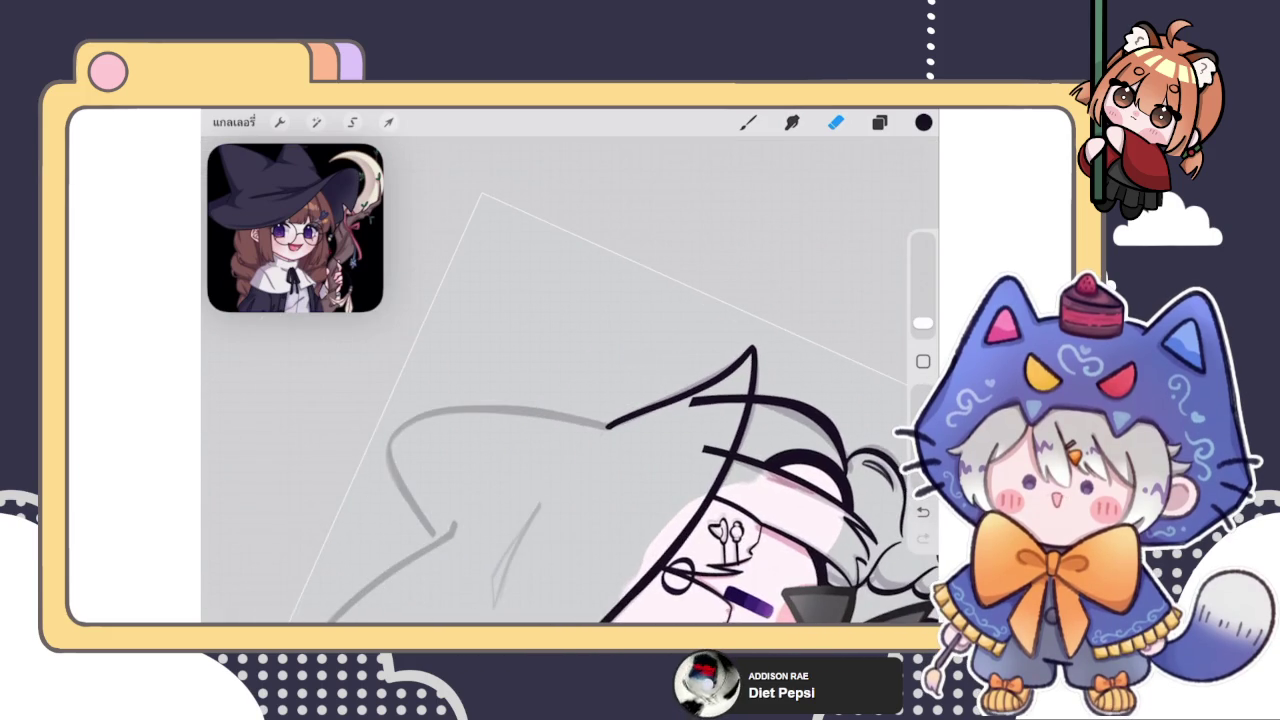
pyautogui.click(748, 122)
pyautogui.scroll(3, 570, 400)
pyautogui.scroll(3, 570, 400)
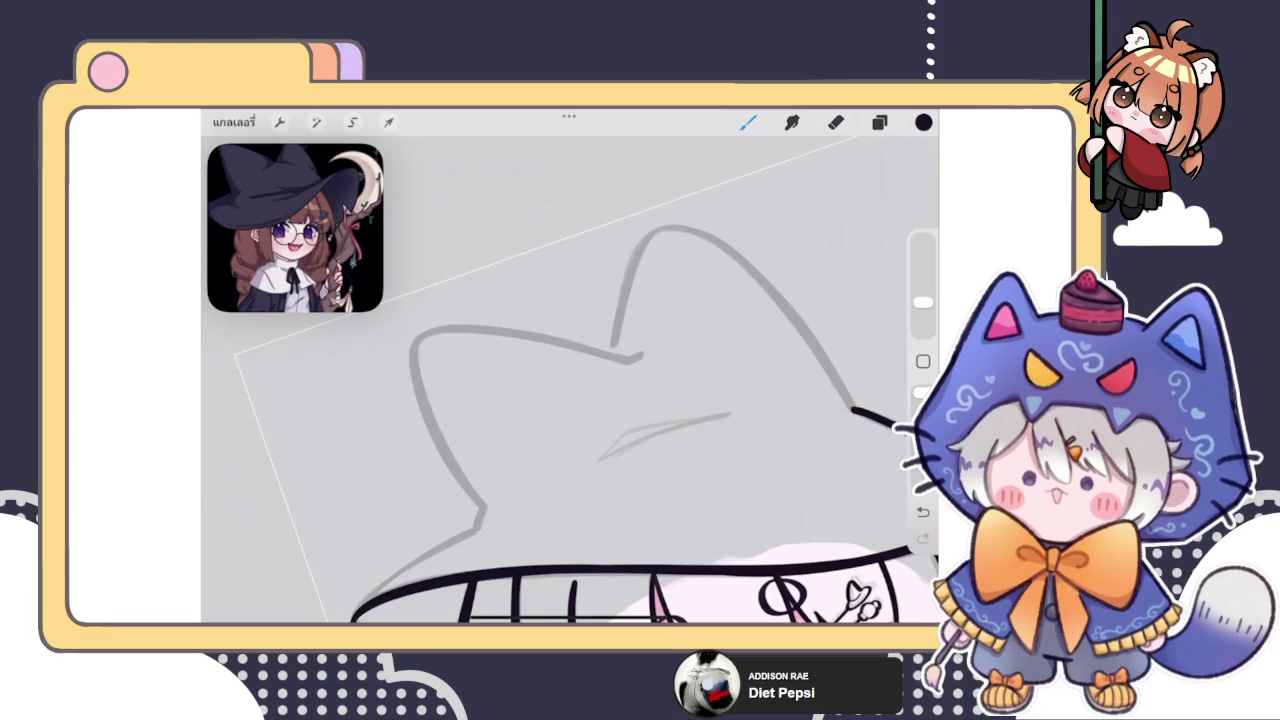
pyautogui.scroll(3, 570, 400)
pyautogui.scroll(3, 570, 400)
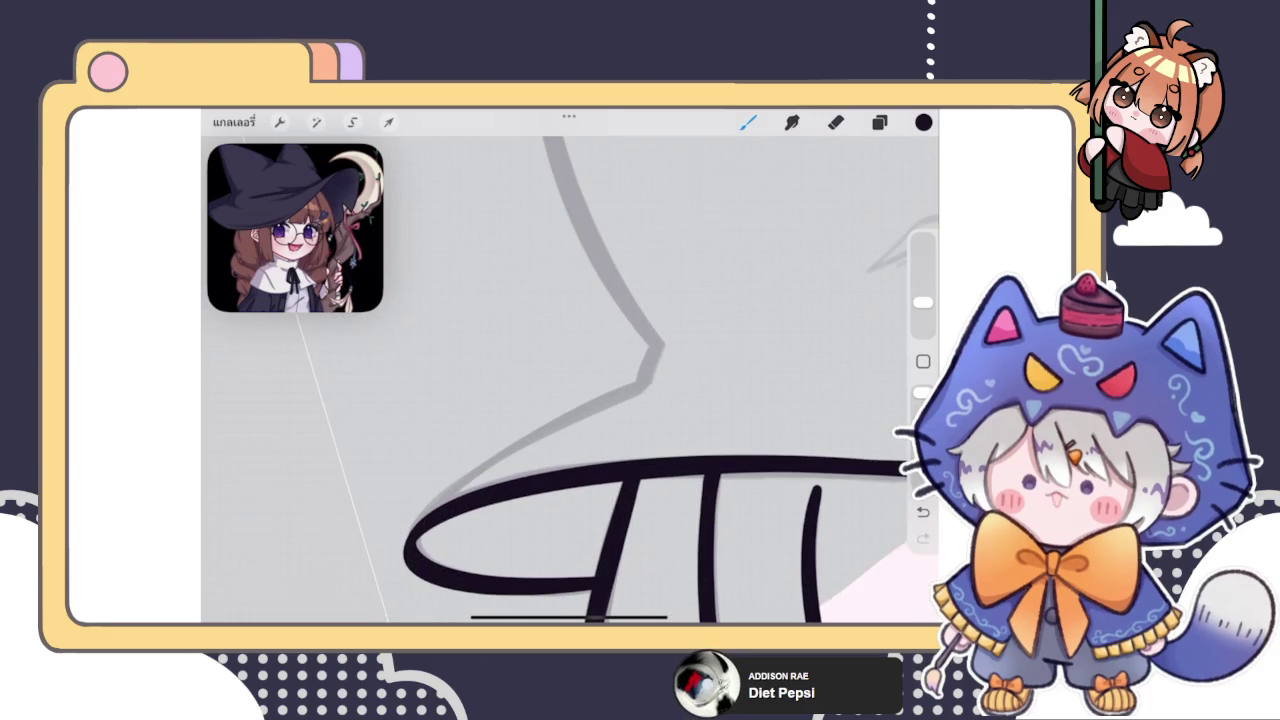
pyautogui.moveTo(410, 537); pyautogui.dragTo(642, 367)
pyautogui.hotkey('ctrl', 'z')
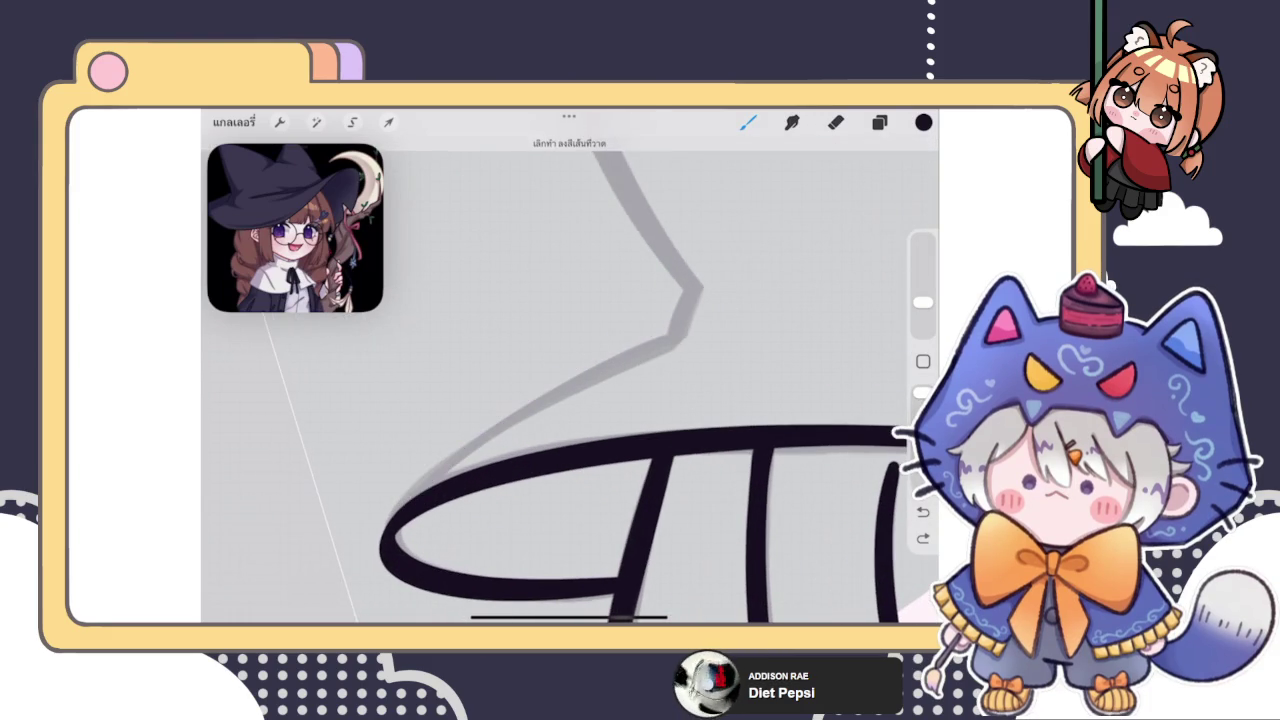
pyautogui.moveTo(400, 540); pyautogui.dragTo(695, 325)
pyautogui.hotkey('ctrl', 'z')
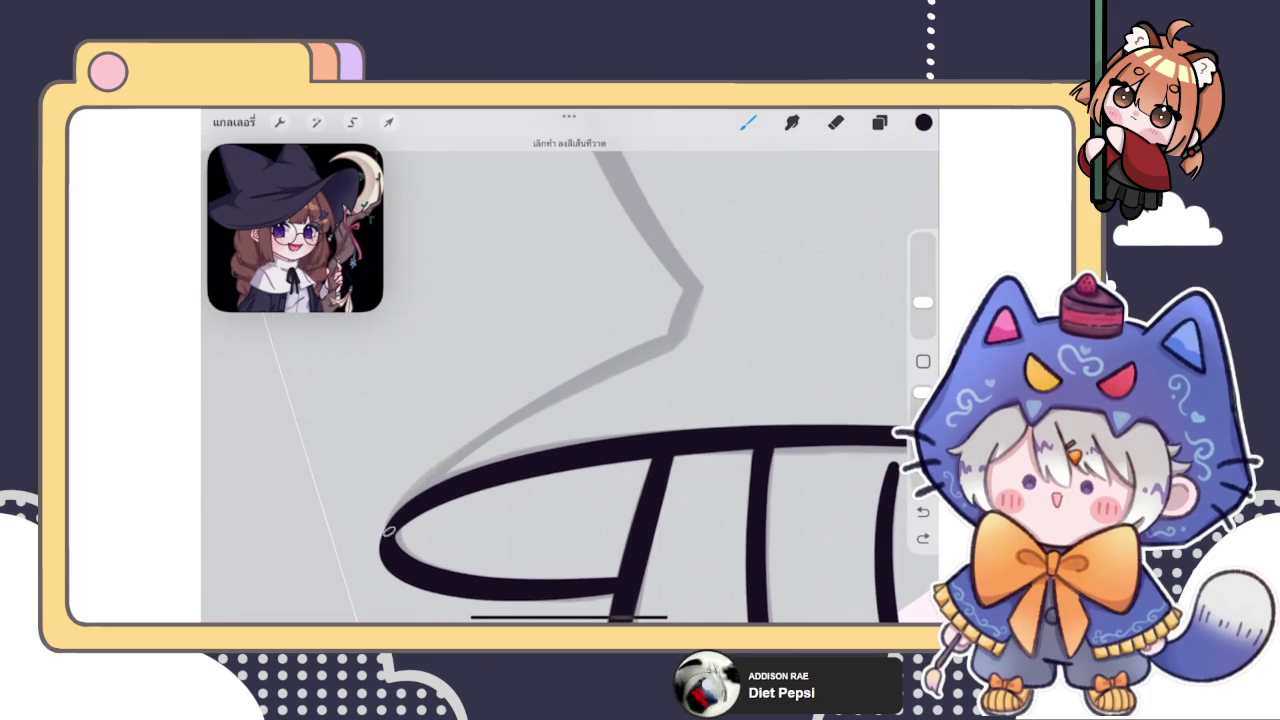
pyautogui.moveTo(400, 525); pyautogui.dragTo(680, 338)
pyautogui.scroll(3, 570, 400)
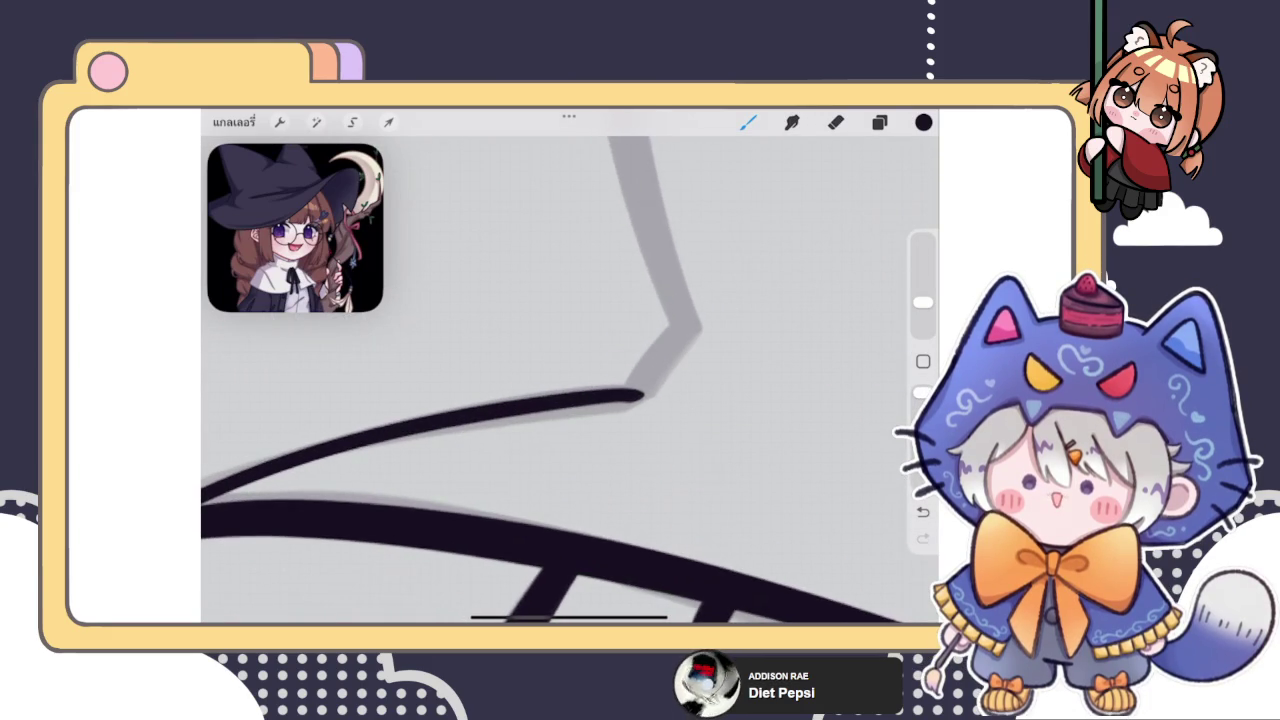
# Extend the hat line to the sketch corner and erase the excess to tidy the V corner
pyautogui.click(835, 122)
pyautogui.click(748, 122)
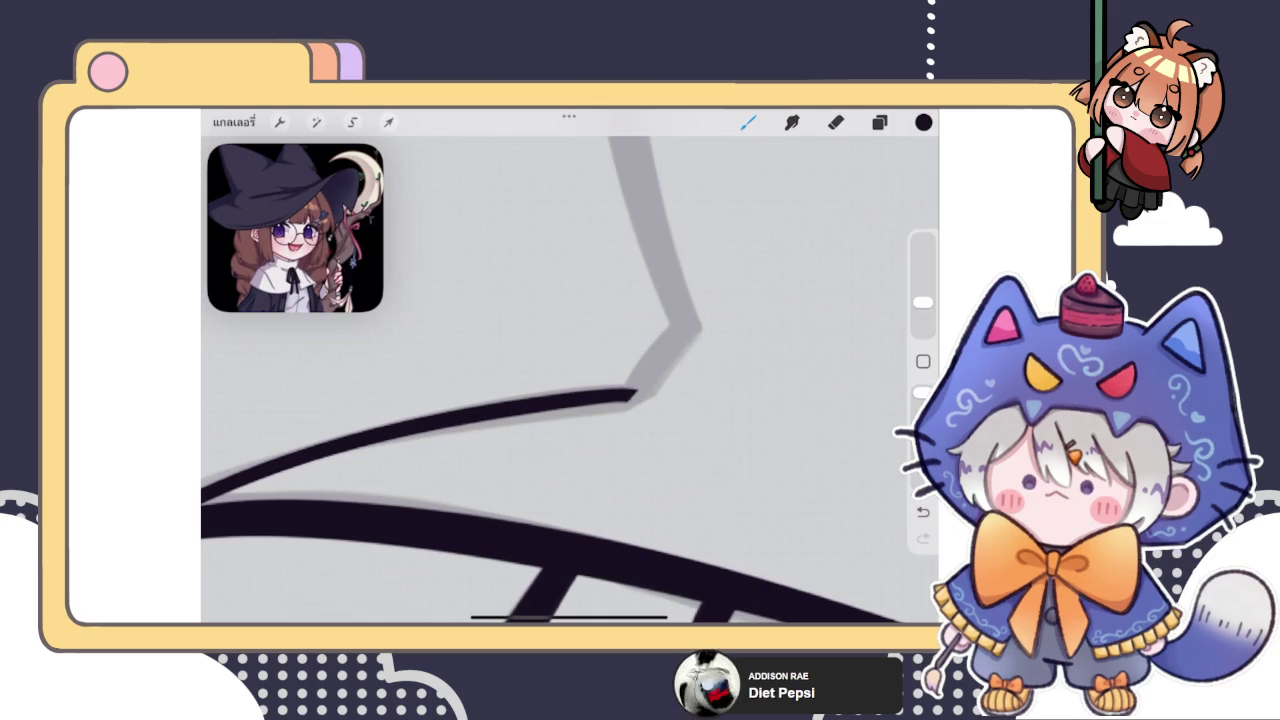
pyautogui.moveTo(622, 398); pyautogui.dragTo(695, 335)
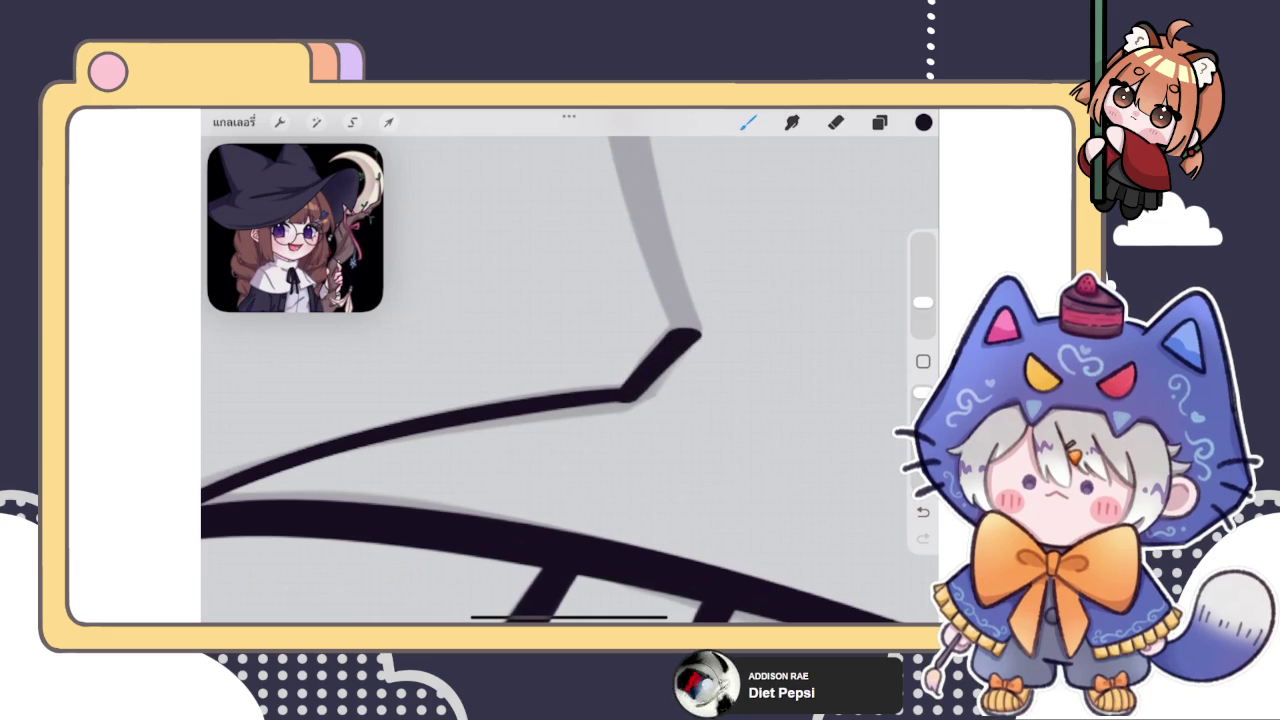
pyautogui.scroll(-3, 570, 380)
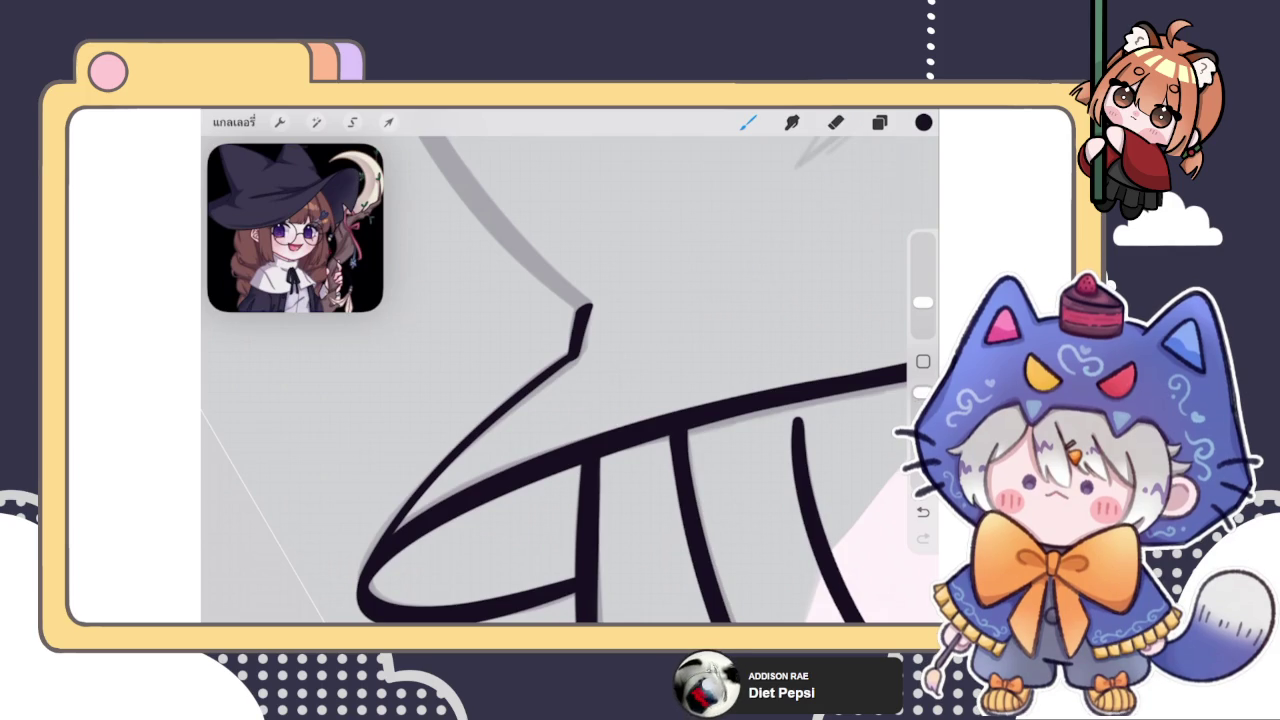
pyautogui.scroll(3, 585, 330)
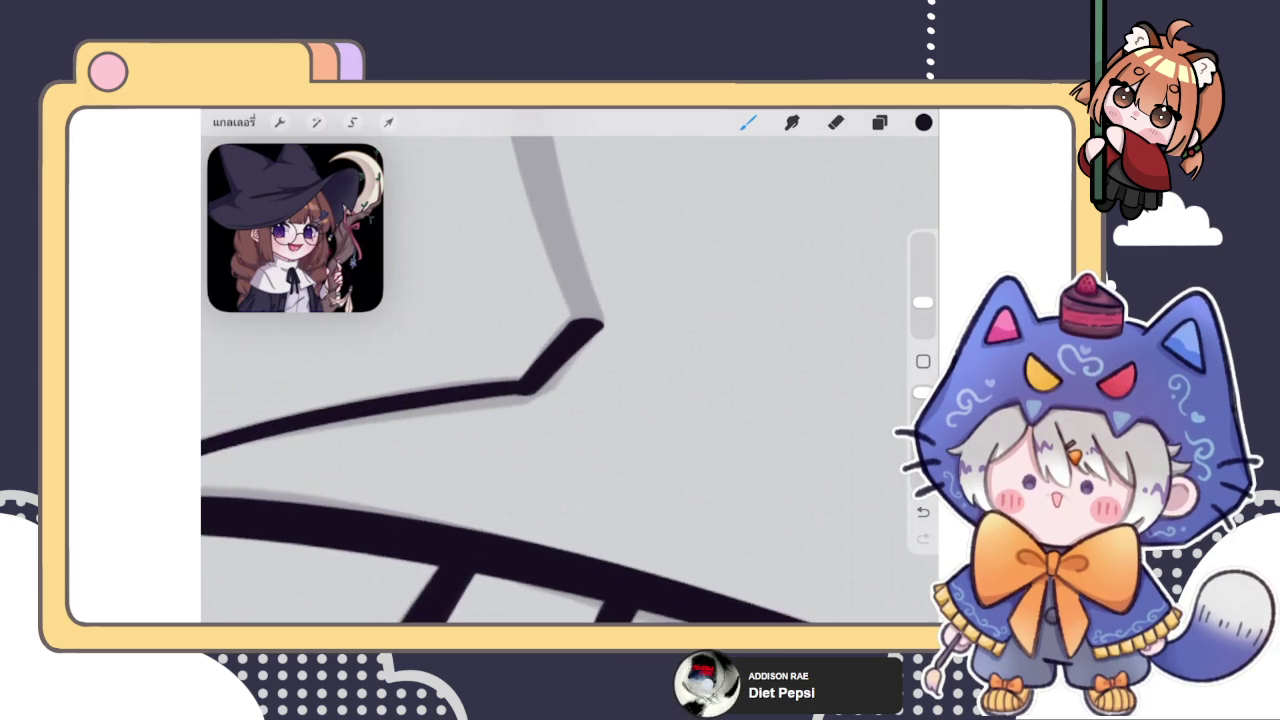
pyautogui.scroll(2, 570, 380)
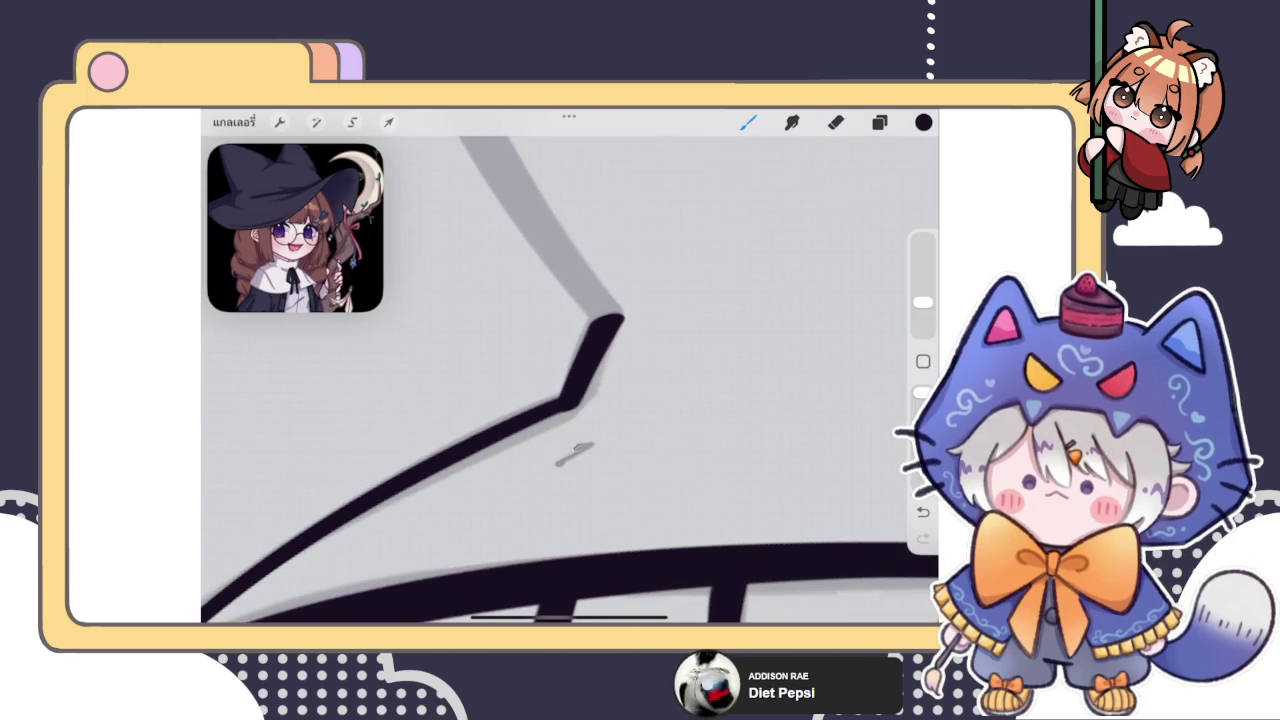
pyautogui.click(923, 512)
pyautogui.click(836, 122)
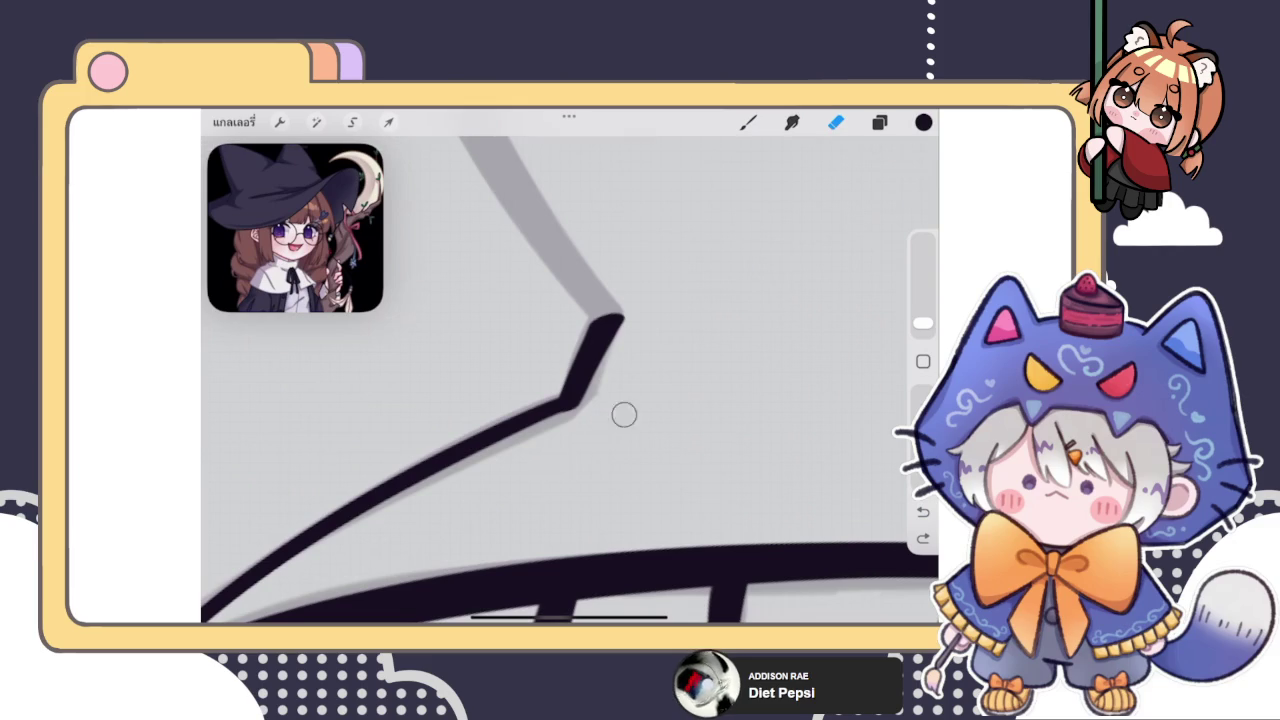
pyautogui.moveTo(624, 414); pyautogui.dragTo(551, 434)
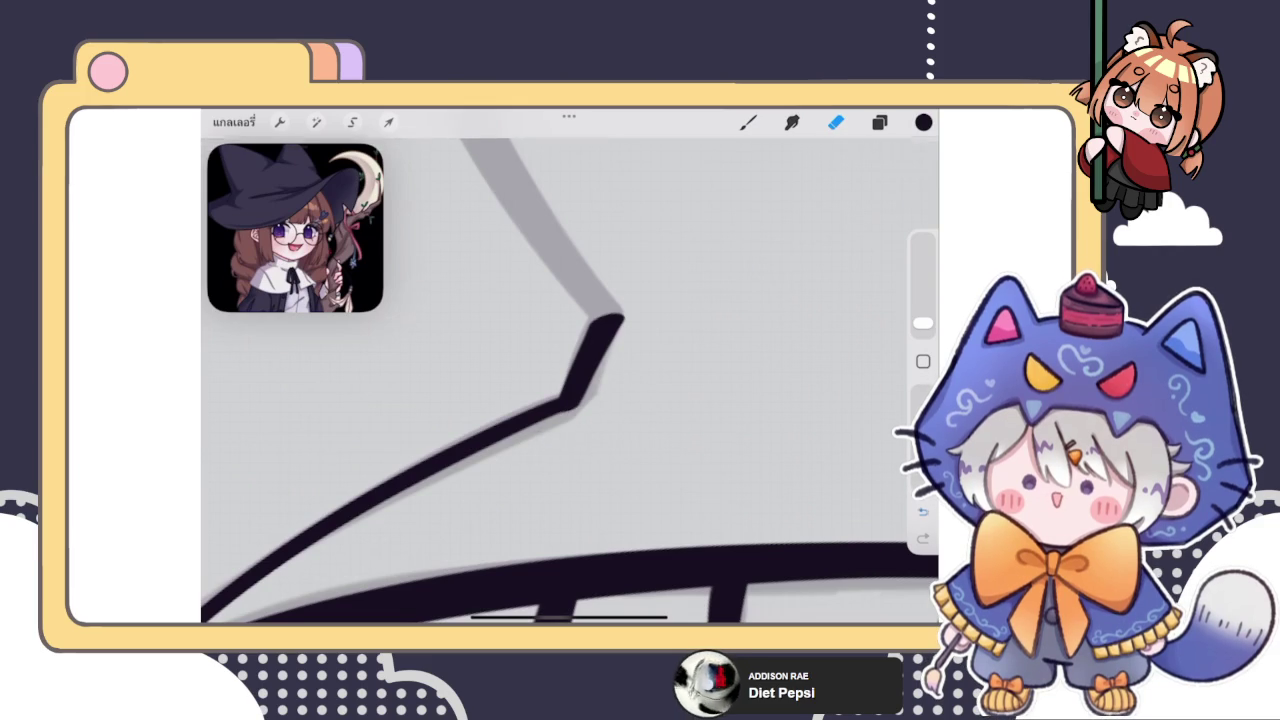
pyautogui.moveTo(606, 406); pyautogui.dragTo(598, 408)
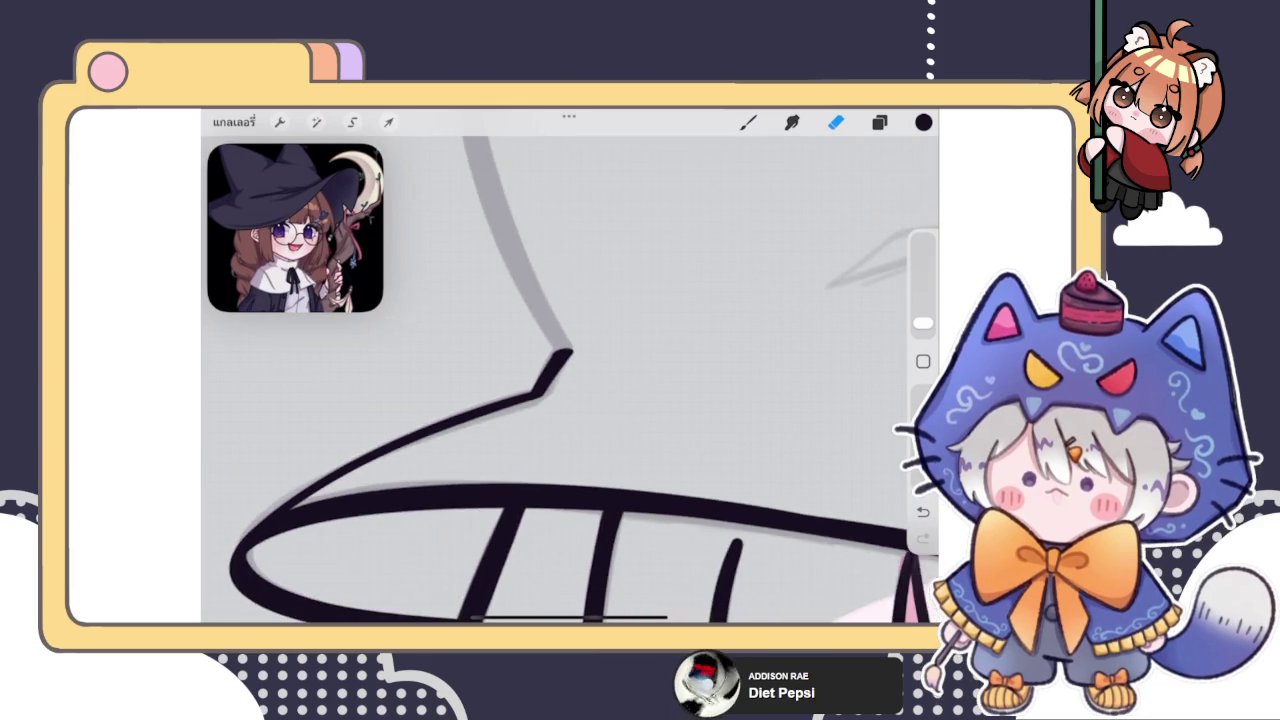
# Trace the arch's left side from peak to corner and reshape its top with Edit Shape
pyautogui.click(748, 122)
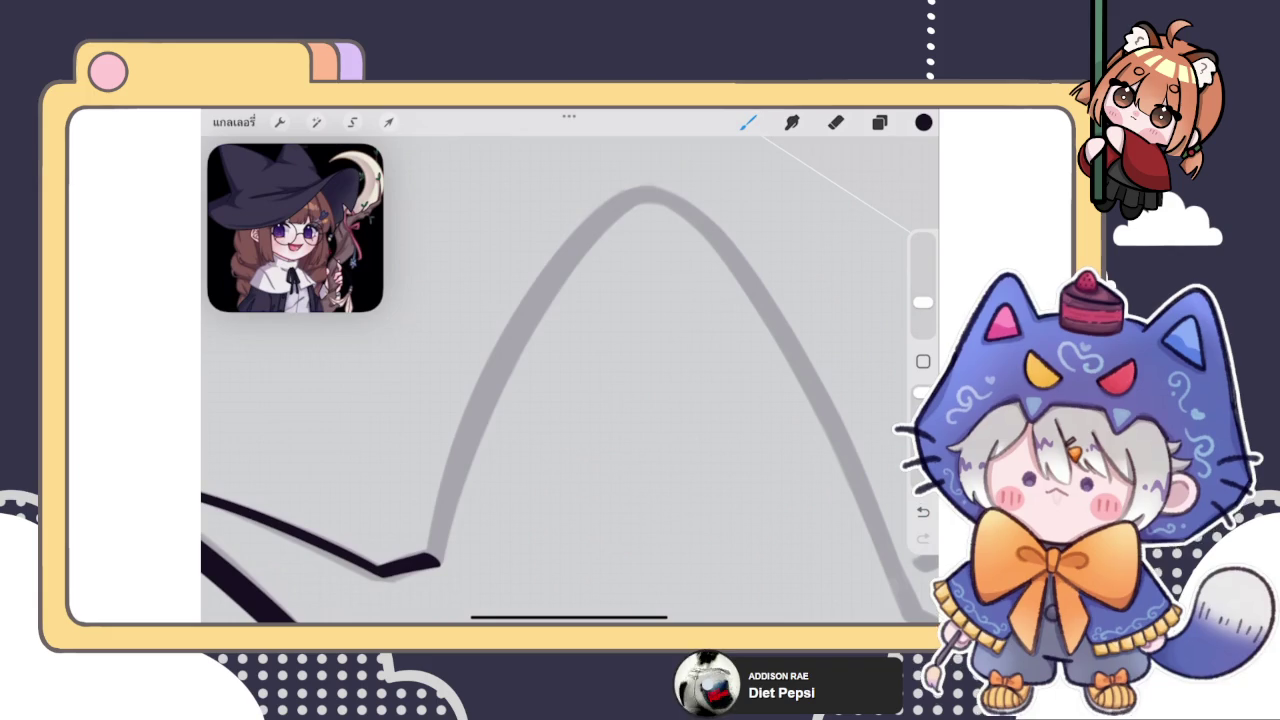
pyautogui.moveTo(440, 560); pyautogui.dragTo(640, 195)
pyautogui.hotkey('ctrl', 'z')
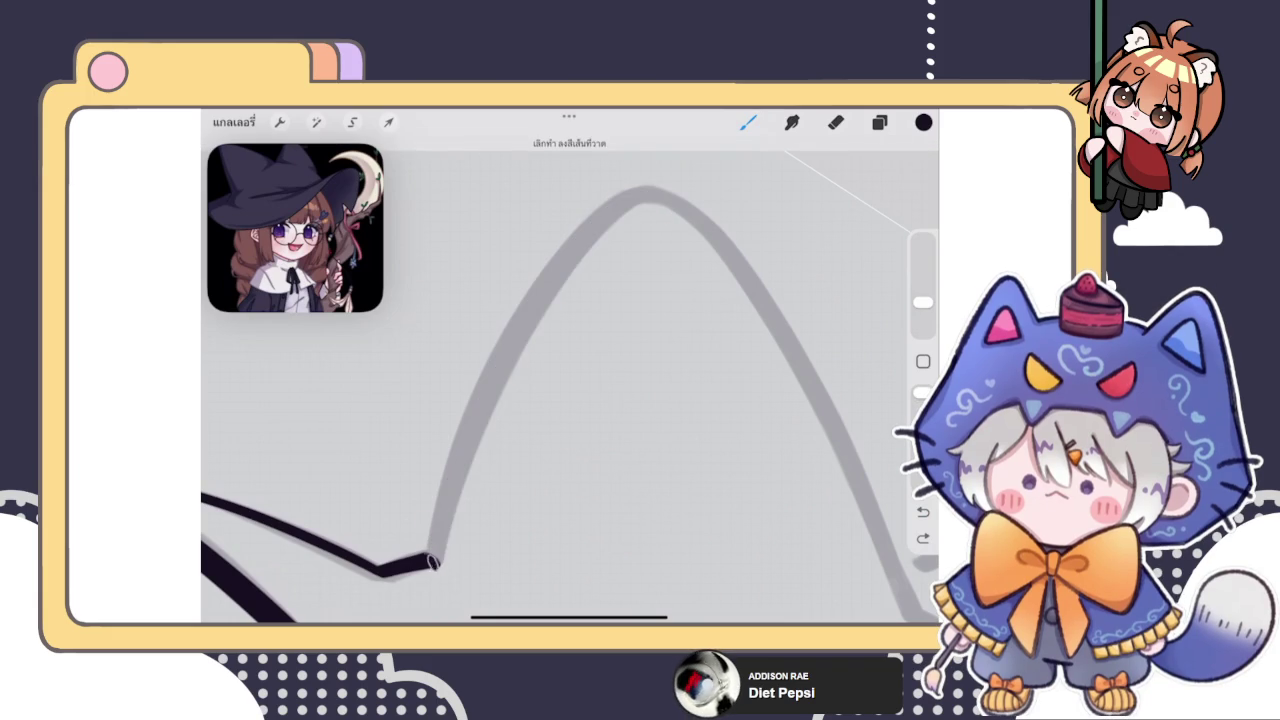
pyautogui.moveTo(432, 562); pyautogui.dragTo(680, 190)
pyautogui.hotkey('ctrl', 'z')
pyautogui.moveTo(435, 566)
pyautogui.mouseDown()
pyautogui.moveTo(452, 475)
pyautogui.moveTo(731, 257)
pyautogui.moveTo(745, 280)
pyautogui.mouseUp()
pyautogui.hotkey('ctrl', 'z')
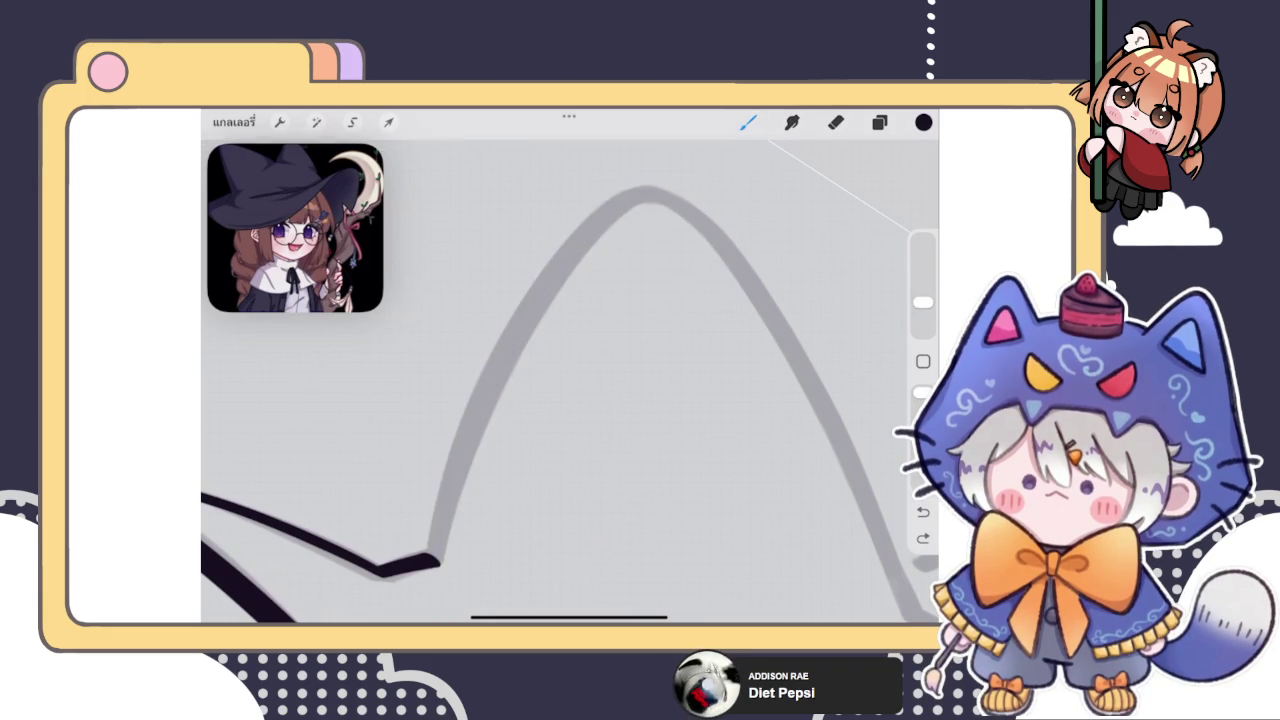
pyautogui.moveTo(652, 191)
pyautogui.mouseDown()
pyautogui.moveTo(531, 284)
pyautogui.moveTo(422, 540)
pyautogui.moveTo(430, 560)
pyautogui.mouseUp()
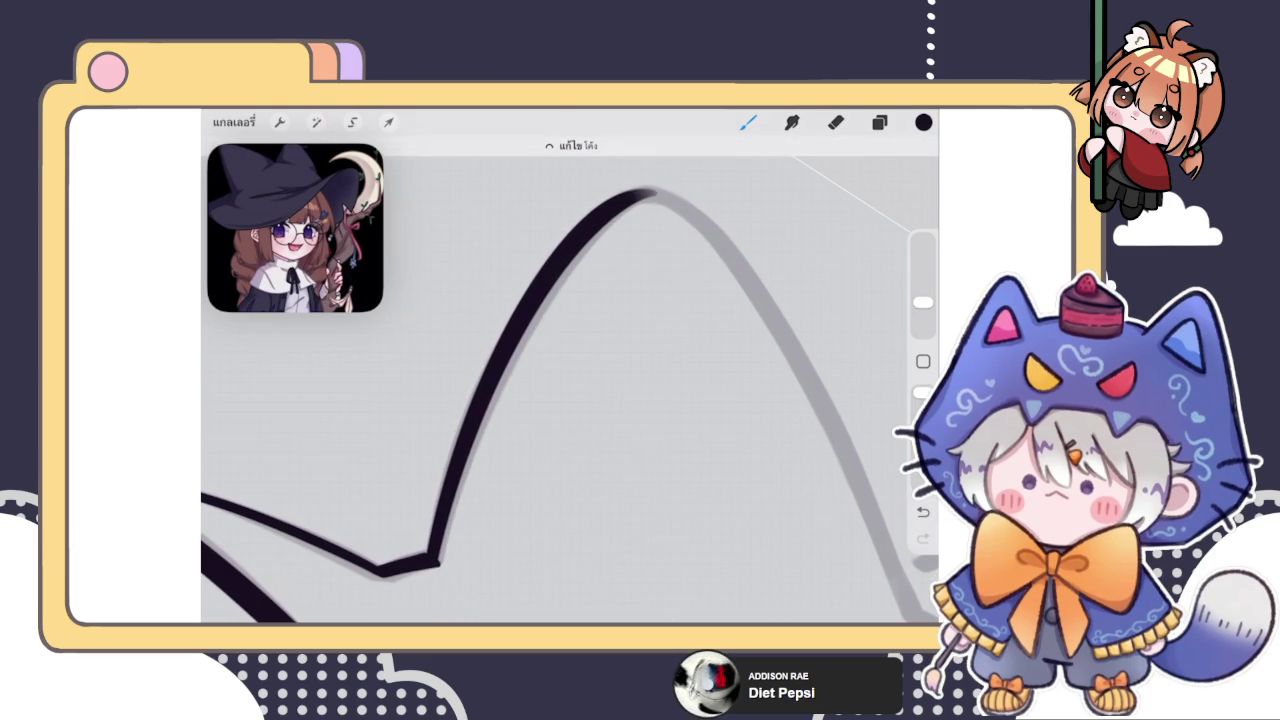
pyautogui.click(571, 145)
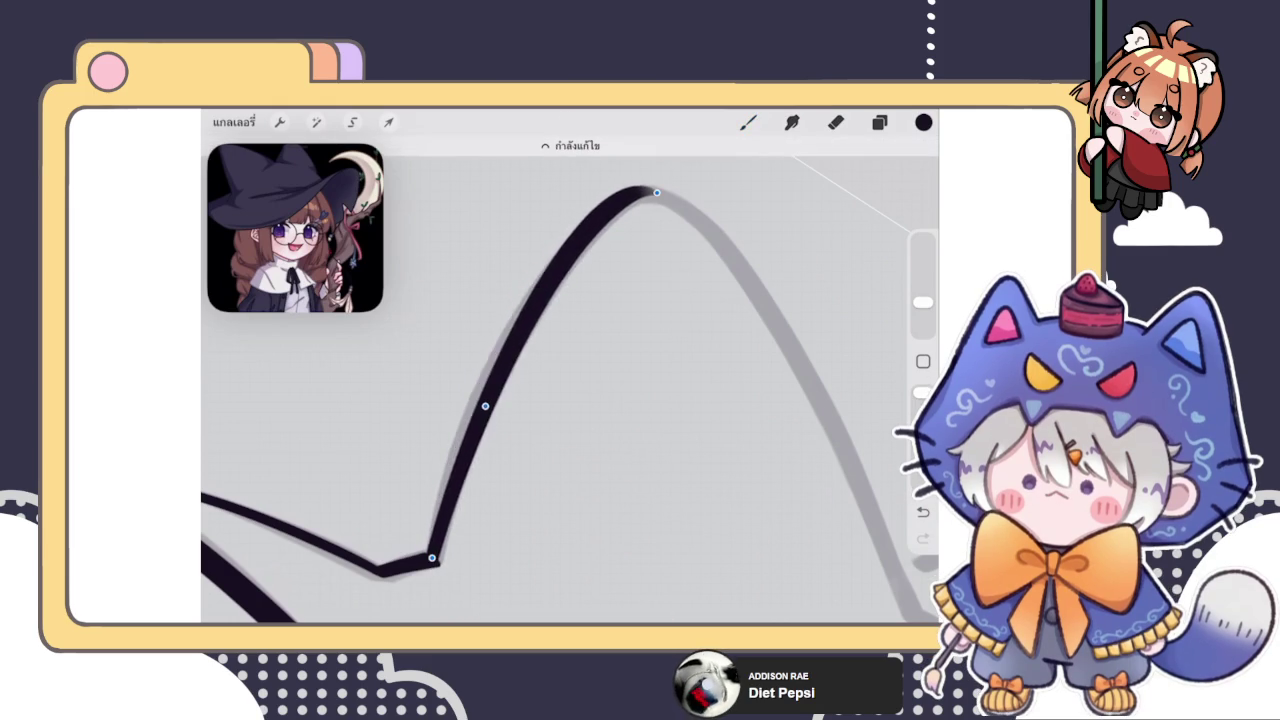
pyautogui.moveTo(656, 192); pyautogui.dragTo(663, 190)
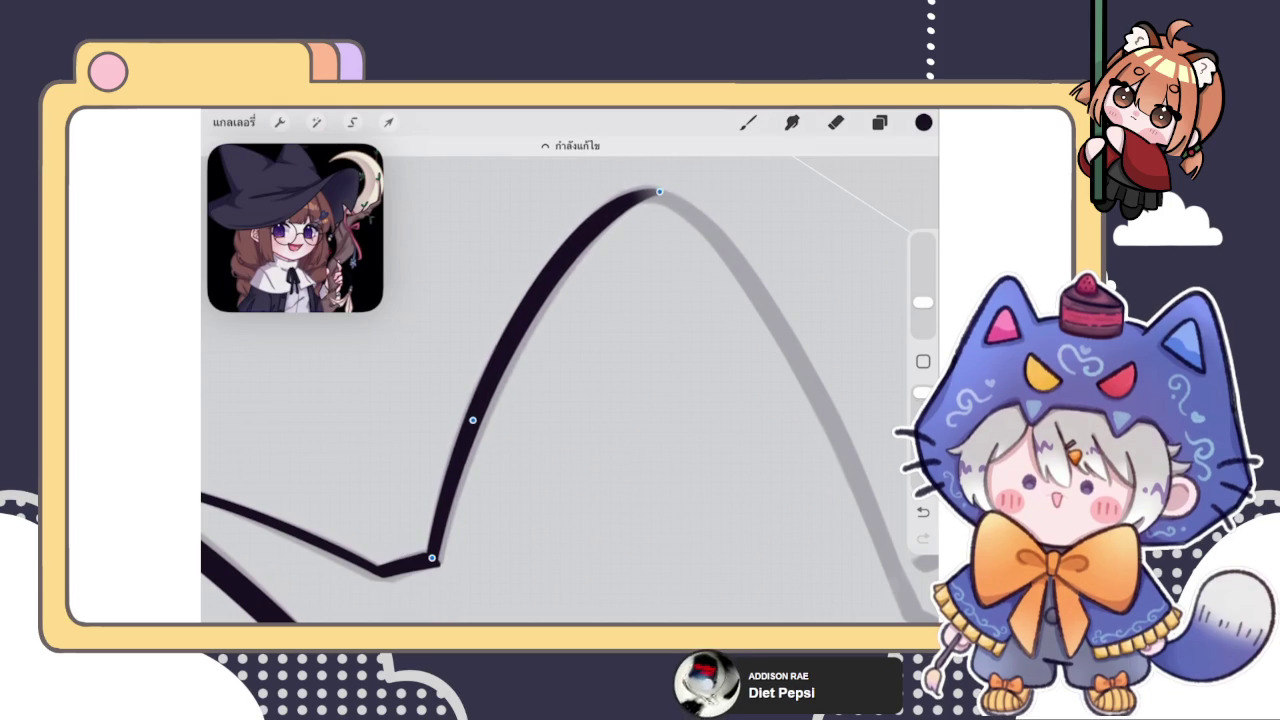
pyautogui.click(748, 122)
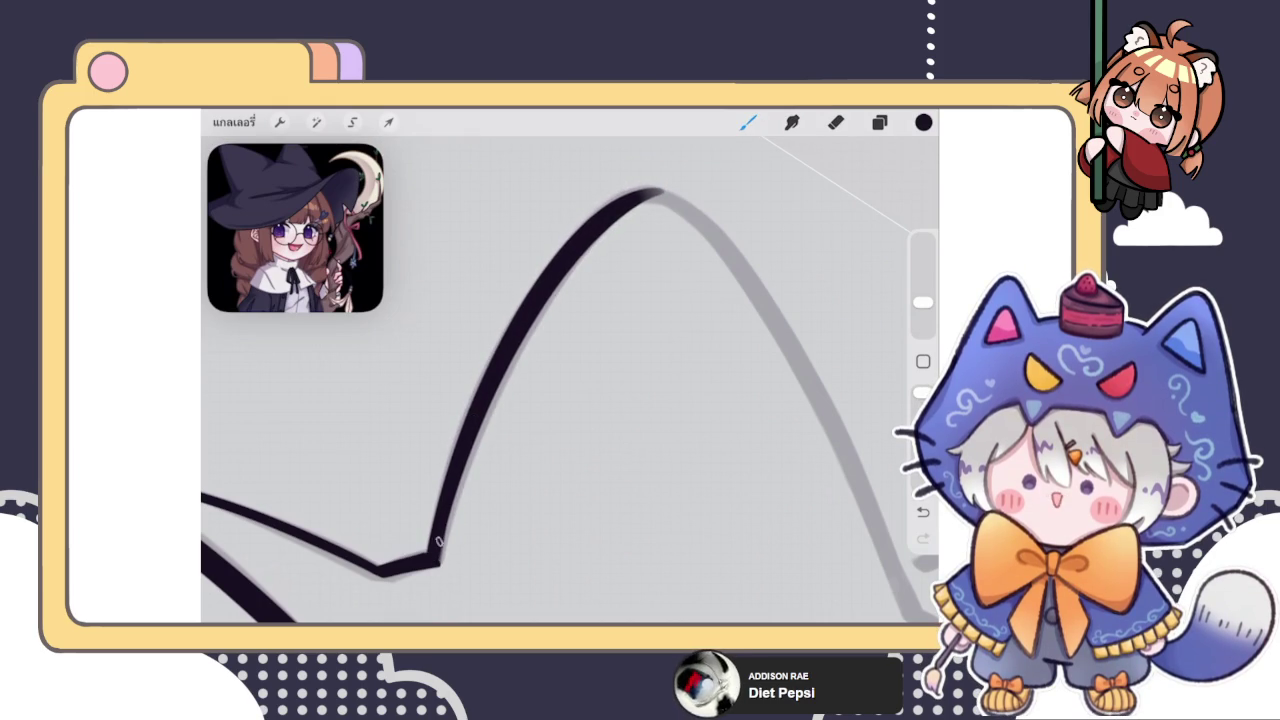
# Thicken the thin lower part of the line with a dark stroke up from the valley
pyautogui.moveTo(438, 541)
pyautogui.mouseDown()
pyautogui.moveTo(432, 556)
pyautogui.moveTo(502, 372)
pyautogui.mouseUp()
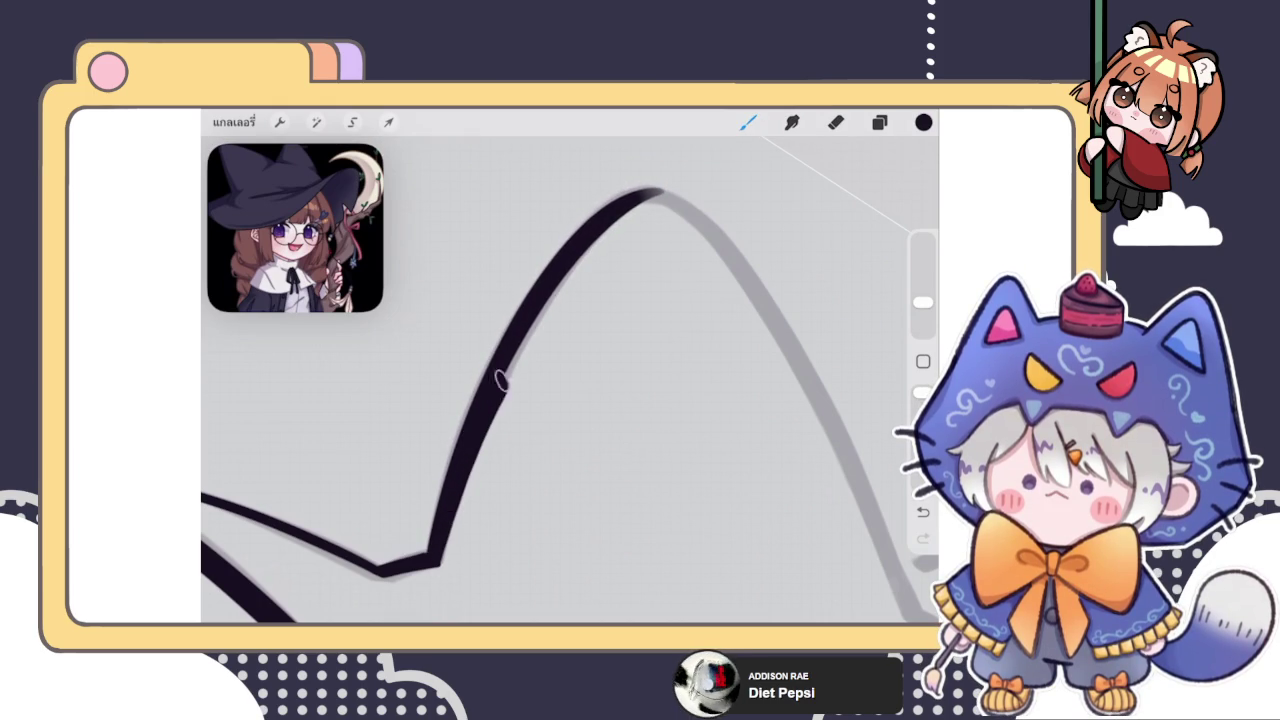
pyautogui.hotkey('ctrl', 'z')
pyautogui.scroll(2, 570, 380)
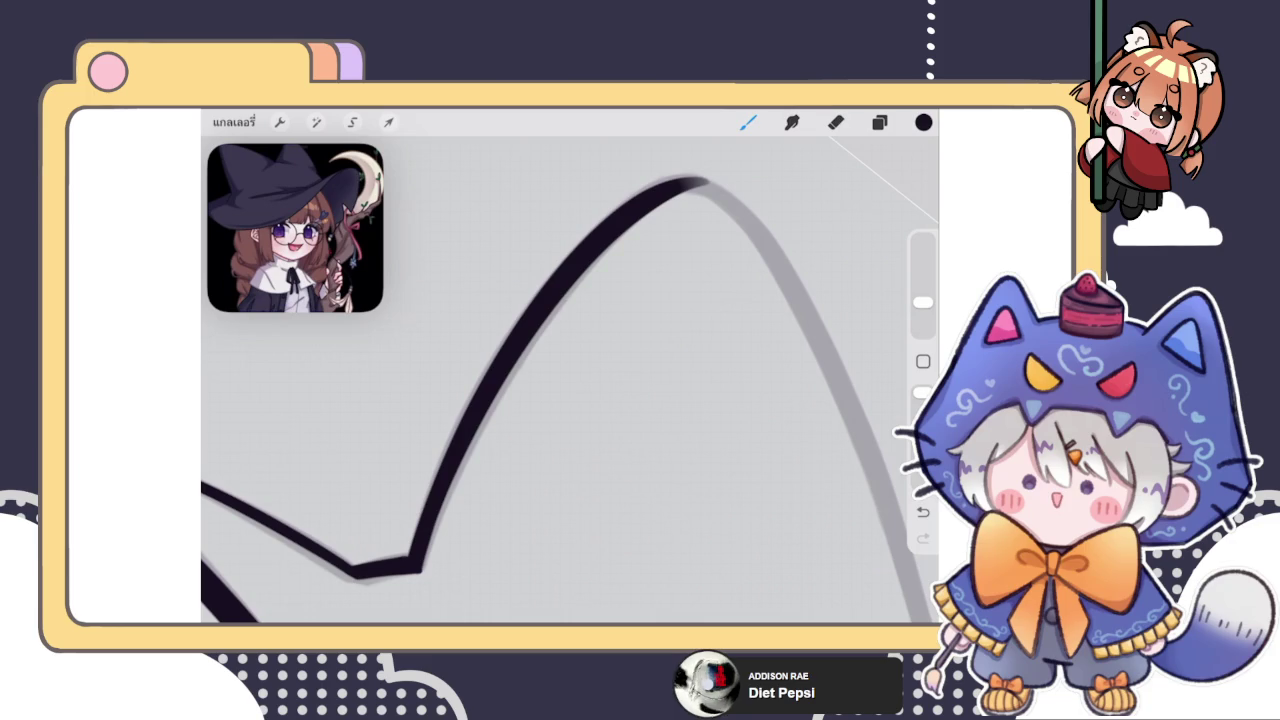
pyautogui.moveTo(418, 568); pyautogui.dragTo(530, 340)
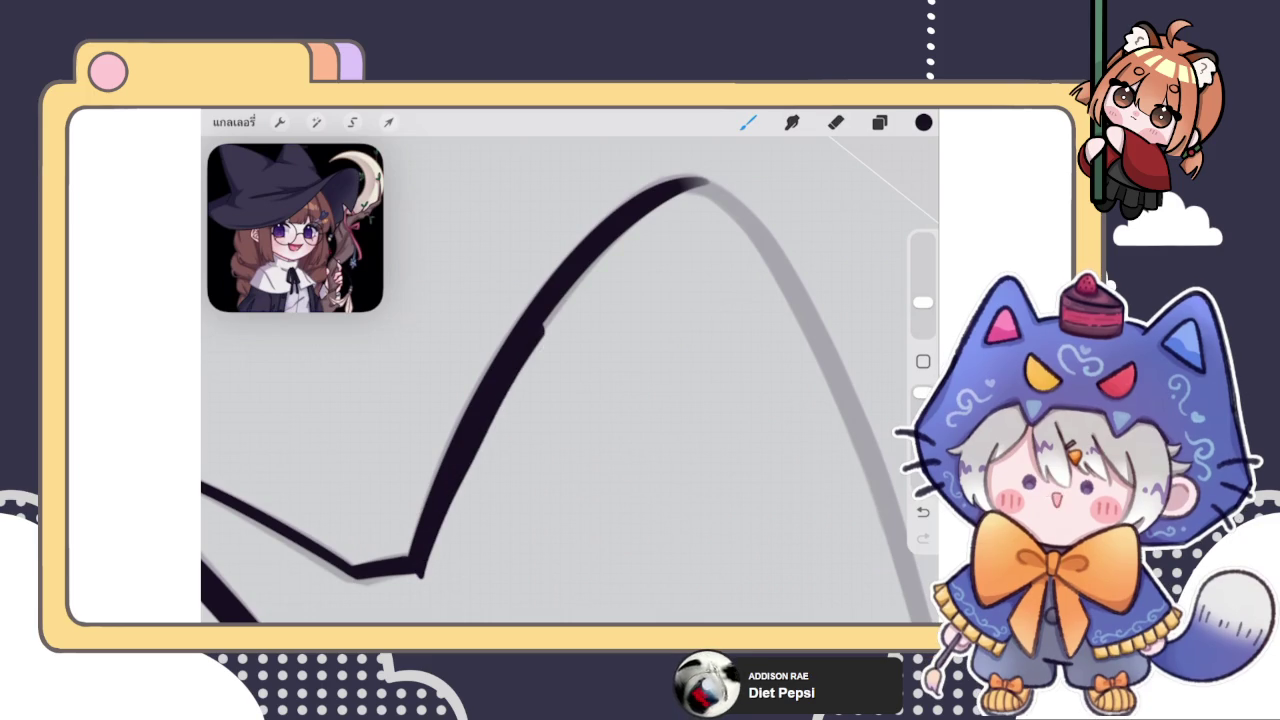
pyautogui.hotkey('ctrl', 'z')
pyautogui.scroll(2, 570, 380)
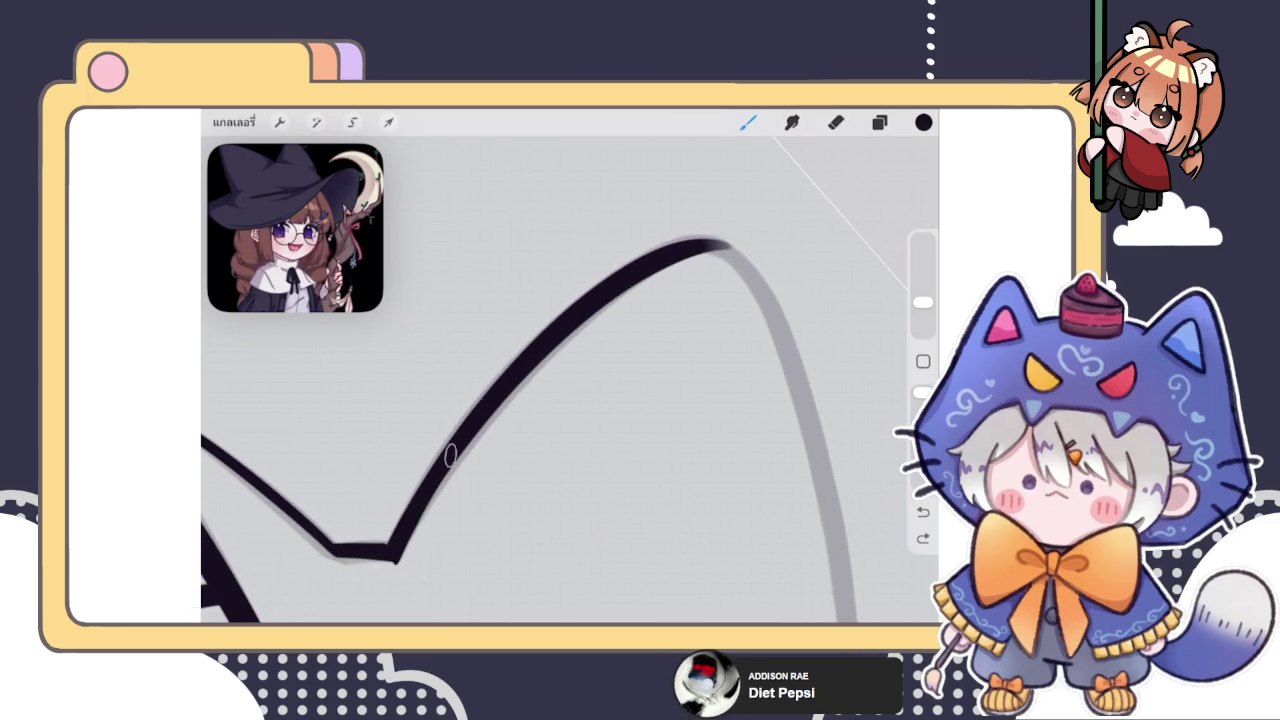
pyautogui.scroll(2, 570, 400)
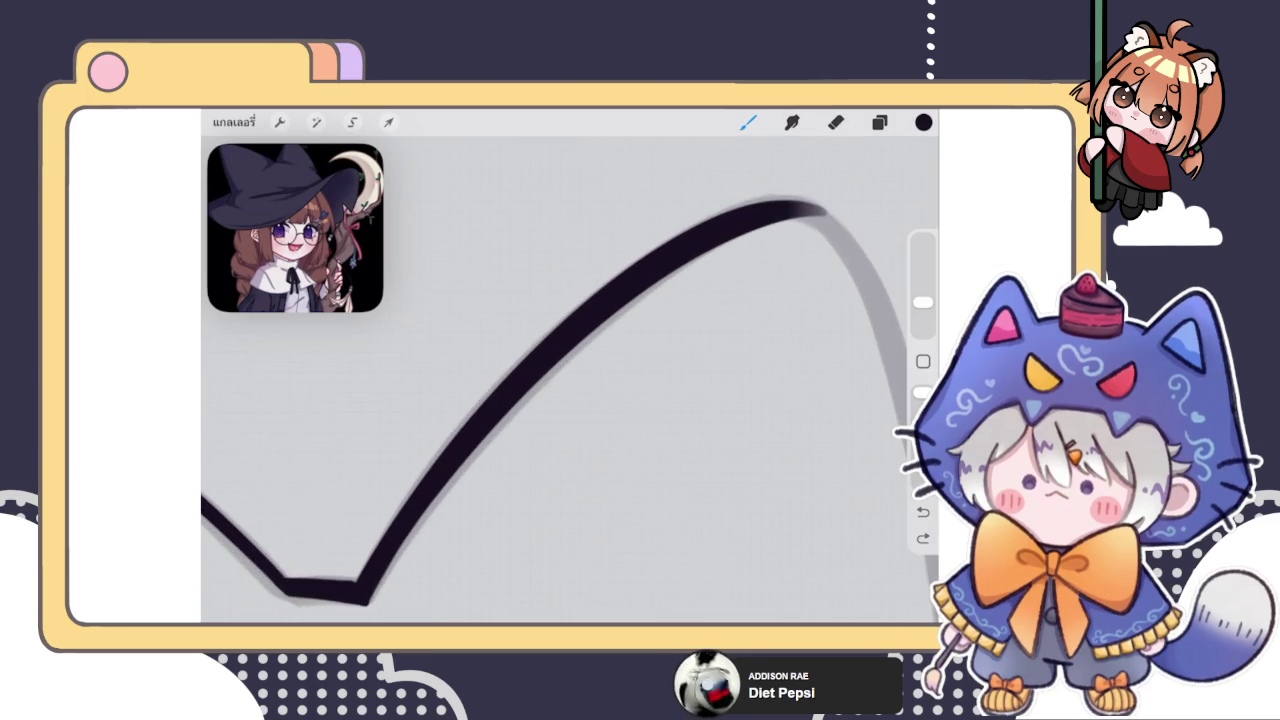
pyautogui.moveTo(366, 600); pyautogui.dragTo(540, 380)
pyautogui.hotkey('ctrl', 'z')
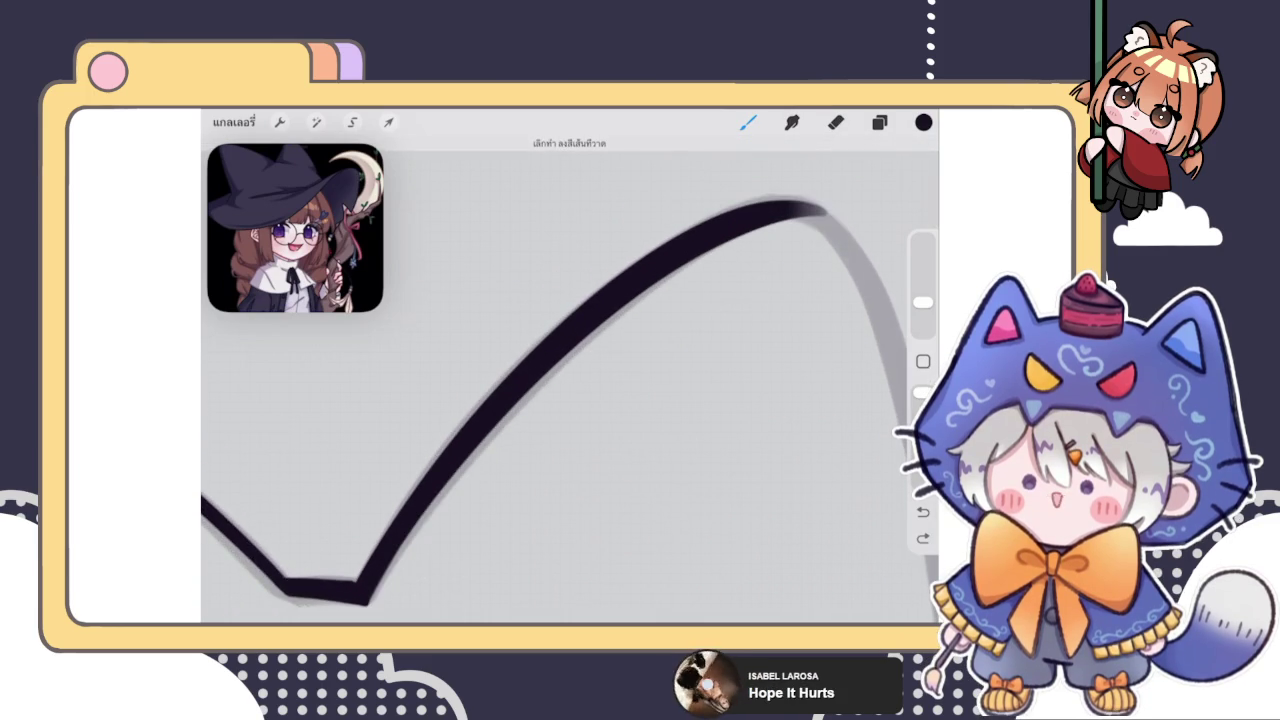
pyautogui.moveTo(366, 600)
pyautogui.mouseDown()
pyautogui.moveTo(452, 472)
pyautogui.moveTo(640, 286)
pyautogui.moveTo(800, 214)
pyautogui.mouseUp()
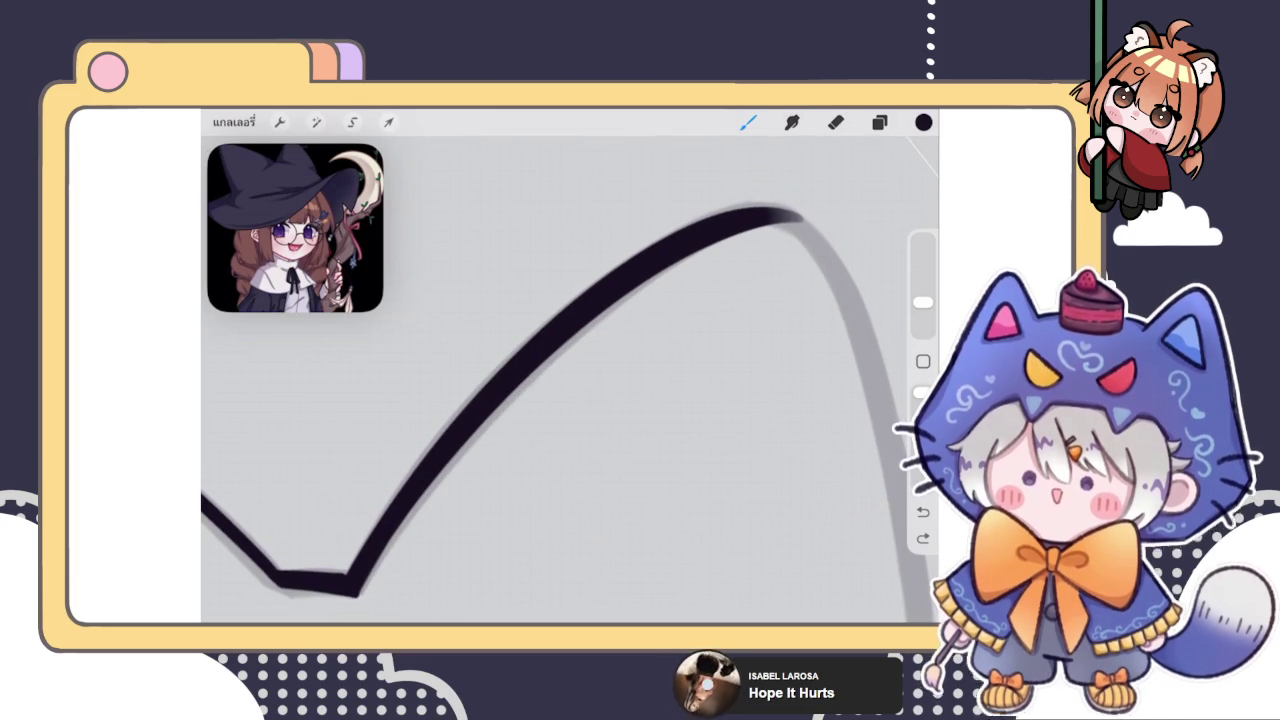
pyautogui.scroll(-2, 570, 380)
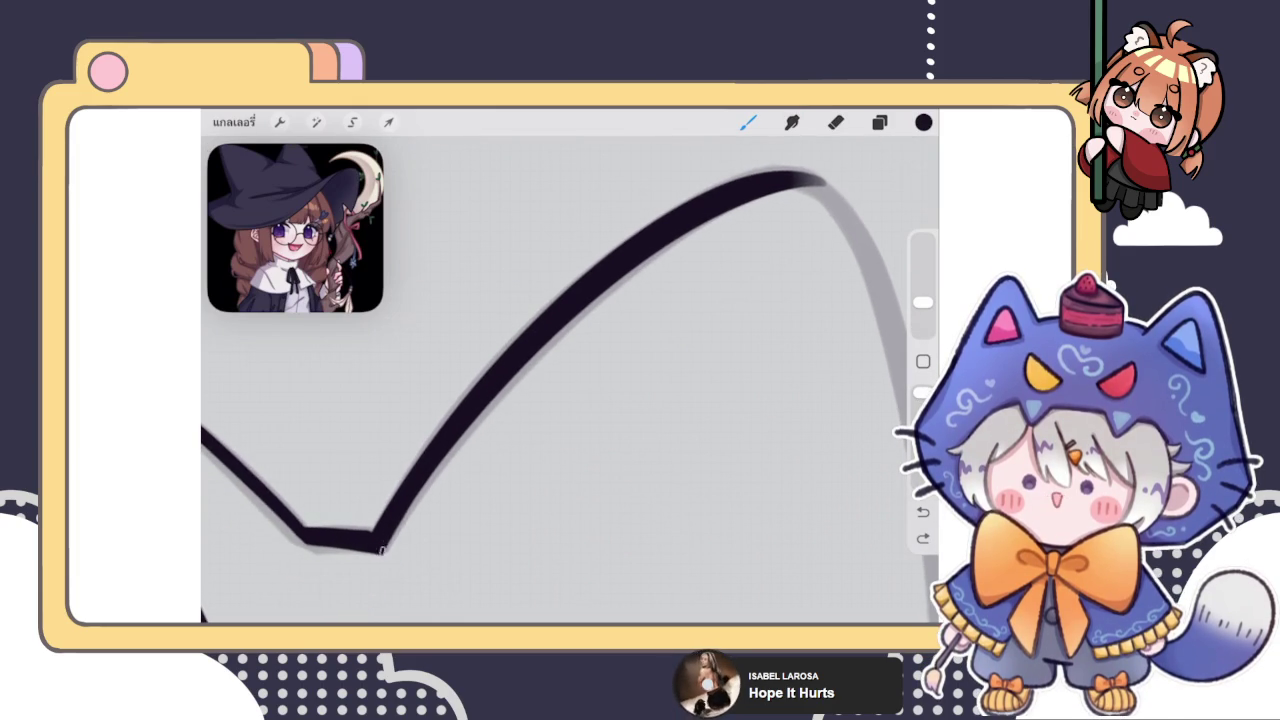
# Remove stray marks and erase a little at the corner so the side meets the fold cleanly
pyautogui.moveTo(383, 552)
pyautogui.mouseDown()
pyautogui.moveTo(405, 510)
pyautogui.moveTo(603, 292)
pyautogui.mouseUp()
pyautogui.hotkey('ctrl', 'z')
pyautogui.scroll(2, 570, 380)
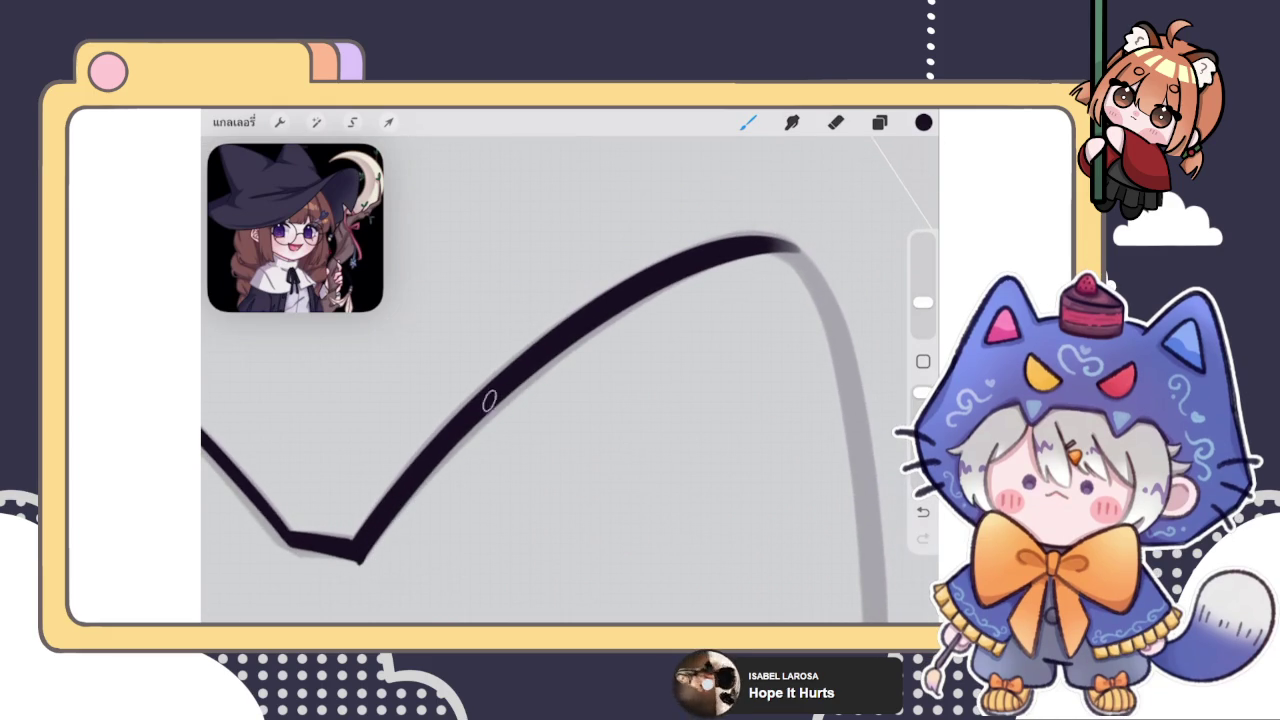
pyautogui.scroll(-1, 570, 380)
pyautogui.scroll(-1, 570, 380)
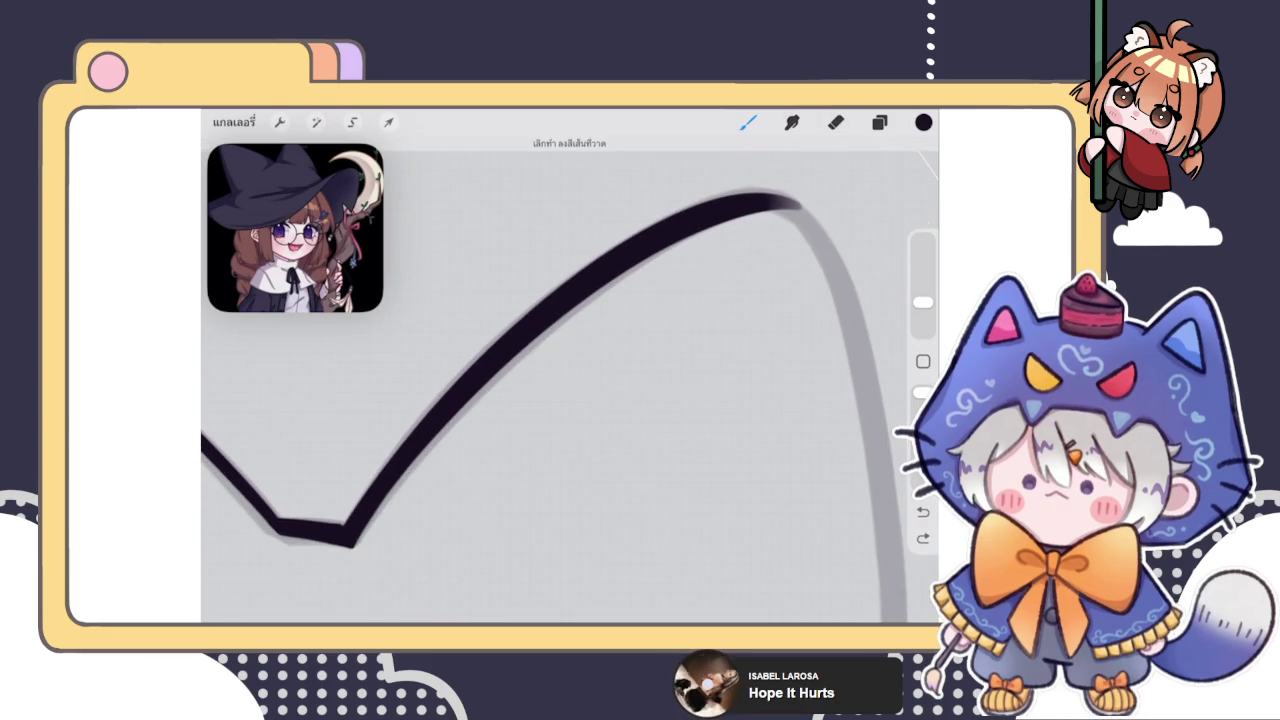
pyautogui.hotkey('ctrl', 'z')
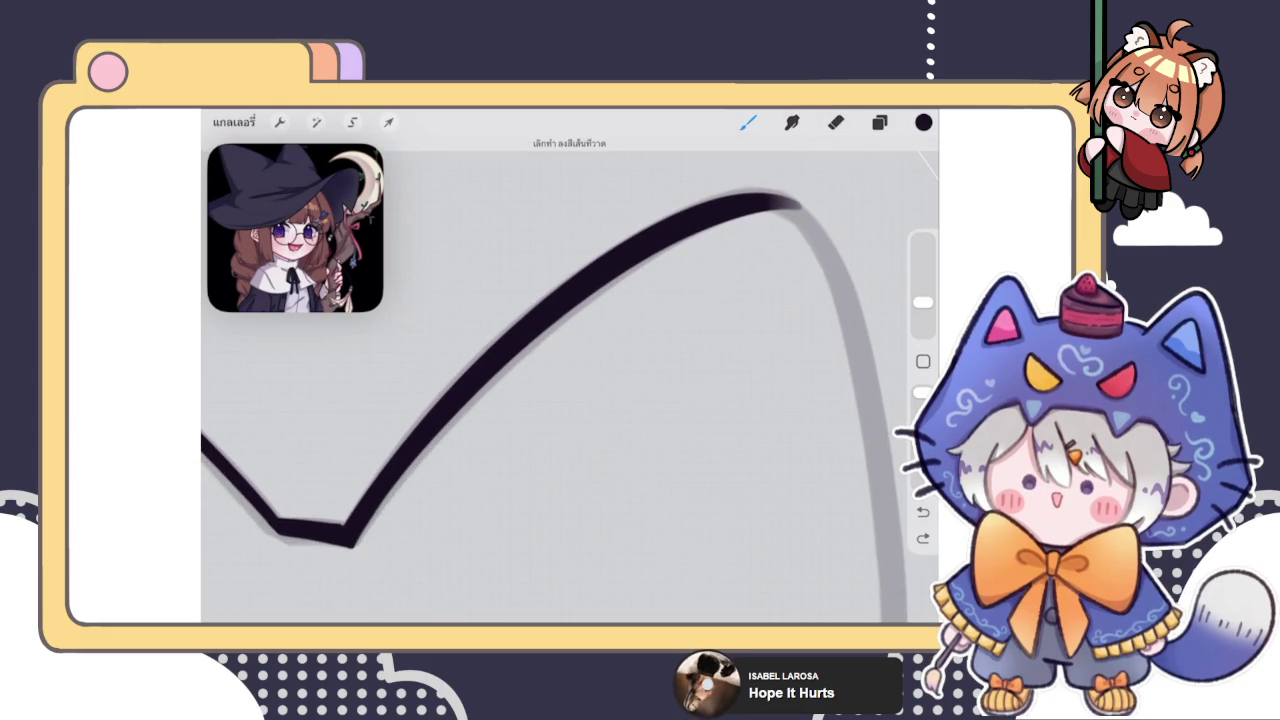
pyautogui.scroll(-1, 570, 380)
pyautogui.click(835, 122)
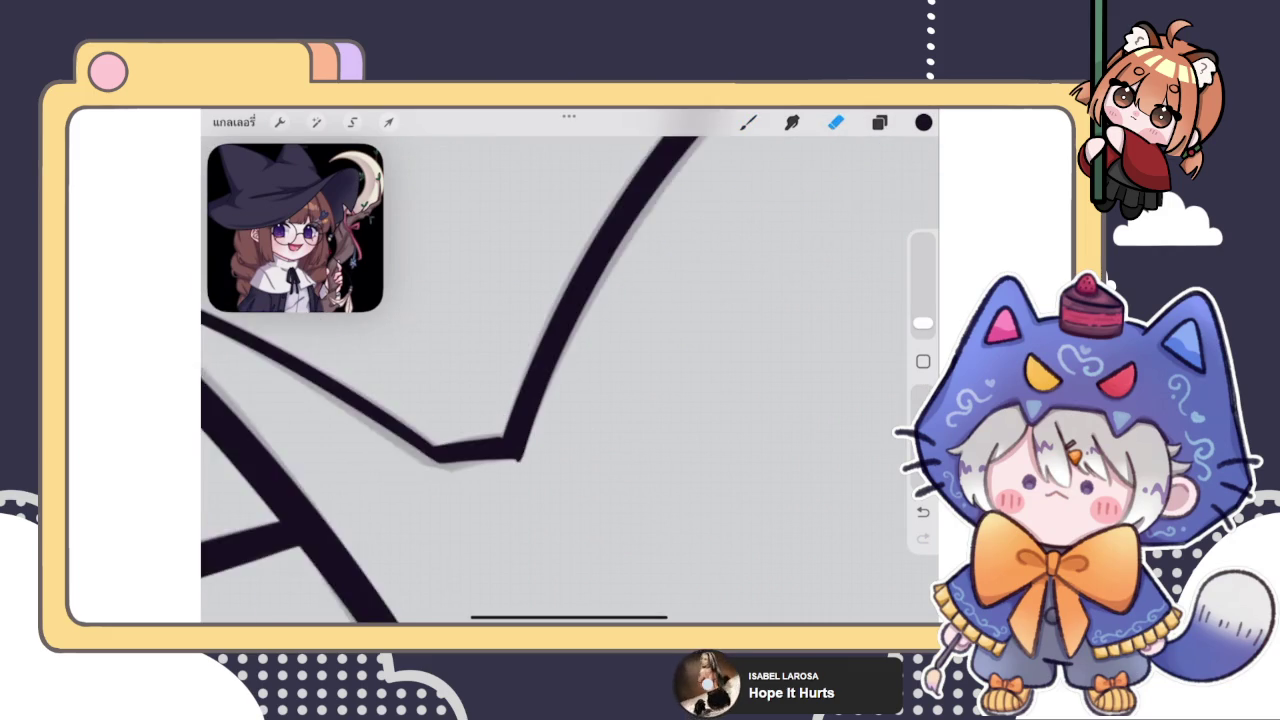
pyautogui.scroll(1, 505, 450)
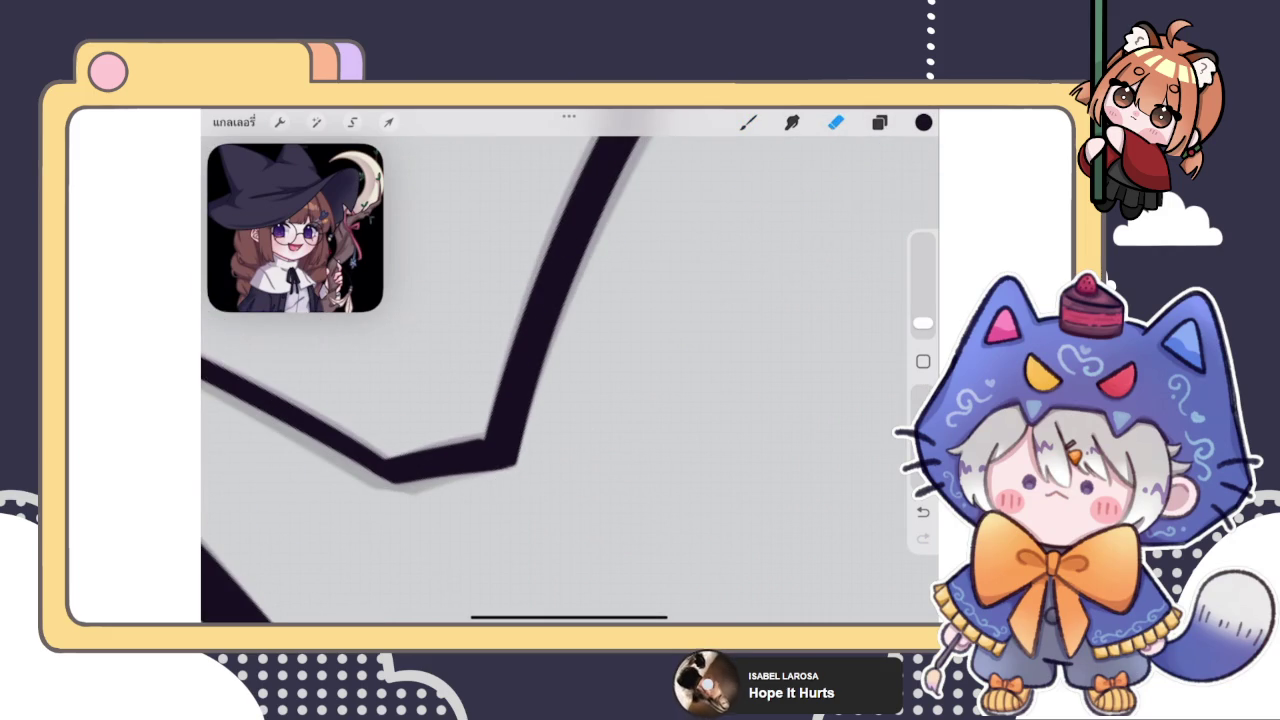
pyautogui.hotkey('ctrl', 'z')
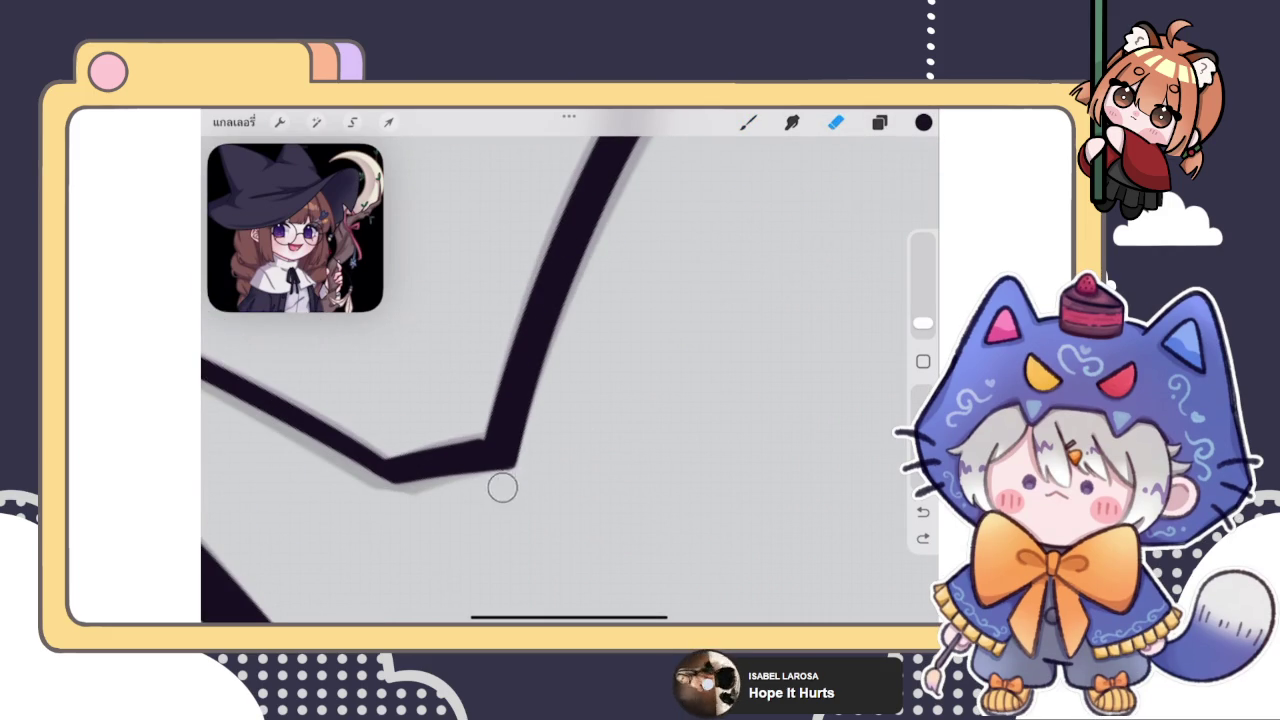
pyautogui.moveTo(502, 487); pyautogui.dragTo(537, 463)
pyautogui.scroll(1, 520, 400)
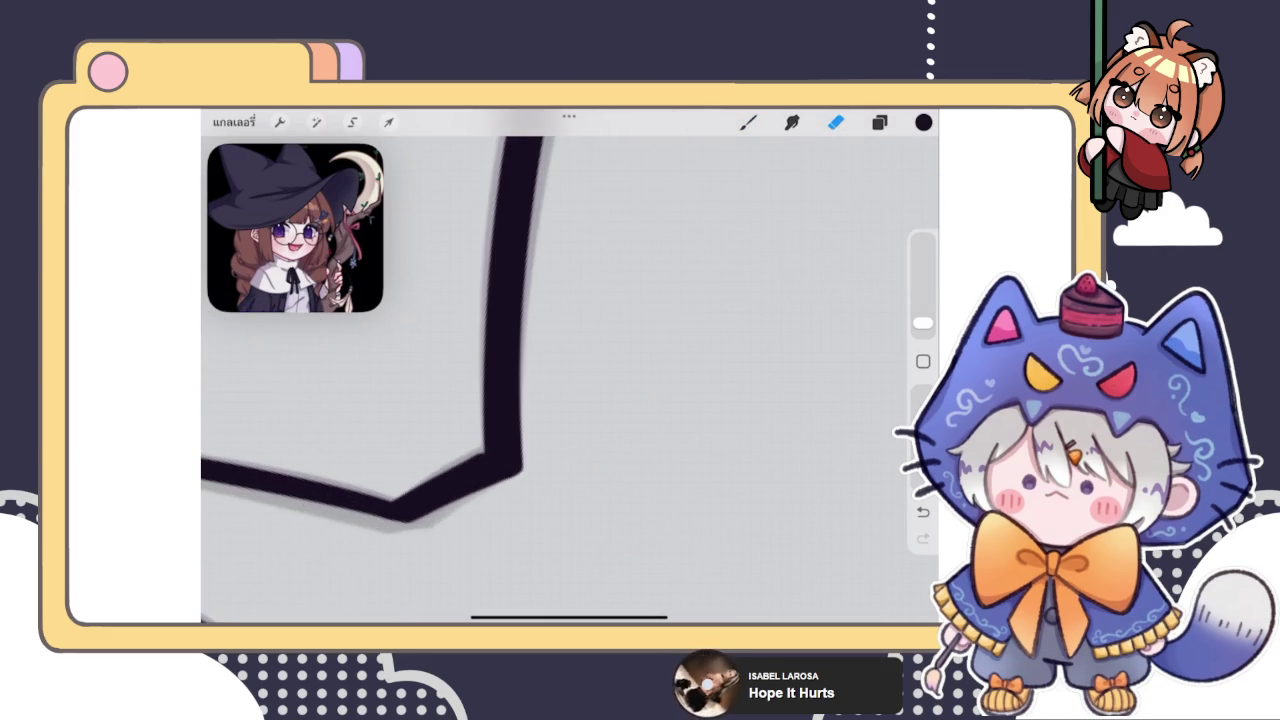
pyautogui.click(748, 122)
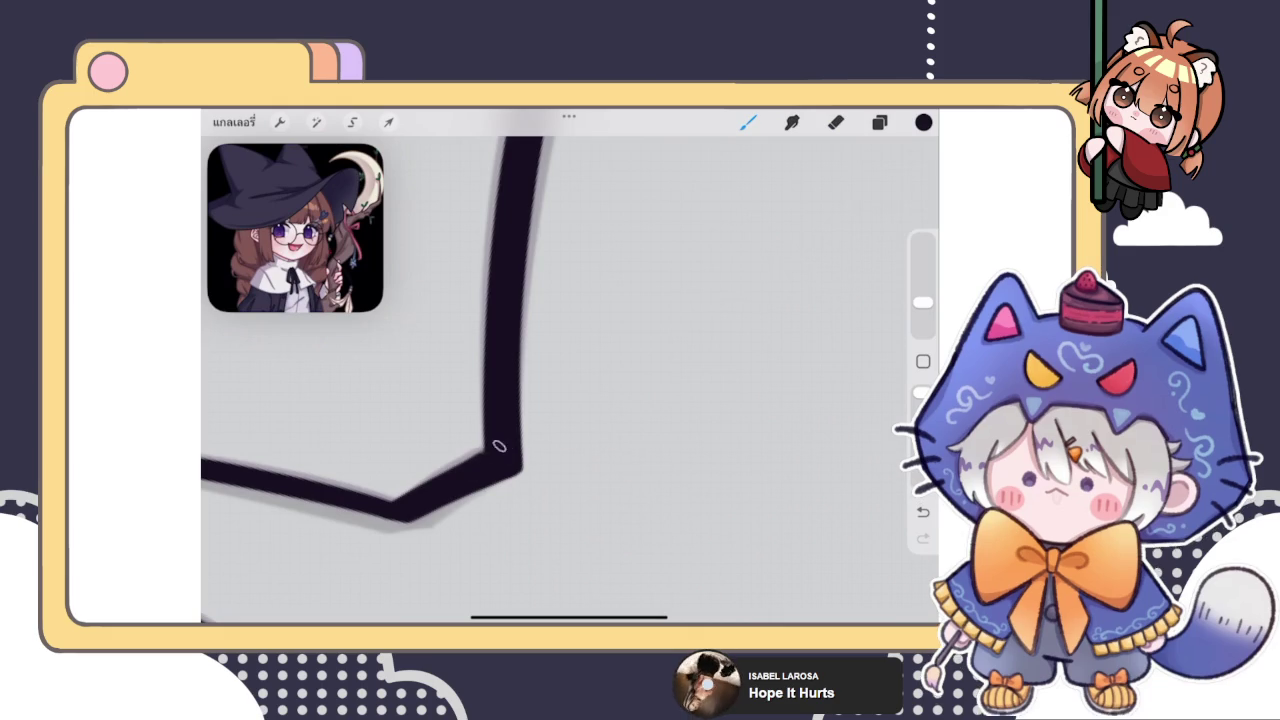
pyautogui.scroll(-2, 502, 452)
pyautogui.scroll(-2, 570, 380)
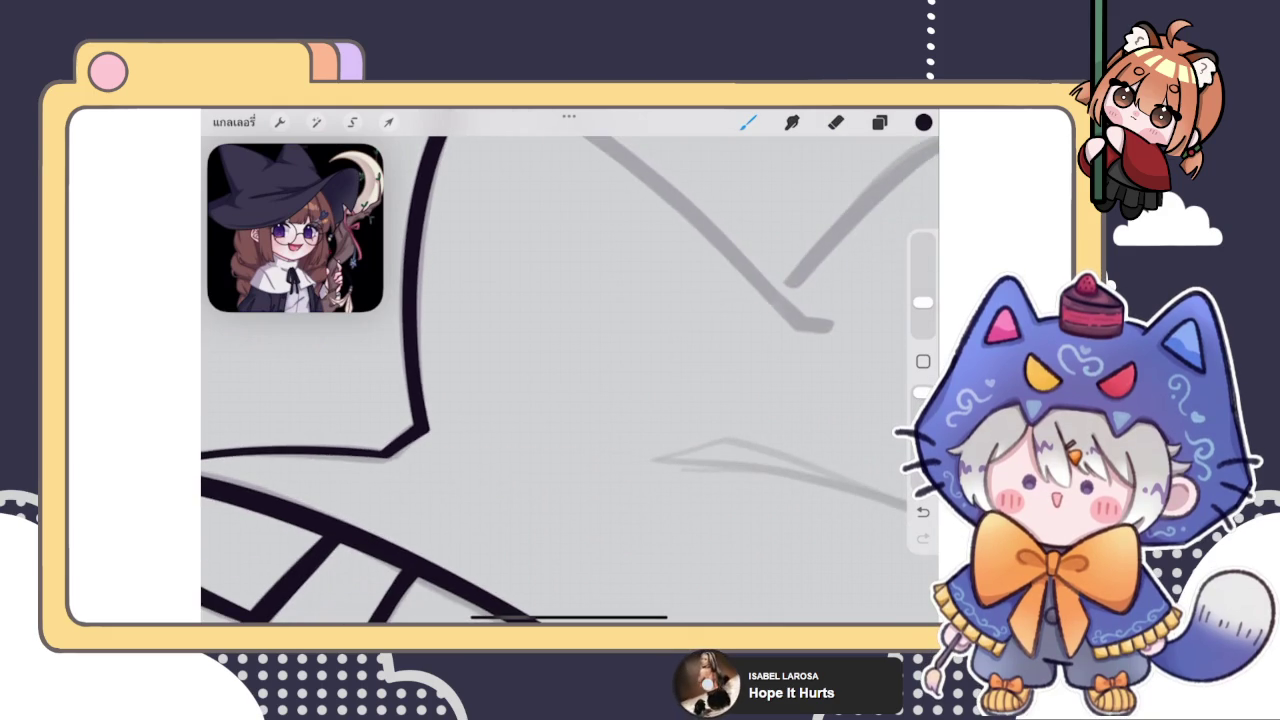
# Ink the tip of the grey curve in black and remove the stray thin line below it
pyautogui.scroll(-2, 570, 380)
pyautogui.scroll(3, 570, 380)
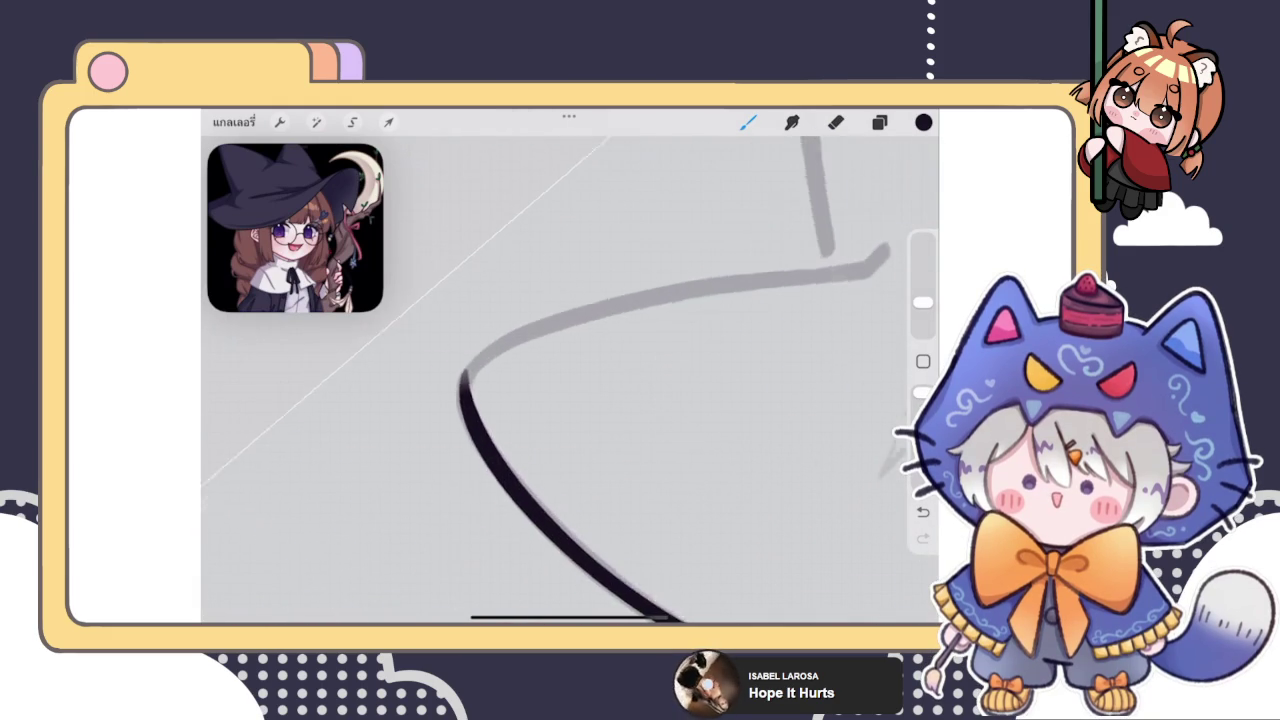
pyautogui.scroll(1, 570, 380)
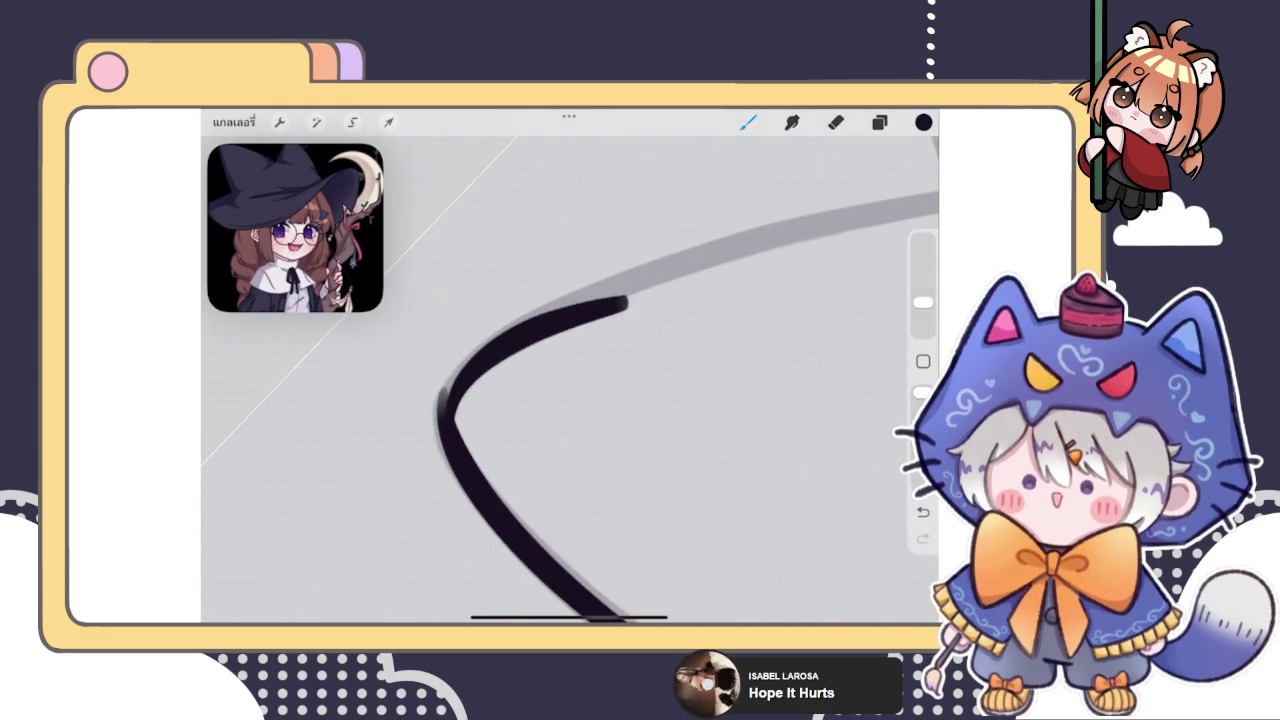
pyautogui.scroll(-2, 570, 380)
pyautogui.hotkey('ctrl', 'z')
pyautogui.scroll(-2, 570, 380)
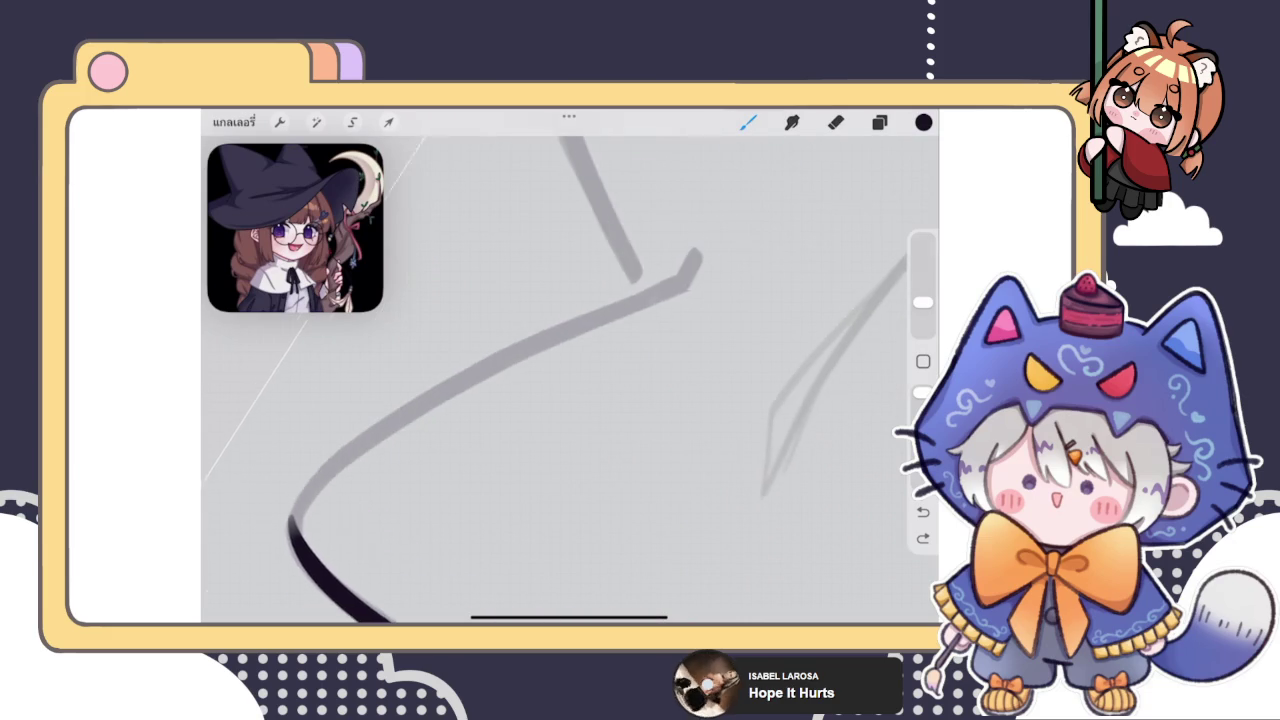
pyautogui.scroll(-1, 570, 380)
pyautogui.moveTo(657, 272); pyautogui.dragTo(645, 312)
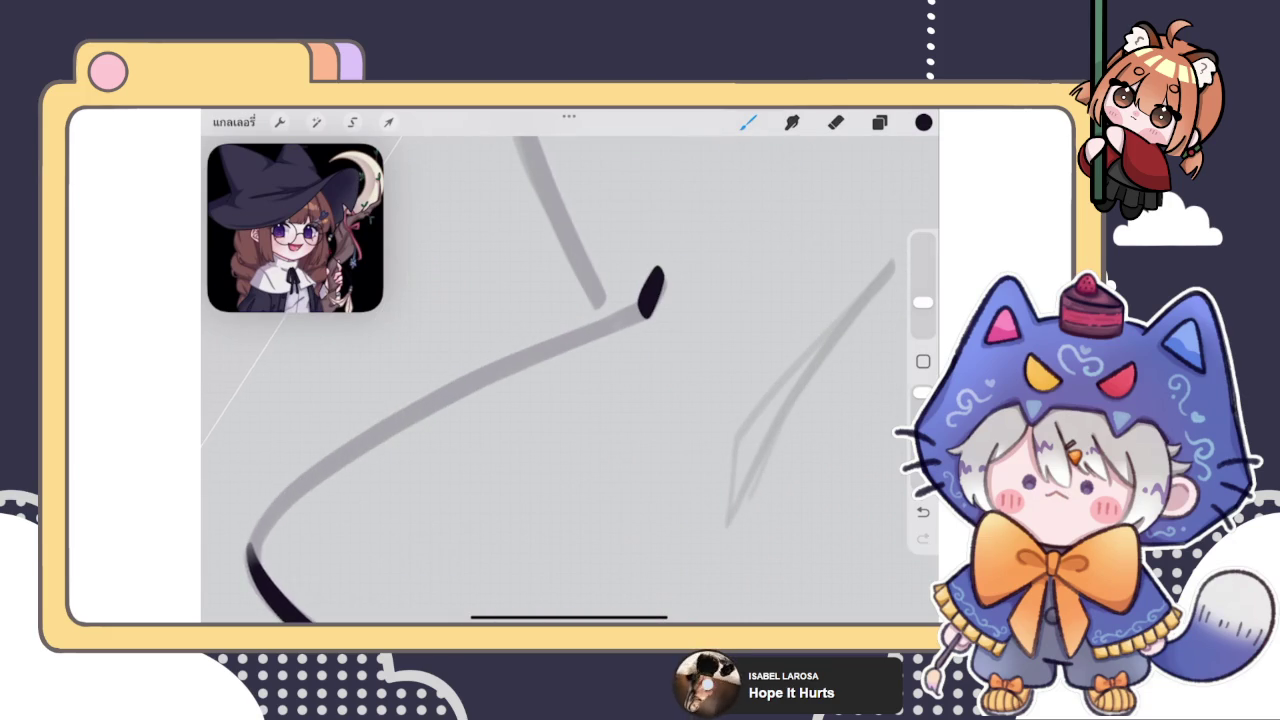
pyautogui.scroll(-1, 570, 380)
pyautogui.scroll(-2, 570, 380)
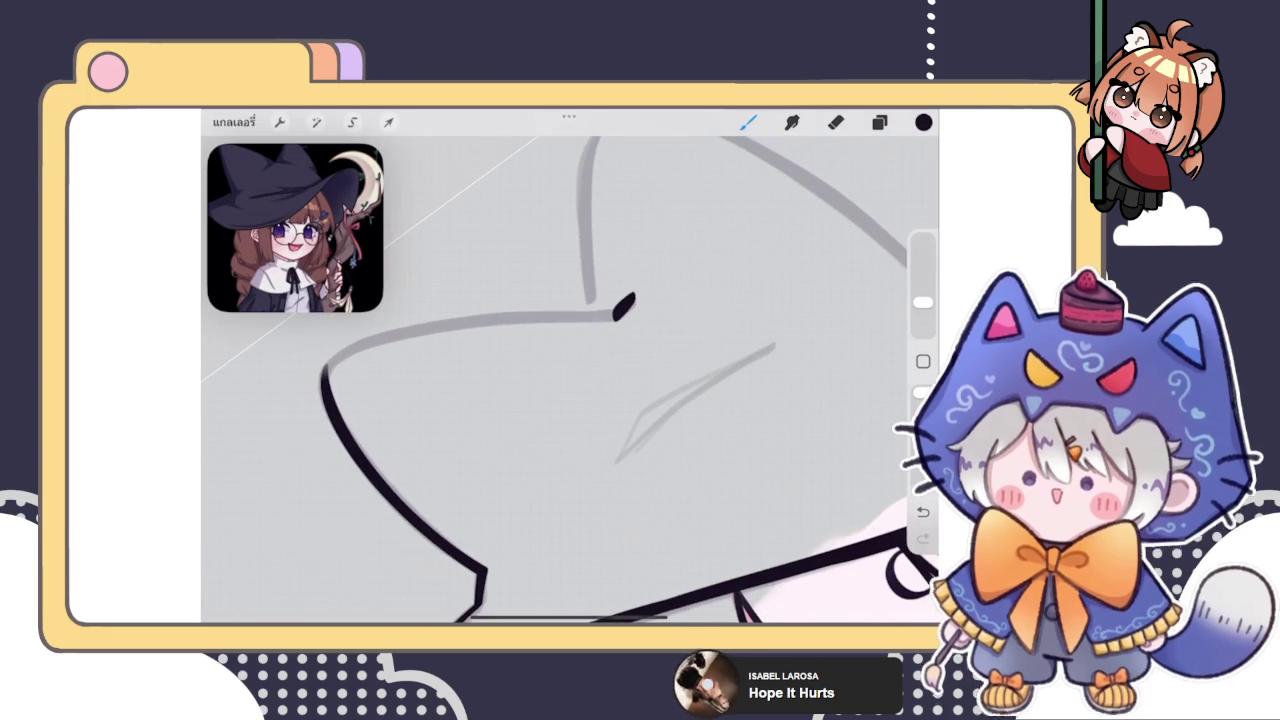
pyautogui.hotkey('ctrl', 'z')
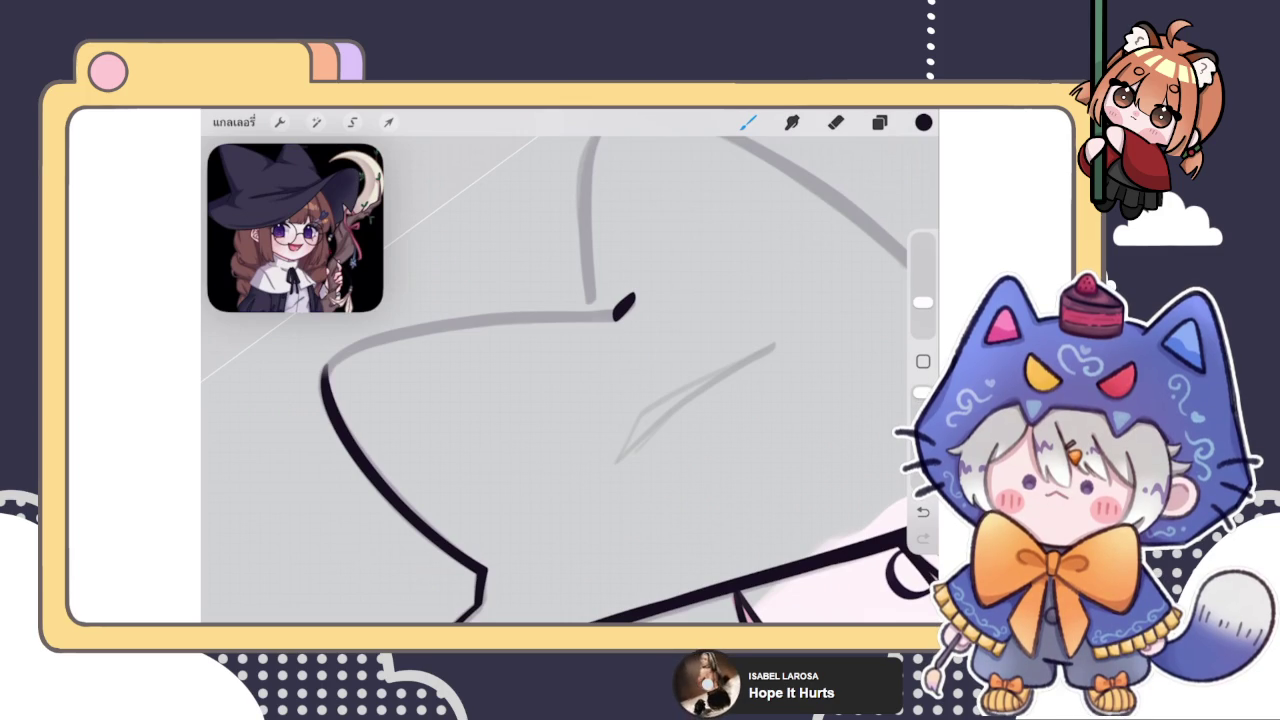
pyautogui.scroll(2, 560, 380)
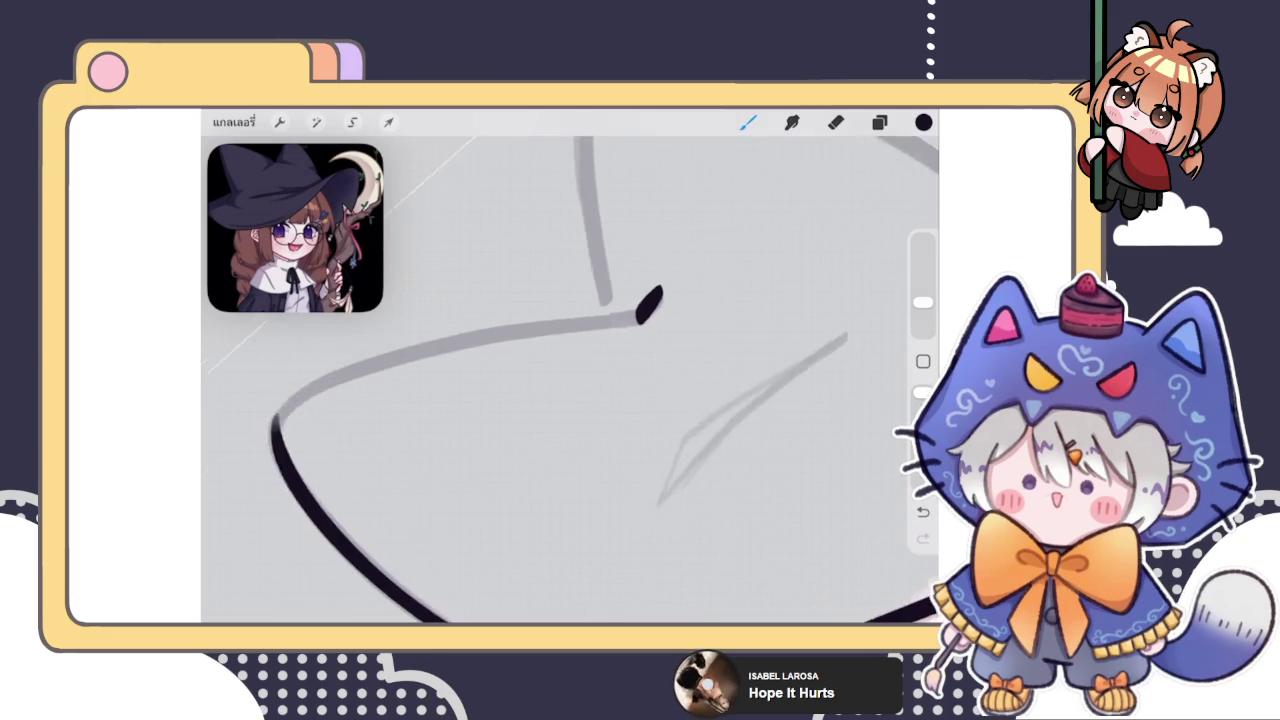
pyautogui.scroll(2, 560, 380)
# Trace the lower grey curve from its bottom up to the tip, retrying until it looks right
pyautogui.moveTo(380, 530)
pyautogui.mouseDown()
pyautogui.moveTo(690, 300)
pyautogui.moveTo(448, 424)
pyautogui.moveTo(403, 553)
pyautogui.mouseUp()
pyautogui.scroll(-1, 560, 380)
pyautogui.hotkey('ctrl', 'z')
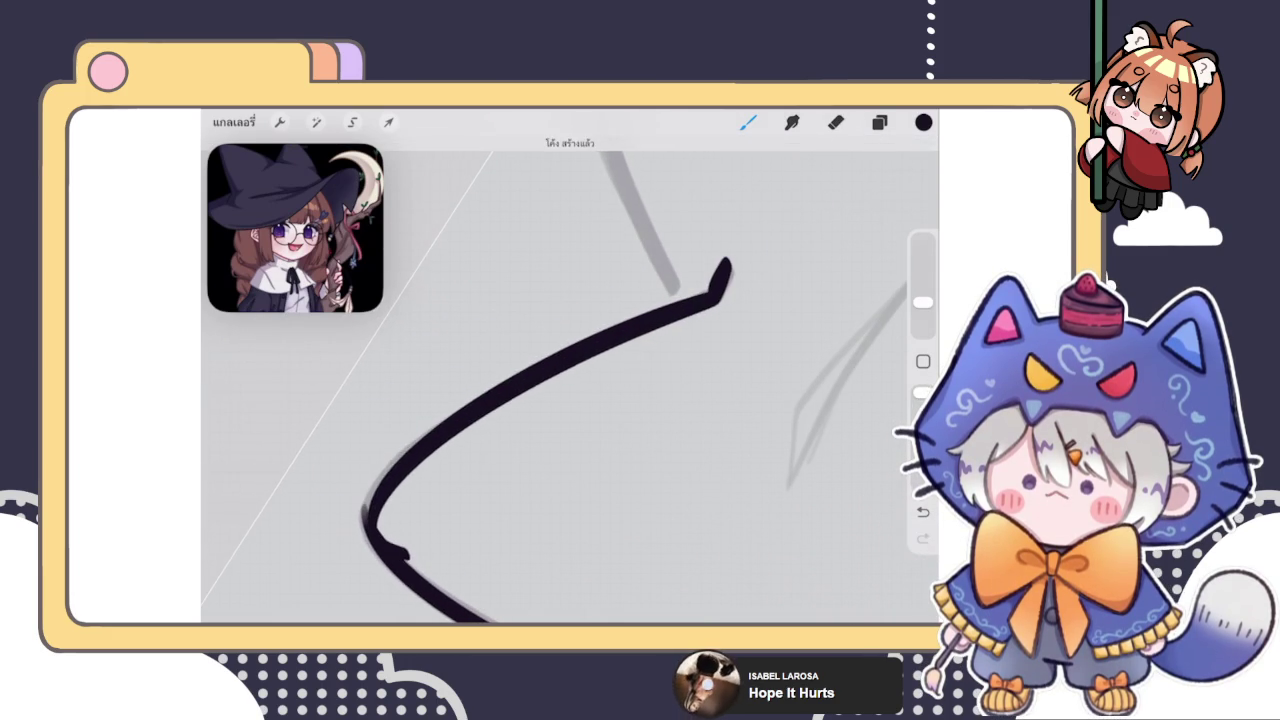
pyautogui.hotkey('ctrl', 'z')
pyautogui.moveTo(716, 295)
pyautogui.mouseDown()
pyautogui.moveTo(614, 329)
pyautogui.moveTo(366, 540)
pyautogui.moveTo(374, 556)
pyautogui.moveTo(378, 490)
pyautogui.moveTo(700, 298)
pyautogui.mouseUp()
pyautogui.hotkey('ctrl', 'z')
pyautogui.hotkey('ctrl', 'z')
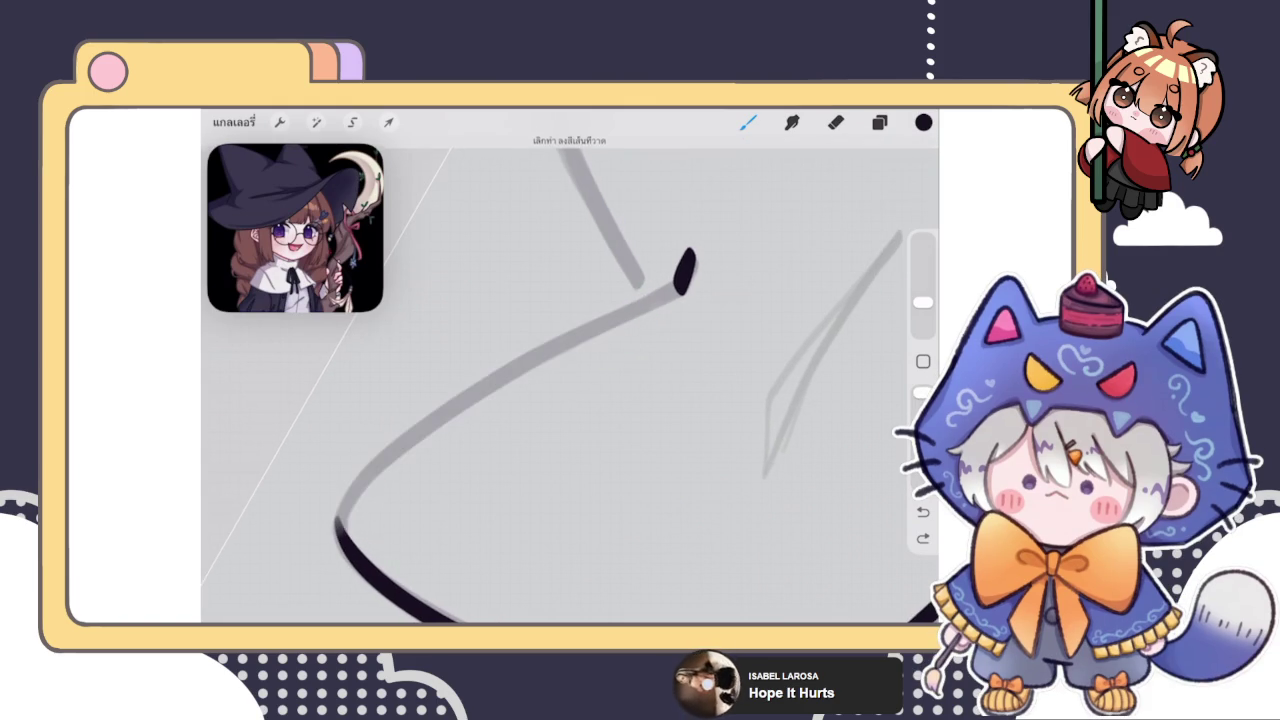
pyautogui.moveTo(345, 530); pyautogui.dragTo(680, 280)
pyautogui.hotkey('ctrl', 'z')
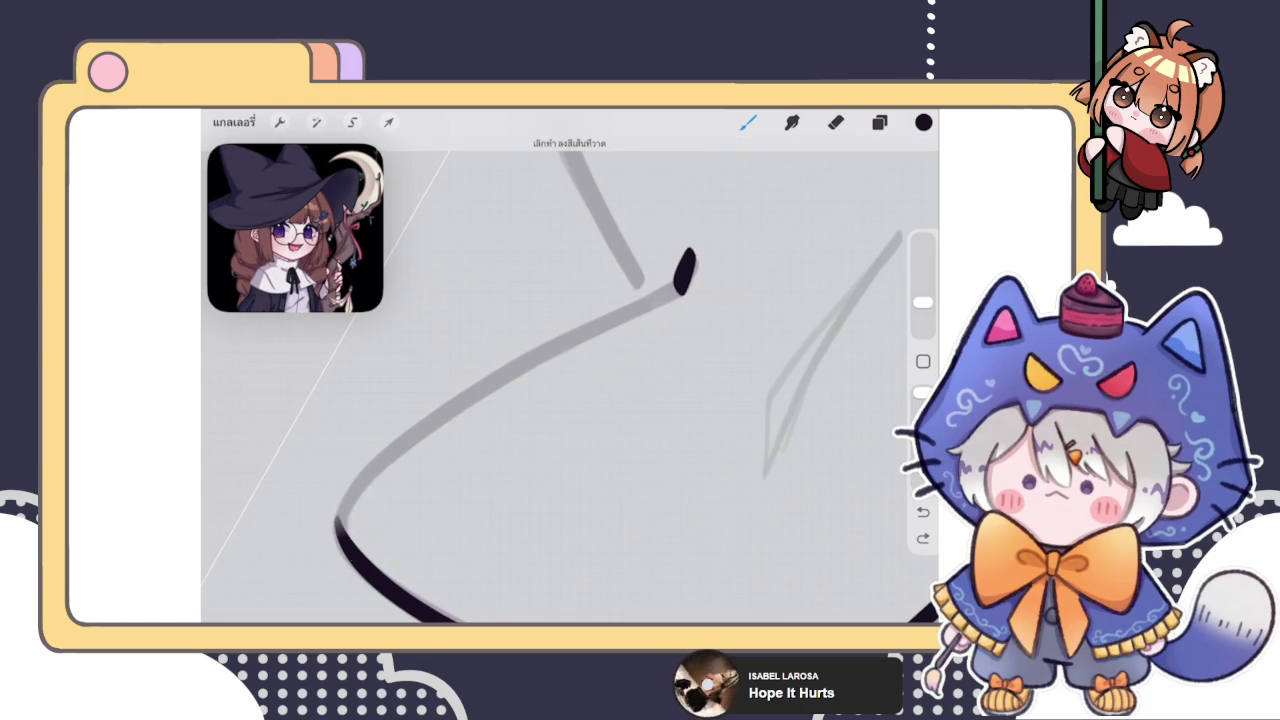
pyautogui.moveTo(342, 530); pyautogui.dragTo(682, 280)
pyautogui.hotkey('ctrl', 'z')
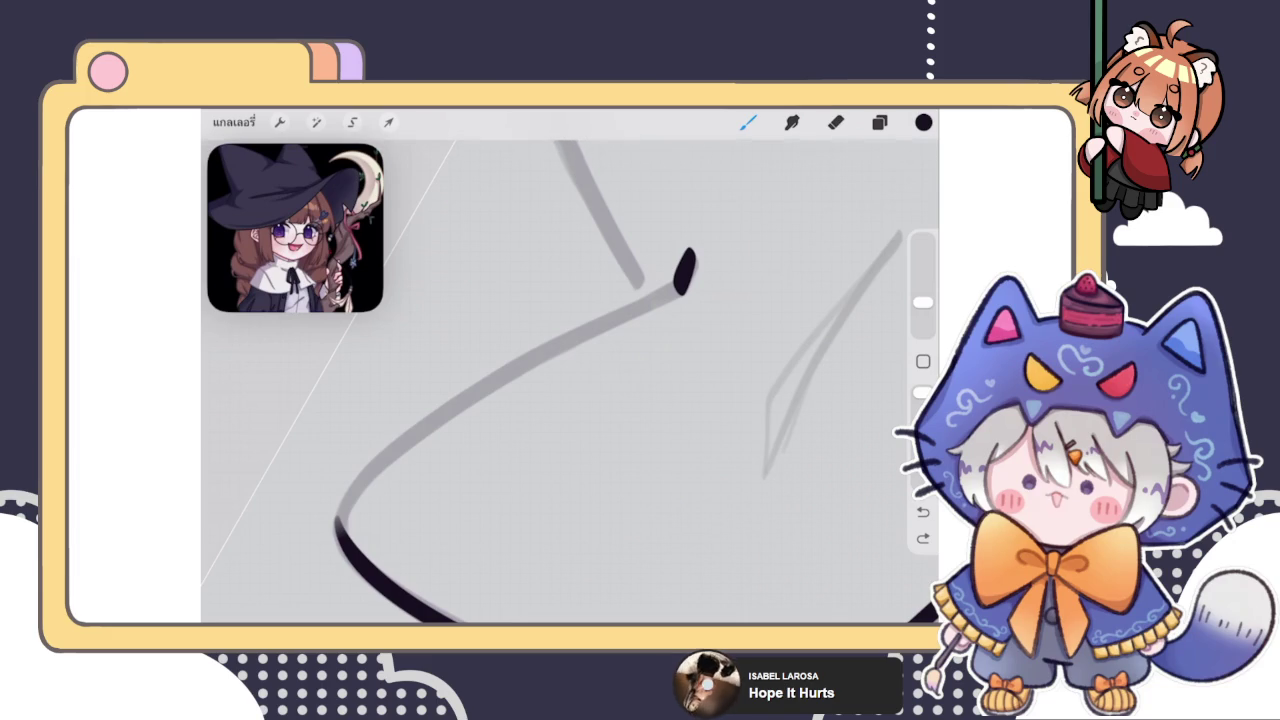
pyautogui.press('e')
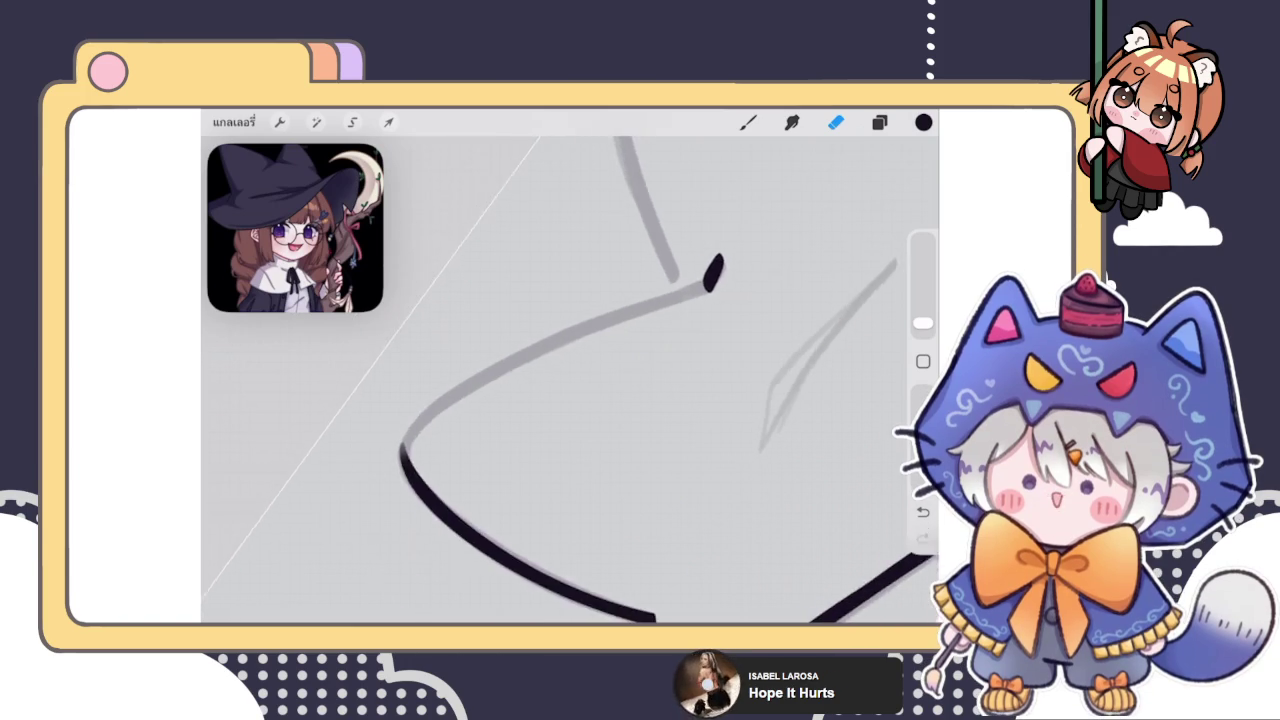
# Ink dark strokes along the grey curve's bend, undoing the unsatisfactory attempts
pyautogui.scroll(5, 570, 380)
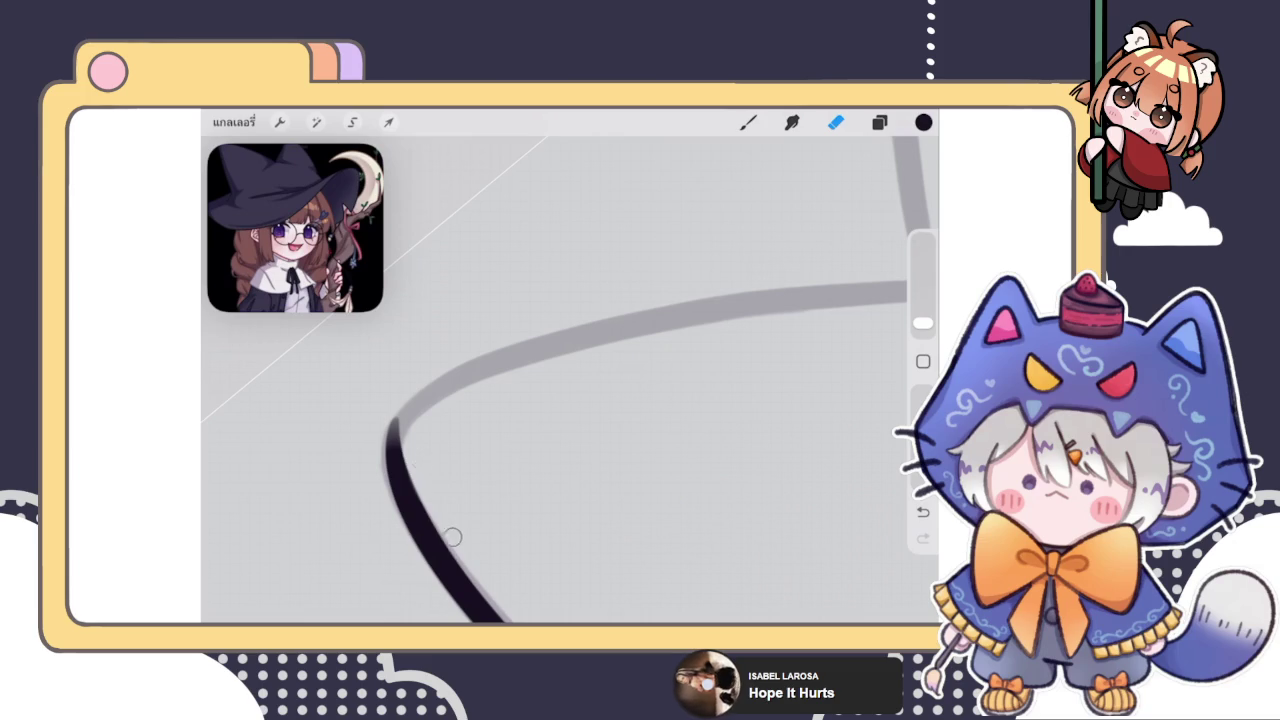
pyautogui.click(748, 122)
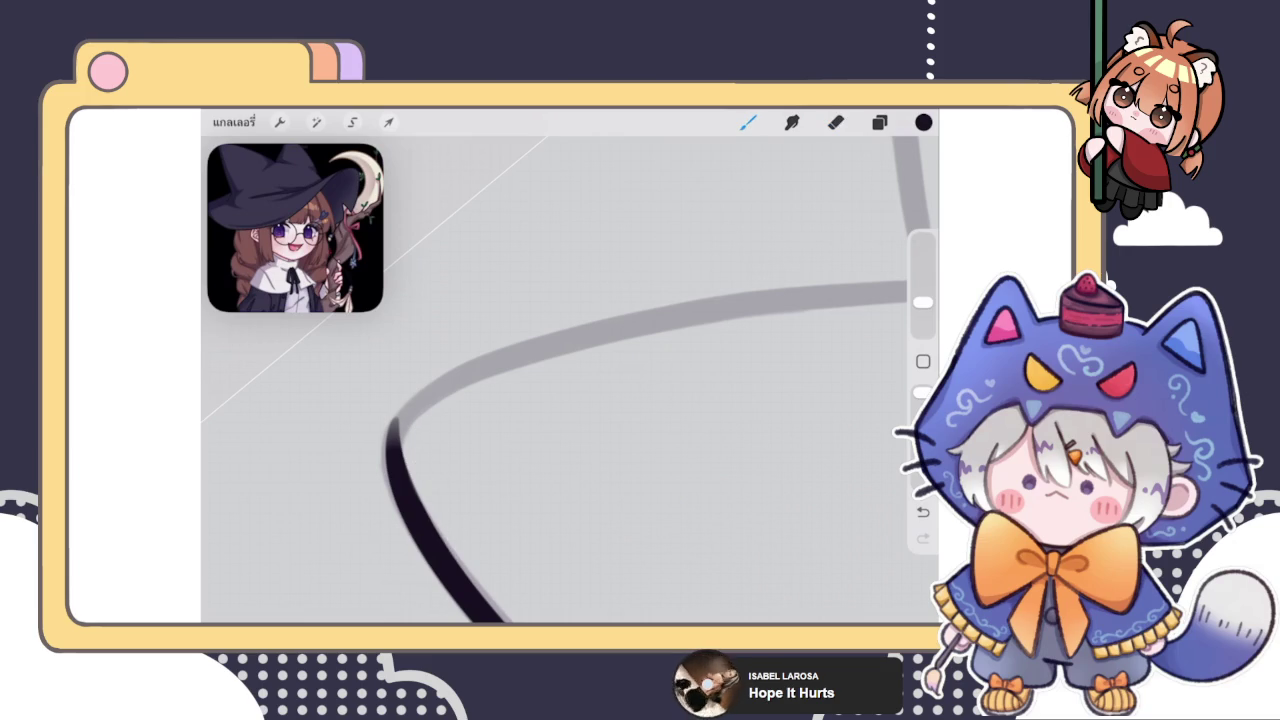
pyautogui.moveTo(395, 430); pyautogui.dragTo(588, 318)
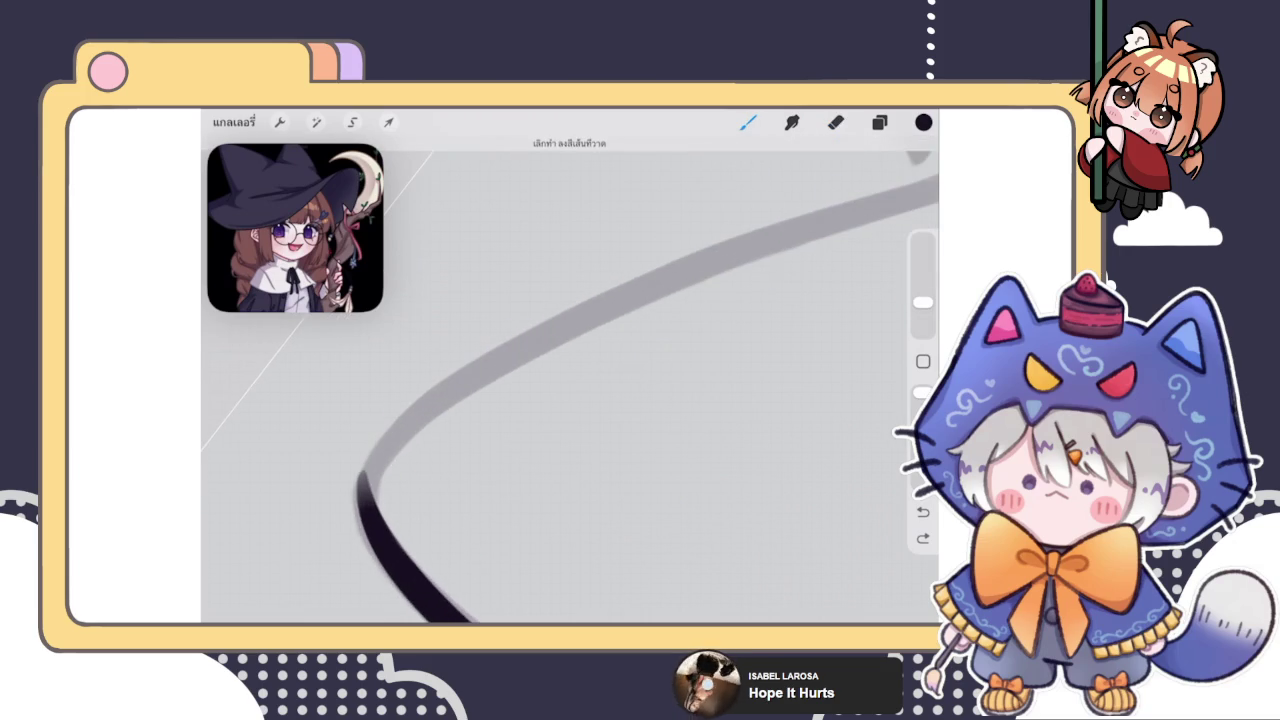
pyautogui.moveTo(372, 490); pyautogui.dragTo(736, 253)
pyautogui.hotkey('ctrl', 'z')
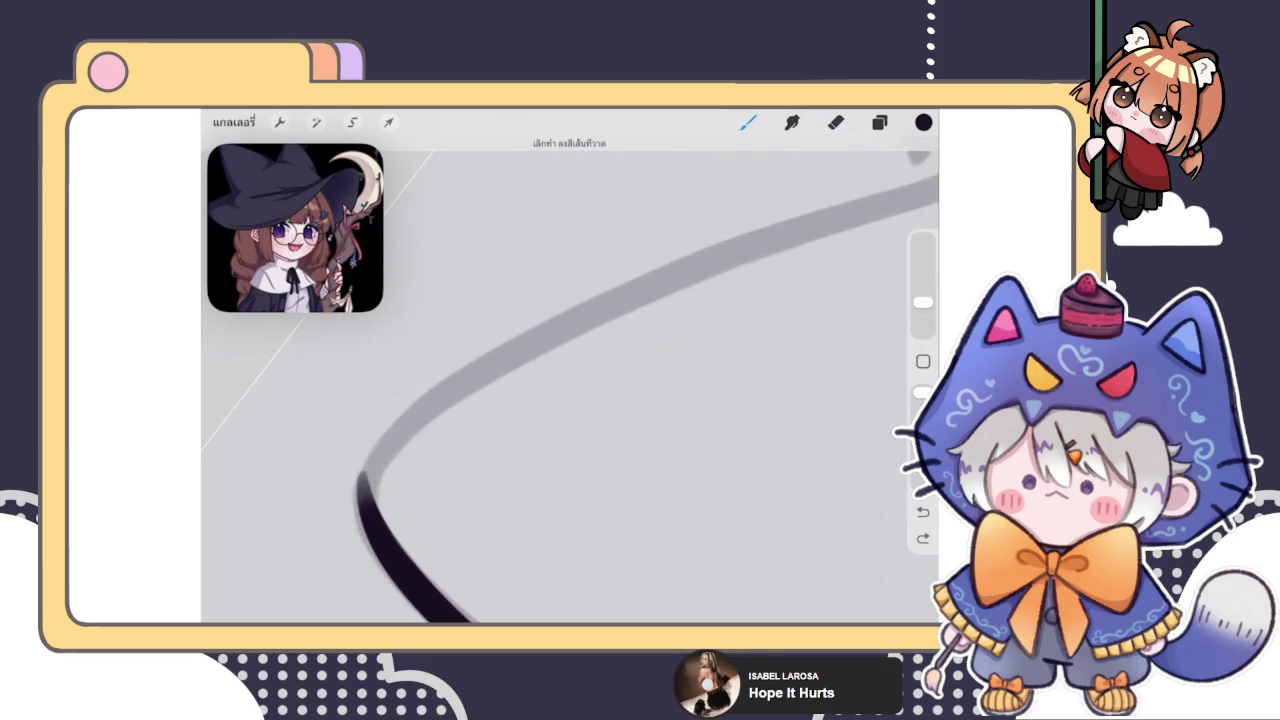
pyautogui.moveTo(362, 505)
pyautogui.mouseDown()
pyautogui.moveTo(500, 360)
pyautogui.moveTo(368, 495)
pyautogui.mouseUp()
pyautogui.hotkey('ctrl', 'z')
pyautogui.click(452, 311)
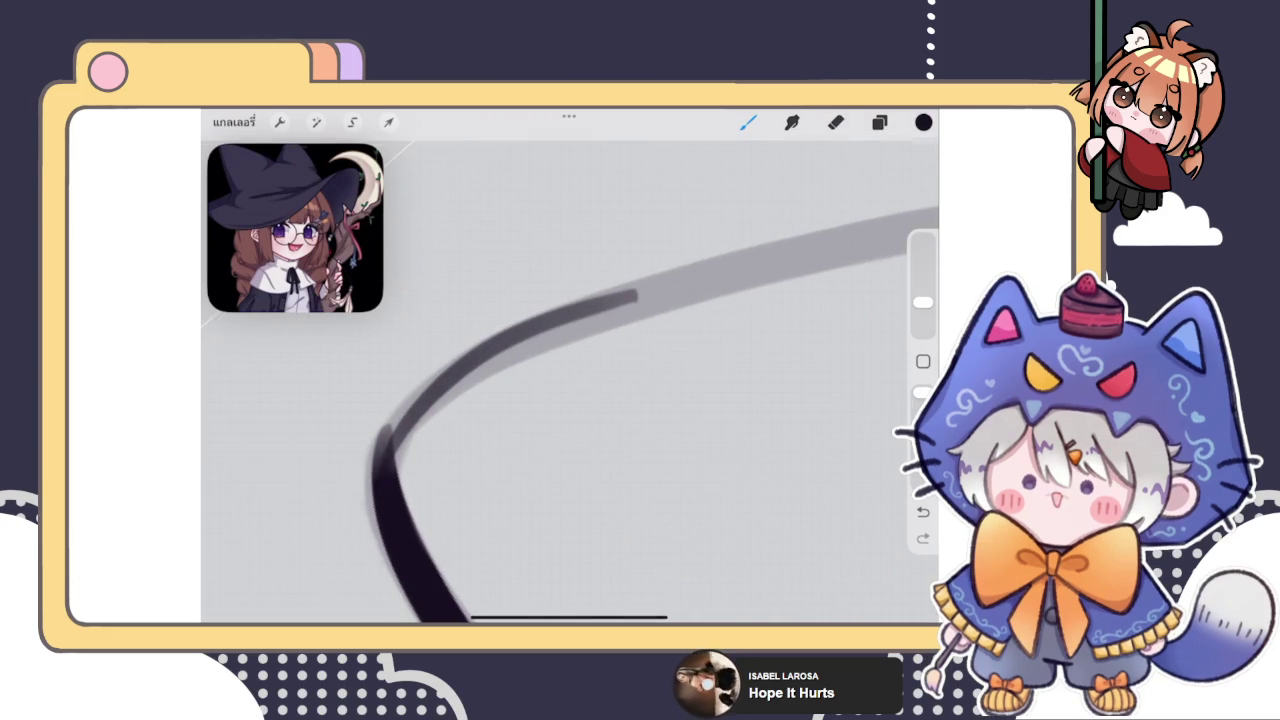
pyautogui.hotkey('ctrl', 'z')
pyautogui.hotkey('ctrl', 'z')
pyautogui.press('e')
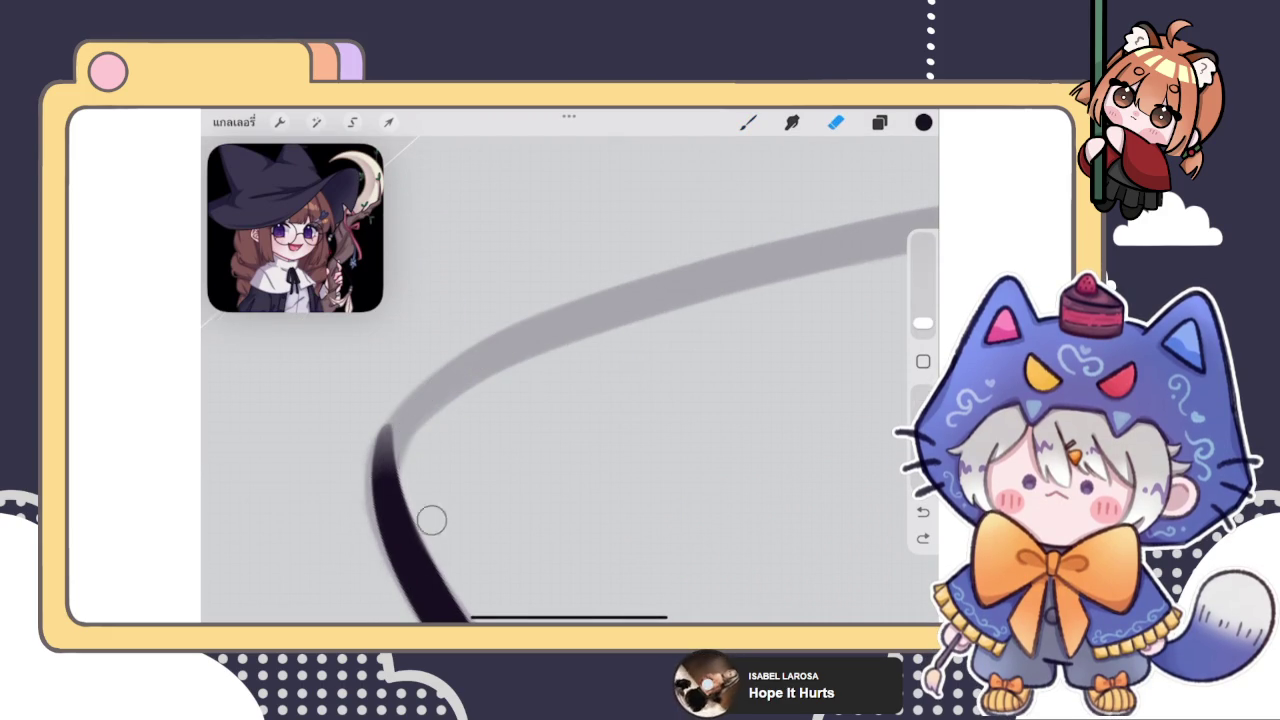
# Enlarge the brush and darken the line at the corner and its tip
pyautogui.moveTo(922, 322); pyautogui.dragTo(922, 302)
pyautogui.click(748, 122)
pyautogui.moveTo(408, 418); pyautogui.dragTo(395, 470)
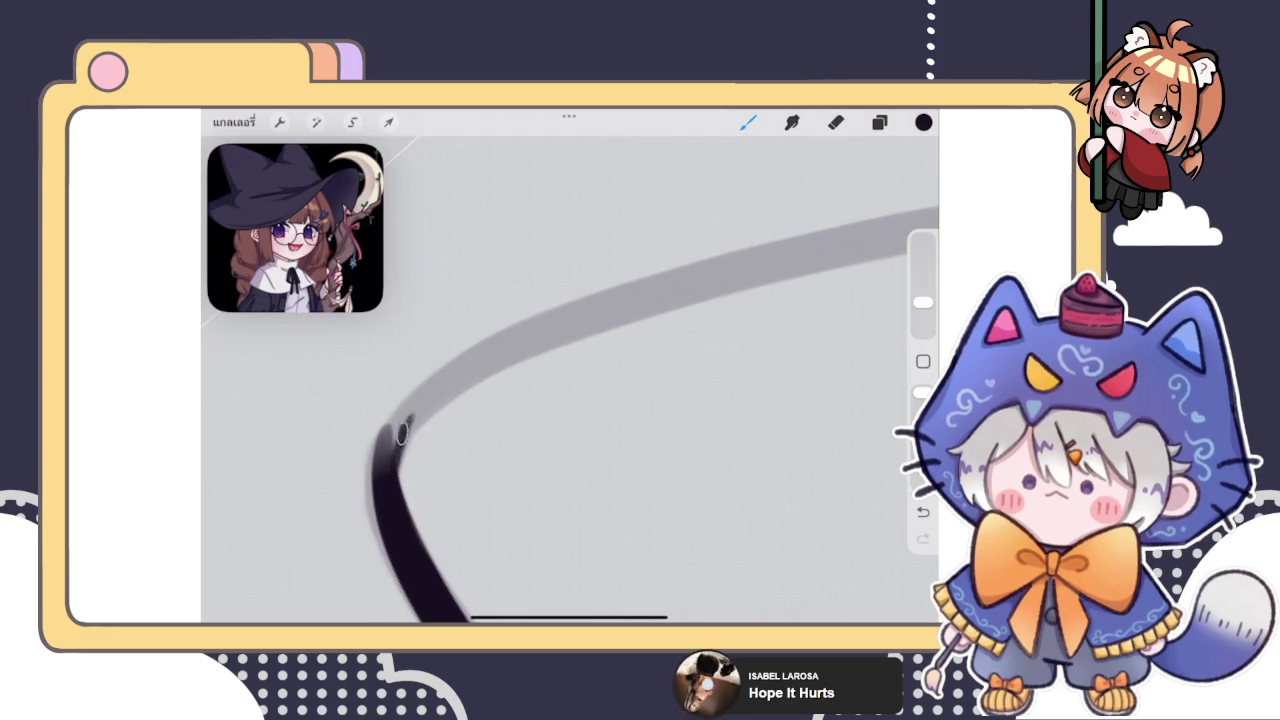
pyautogui.moveTo(410, 405)
pyautogui.mouseDown()
pyautogui.moveTo(388, 432)
pyautogui.moveTo(452, 388)
pyautogui.mouseUp()
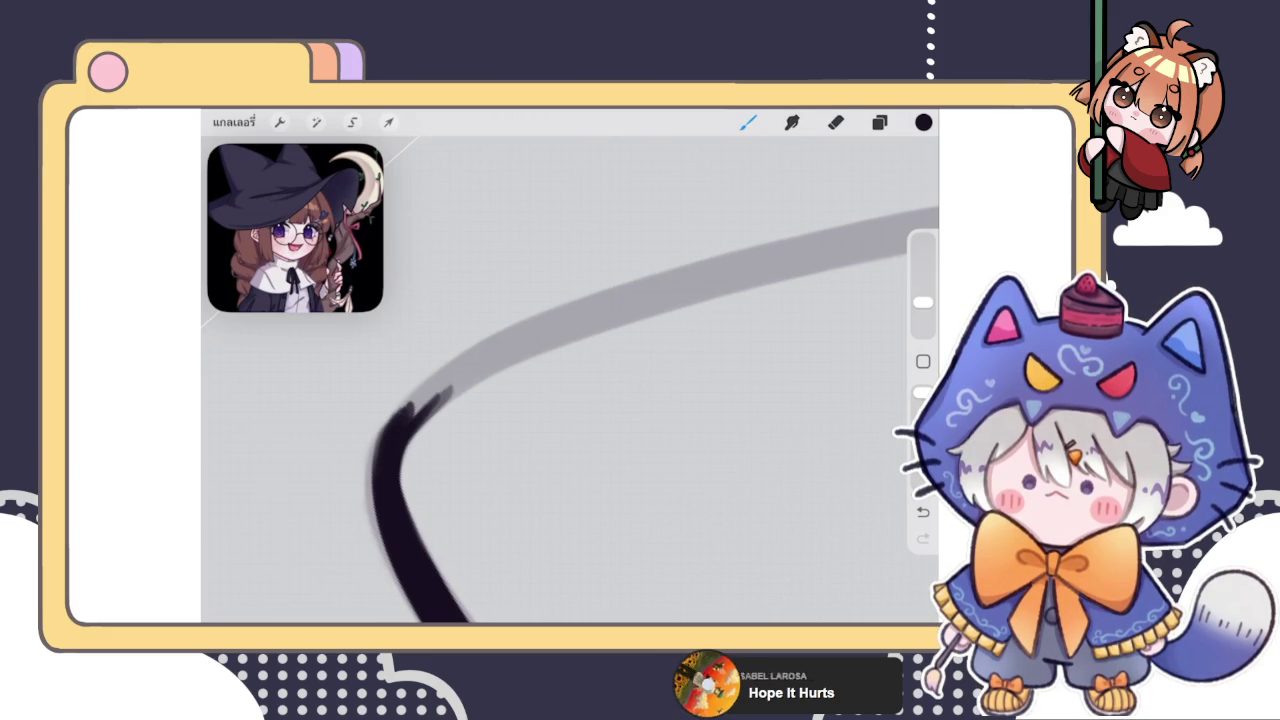
pyautogui.scroll(2, 570, 380)
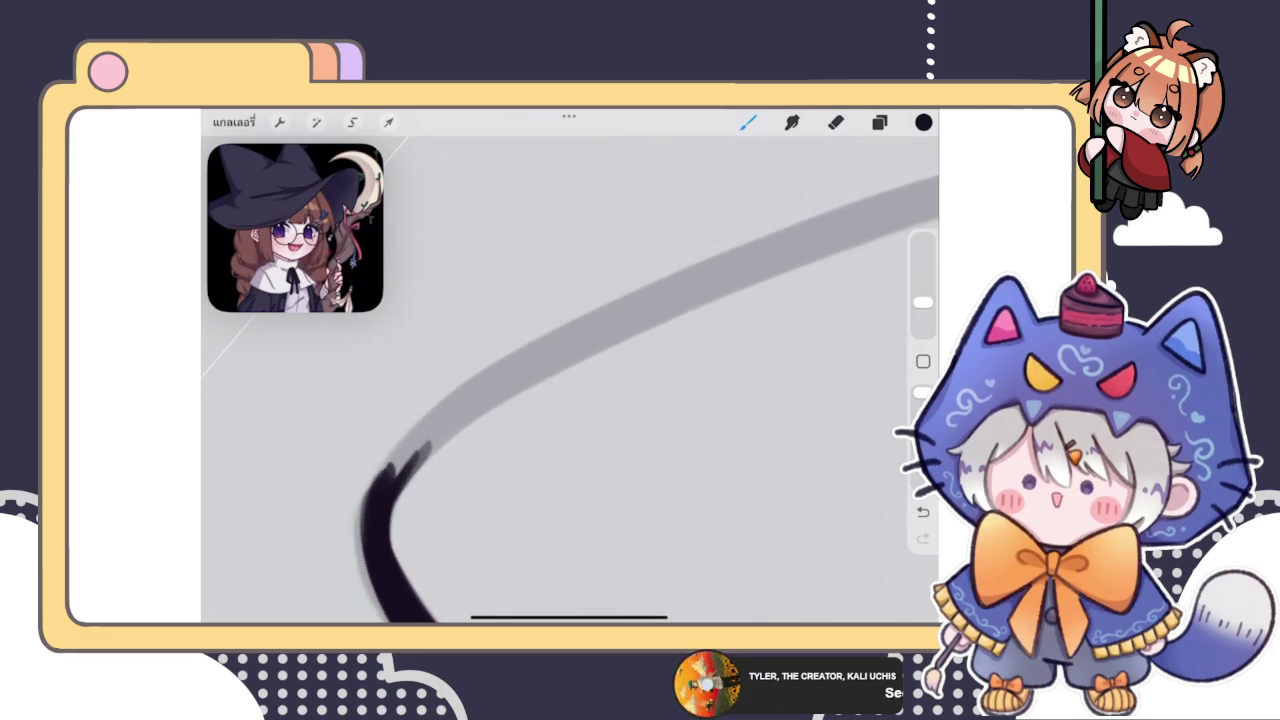
pyautogui.moveTo(400, 470); pyautogui.dragTo(520, 365)
pyautogui.hotkey('ctrl', 'z')
pyautogui.moveTo(430, 445); pyautogui.dragTo(500, 357)
pyautogui.hotkey('ctrl', 'z')
pyautogui.moveTo(395, 475); pyautogui.dragTo(425, 445)
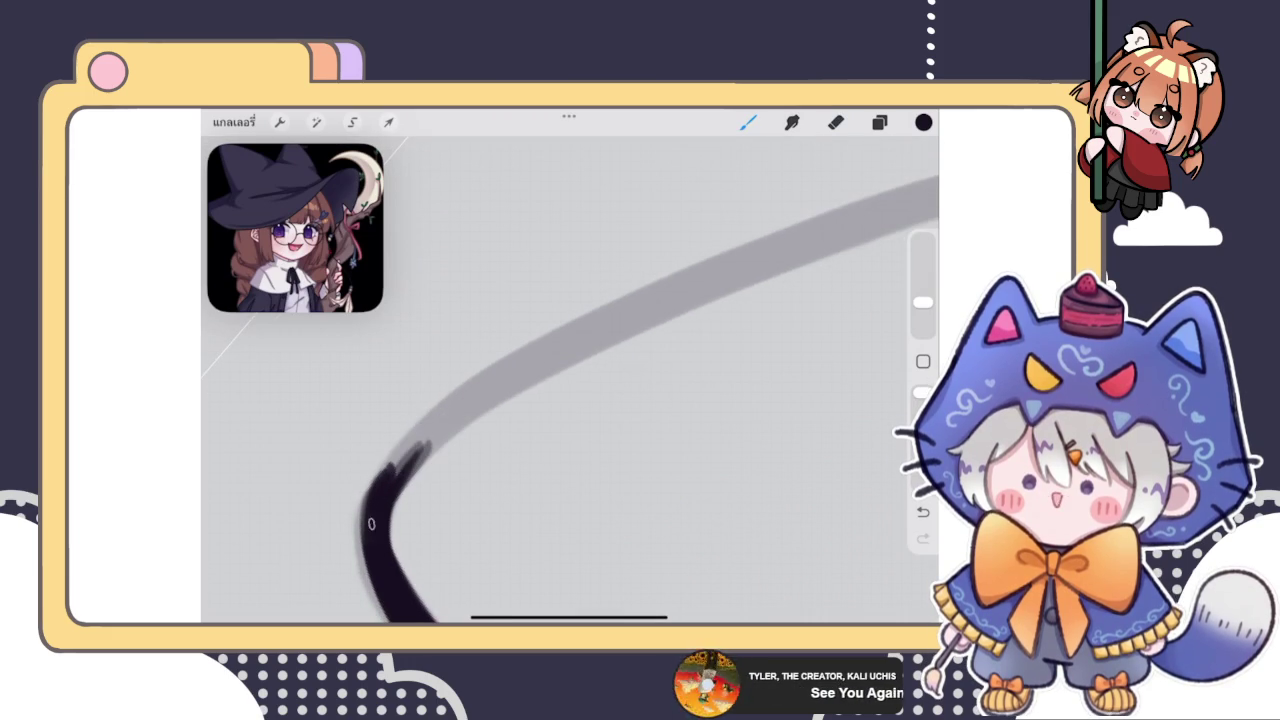
# Extend the black line partway up the upper arm, refining it with undo and redo
pyautogui.moveTo(372, 500)
pyautogui.mouseDown()
pyautogui.moveTo(448, 412)
pyautogui.moveTo(575, 310)
pyautogui.mouseUp()
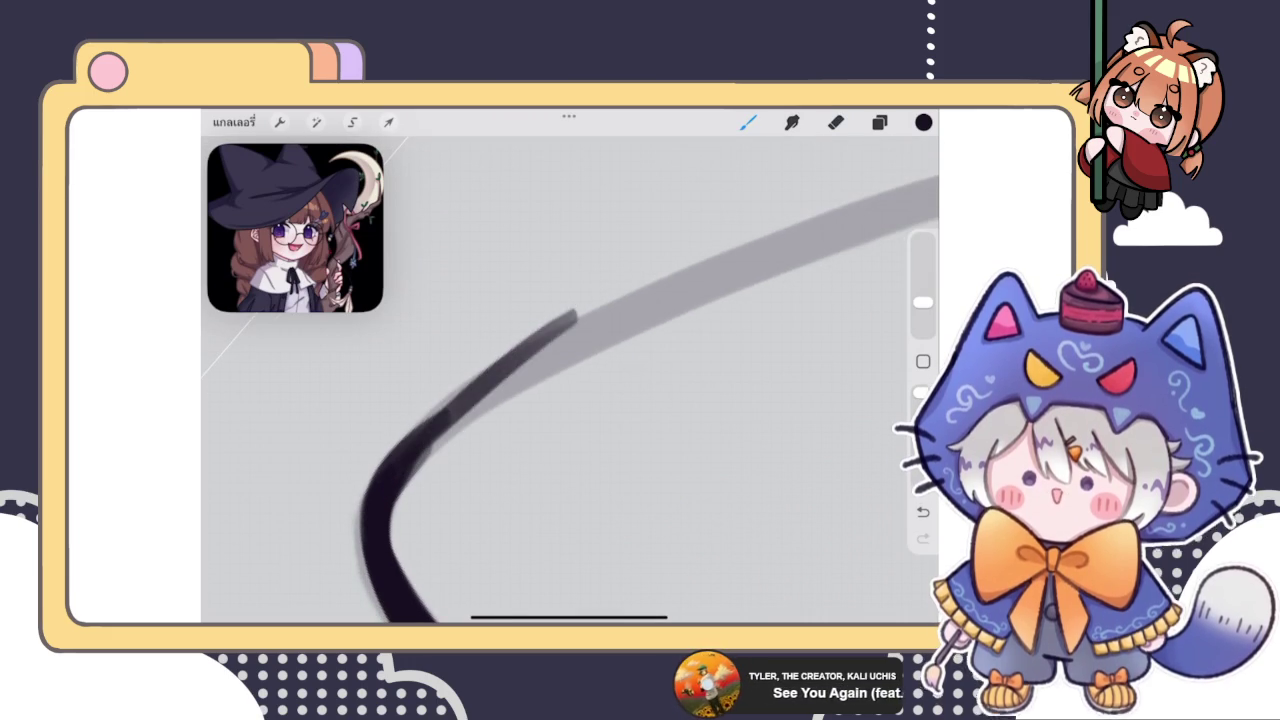
pyautogui.hotkey('ctrl', 'z')
pyautogui.moveTo(375, 490); pyautogui.dragTo(628, 305)
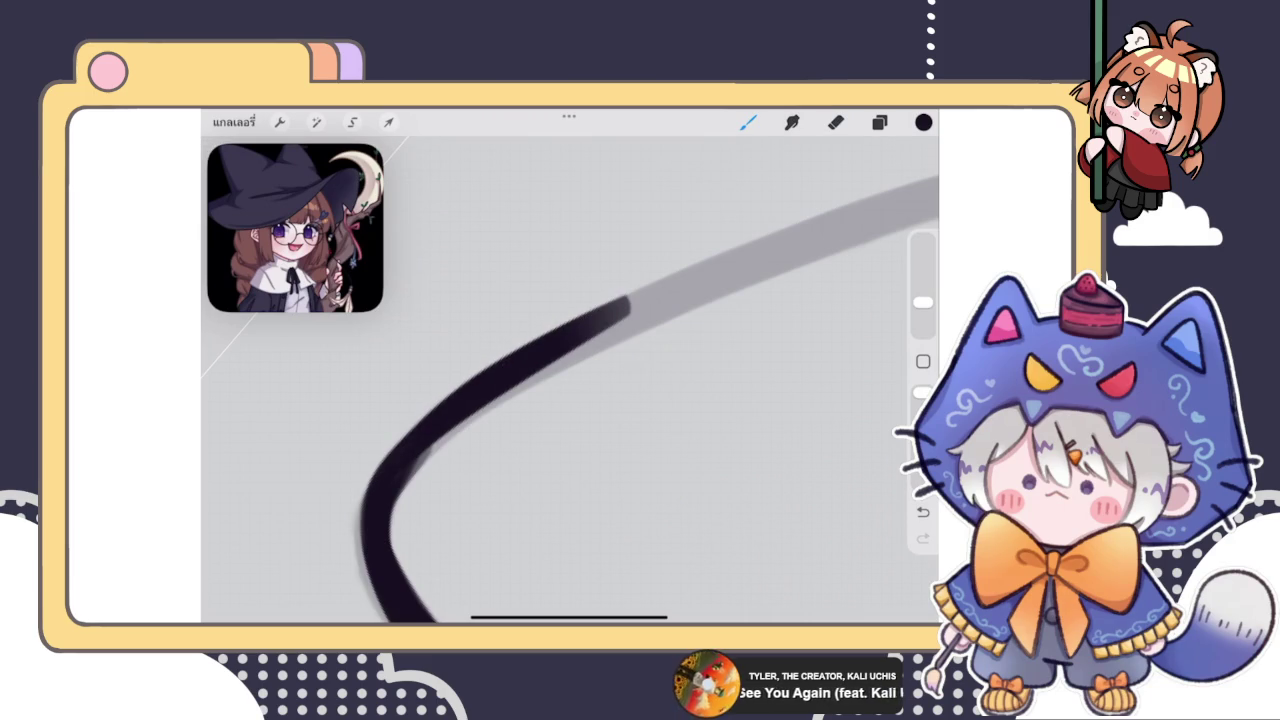
pyautogui.moveTo(410, 472); pyautogui.dragTo(456, 426)
pyautogui.moveTo(410, 478)
pyautogui.mouseDown()
pyautogui.moveTo(457, 420)
pyautogui.moveTo(600, 330)
pyautogui.mouseUp()
pyautogui.click(836, 122)
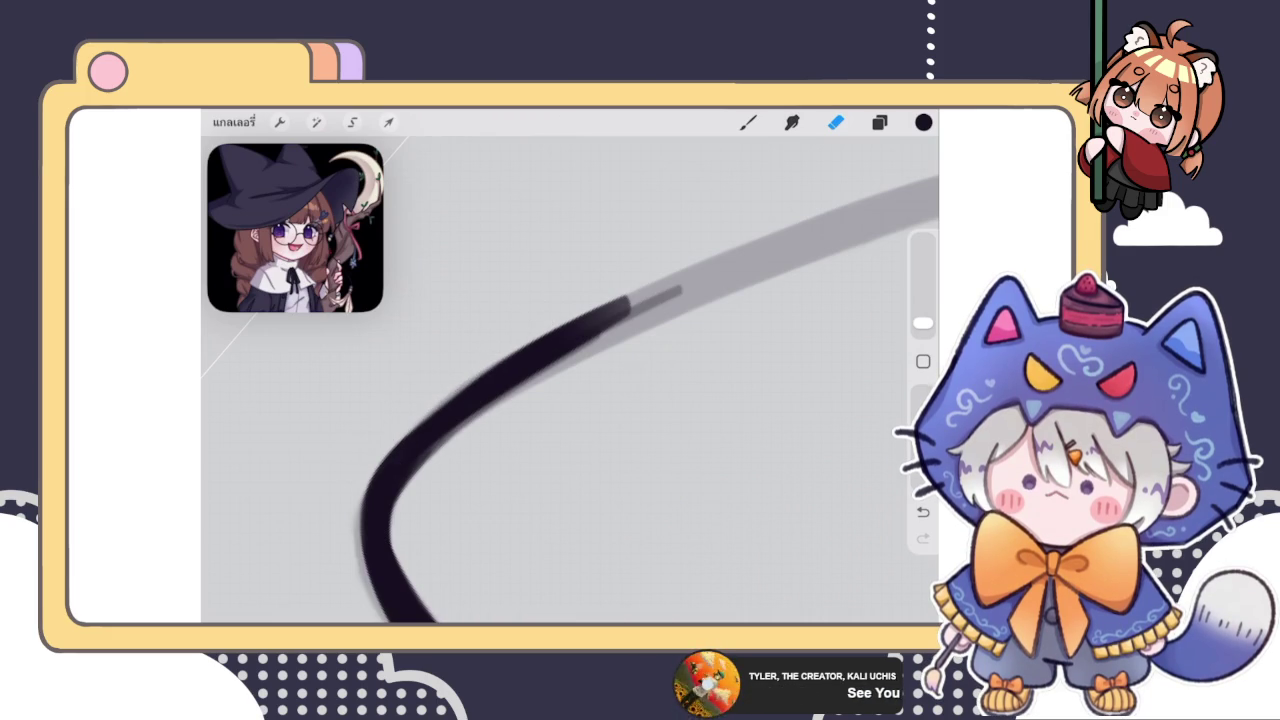
pyautogui.hotkey('ctrl', 'z')
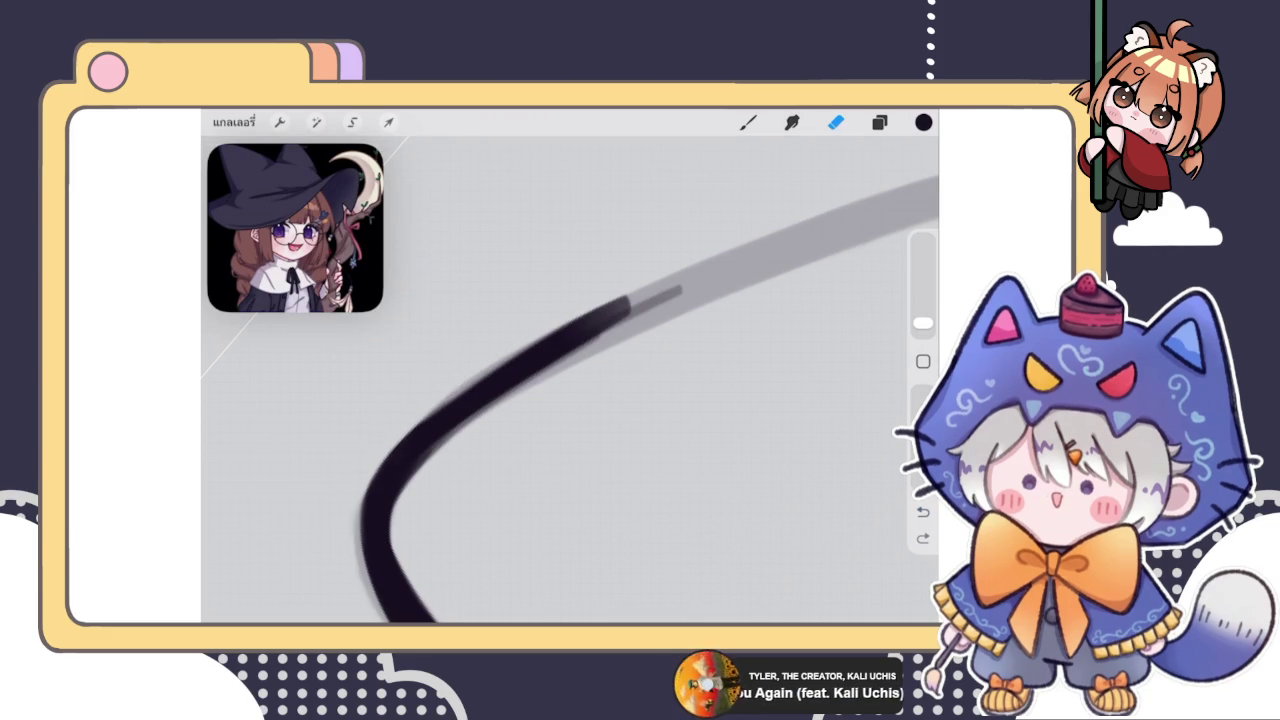
pyautogui.click(923, 511)
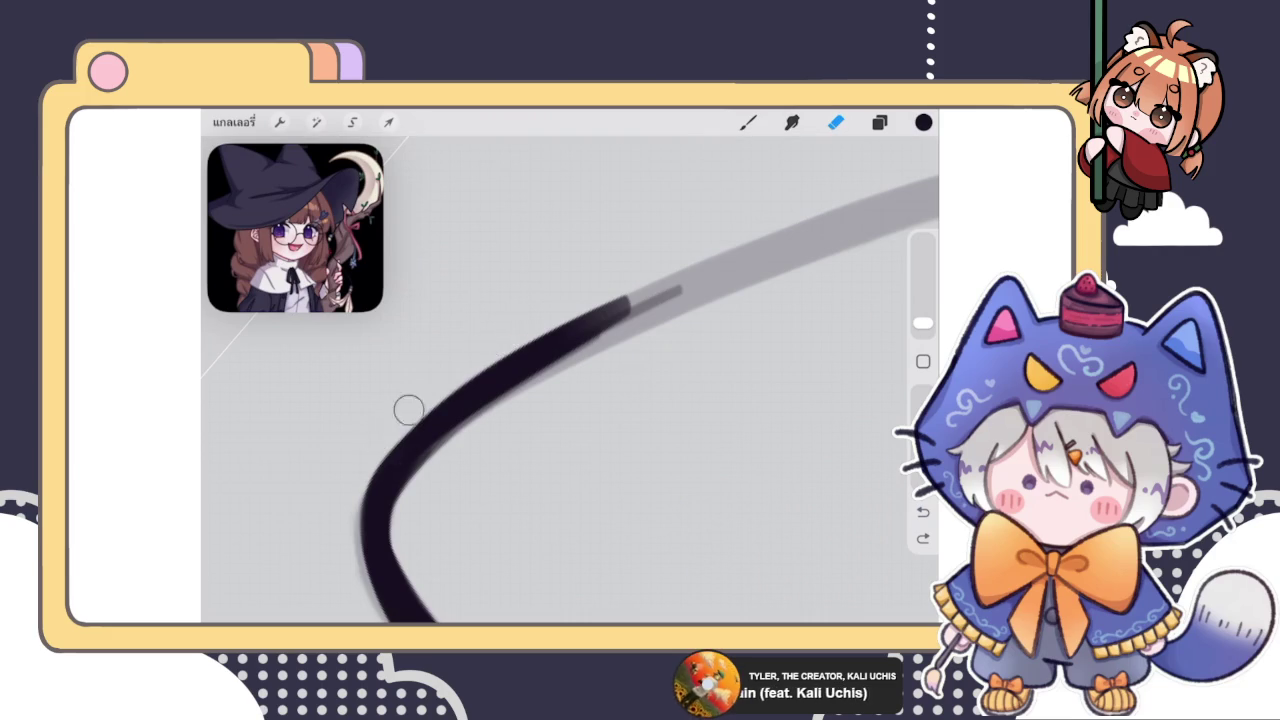
pyautogui.hotkey('ctrl', 'z')
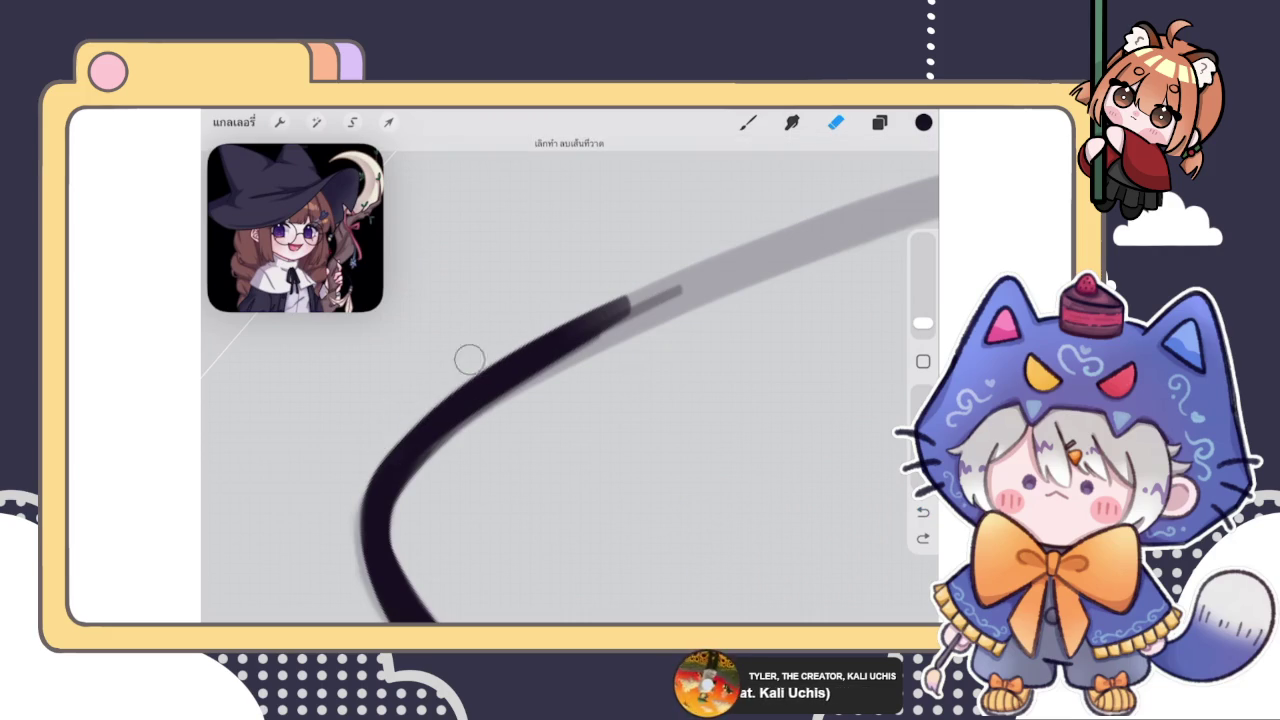
pyautogui.hotkey('ctrl', 'z')
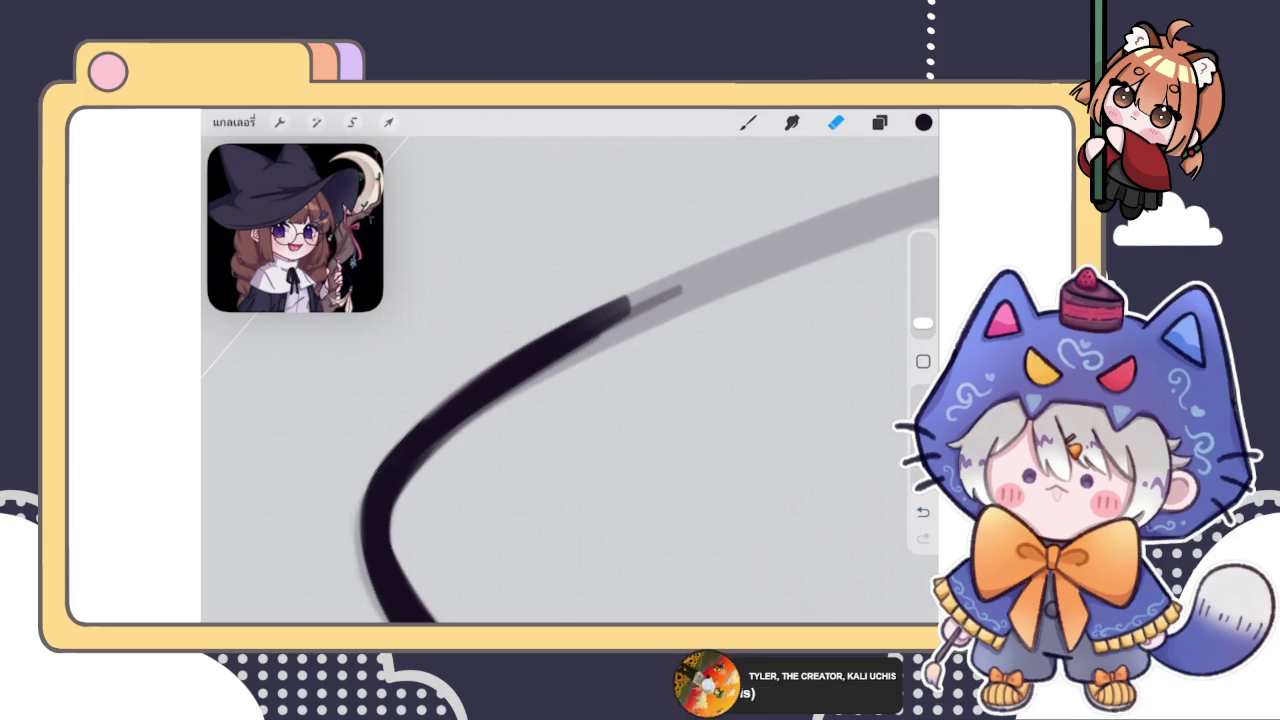
pyautogui.hotkey('ctrl', 'z')
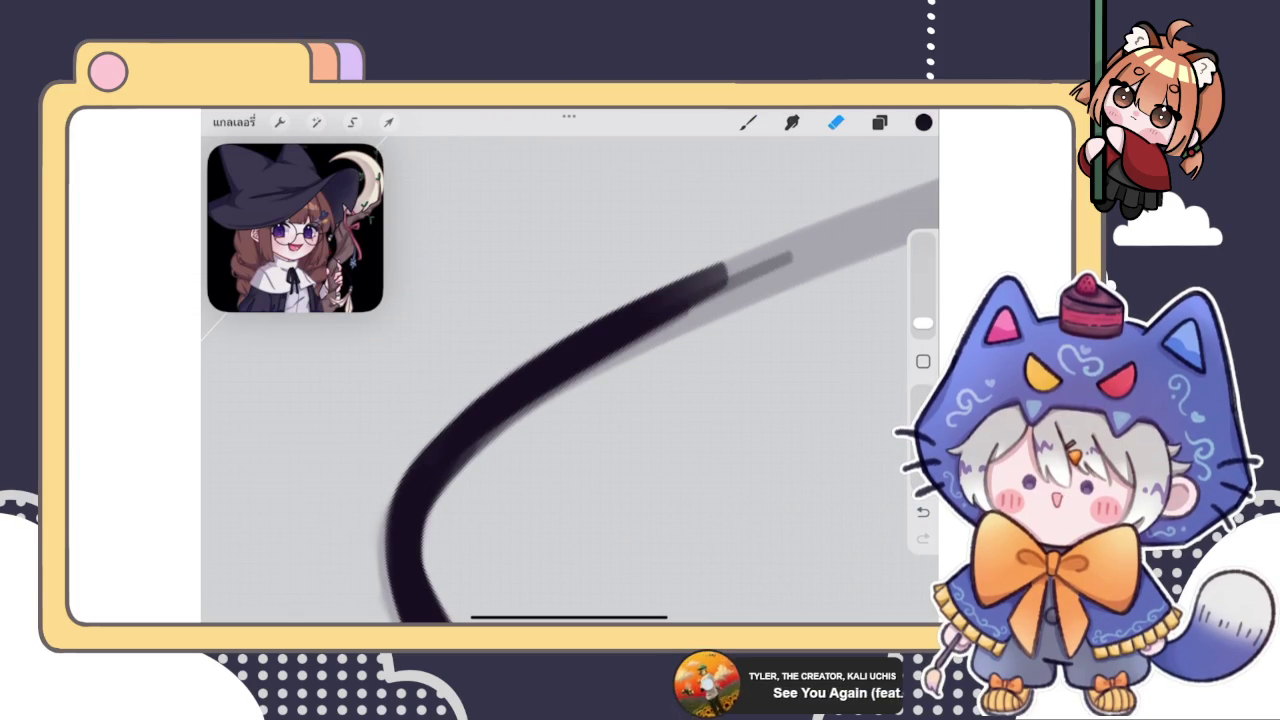
pyautogui.hotkey('ctrl', 'shift', 'z')
pyautogui.scroll(-2, 560, 400)
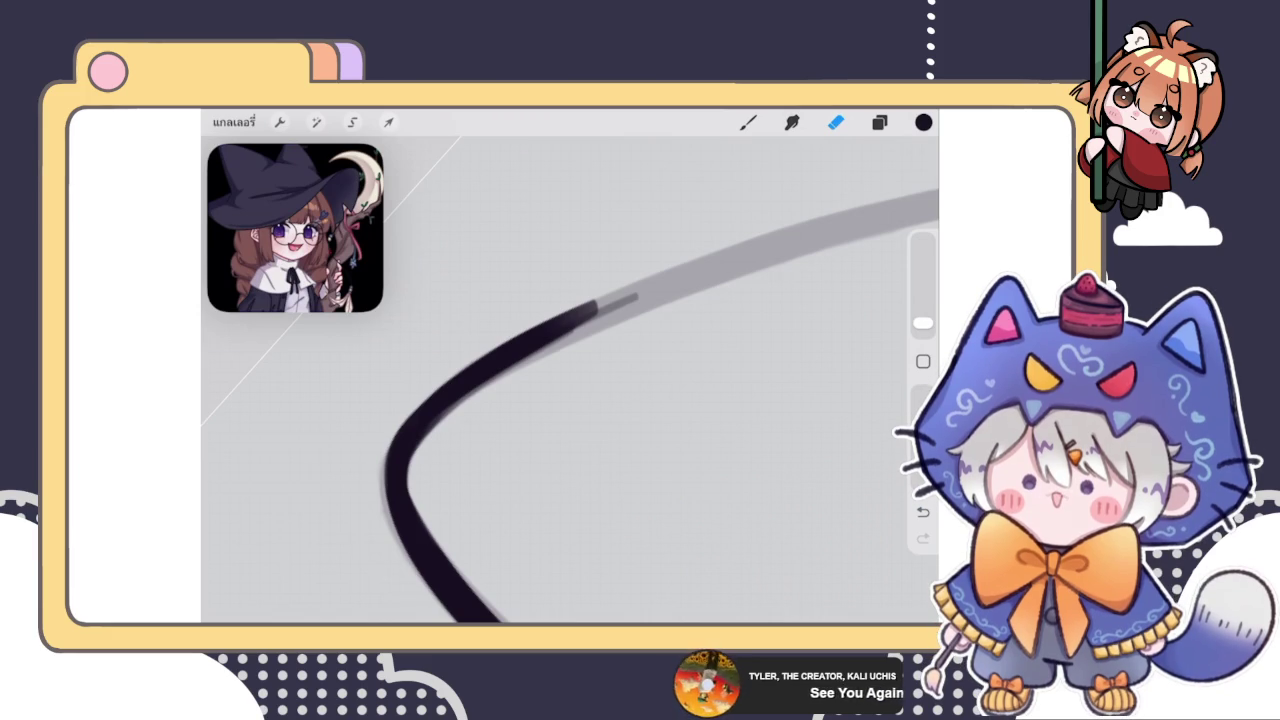
# Redraw the hat's curve as one even black line rising to its sharp tip, then zoom out
pyautogui.press('b')
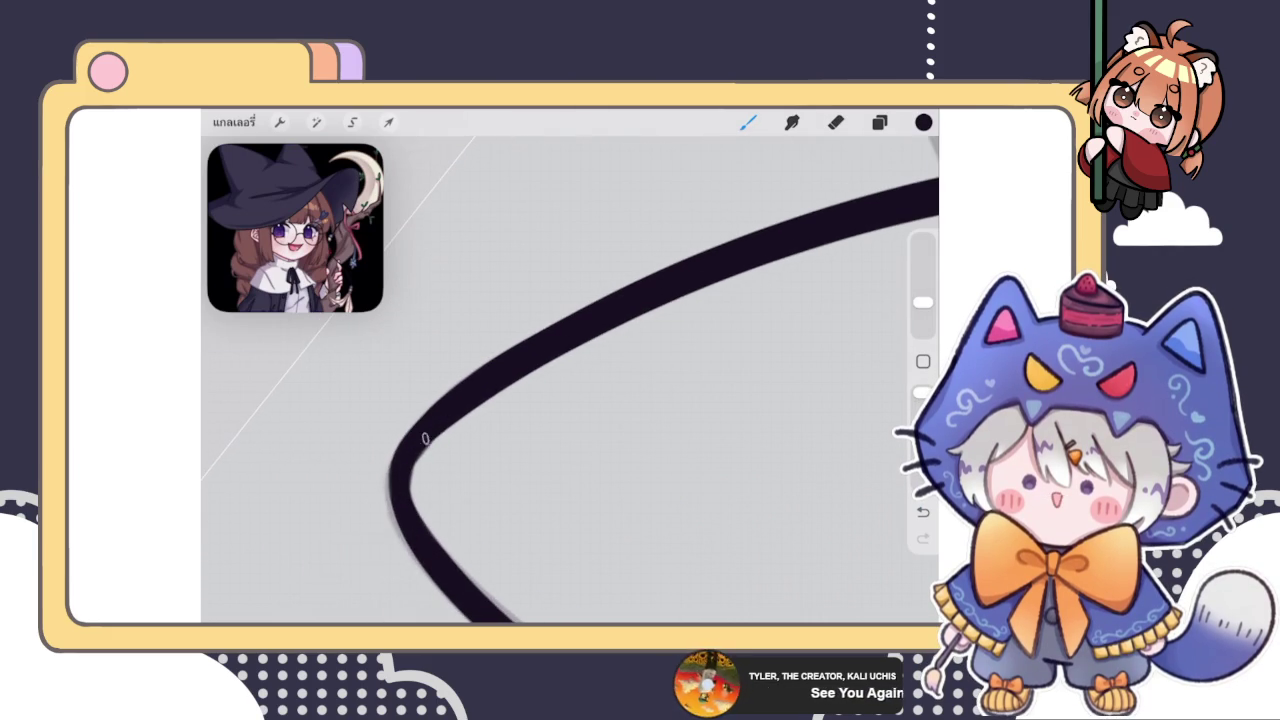
pyautogui.press('e')
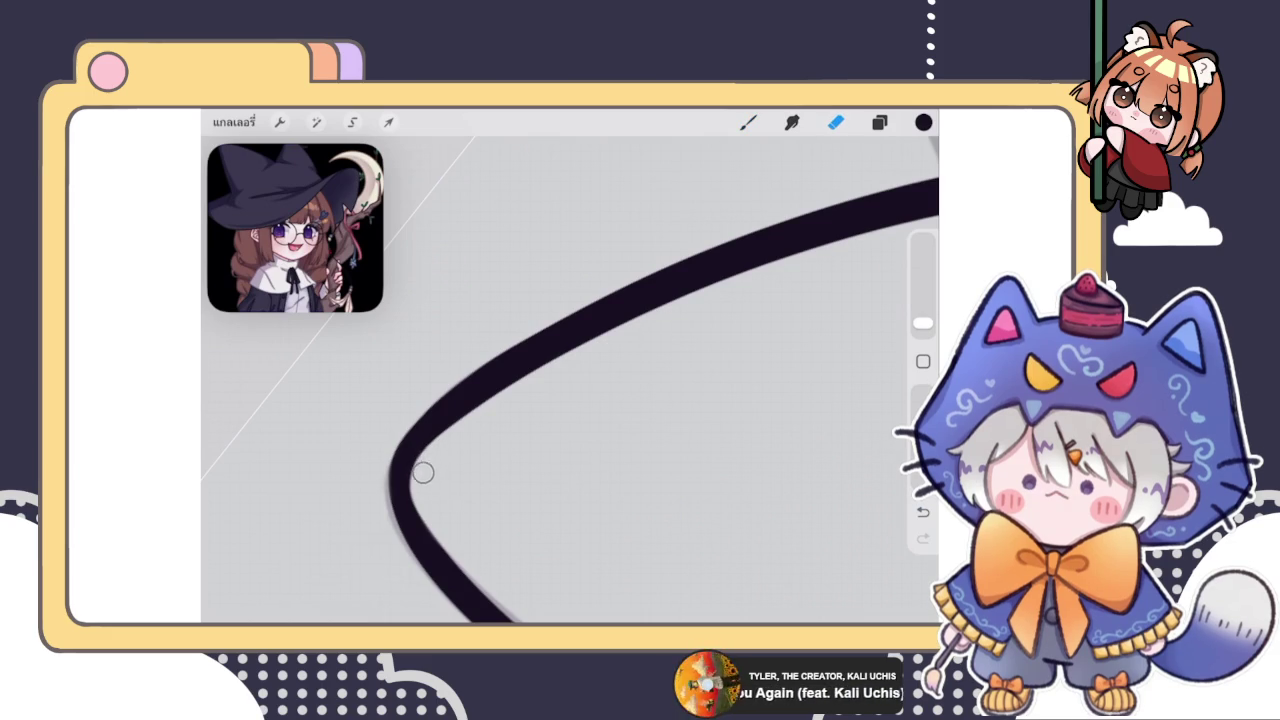
pyautogui.scroll(-3, 570, 380)
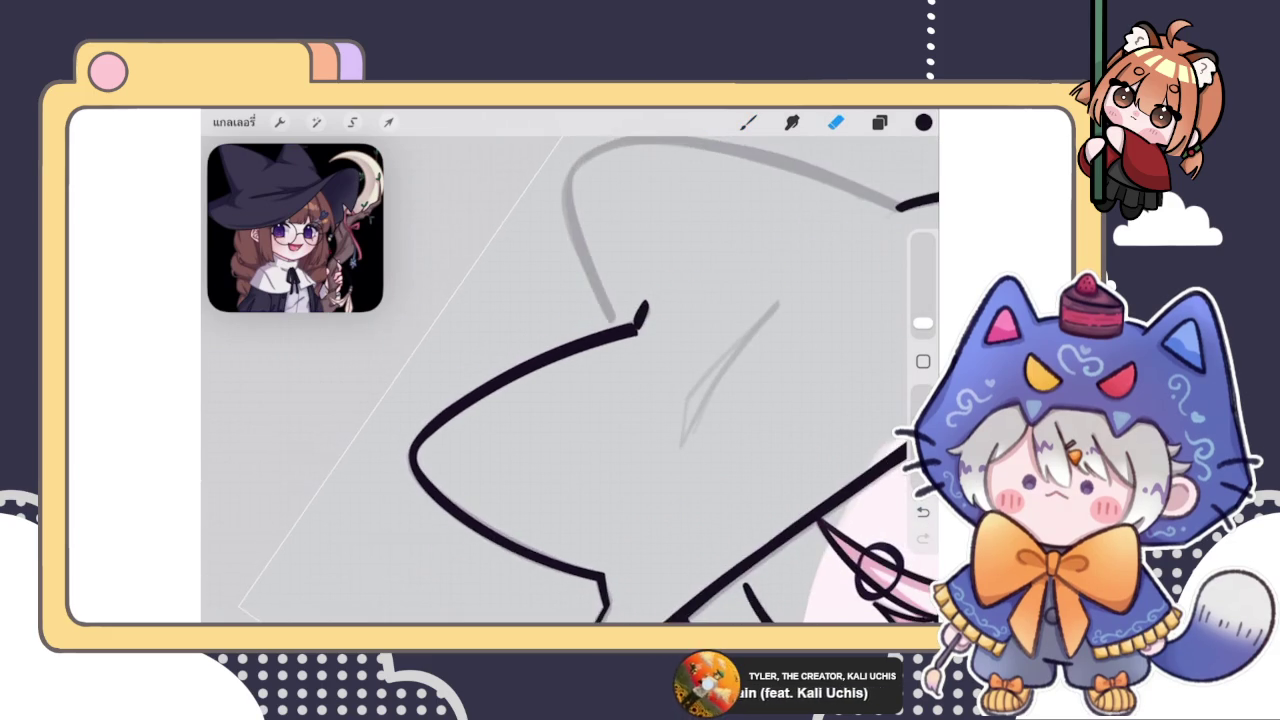
# Switch to the brush and frame the hat's cat-ear arc, checking the layer list on the way
pyautogui.scroll(5, 570, 380)
pyautogui.click(748, 122)
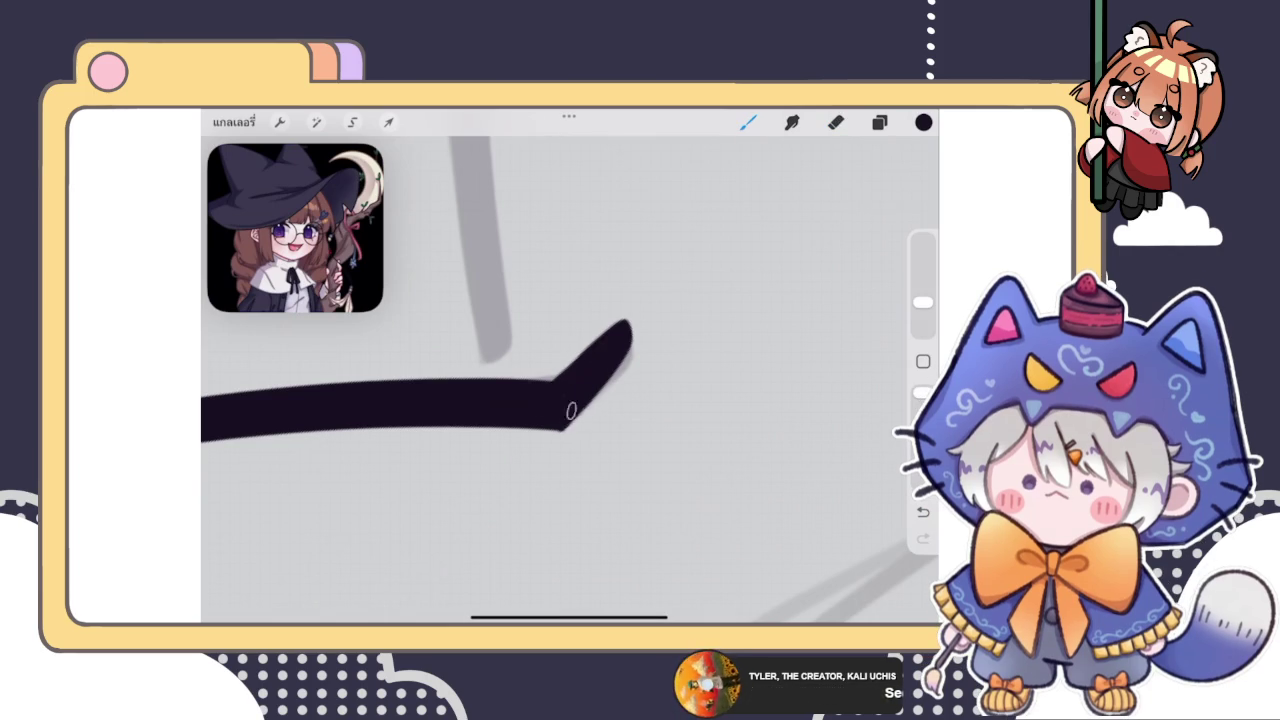
pyautogui.scroll(-3, 570, 400)
pyautogui.scroll(-3, 570, 400)
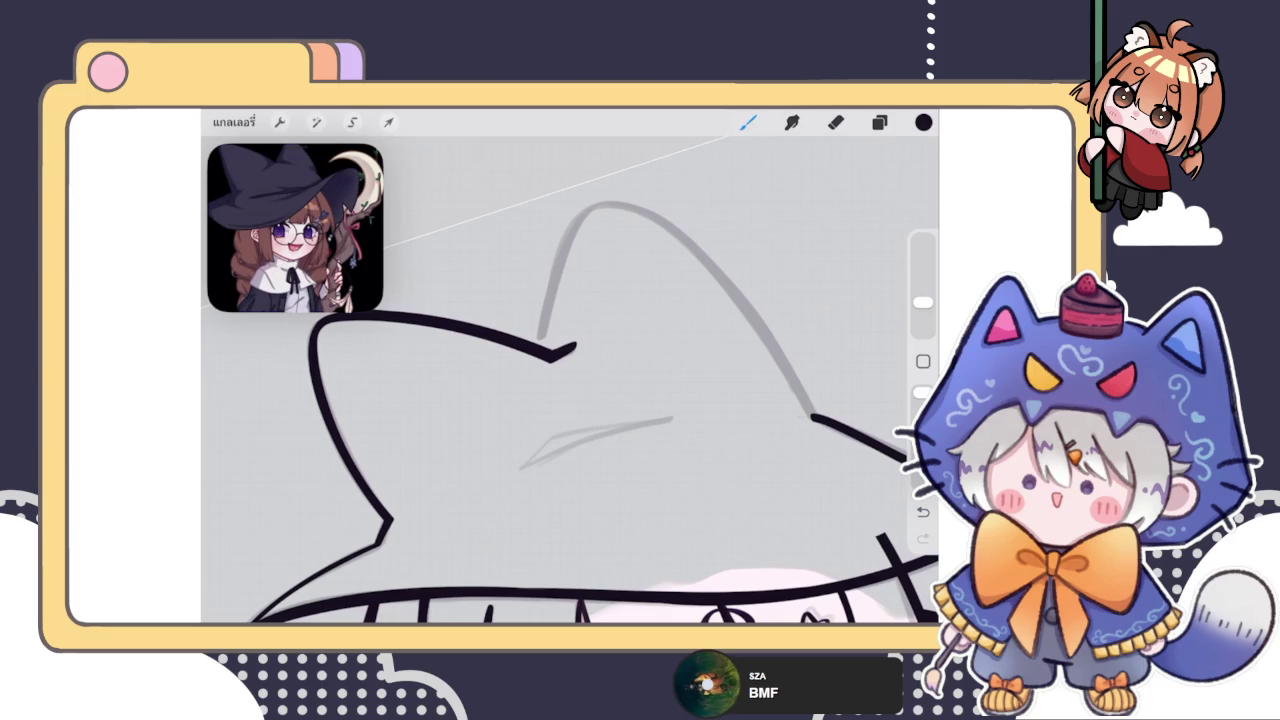
pyautogui.click(879, 122)
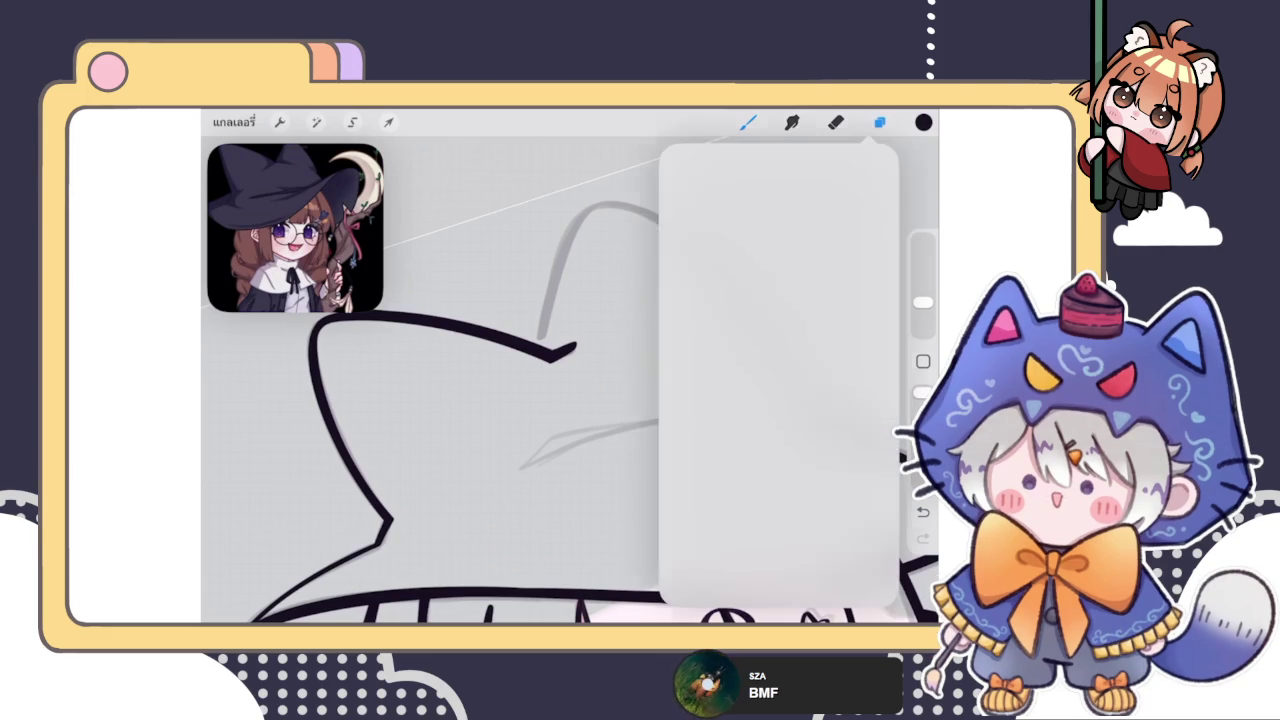
pyautogui.scroll(3, 570, 380)
# Ink the cat-ear arc from its lower-left end over the peak, redoing the stroke until it fits
pyautogui.moveTo(497, 462); pyautogui.dragTo(730, 300)
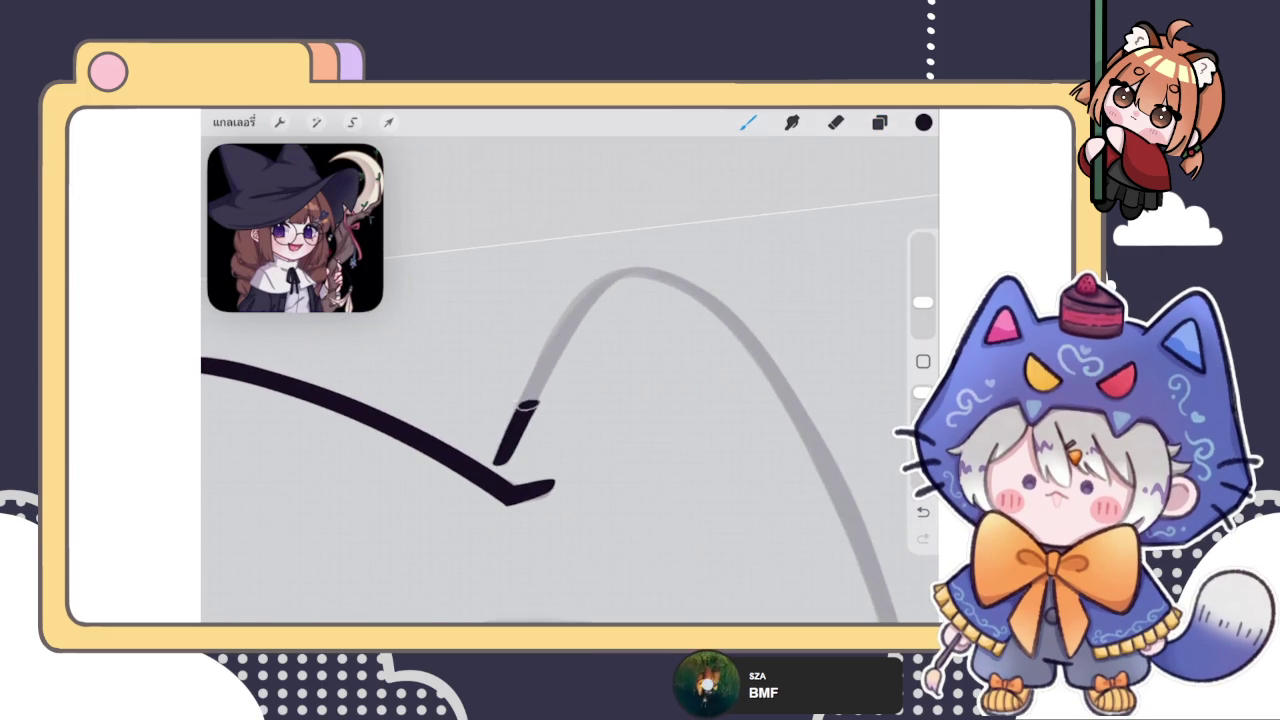
pyautogui.hotkey('ctrl', 'z')
pyautogui.moveTo(497, 462)
pyautogui.mouseDown()
pyautogui.moveTo(600, 285)
pyautogui.moveTo(730, 300)
pyautogui.mouseUp()
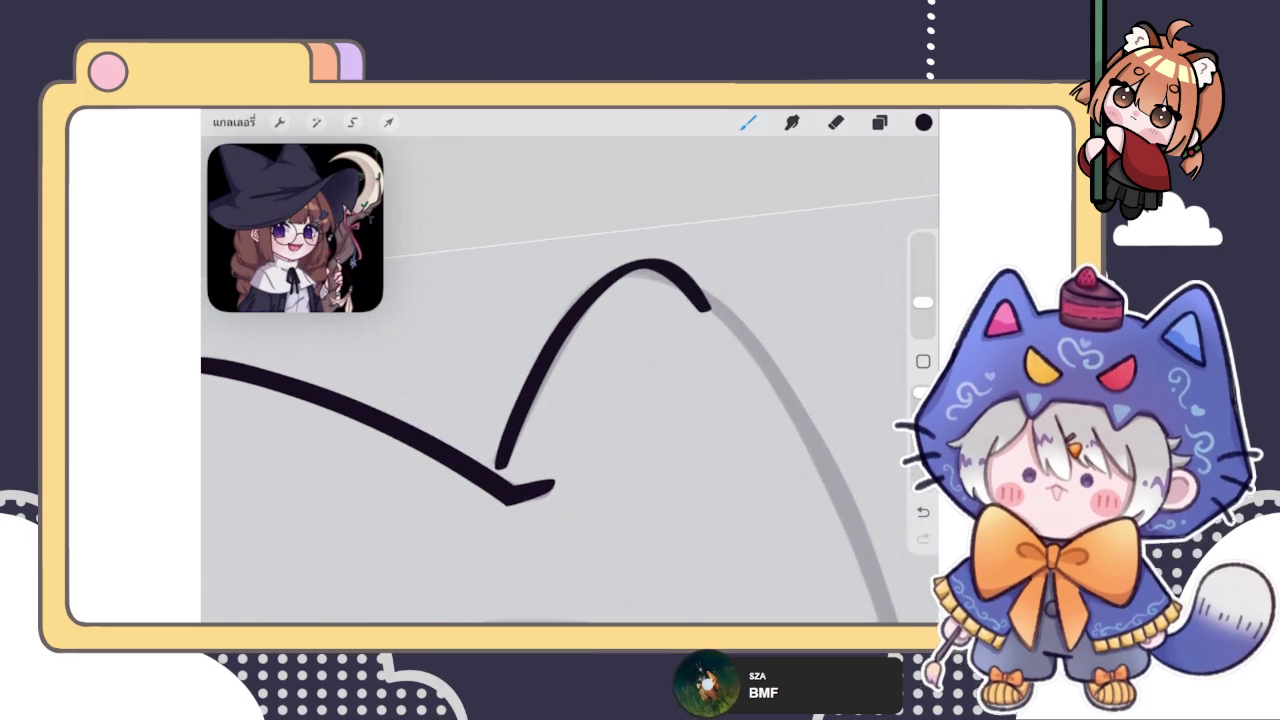
pyautogui.hotkey('ctrl', 'z')
pyautogui.moveTo(497, 462); pyautogui.dragTo(730, 300)
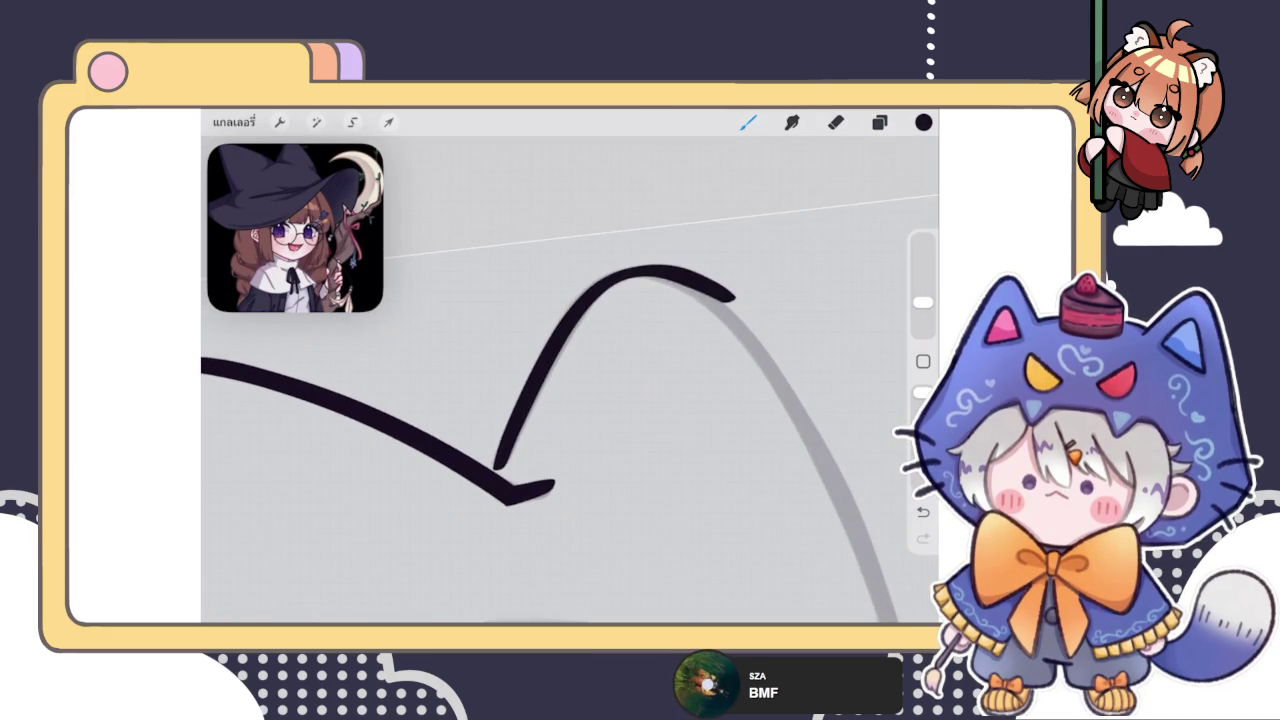
pyautogui.hotkey('ctrl', 'z')
pyautogui.moveTo(497, 462)
pyautogui.mouseDown()
pyautogui.moveTo(635, 276)
pyautogui.moveTo(742, 340)
pyautogui.mouseUp()
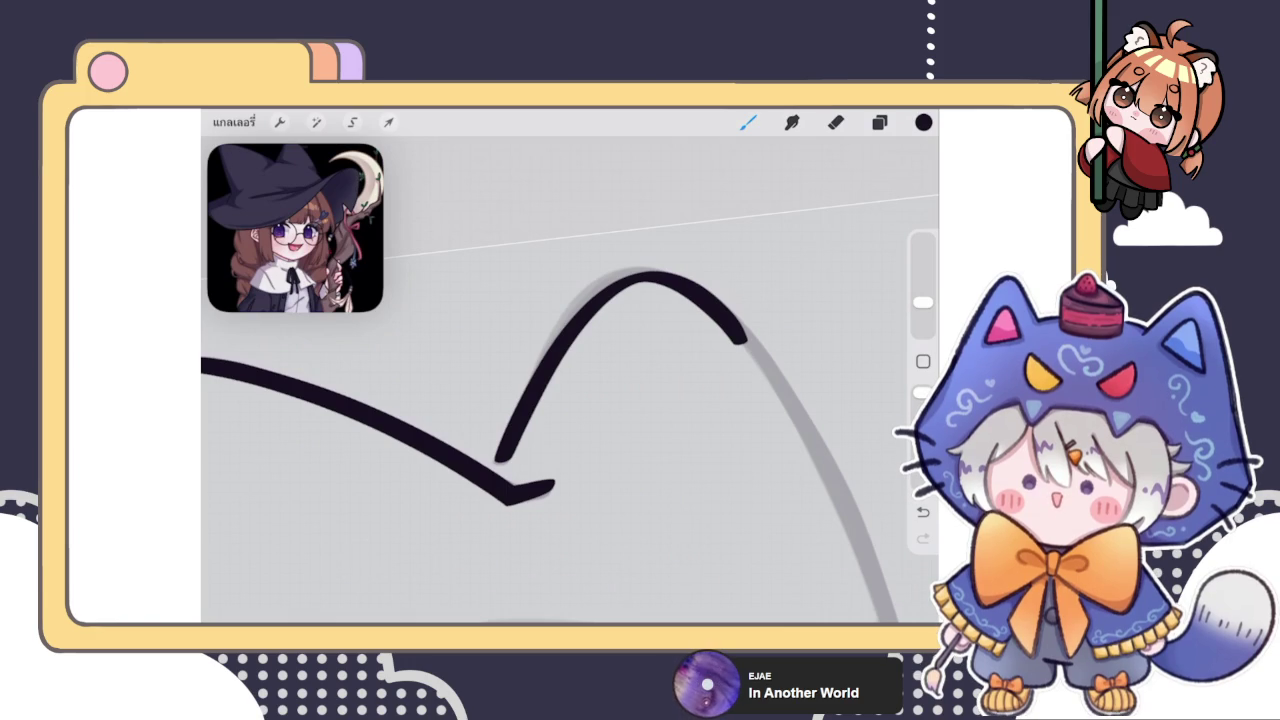
# Lasso the inked arch and open Transform in Warp mode
pyautogui.click(352, 121)
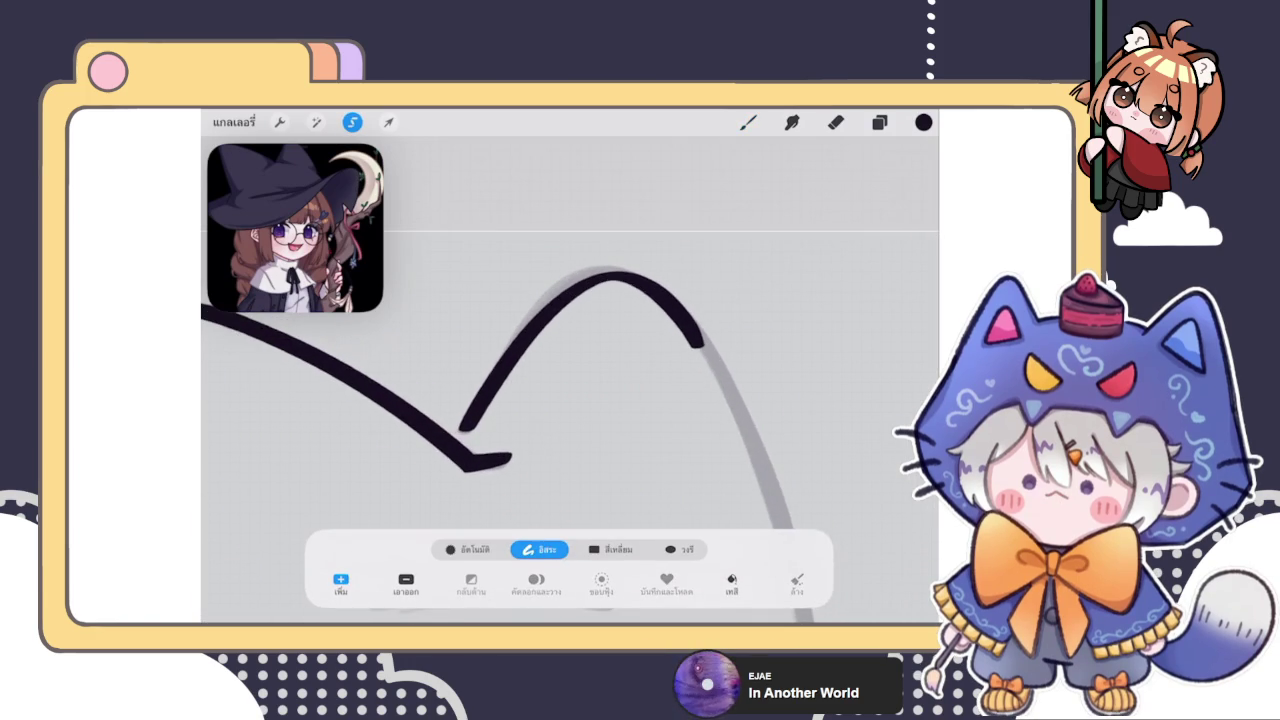
pyautogui.moveTo(458, 432); pyautogui.dragTo(453, 412)
pyautogui.moveTo(605, 375); pyautogui.dragTo(735, 300)
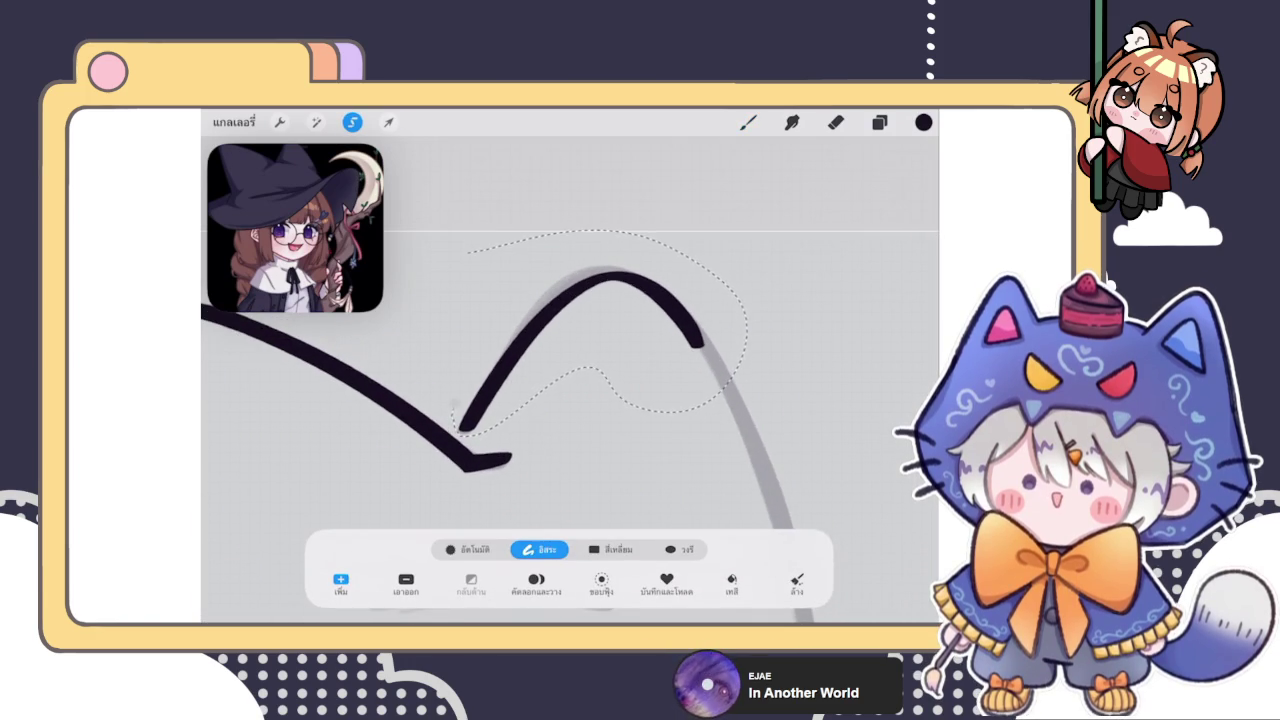
pyautogui.click(388, 121)
pyautogui.click(677, 549)
# Warp the arch so its right end bends lower and outward along the grey sketch
pyautogui.moveTo(610, 290); pyautogui.dragTo(600, 285)
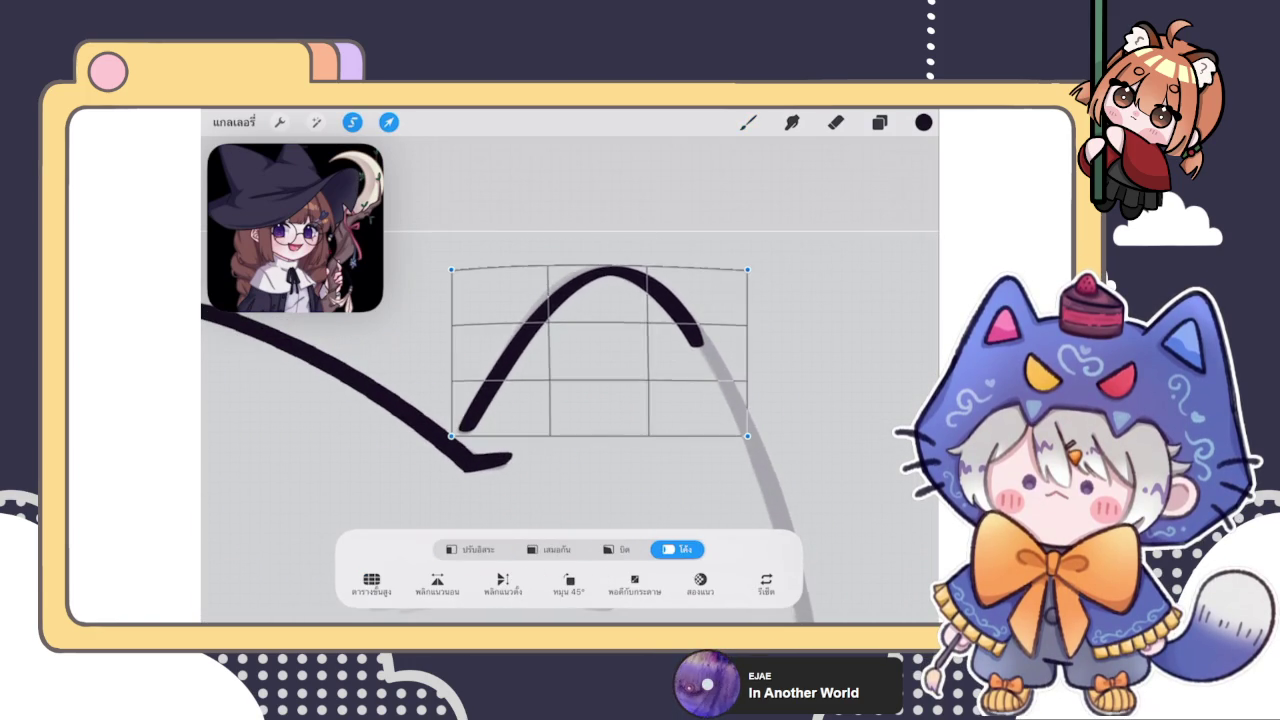
pyautogui.moveTo(690, 320); pyautogui.dragTo(700, 335)
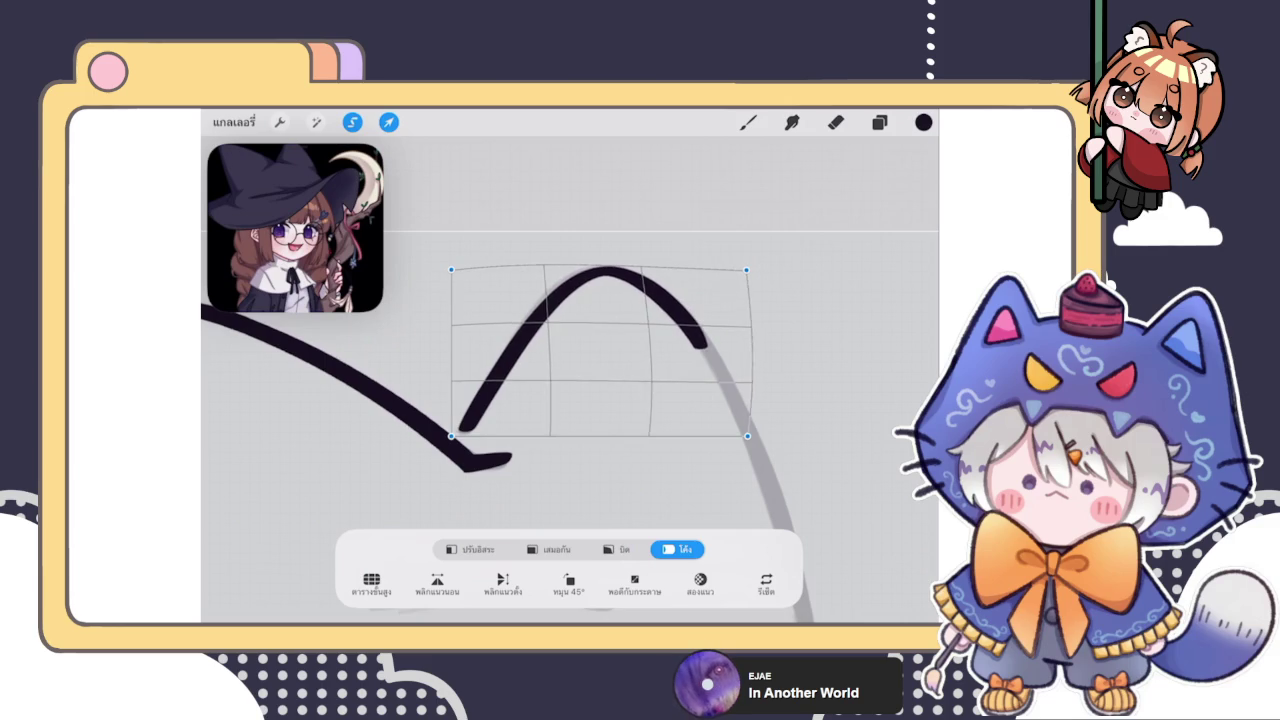
pyautogui.moveTo(560, 300); pyautogui.dragTo(555, 298)
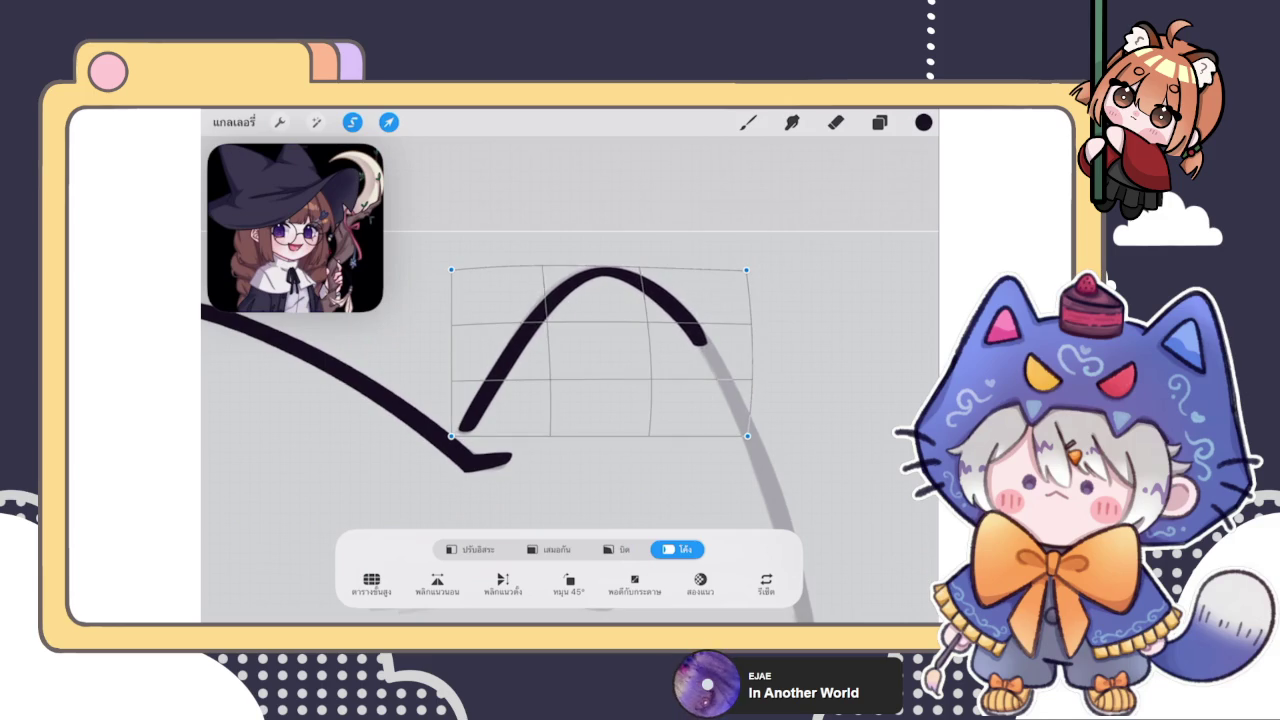
pyautogui.moveTo(746, 269); pyautogui.dragTo(738, 273)
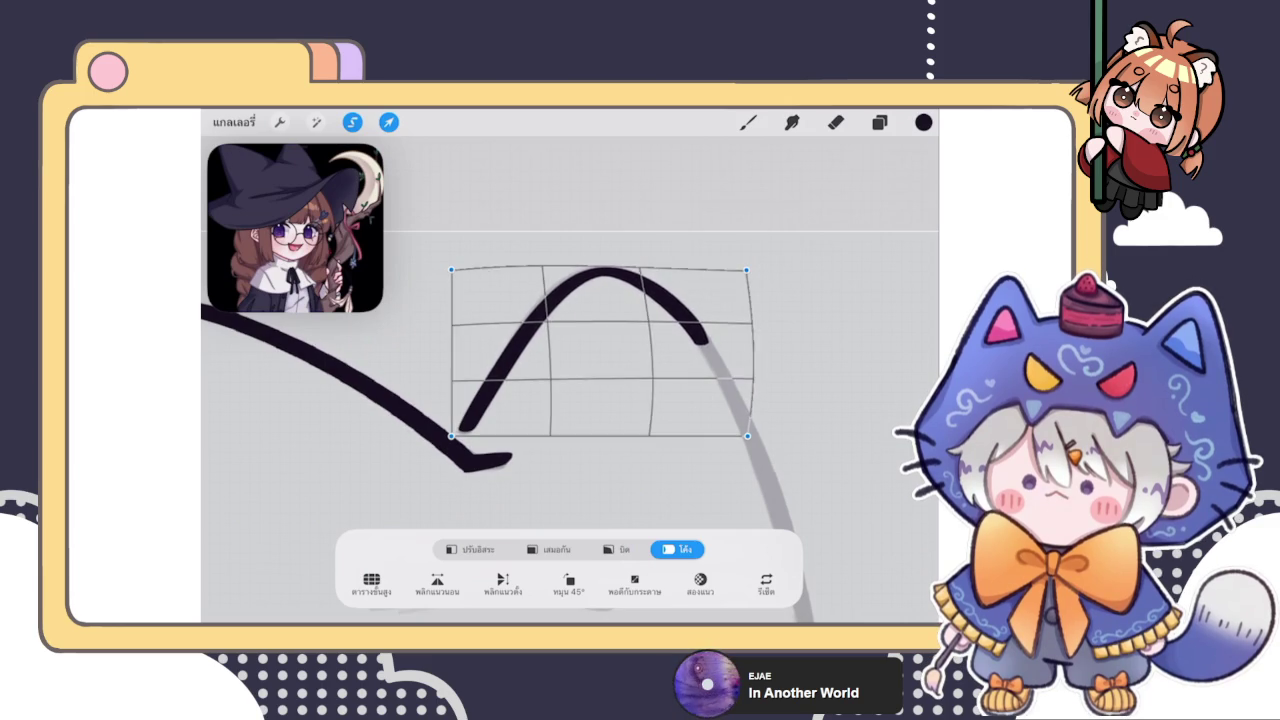
pyautogui.moveTo(598, 285); pyautogui.dragTo(656, 322)
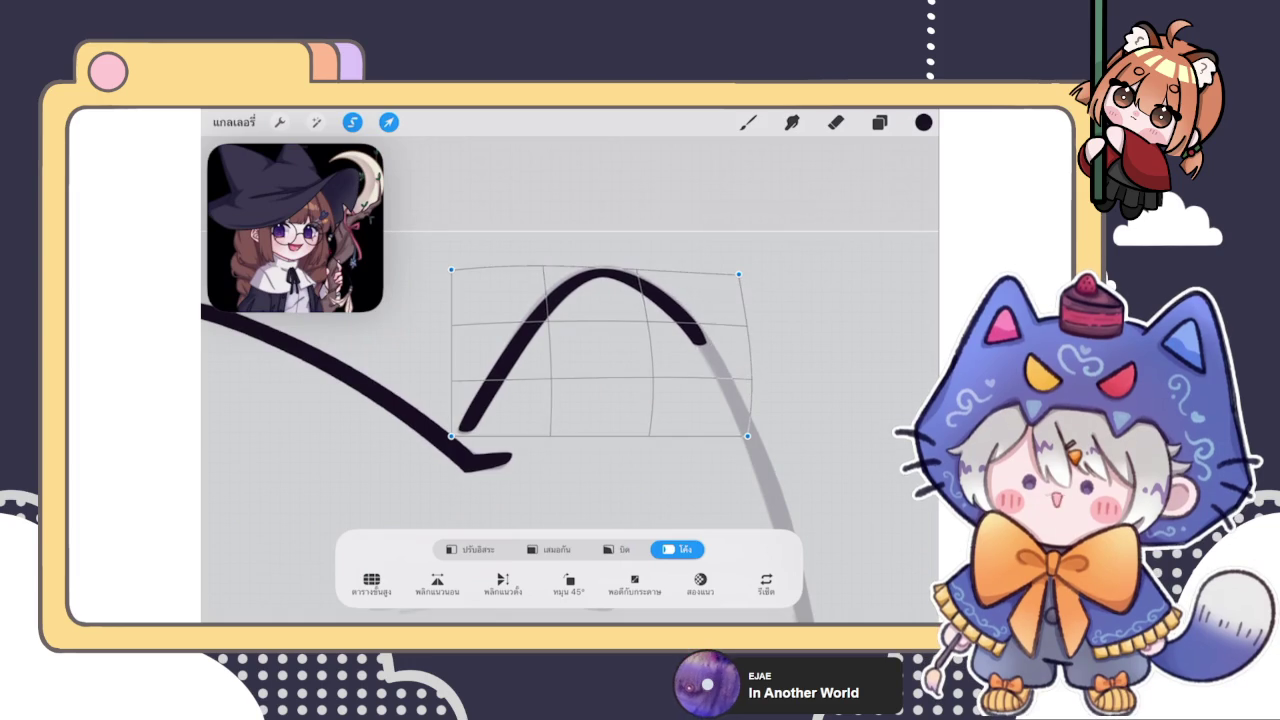
pyautogui.click(748, 122)
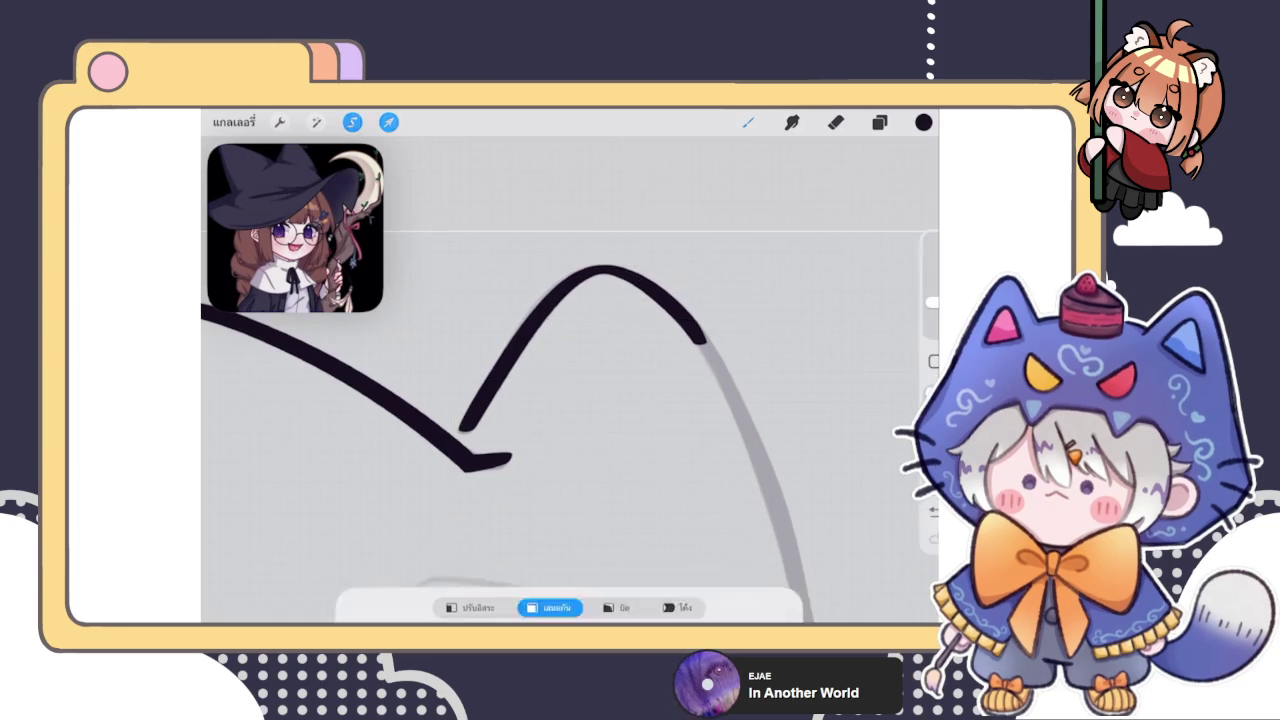
pyautogui.scroll(3, 640, 450)
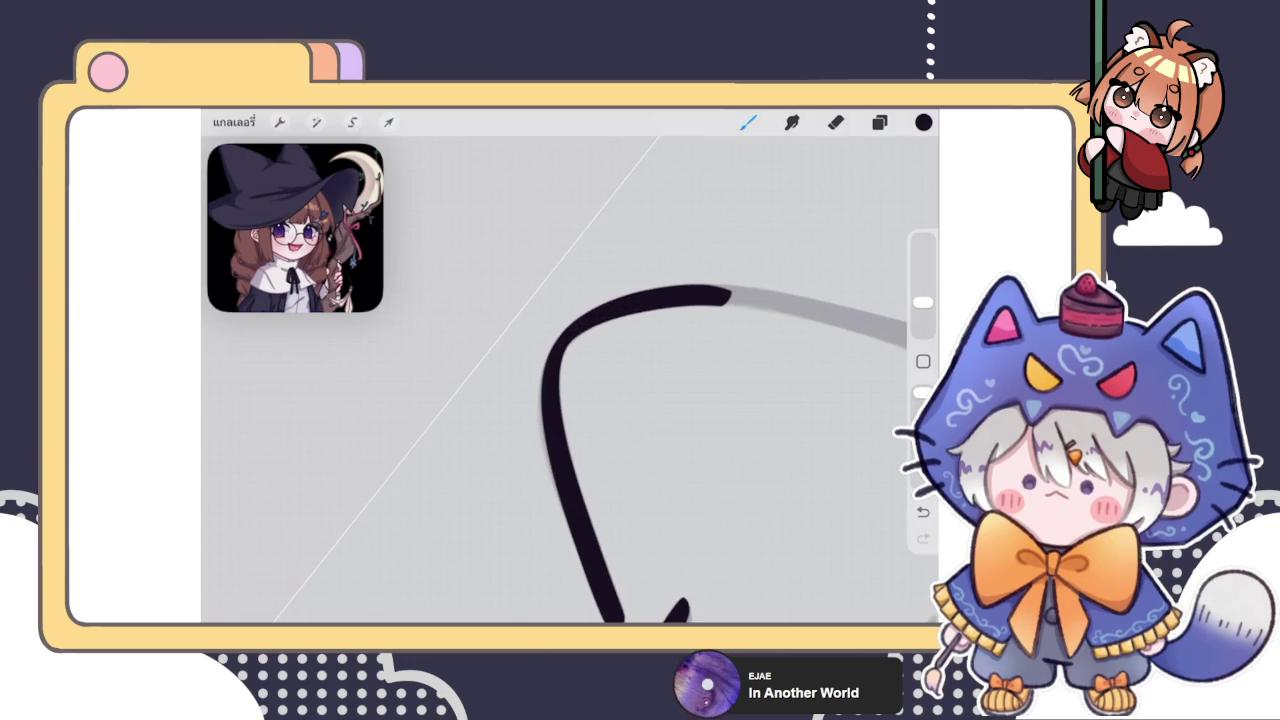
pyautogui.scroll(2, 640, 430)
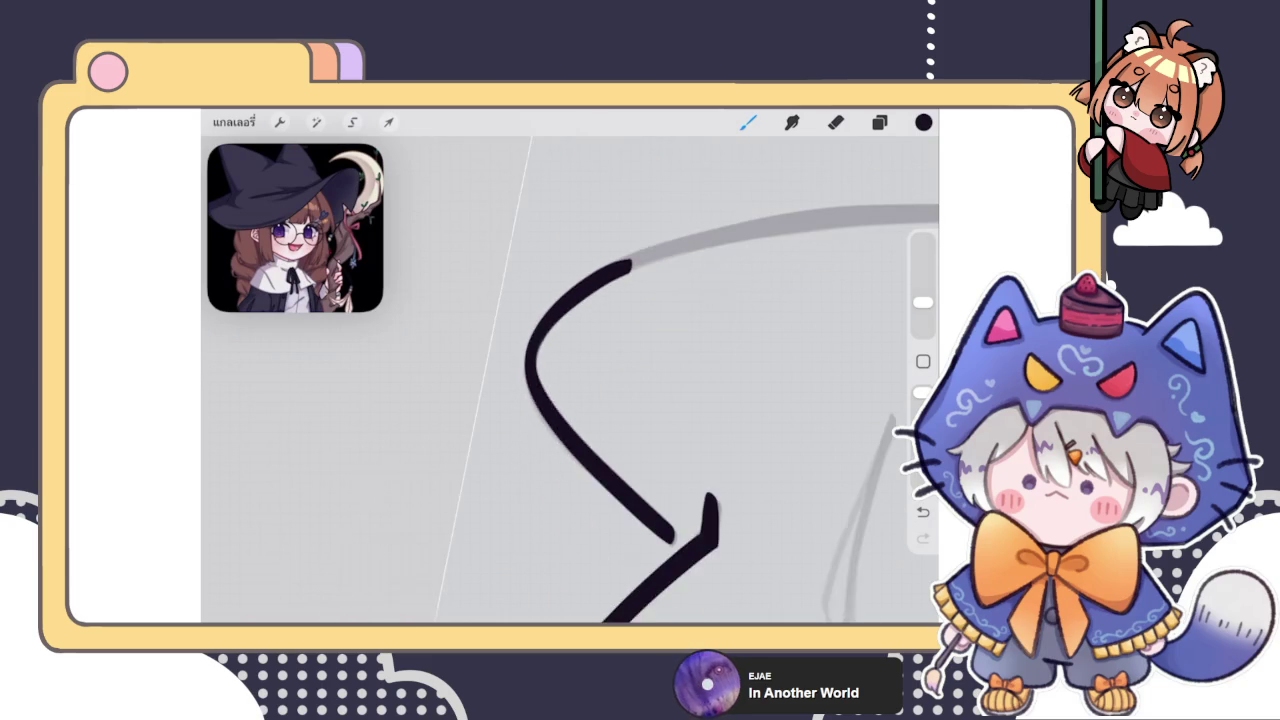
pyautogui.press('e')
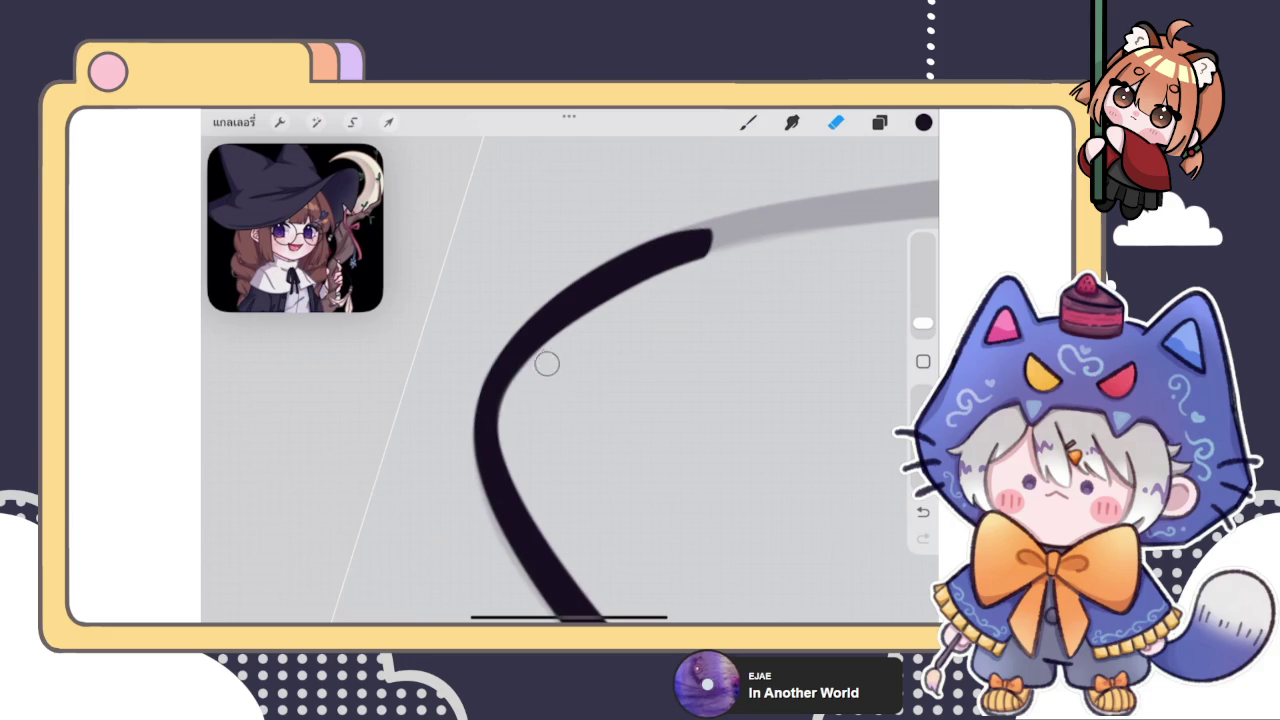
pyautogui.moveTo(516, 394); pyautogui.dragTo(456, 464)
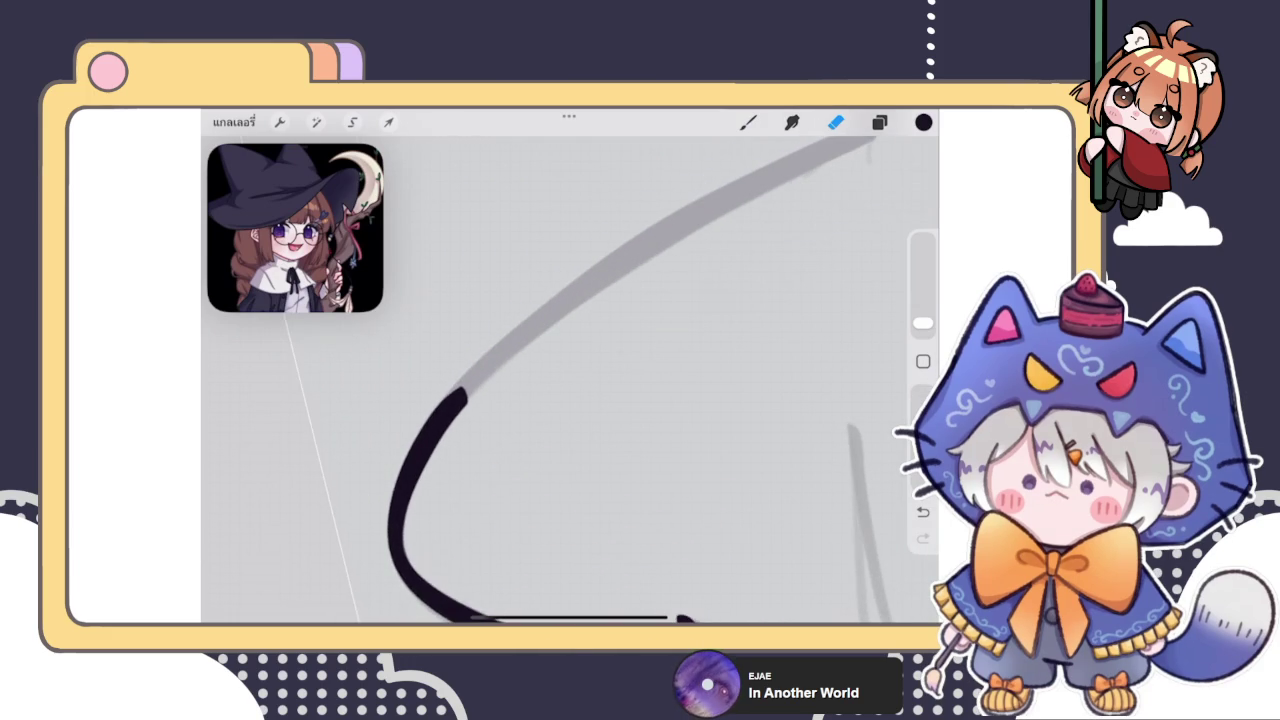
pyautogui.click(748, 121)
pyautogui.moveTo(458, 392); pyautogui.dragTo(718, 213)
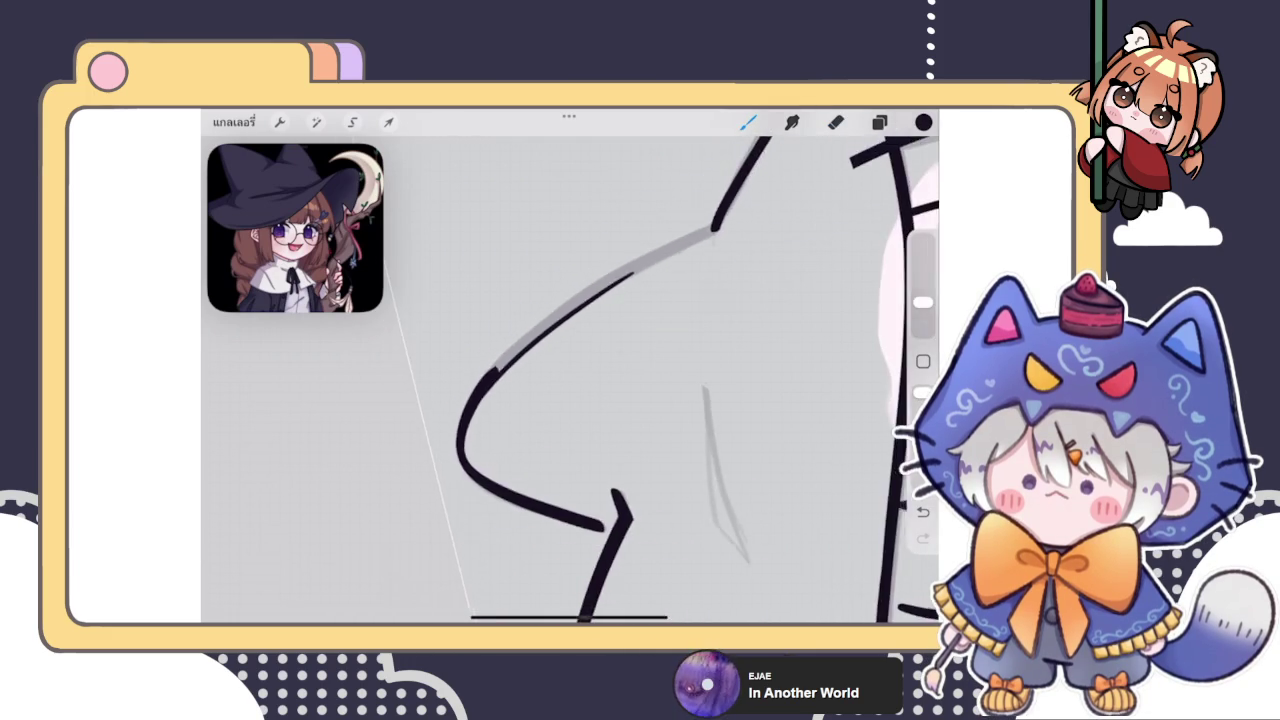
pyautogui.moveTo(560, 400); pyautogui.dragTo(500, 350)
pyautogui.hotkey('ctrl', 'z')
pyautogui.scroll(-3, 570, 400)
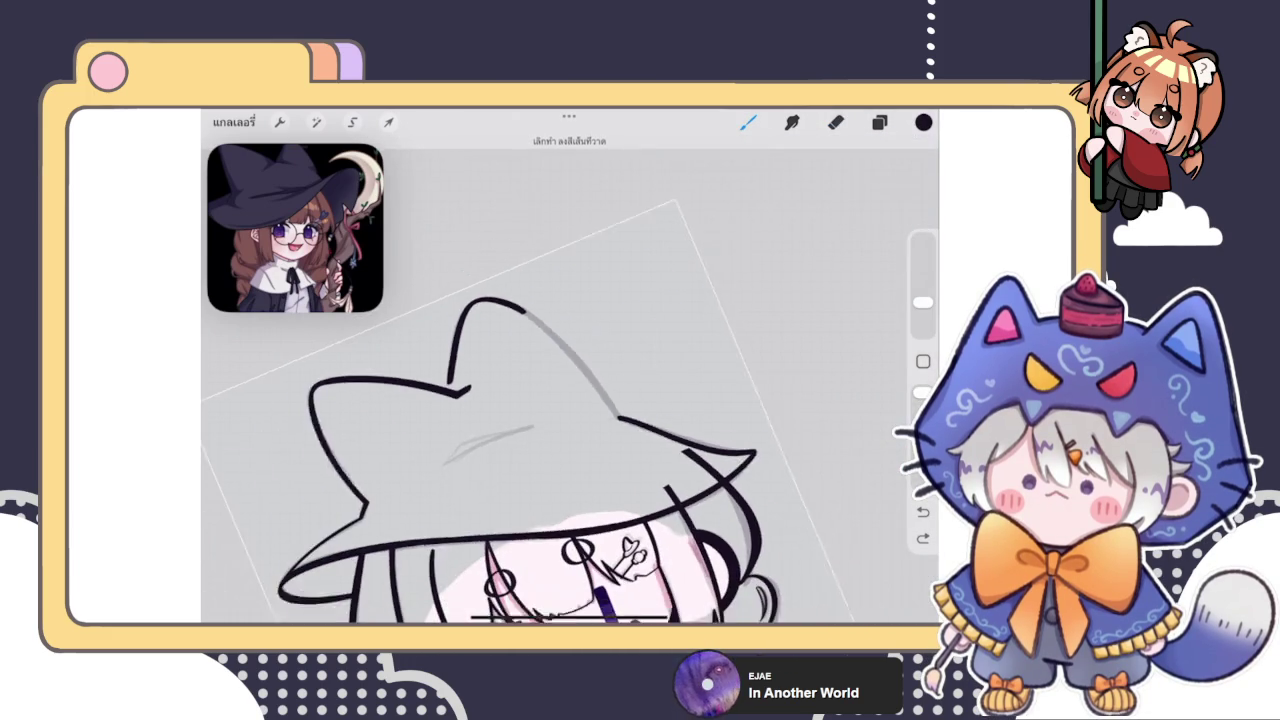
pyautogui.scroll(-2, 570, 400)
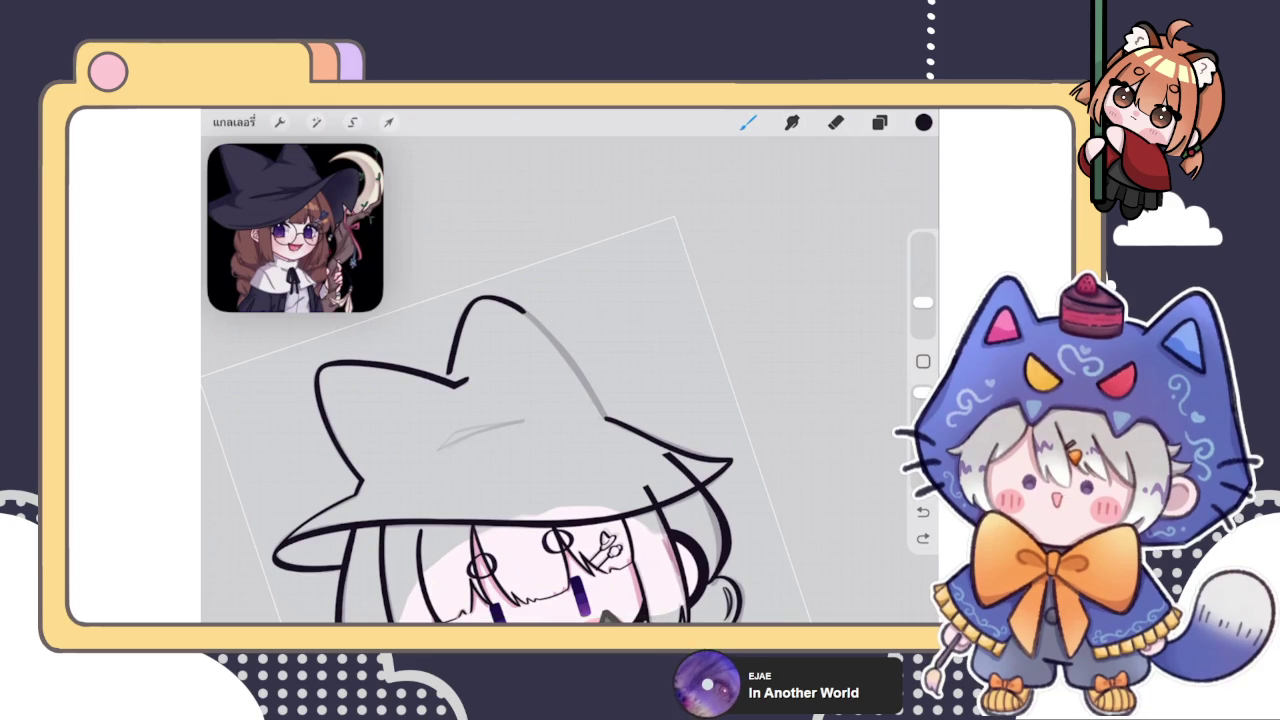
# Rotate the canvas and ink a smooth black curve along the grey hat line, retrying until it fits
pyautogui.moveTo(570, 420); pyautogui.dragTo(690, 400)
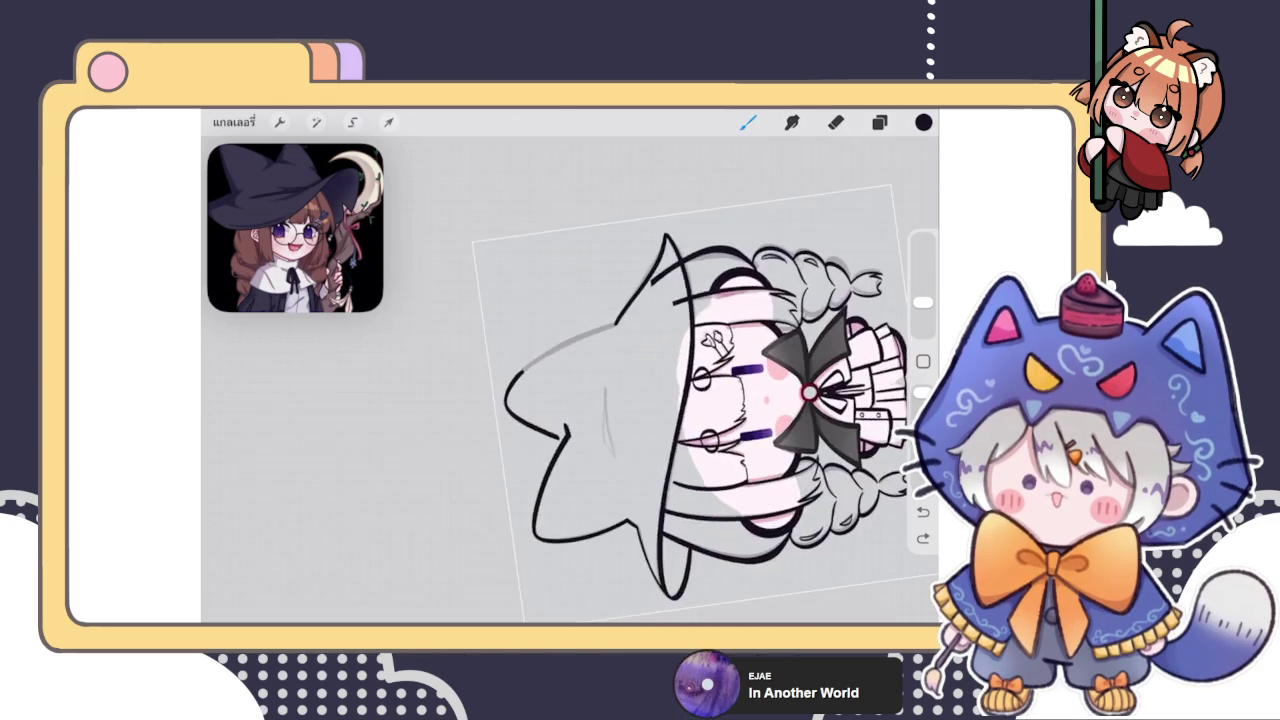
pyautogui.scroll(5, 600, 420)
pyautogui.scroll(3, 600, 420)
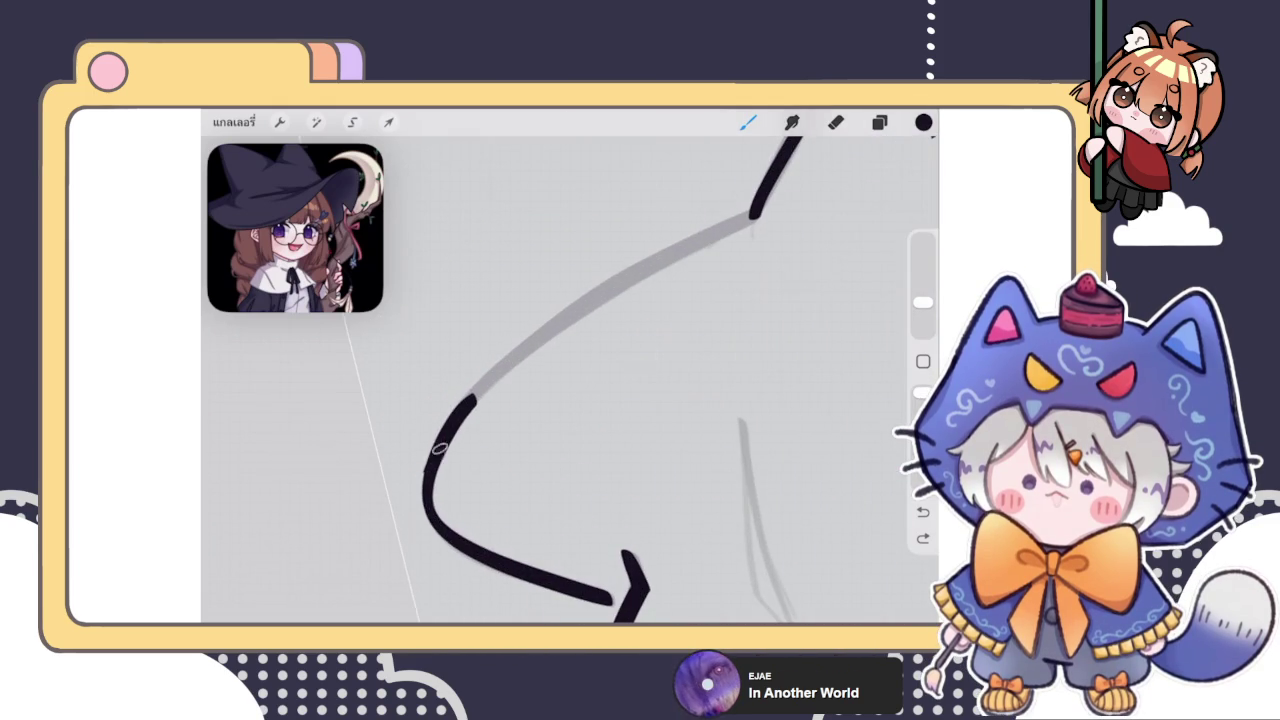
pyautogui.moveTo(455, 438); pyautogui.dragTo(705, 228)
pyautogui.hotkey('ctrl', 'z')
pyautogui.moveTo(425, 448)
pyautogui.mouseDown()
pyautogui.moveTo(584, 314)
pyautogui.moveTo(700, 250)
pyautogui.mouseUp()
pyautogui.hotkey('ctrl', 'z')
pyautogui.moveTo(425, 448)
pyautogui.mouseDown()
pyautogui.moveTo(600, 300)
pyautogui.moveTo(705, 248)
pyautogui.mouseUp()
pyautogui.hotkey('ctrl', 'z')
pyautogui.moveTo(425, 448)
pyautogui.mouseDown()
pyautogui.moveTo(588, 314)
pyautogui.moveTo(710, 250)
pyautogui.mouseUp()
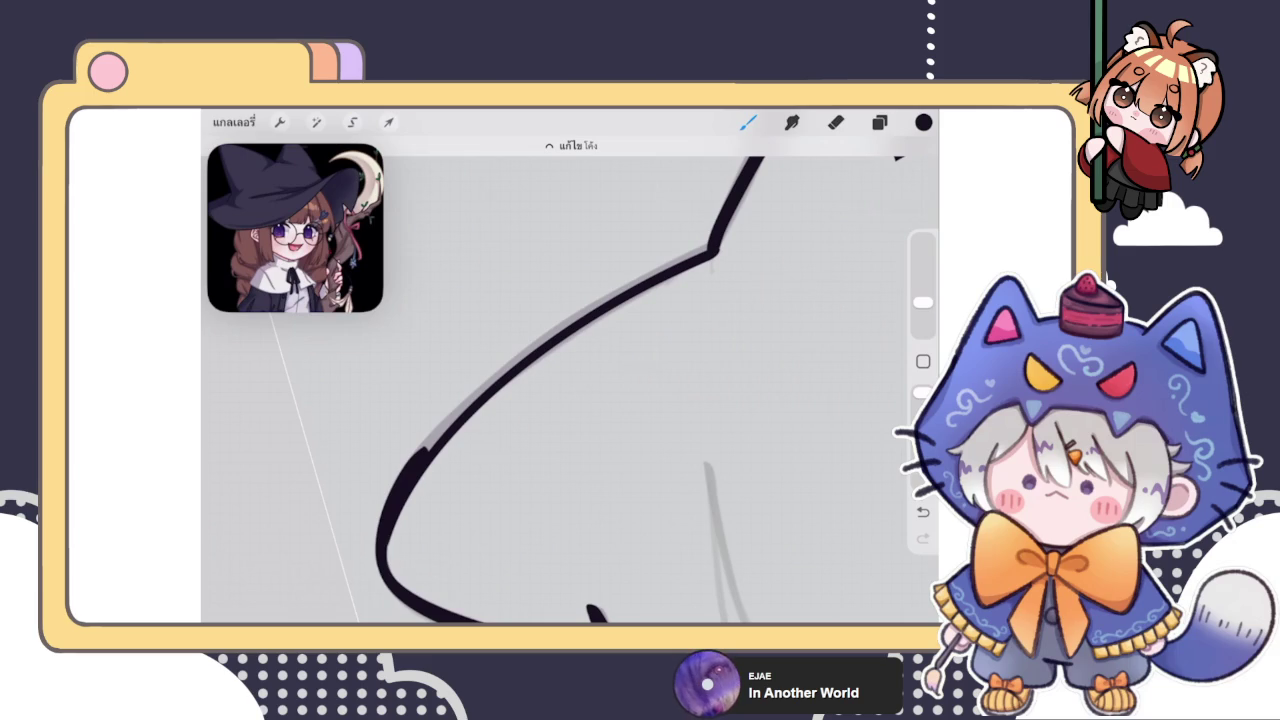
# Adjust the new curve's shape, then erase a rough edge of the lower curve with a larger eraser
pyautogui.click(570, 145)
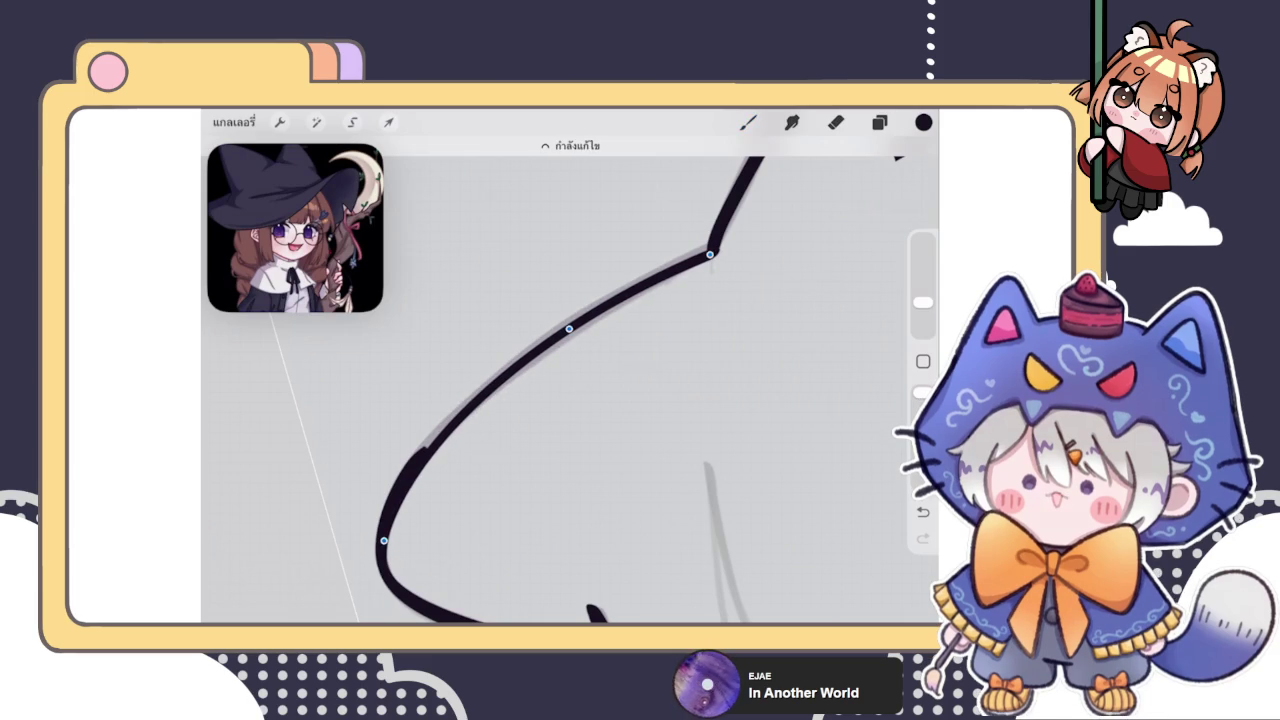
pyautogui.click(748, 122)
pyautogui.scroll(3, 600, 380)
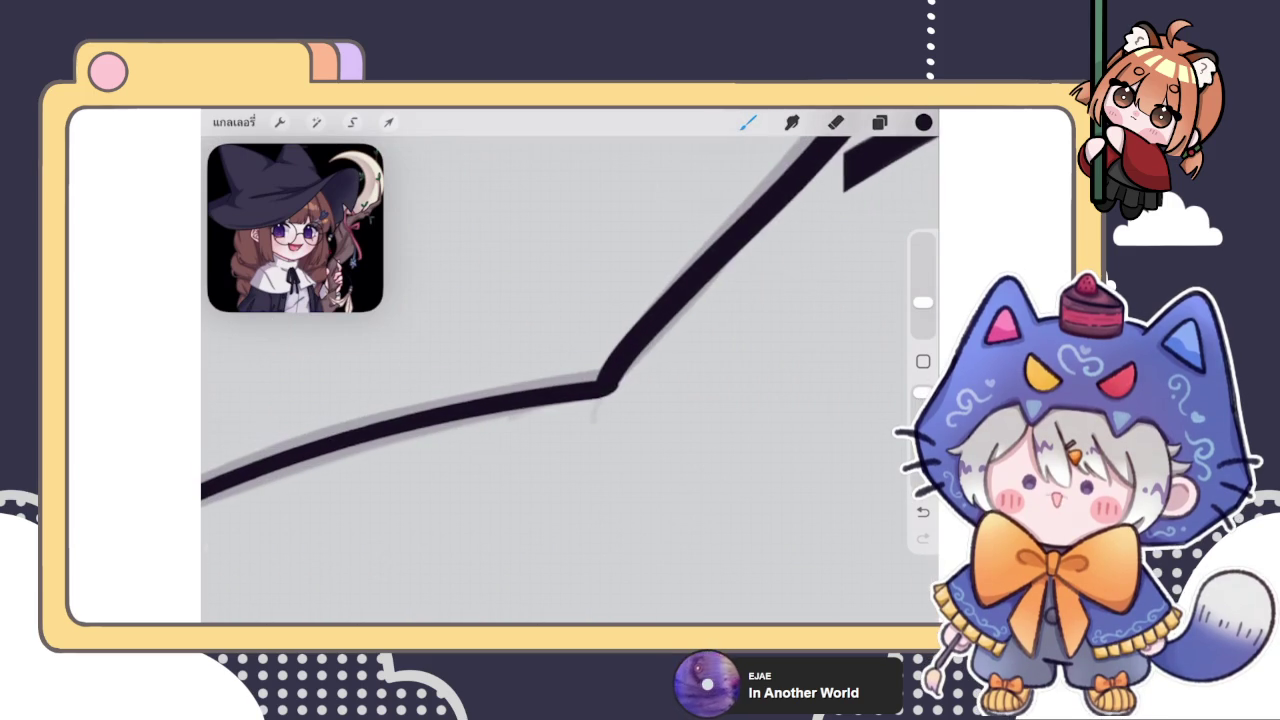
pyautogui.click(836, 122)
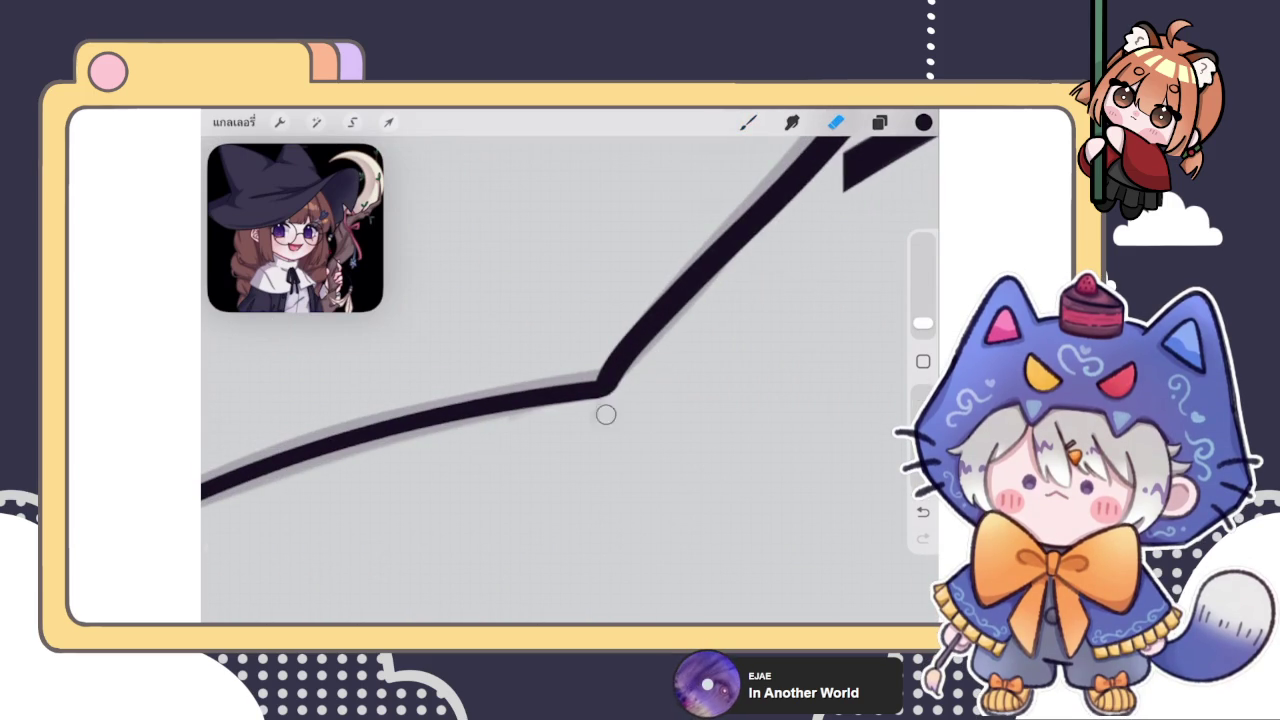
pyautogui.moveTo(923, 322); pyautogui.dragTo(923, 302)
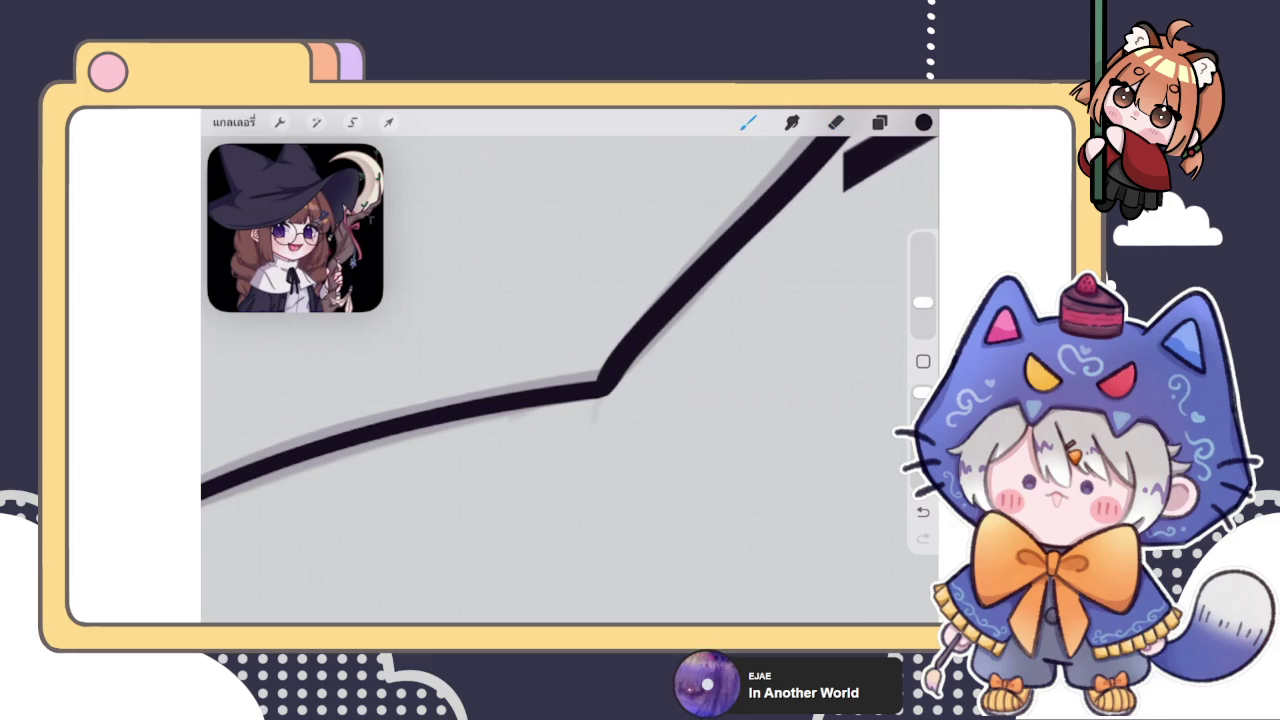
pyautogui.moveTo(600, 385)
pyautogui.mouseDown()
pyautogui.moveTo(694, 266)
pyautogui.moveTo(748, 230)
pyautogui.mouseUp()
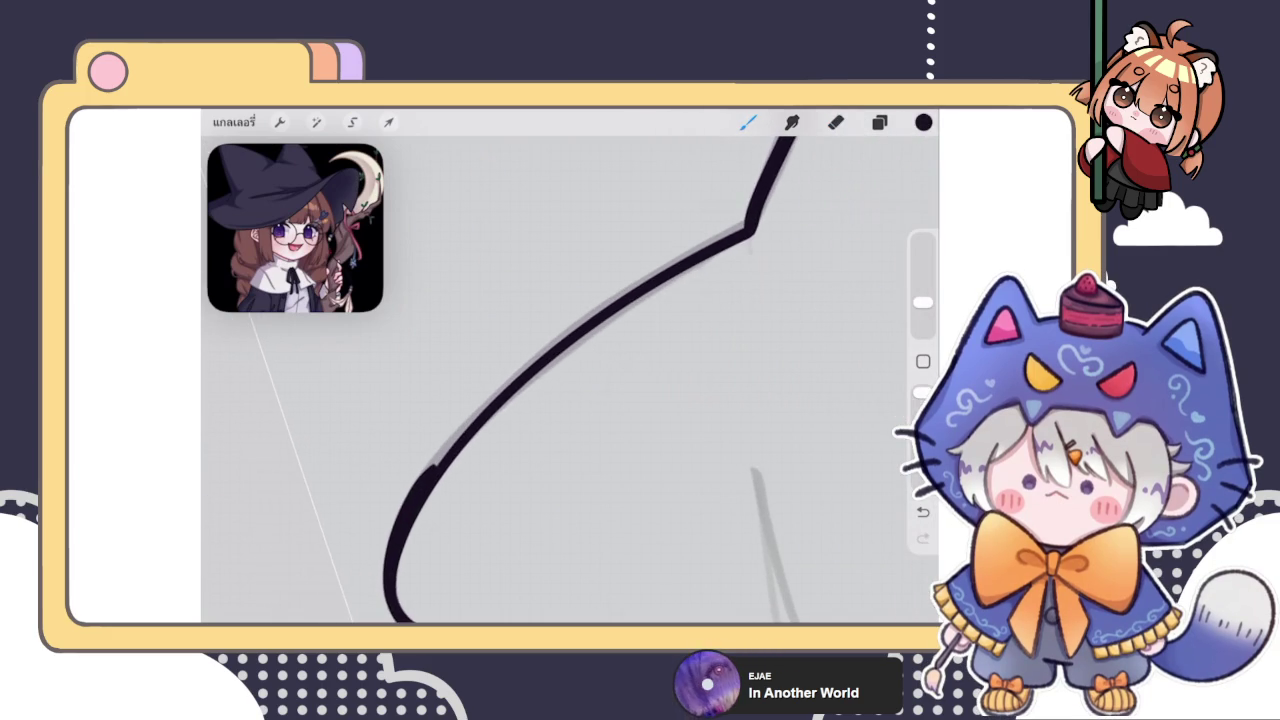
pyautogui.moveTo(386, 576); pyautogui.dragTo(396, 541)
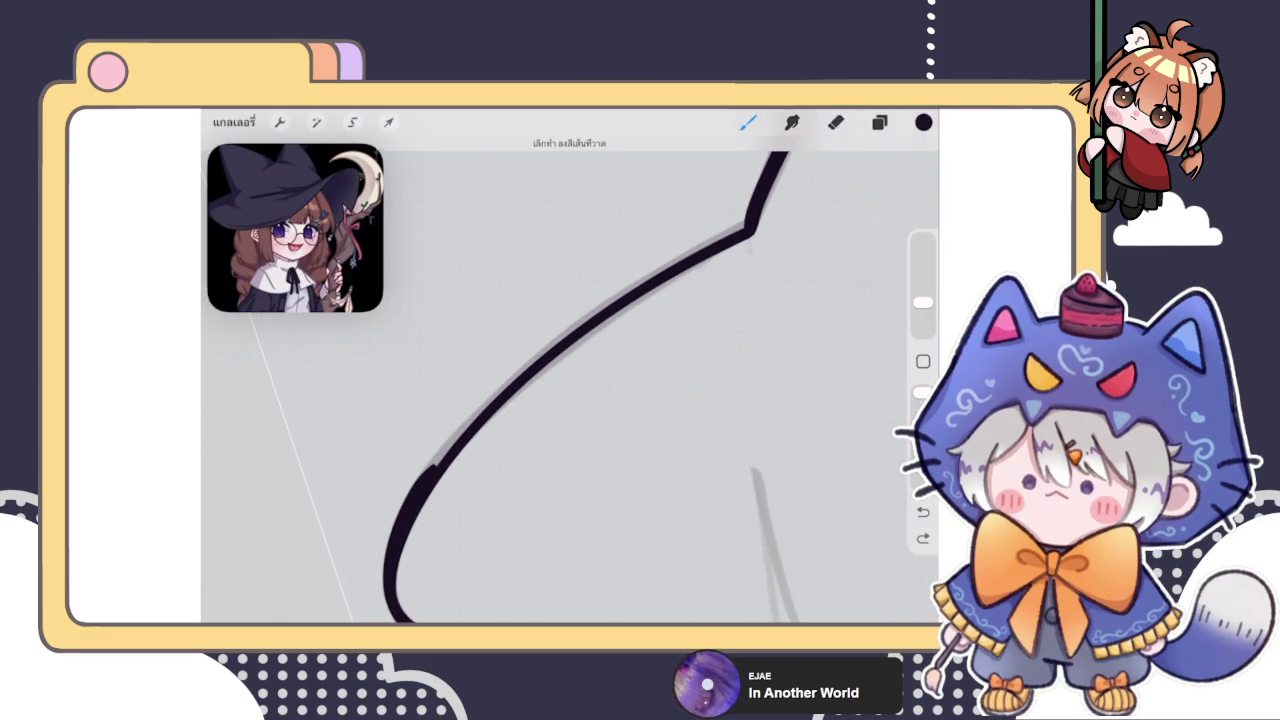
# Retrace the hat curve darker up to its kink
pyautogui.moveTo(428, 486)
pyautogui.mouseDown()
pyautogui.moveTo(606, 300)
pyautogui.moveTo(748, 230)
pyautogui.mouseUp()
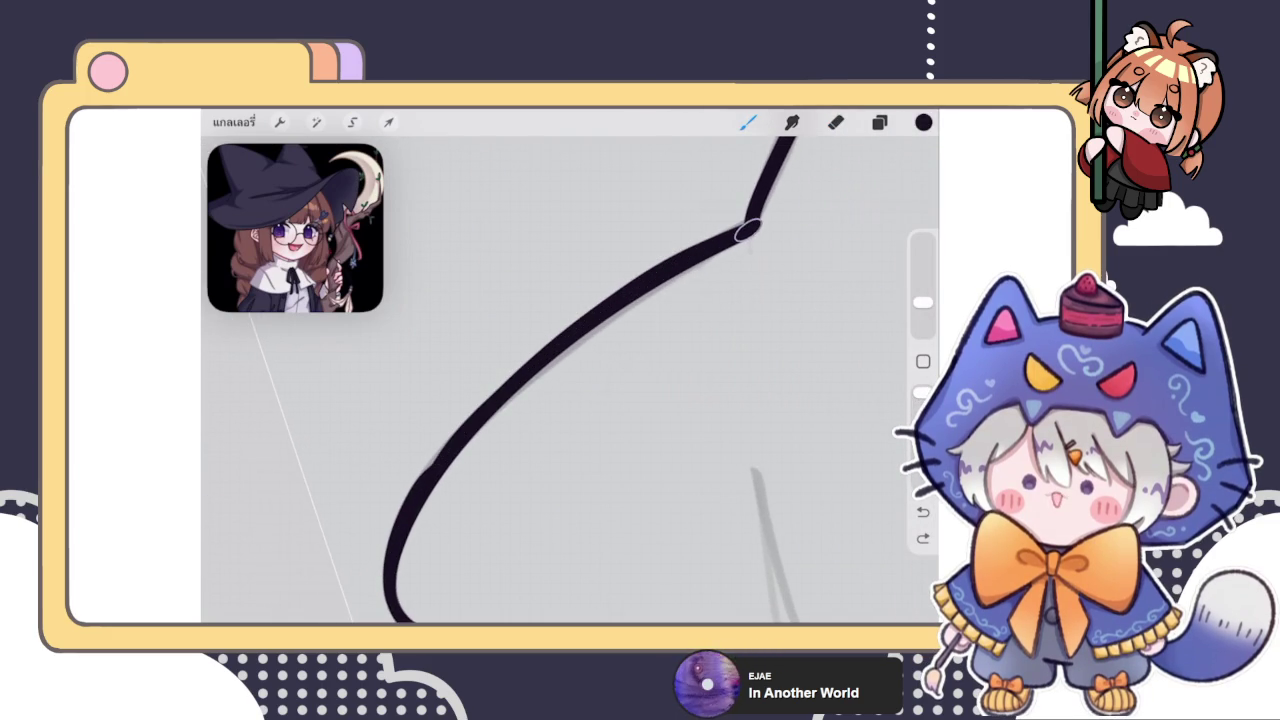
pyautogui.hotkey('ctrl', 'z')
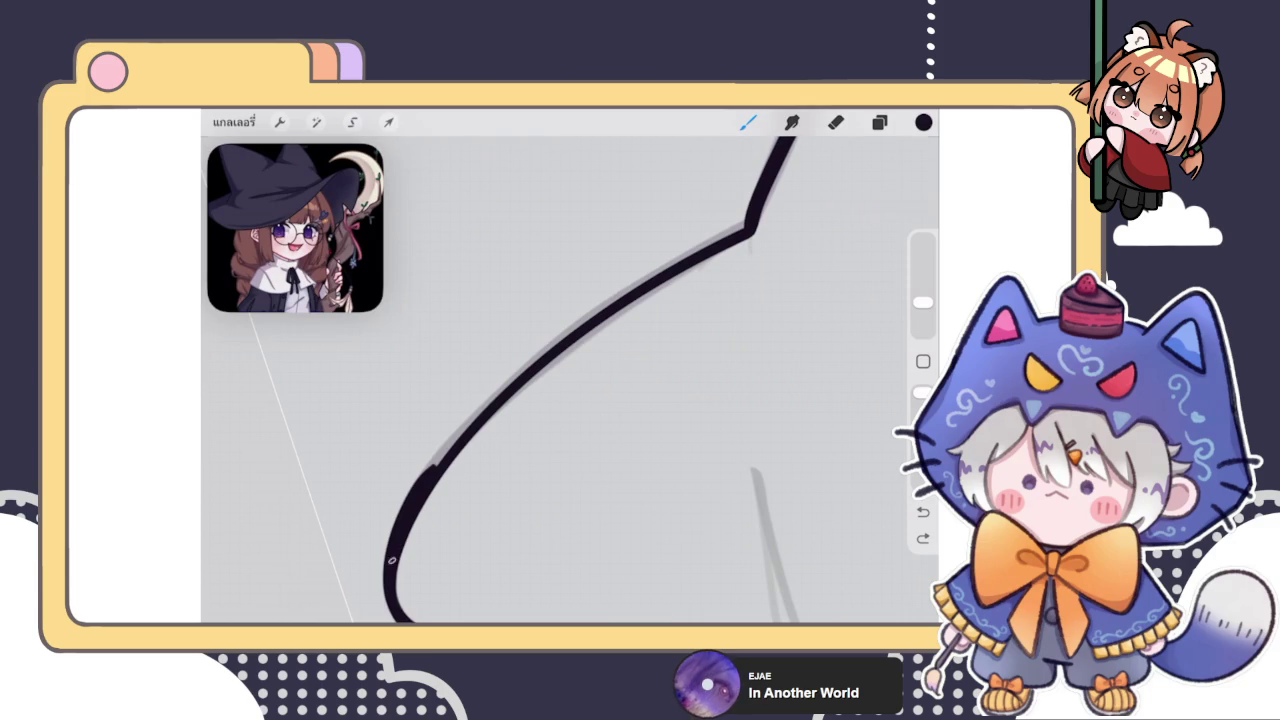
pyautogui.moveTo(428, 484)
pyautogui.mouseDown()
pyautogui.moveTo(517, 366)
pyautogui.moveTo(746, 226)
pyautogui.mouseUp()
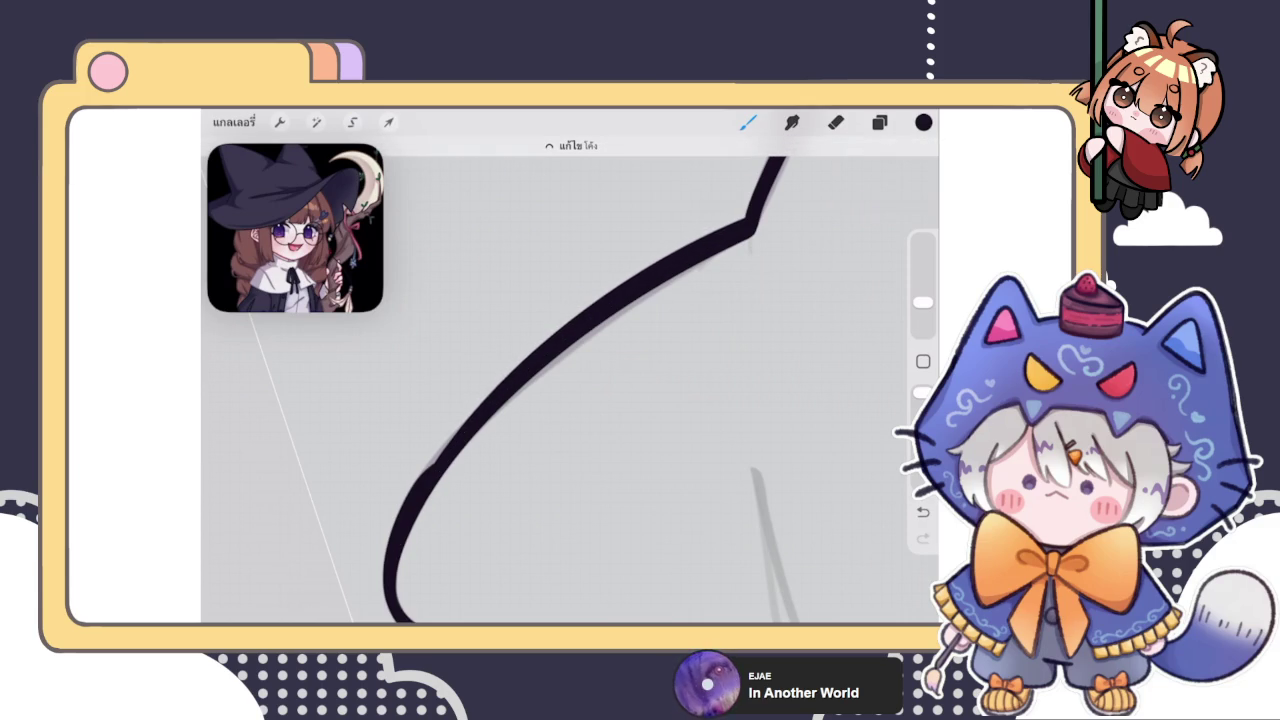
pyautogui.moveTo(391, 566)
pyautogui.mouseDown()
pyautogui.moveTo(457, 434)
pyautogui.moveTo(681, 254)
pyautogui.moveTo(740, 229)
pyautogui.moveTo(836, 320)
pyautogui.mouseUp()
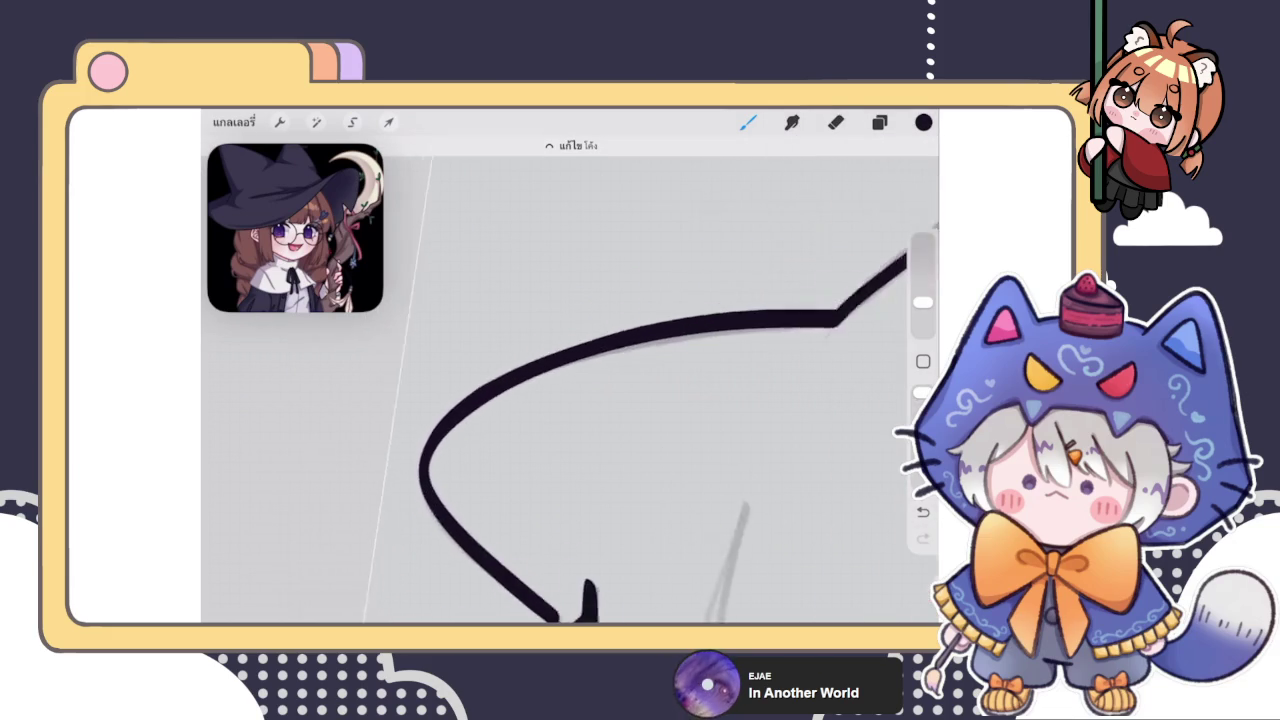
# Switch to the Eraser, set its size, and zoom around to review the hat outline
pyautogui.click(835, 122)
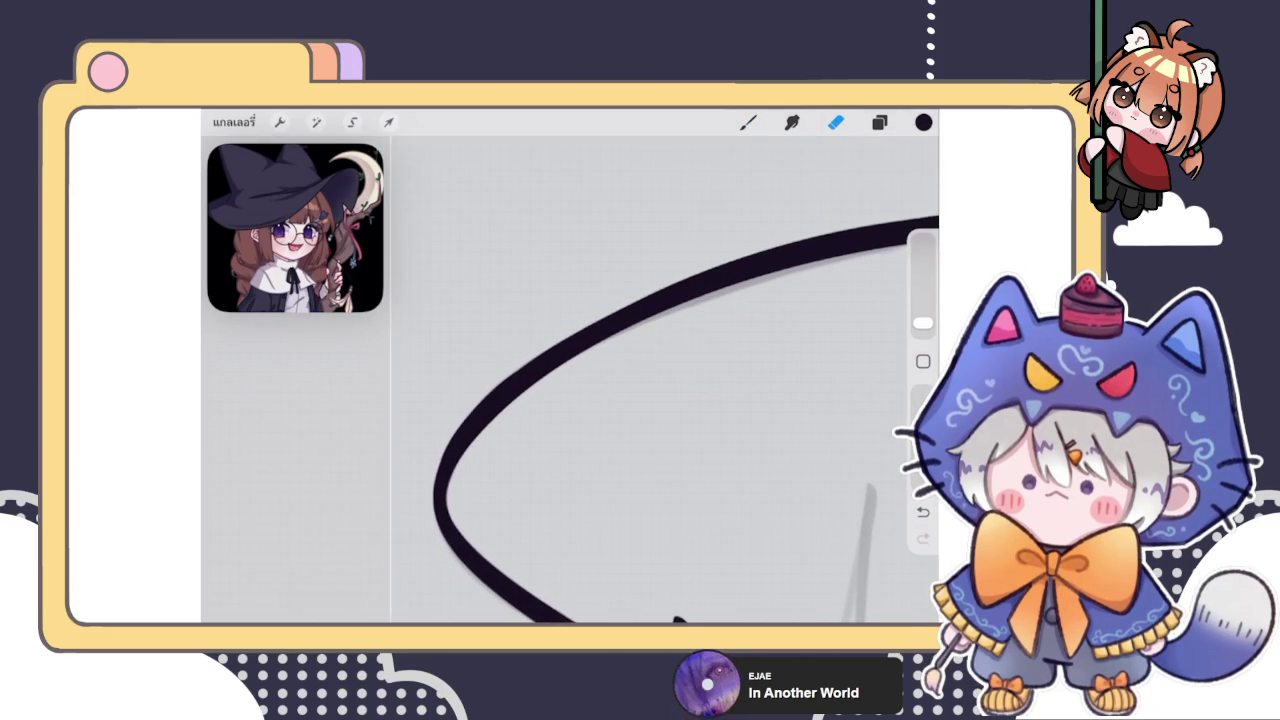
pyautogui.click(922, 323)
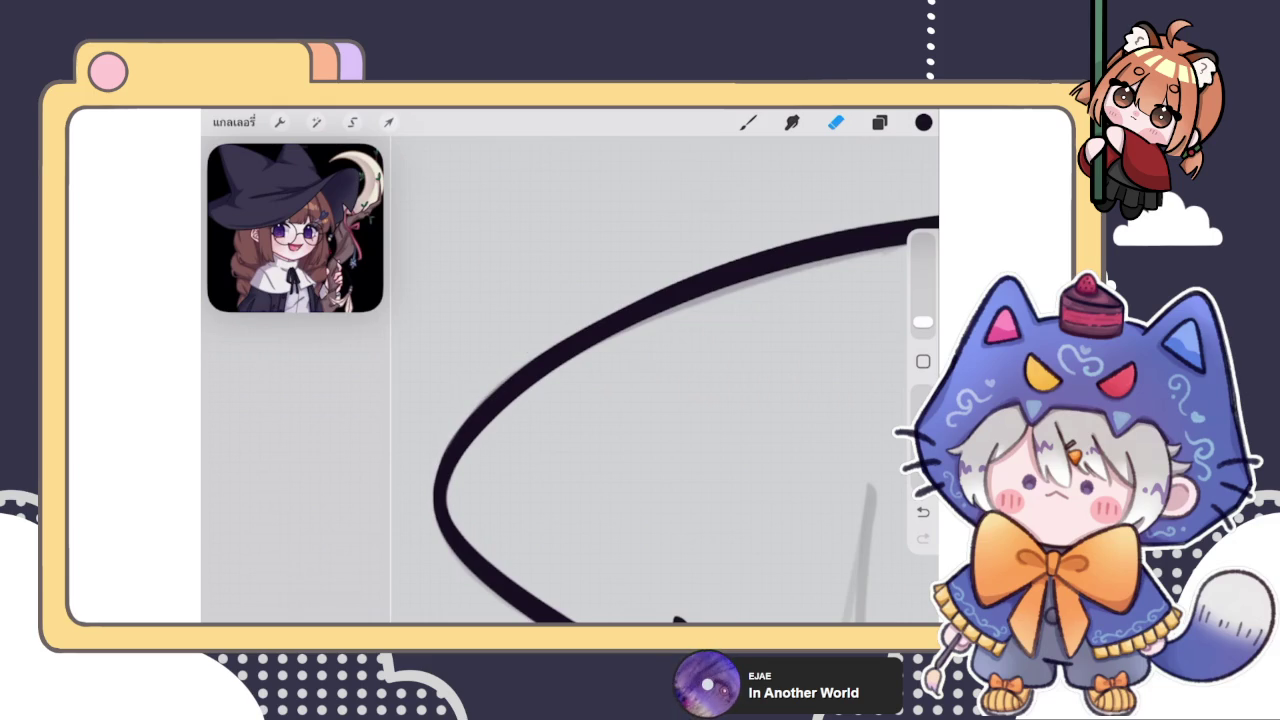
pyautogui.scroll(-3, 660, 380)
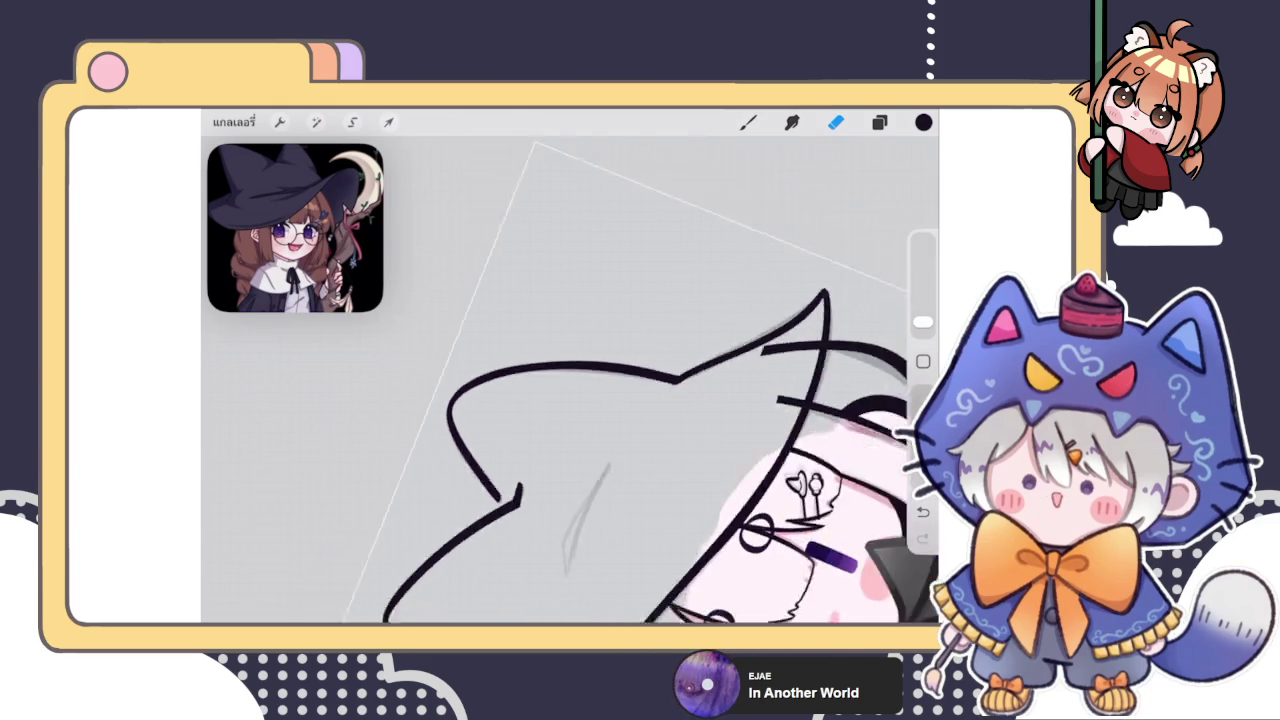
pyautogui.scroll(-3, 570, 380)
pyautogui.scroll(-2, 570, 380)
pyautogui.scroll(3, 570, 380)
pyautogui.scroll(3, 570, 380)
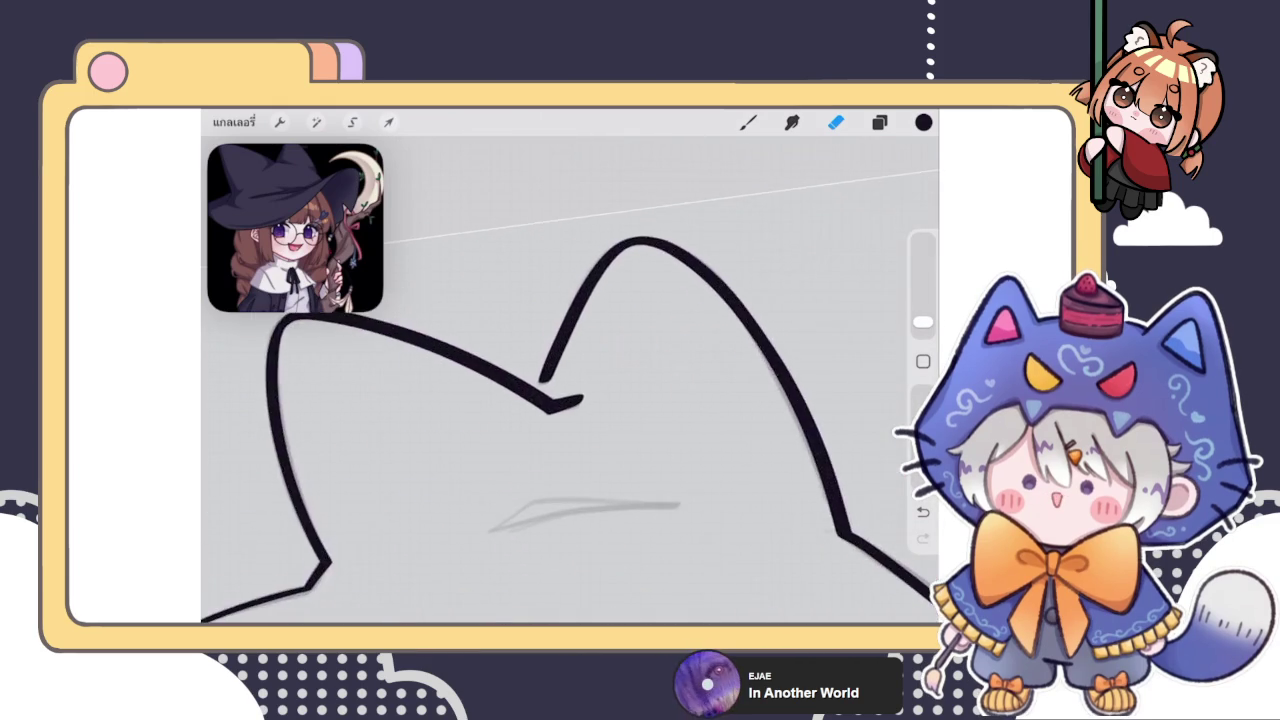
pyautogui.scroll(-3, 567, 430)
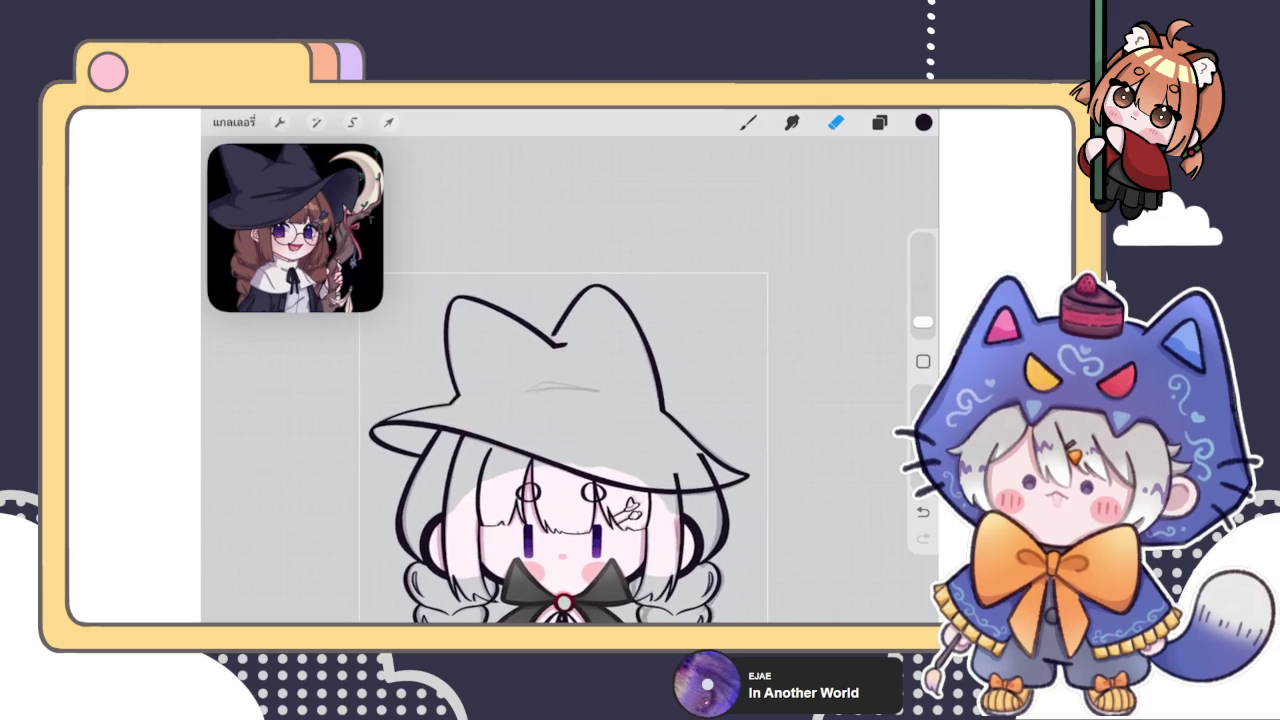
pyautogui.scroll(3, 570, 400)
# Switch to the brush and ink a short stroke along the hat's fold sketch
pyautogui.press('b')
pyautogui.scroll(2, 570, 400)
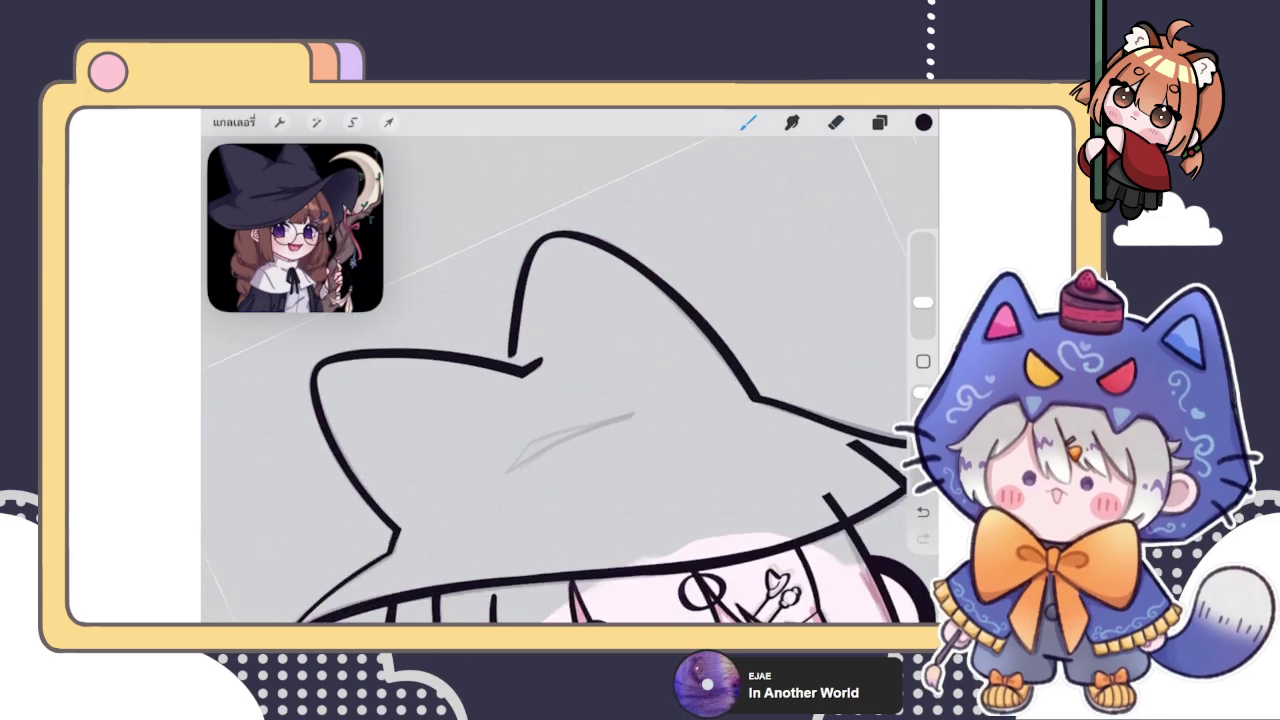
pyautogui.scroll(2, 570, 400)
pyautogui.moveTo(500, 488); pyautogui.dragTo(534, 434)
pyautogui.scroll(2, 570, 400)
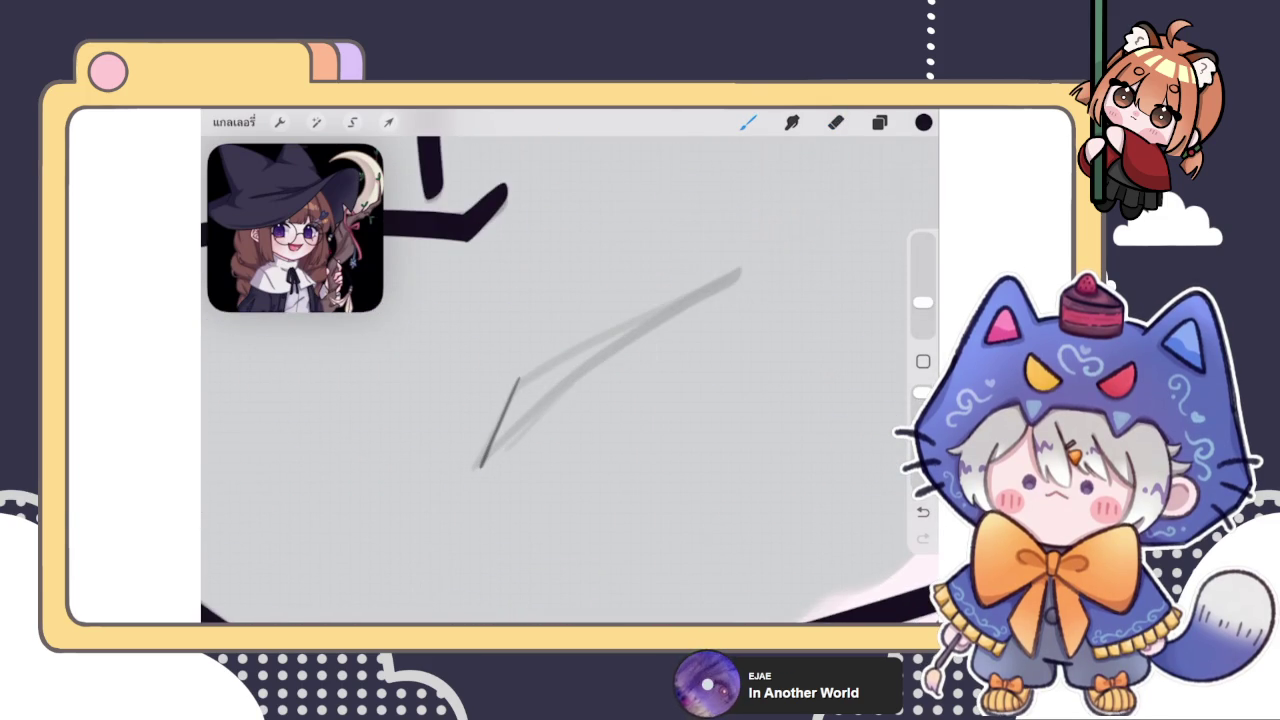
# Draw the upper edge of the hat fold, redrawing it after an undo
pyautogui.moveTo(519, 378); pyautogui.dragTo(742, 270)
pyautogui.hotkey('ctrl', 'z')
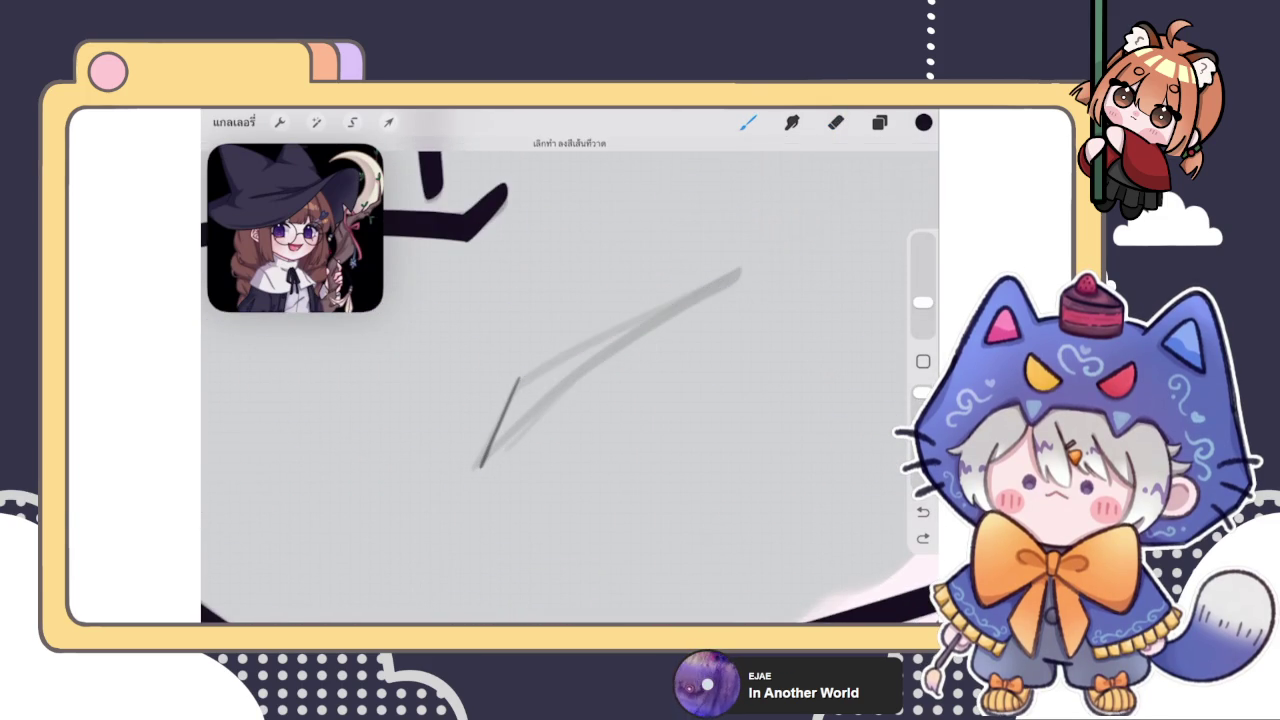
pyautogui.hotkey('ctrl', 'shift', 'z')
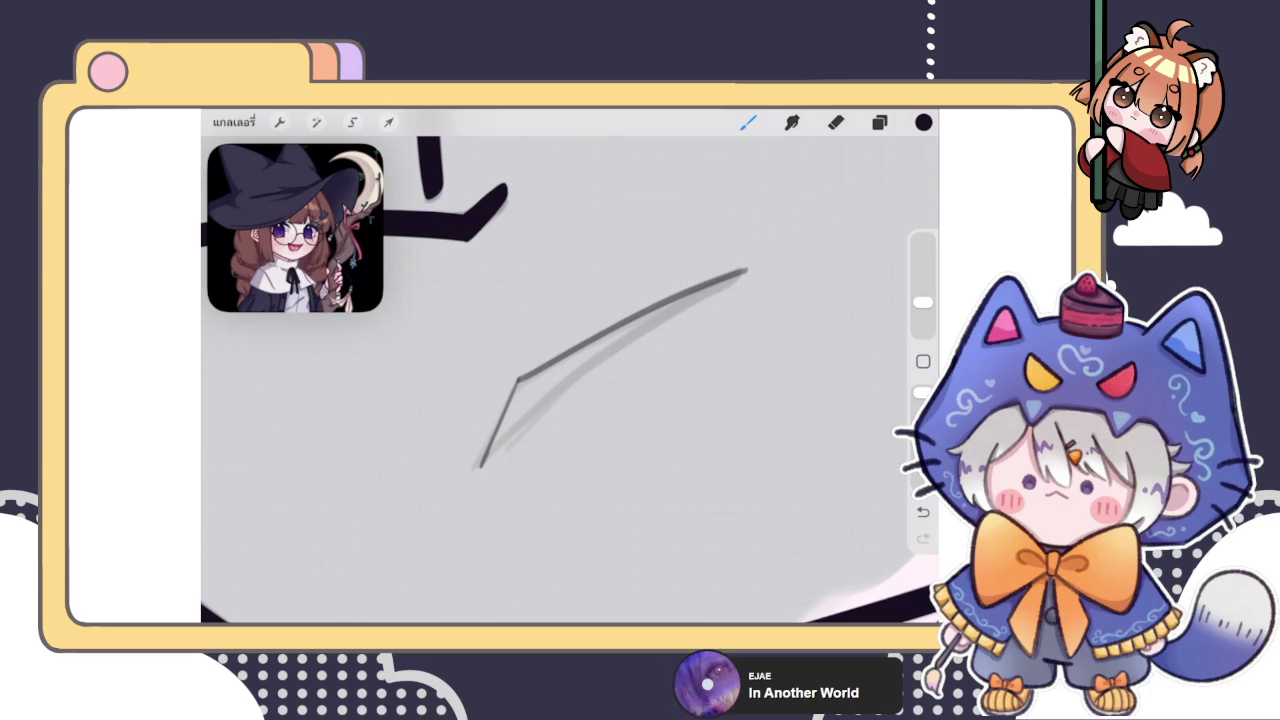
pyautogui.hscroll(1, 570, 380)
pyautogui.hotkey('ctrl', 'z')
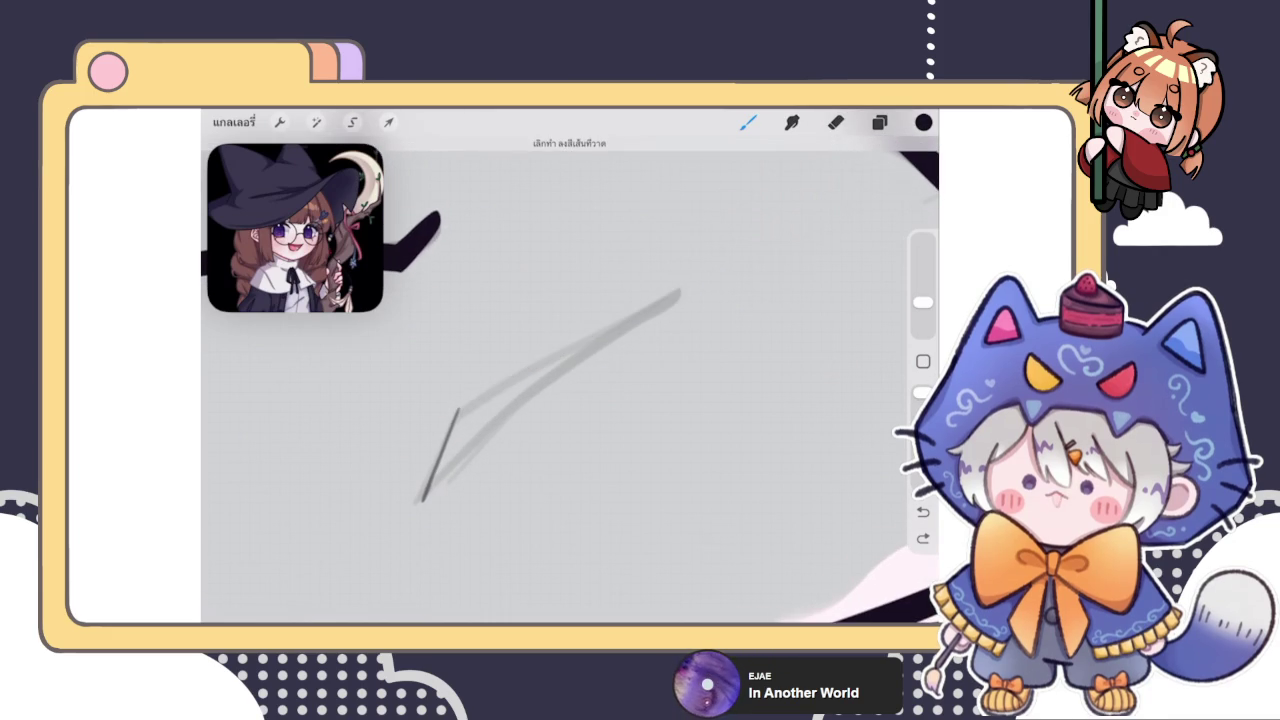
pyautogui.moveTo(456, 410); pyautogui.dragTo(688, 288)
# Draw the fold's lower edge to its pointed tip, comparing it with undo and redo
pyautogui.moveTo(424, 498); pyautogui.dragTo(684, 292)
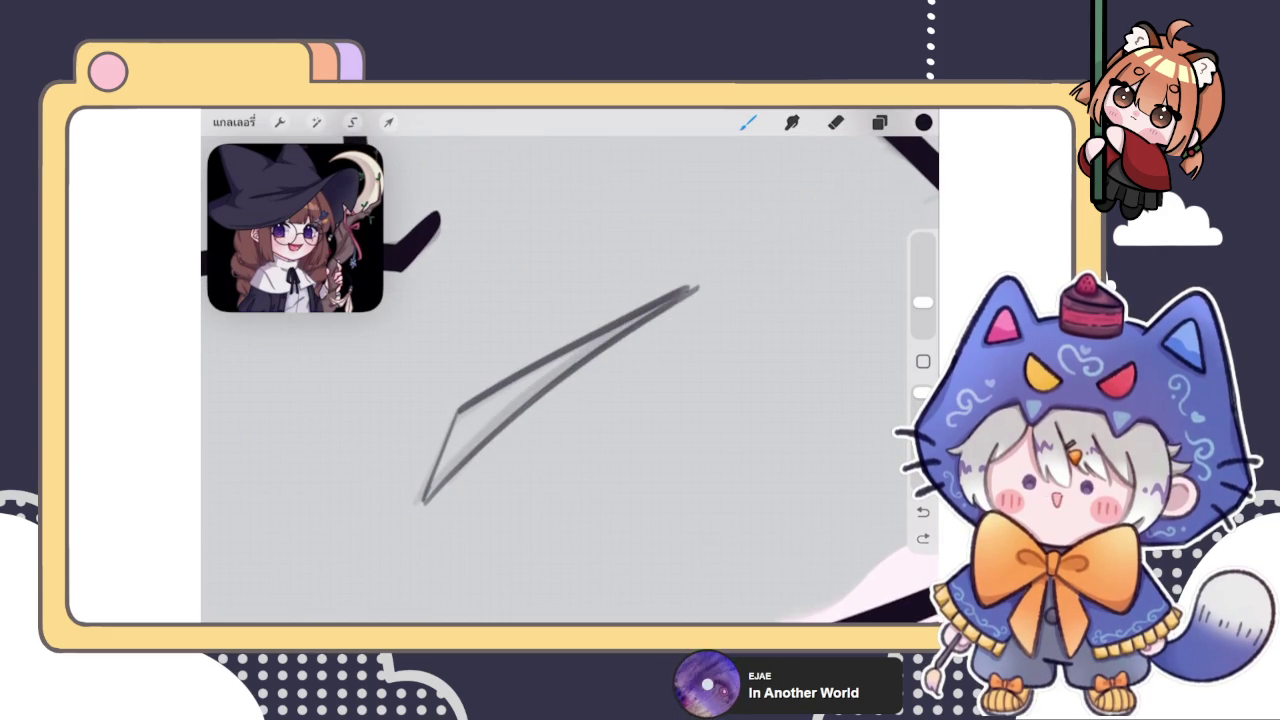
pyautogui.hotkey('ctrl', 'z')
pyautogui.hotkey('ctrl', 'shift', 'z')
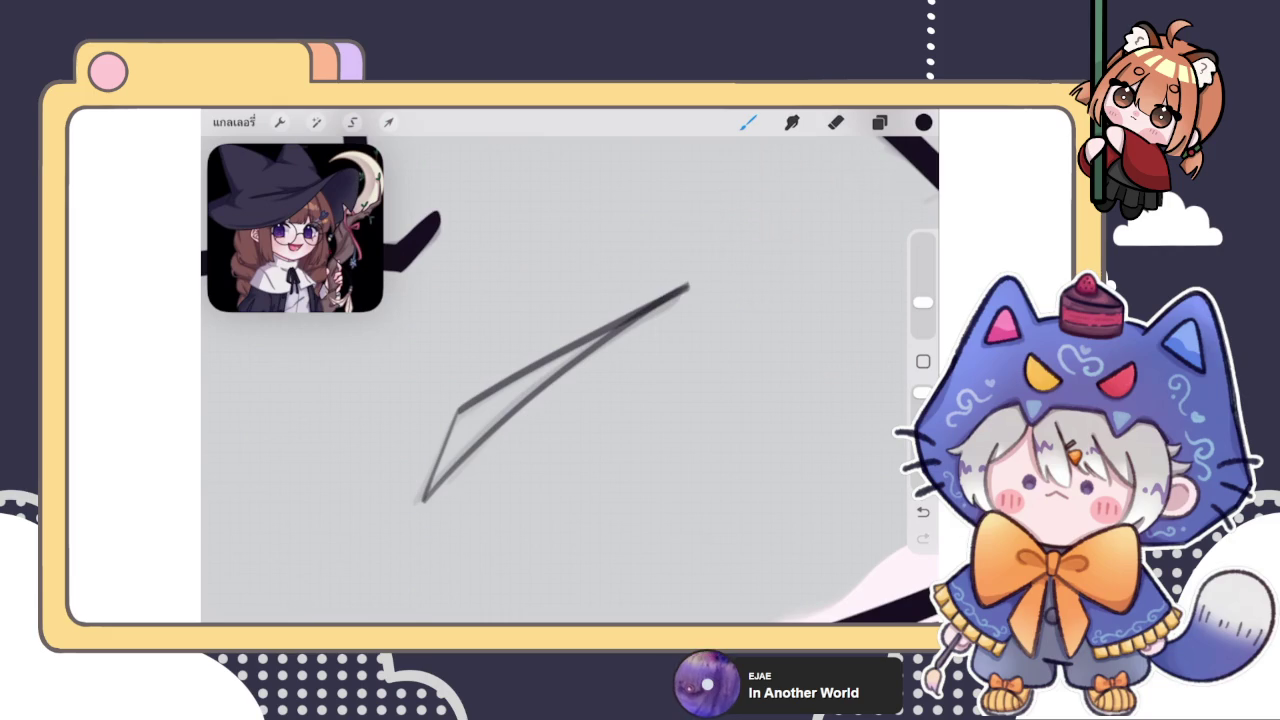
pyautogui.hotkey('ctrl', 'z')
pyautogui.hotkey('ctrl', 'shift', 'z')
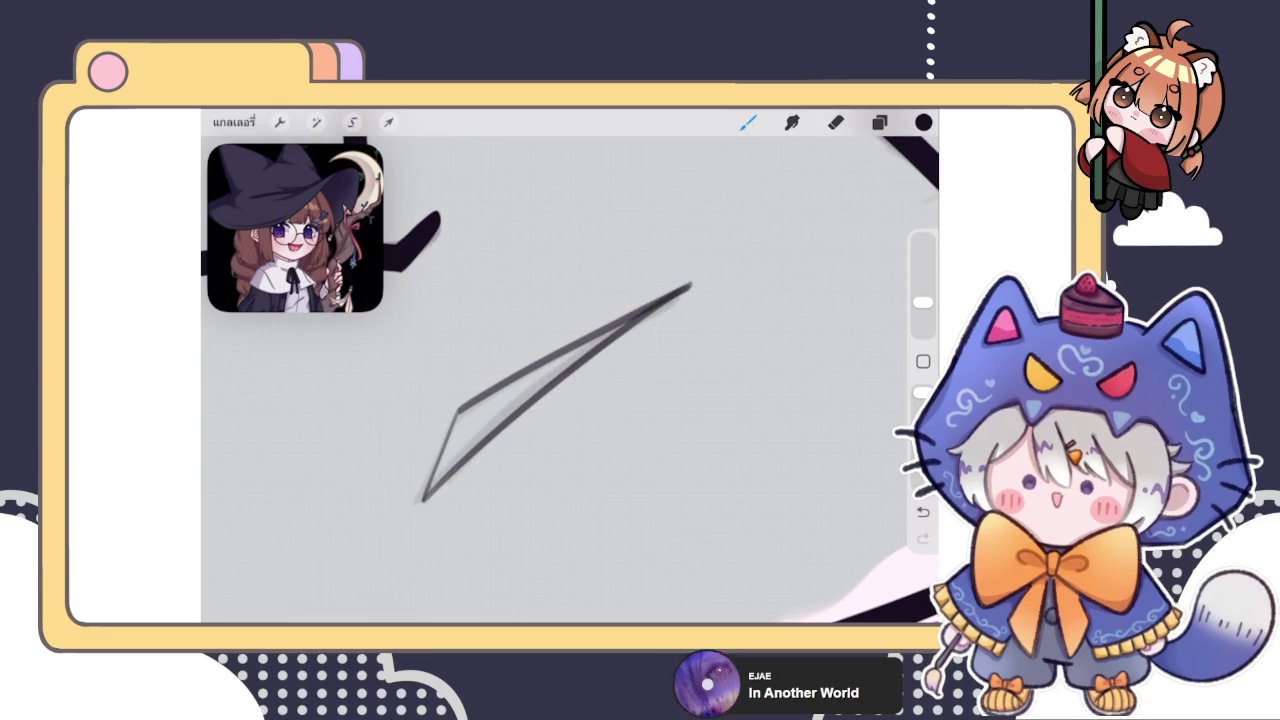
# Pick the Eraser and zoom out to review the finished crease
pyautogui.click(835, 122)
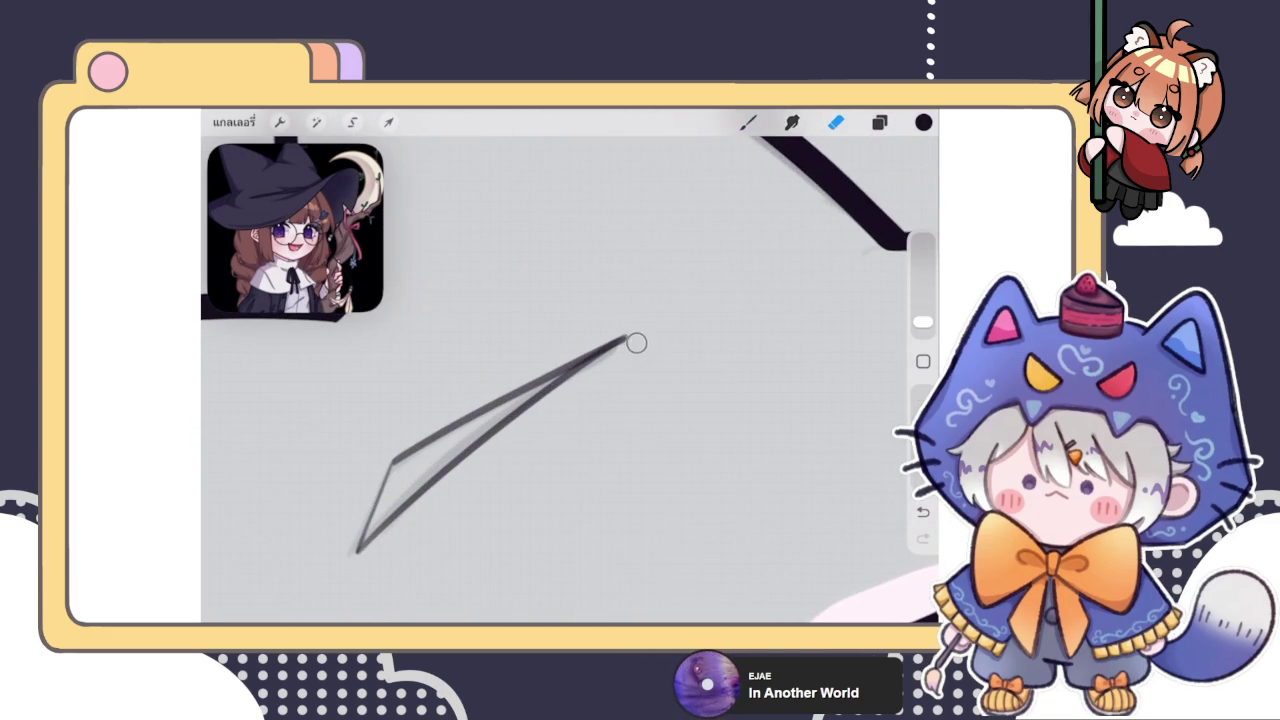
pyautogui.scroll(-3, 520, 420)
pyautogui.scroll(-3, 520, 420)
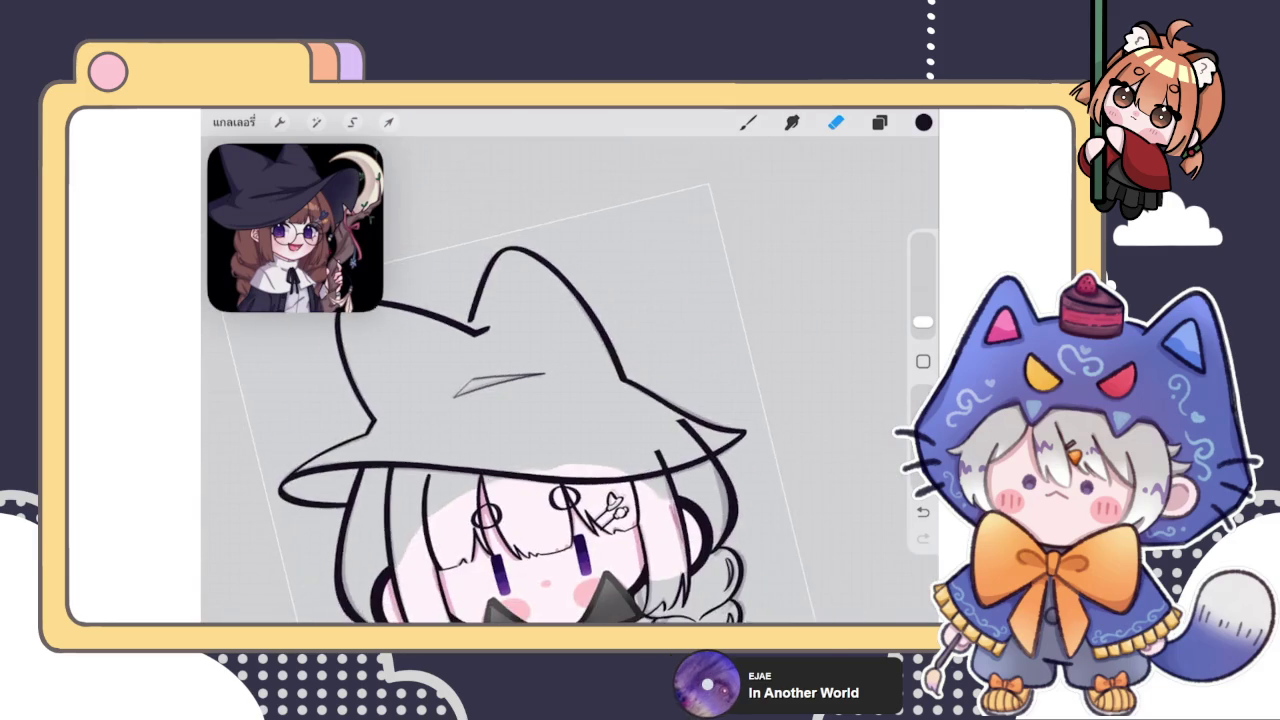
pyautogui.scroll(-2, 520, 420)
pyautogui.scroll(-1, 520, 420)
pyautogui.scroll(2, 520, 420)
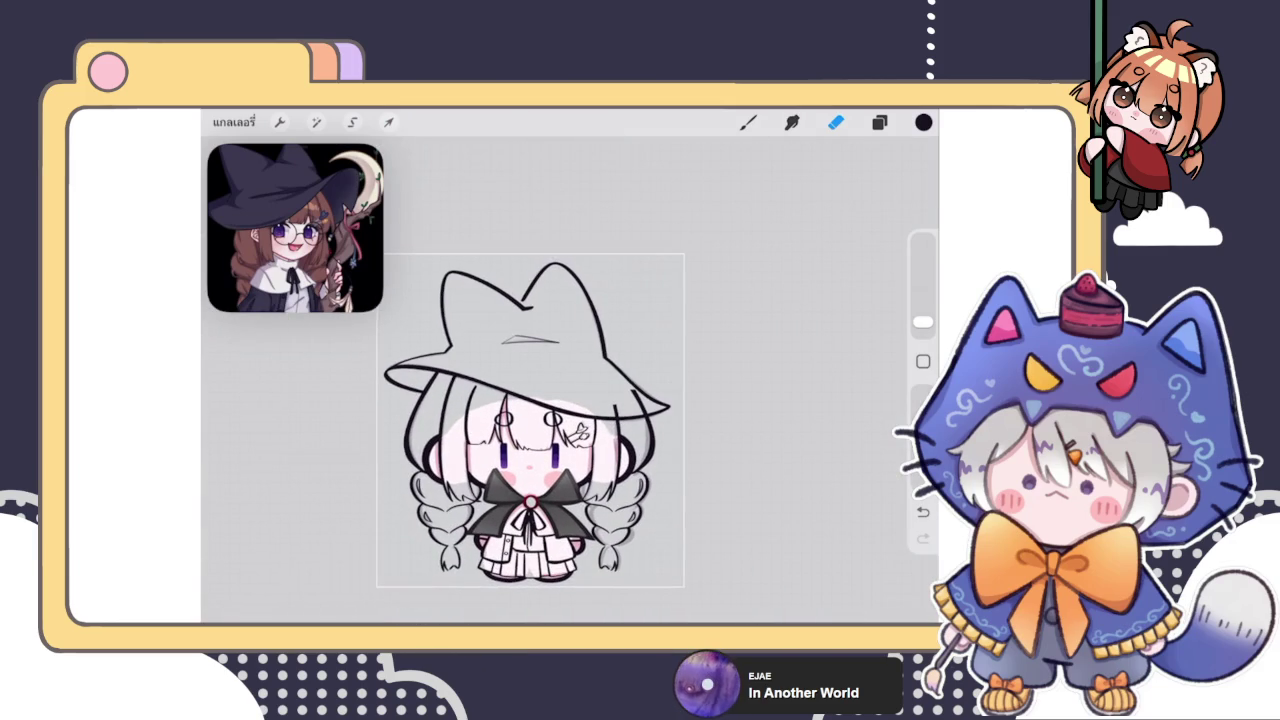
pyautogui.click(352, 121)
# Lasso the left part of the hat's crease and copy it onto its own layer
pyautogui.moveTo(495, 328); pyautogui.dragTo(490, 362)
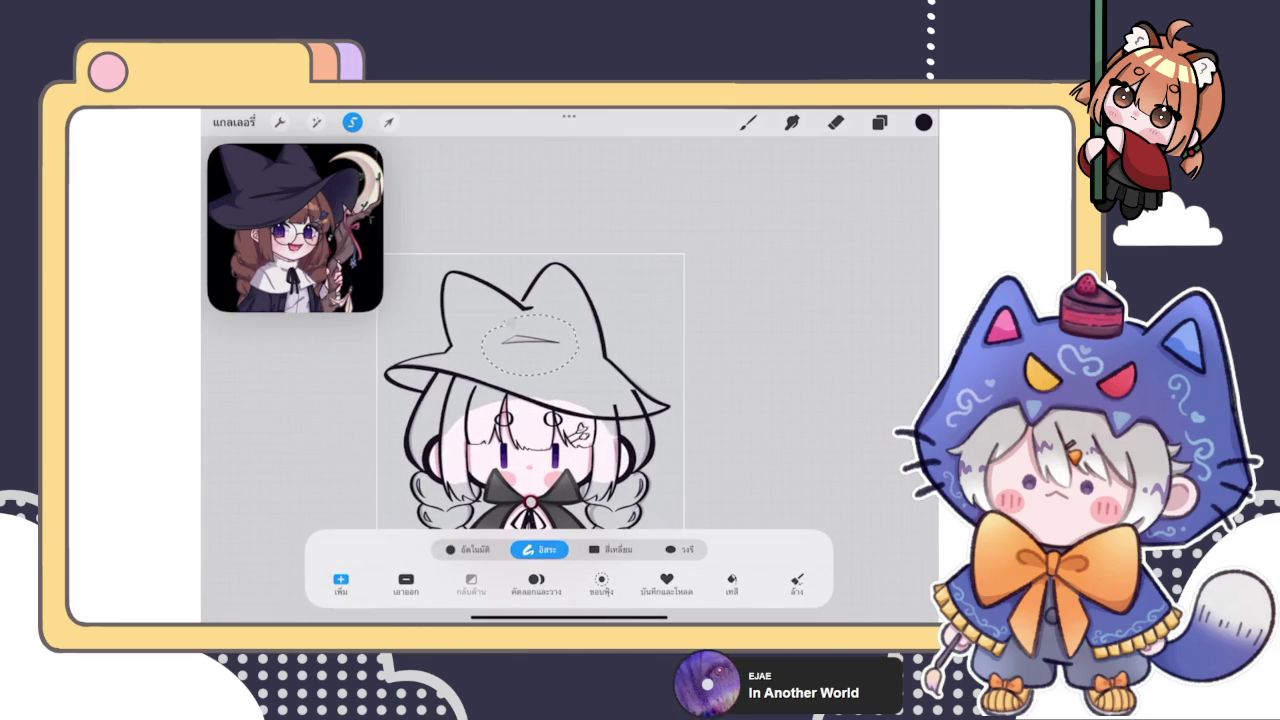
pyautogui.click(836, 121)
pyautogui.scroll(2, 530, 340)
pyautogui.scroll(3, 530, 340)
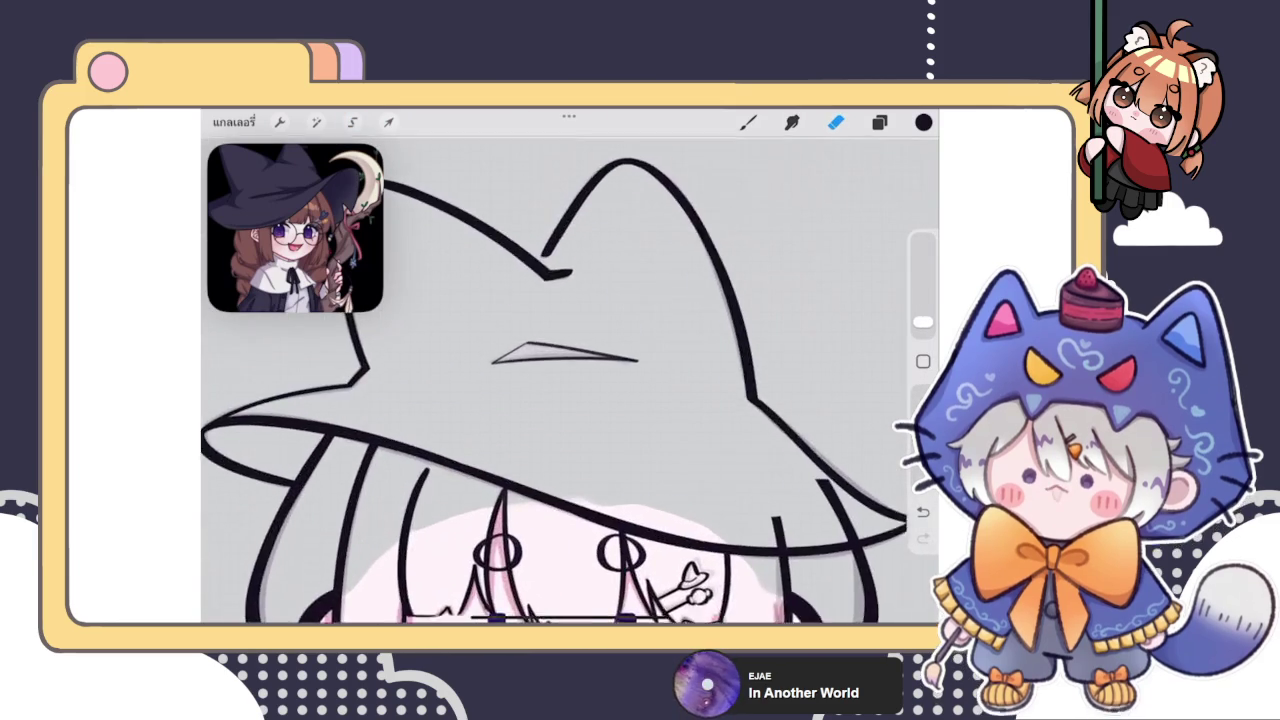
pyautogui.scroll(3, 530, 340)
pyautogui.scroll(2, 530, 340)
pyautogui.click(352, 121)
pyautogui.moveTo(505, 315); pyautogui.dragTo(450, 375)
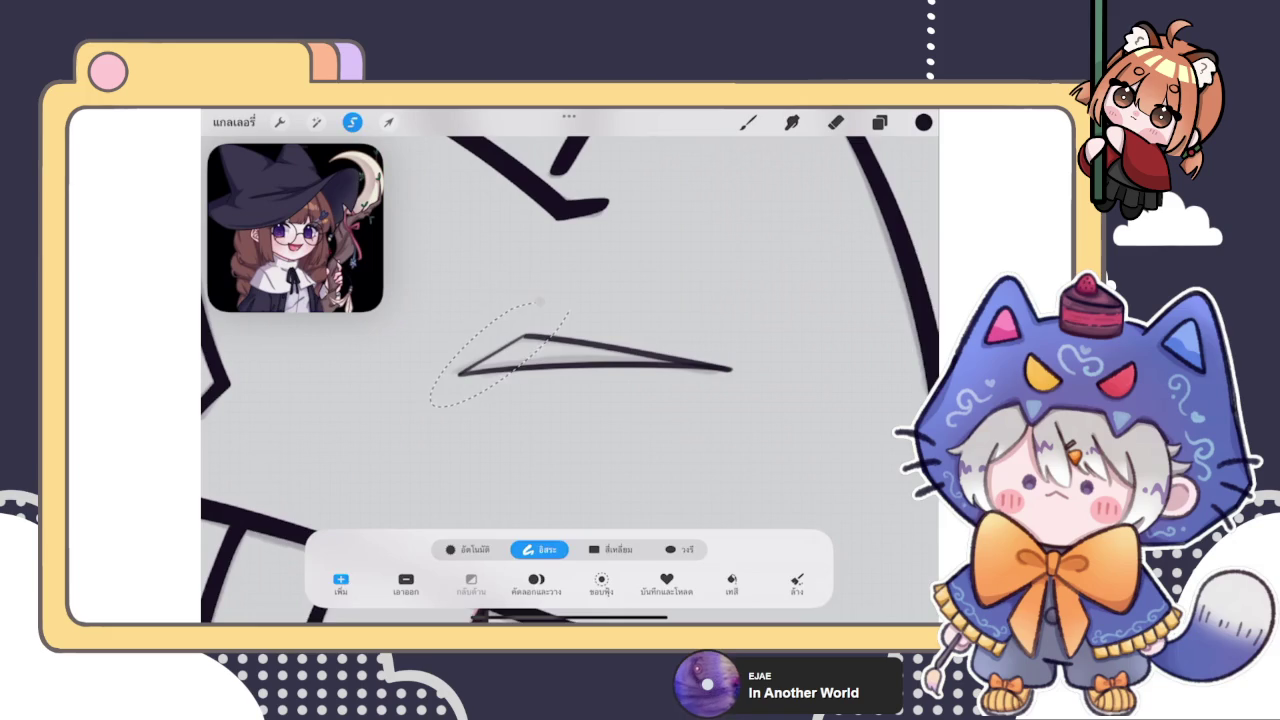
pyautogui.click(352, 121)
# Thicken the crease's upper-left edge with the brush
pyautogui.scroll(3, 600, 370)
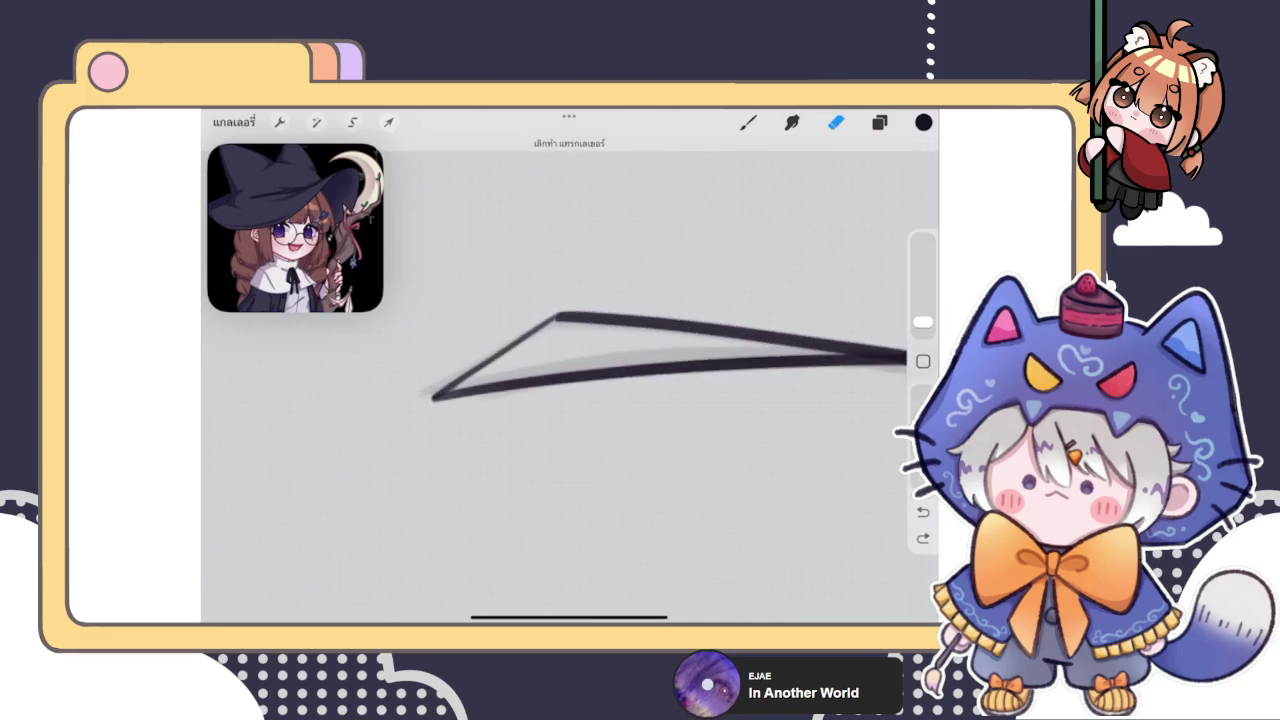
pyautogui.click(748, 121)
pyautogui.moveTo(552, 336); pyautogui.dragTo(590, 314)
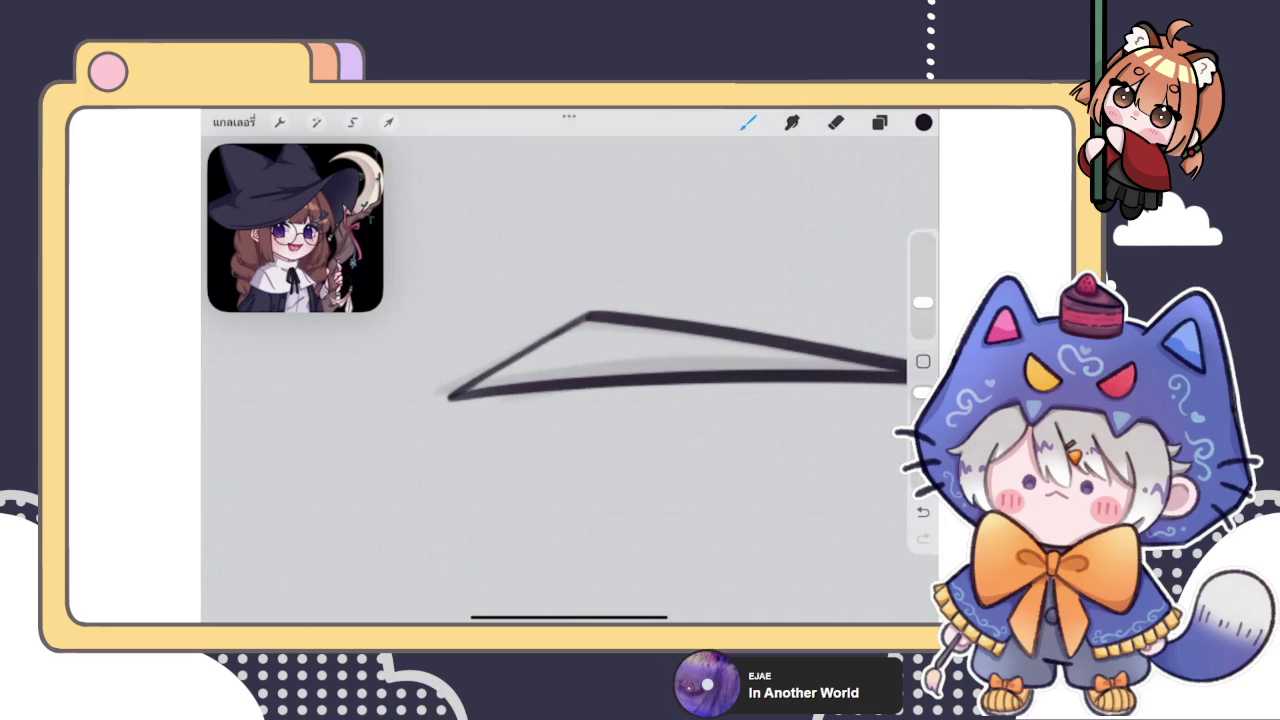
# Merge the crease layer down into Layer 52
pyautogui.scroll(-3, 570, 370)
pyautogui.click(879, 121)
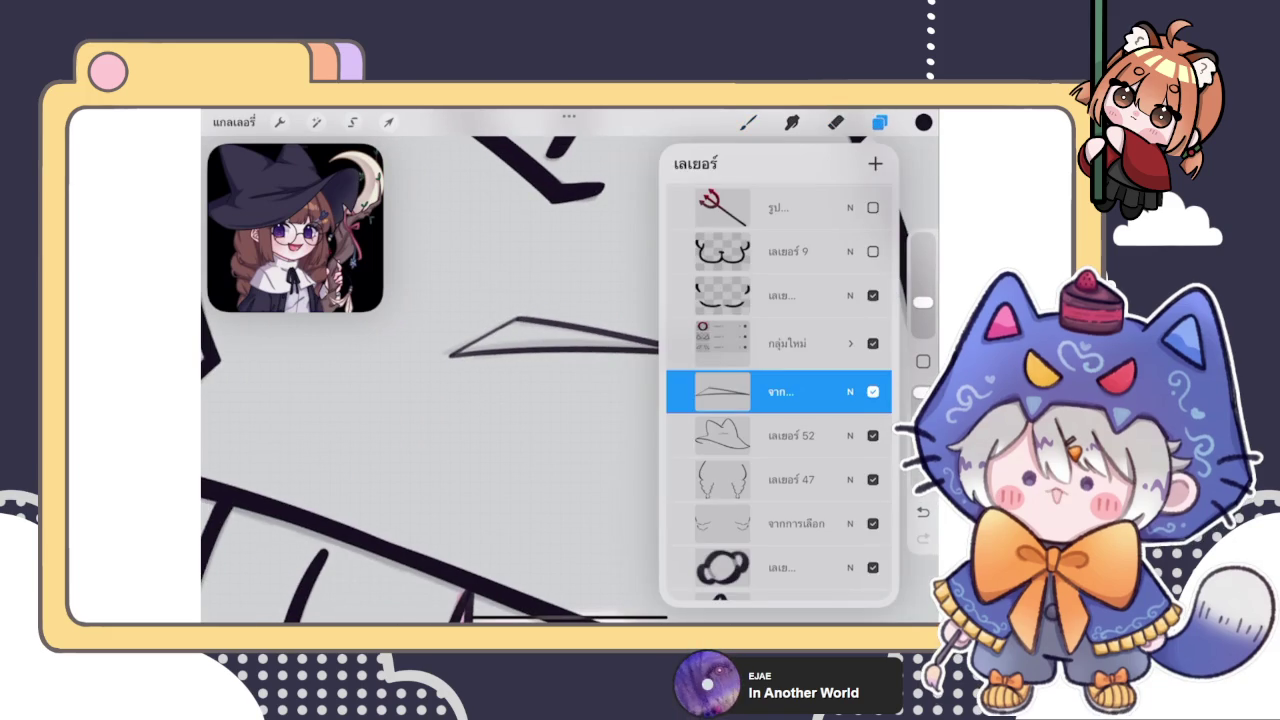
pyautogui.click(780, 391)
pyautogui.click(575, 494)
pyautogui.click(748, 121)
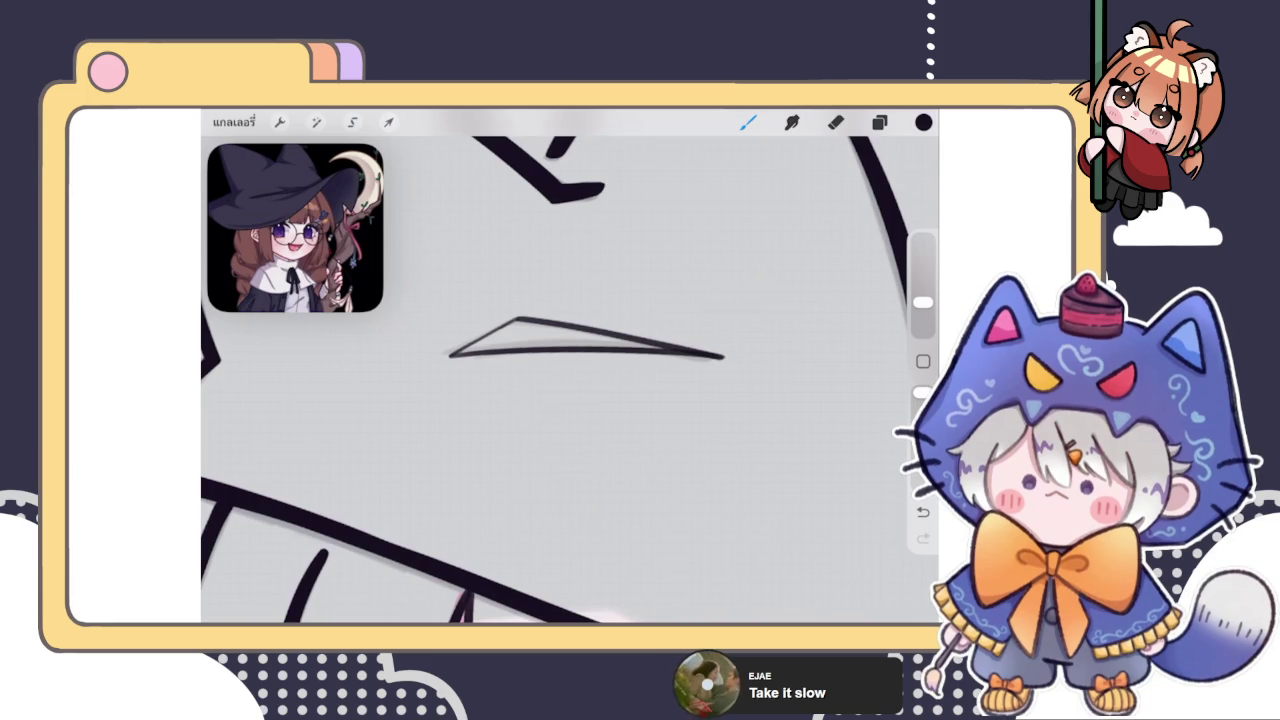
pyautogui.click(879, 122)
pyautogui.click(879, 122)
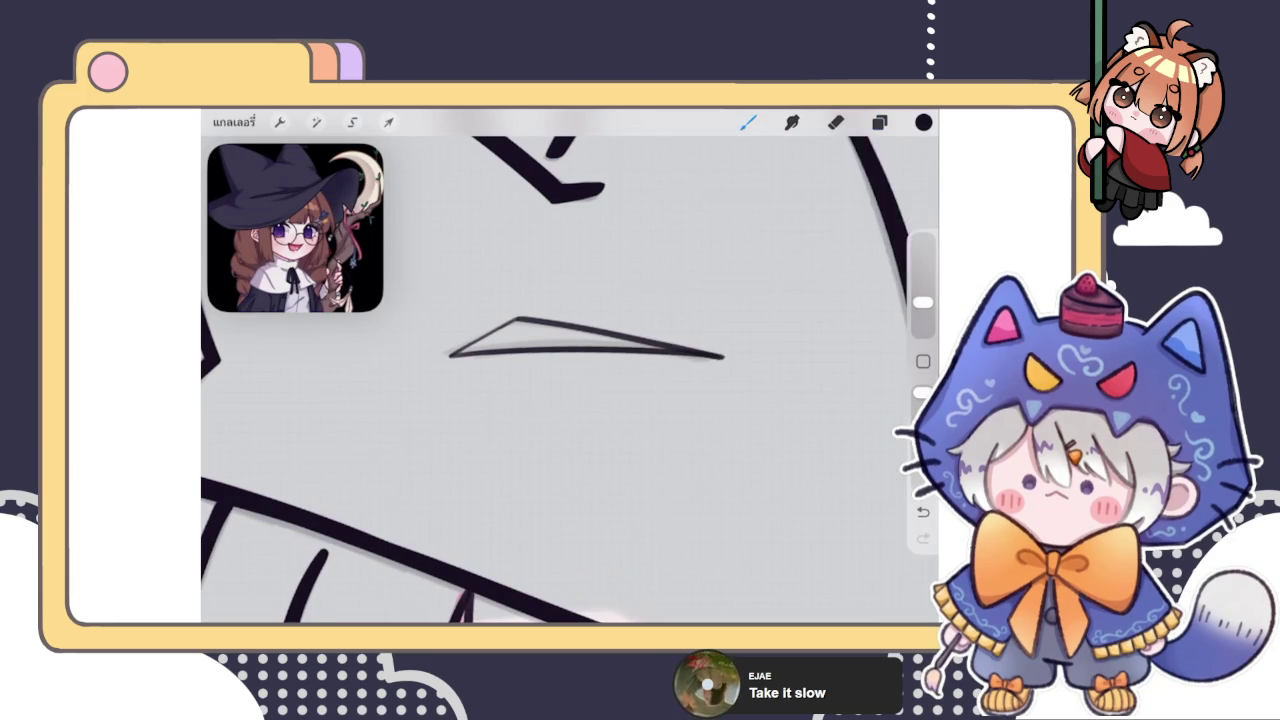
pyautogui.scroll(-5, 570, 380)
pyautogui.scroll(-5, 560, 380)
# Select the bangs line-art layer and switch to the Eraser
pyautogui.scroll(-1, 540, 360)
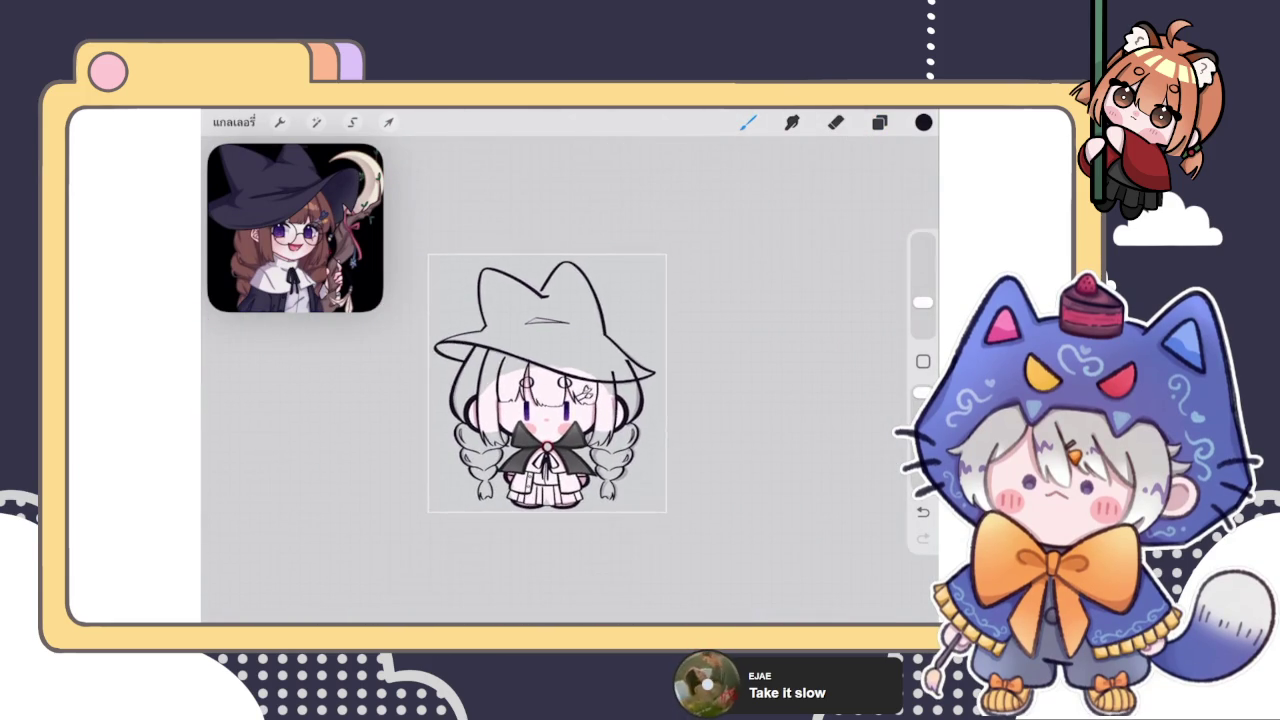
pyautogui.scroll(3, 540, 360)
pyautogui.click(879, 122)
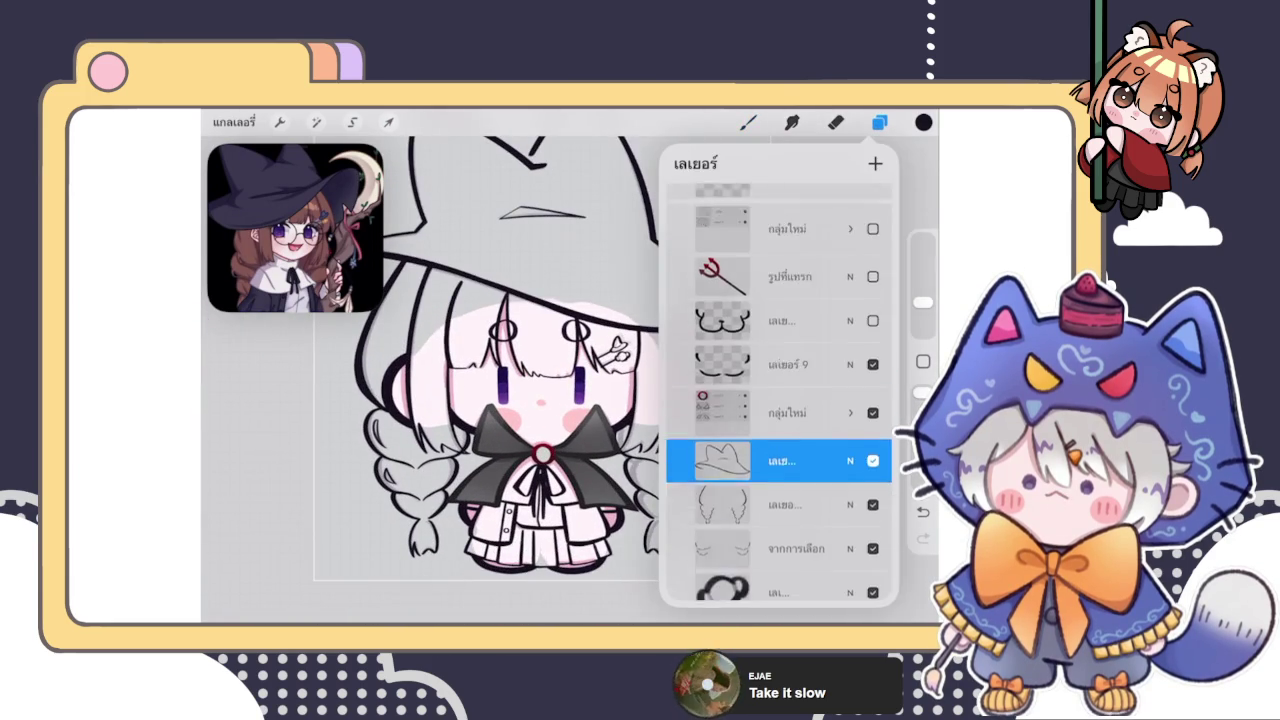
pyautogui.scroll(-3, 779, 390)
pyautogui.scroll(-2, 779, 390)
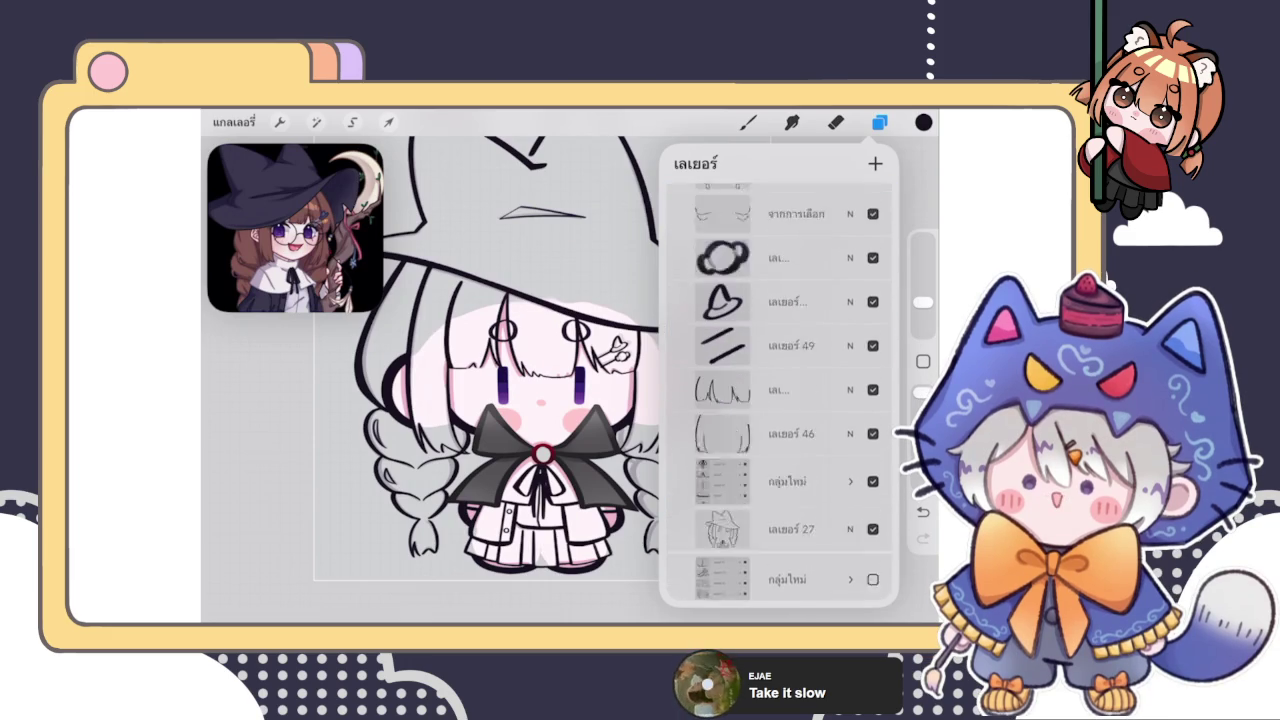
pyautogui.click(780, 357)
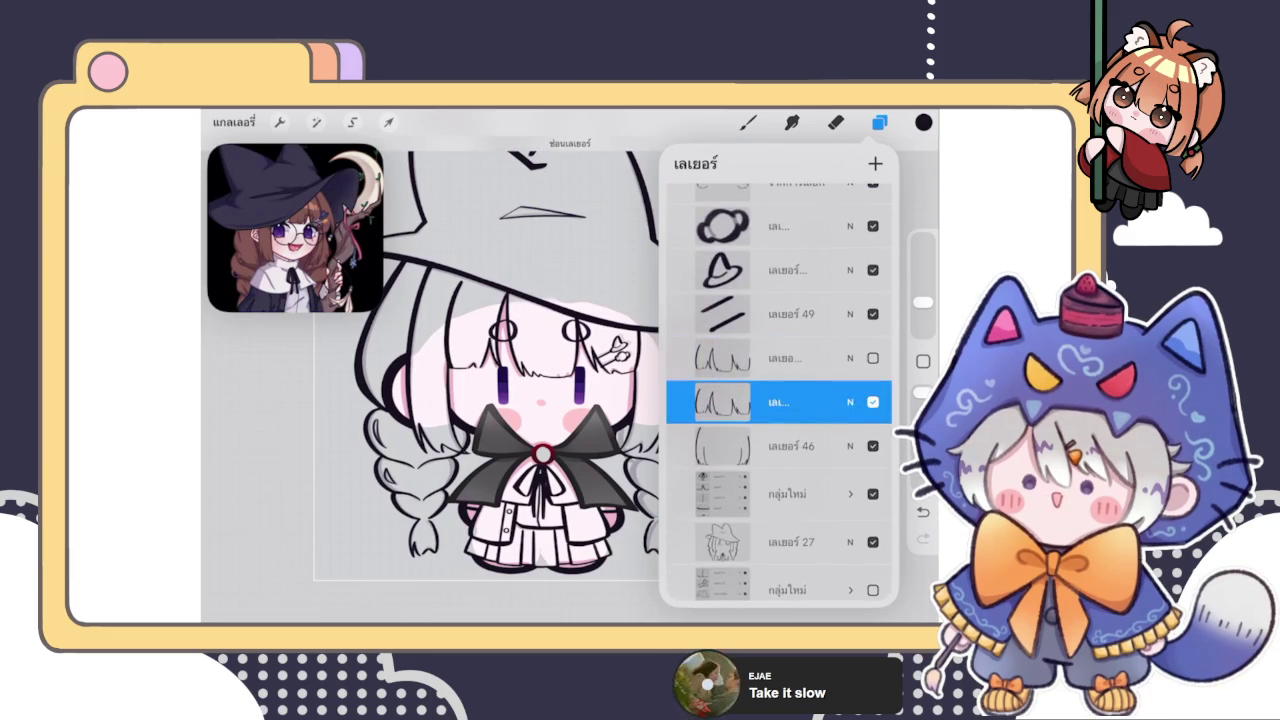
pyautogui.click(835, 122)
# Erase the bang strands crossing inside the left and right eye circles
pyautogui.scroll(5, 540, 360)
pyautogui.scroll(3, 540, 360)
pyautogui.moveTo(530, 392)
pyautogui.mouseDown()
pyautogui.moveTo(553, 349)
pyautogui.moveTo(534, 343)
pyautogui.moveTo(537, 354)
pyautogui.mouseUp()
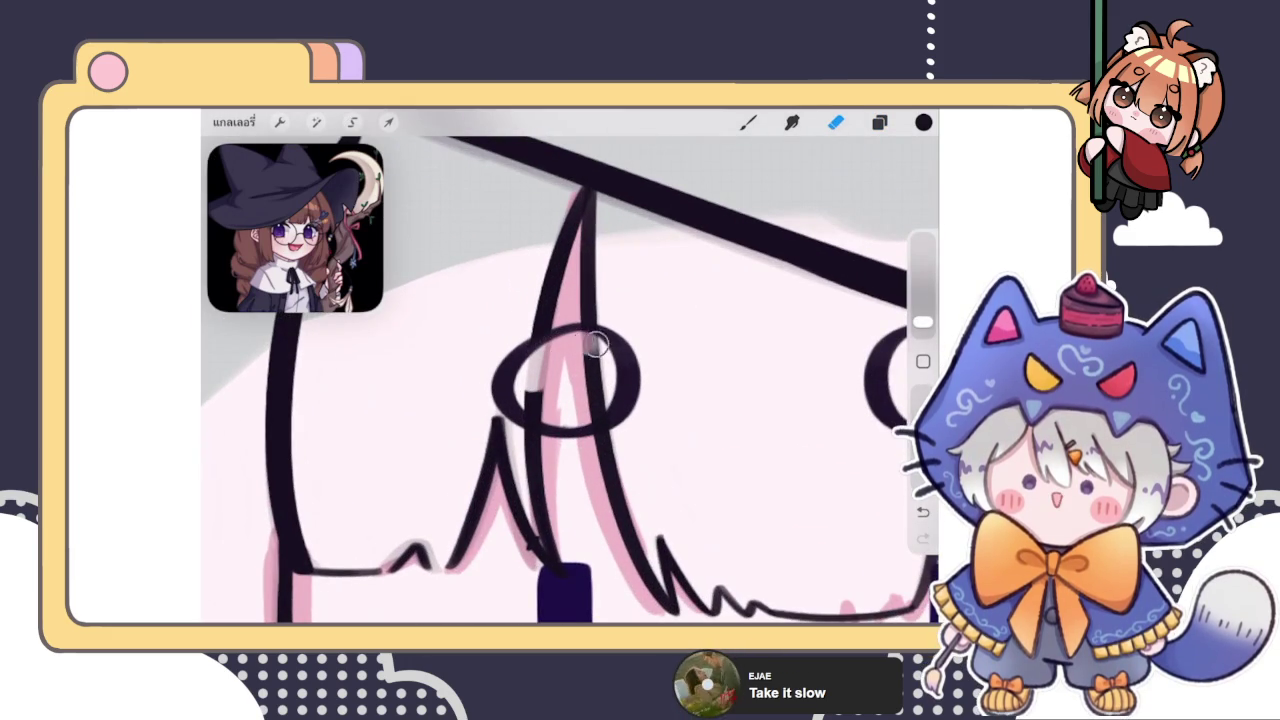
pyautogui.moveTo(592, 392)
pyautogui.mouseDown()
pyautogui.moveTo(598, 424)
pyautogui.moveTo(525, 420)
pyautogui.moveTo(555, 422)
pyautogui.mouseUp()
pyautogui.scroll(-3, 560, 380)
pyautogui.scroll(3, 670, 400)
pyautogui.moveTo(615, 378)
pyautogui.mouseDown()
pyautogui.moveTo(590, 348)
pyautogui.moveTo(597, 440)
pyautogui.moveTo(642, 435)
pyautogui.mouseUp()
pyautogui.scroll(-2, 570, 400)
pyautogui.scroll(-2, 570, 400)
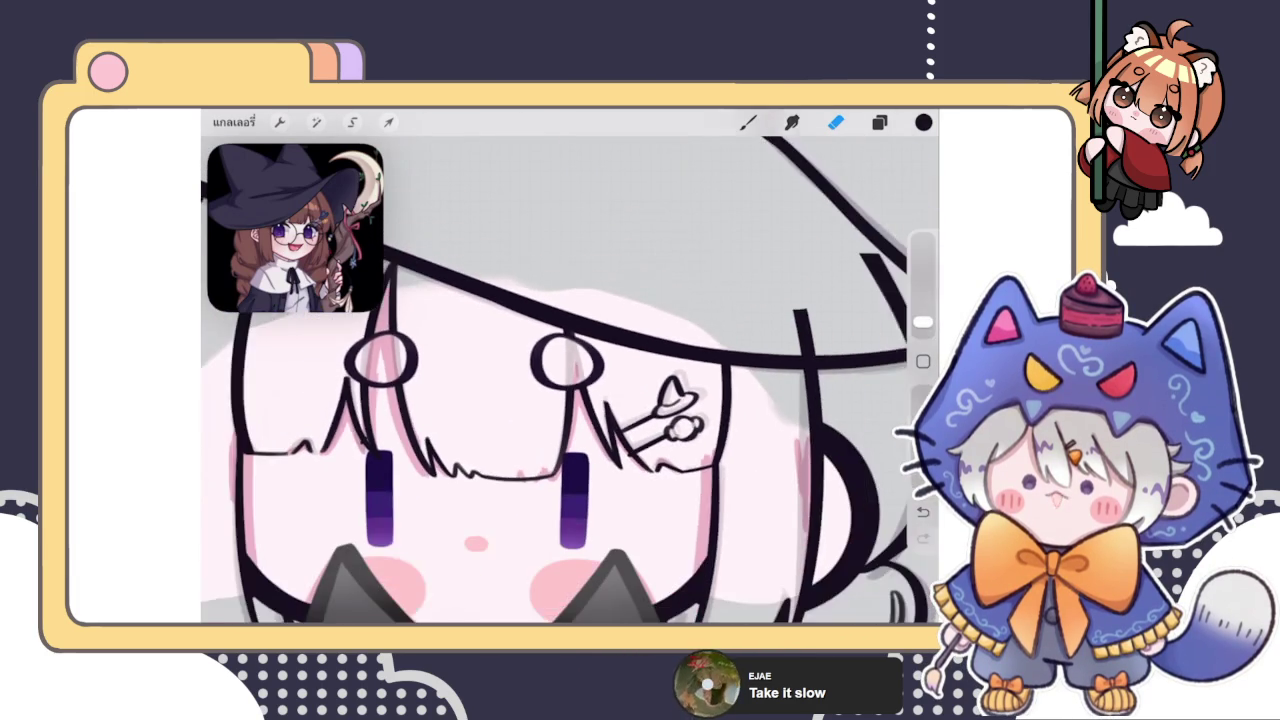
pyautogui.scroll(-1, 570, 400)
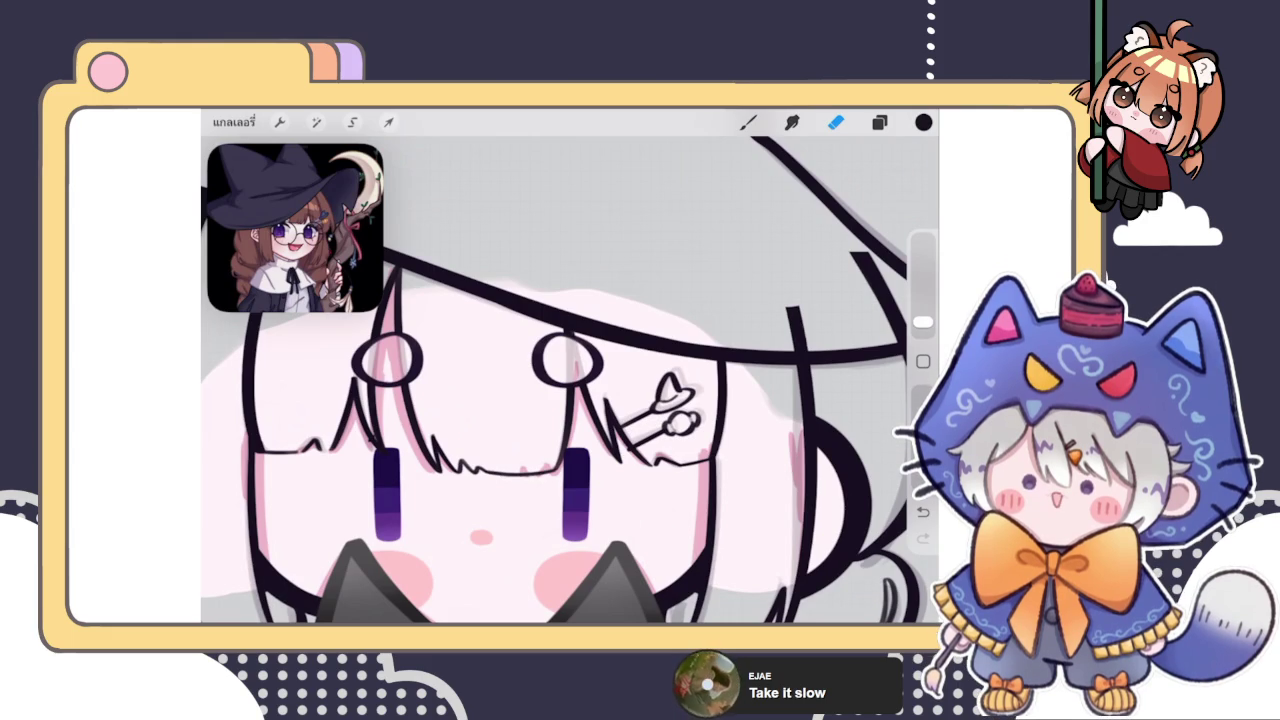
pyautogui.click(879, 122)
# Close the layer list, pick the Eraser, and zoom out over the face
pyautogui.scroll(1, 780, 390)
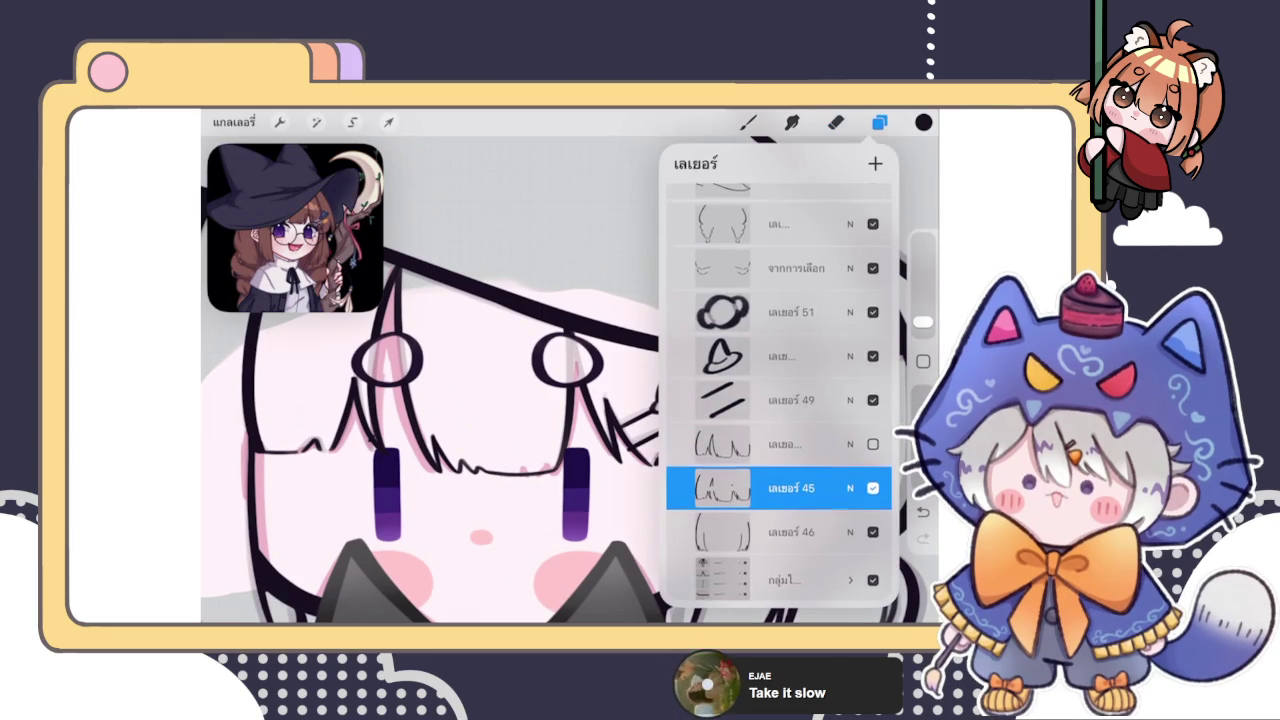
pyautogui.click(879, 122)
pyautogui.click(835, 122)
pyautogui.scroll(-3, 570, 400)
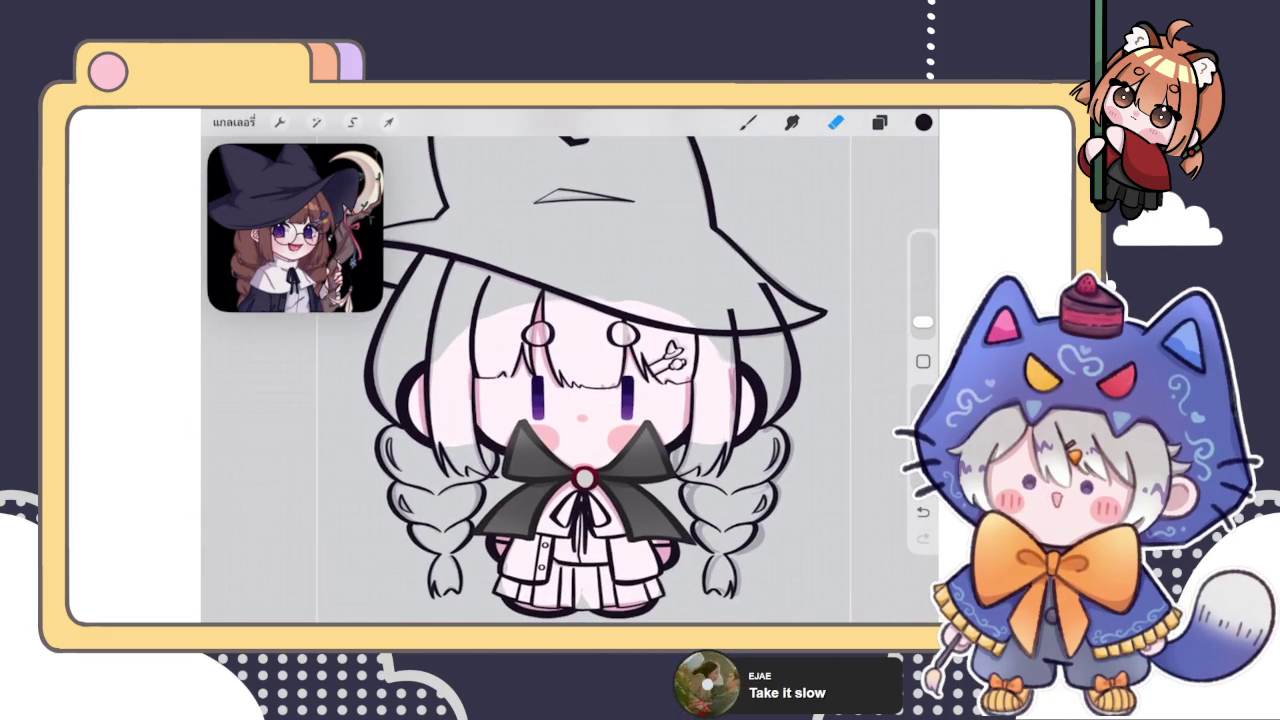
pyautogui.scroll(-2, 550, 360)
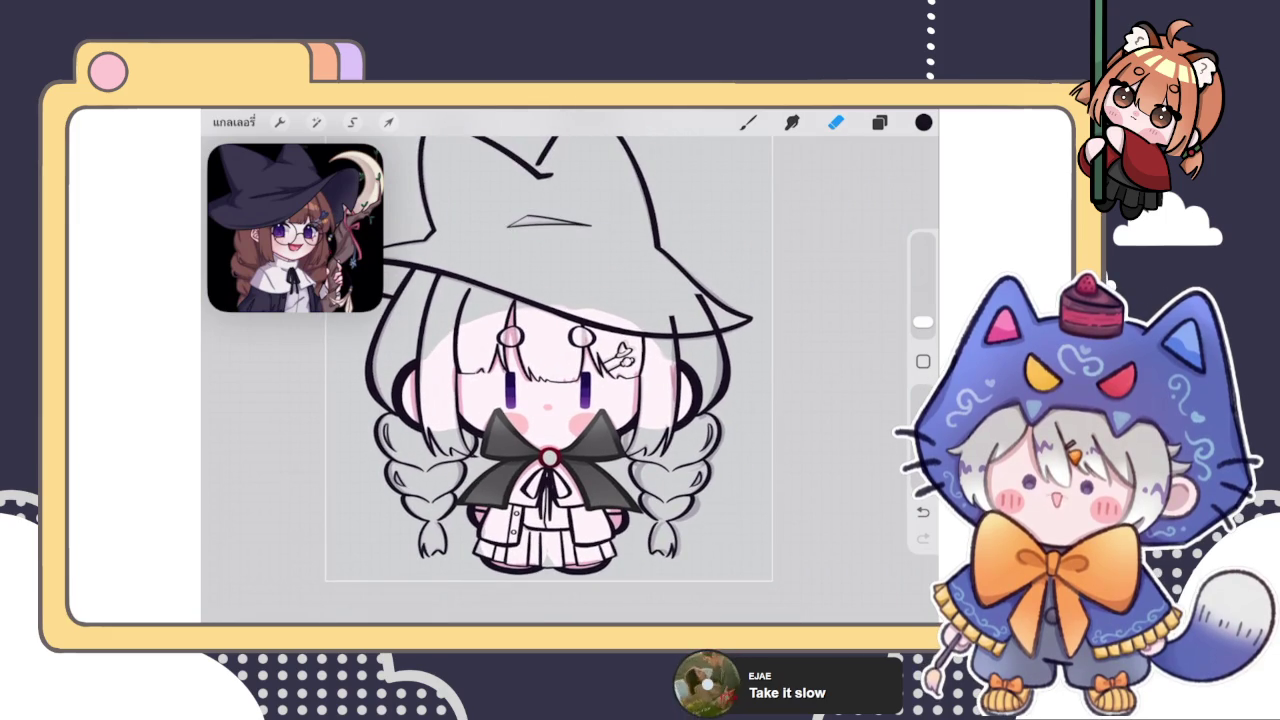
# Reposition the eye-outline layer in the stack, dragging it up and then lower
pyautogui.click(879, 122)
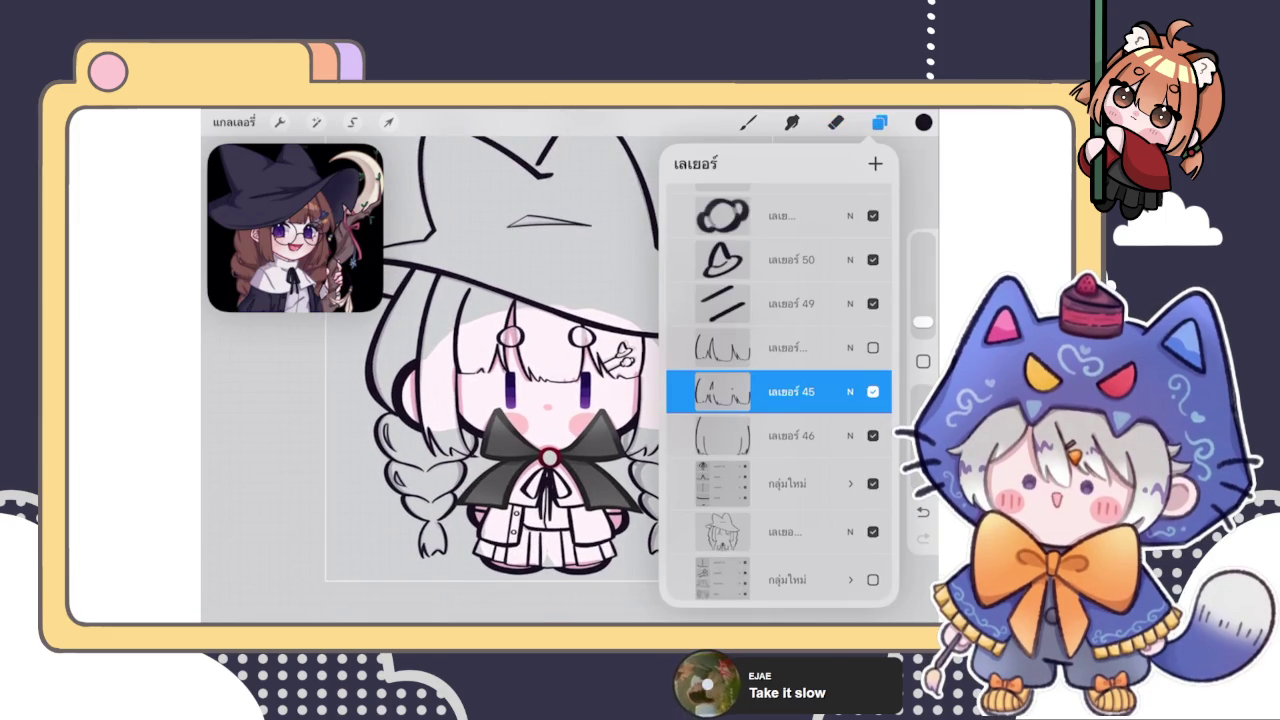
pyautogui.scroll(-3, 778, 400)
pyautogui.scroll(-3, 778, 400)
pyautogui.click(778, 404)
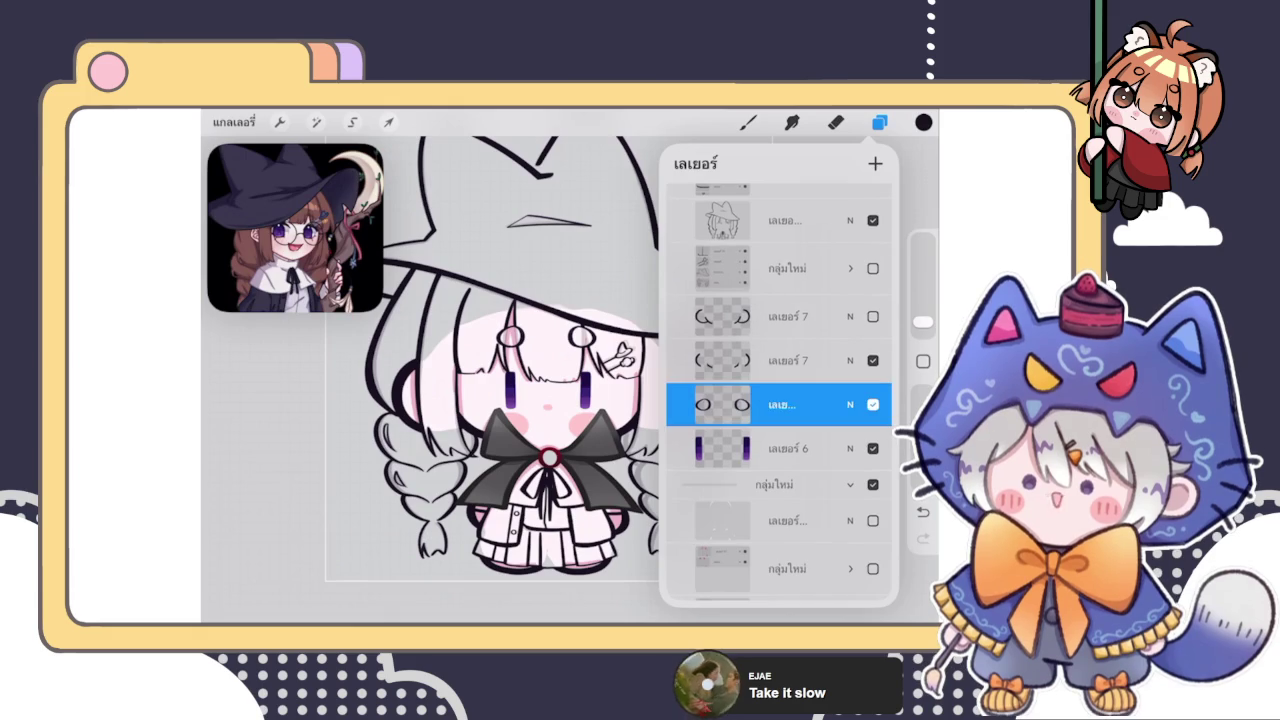
pyautogui.moveTo(778, 404)
pyautogui.mouseDown()
pyautogui.moveTo(790, 191)
pyautogui.moveTo(778, 251)
pyautogui.mouseUp()
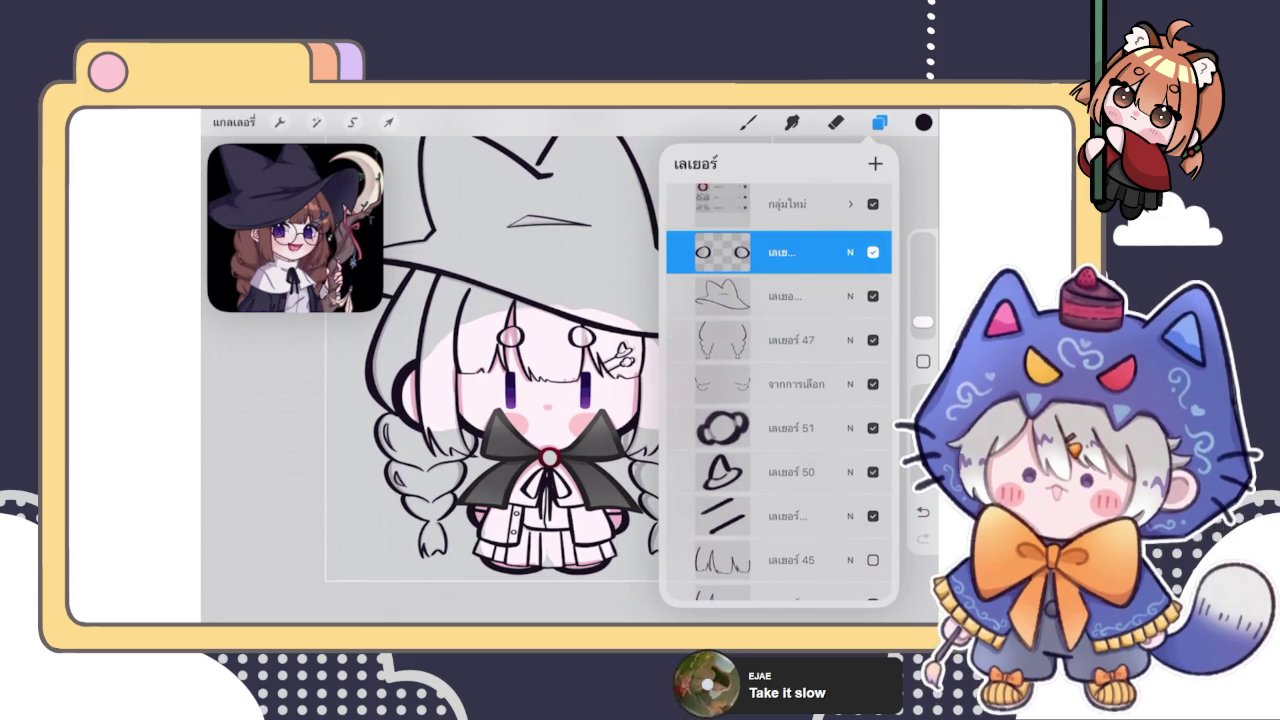
pyautogui.moveTo(778, 251); pyautogui.dragTo(778, 516)
pyautogui.click(835, 122)
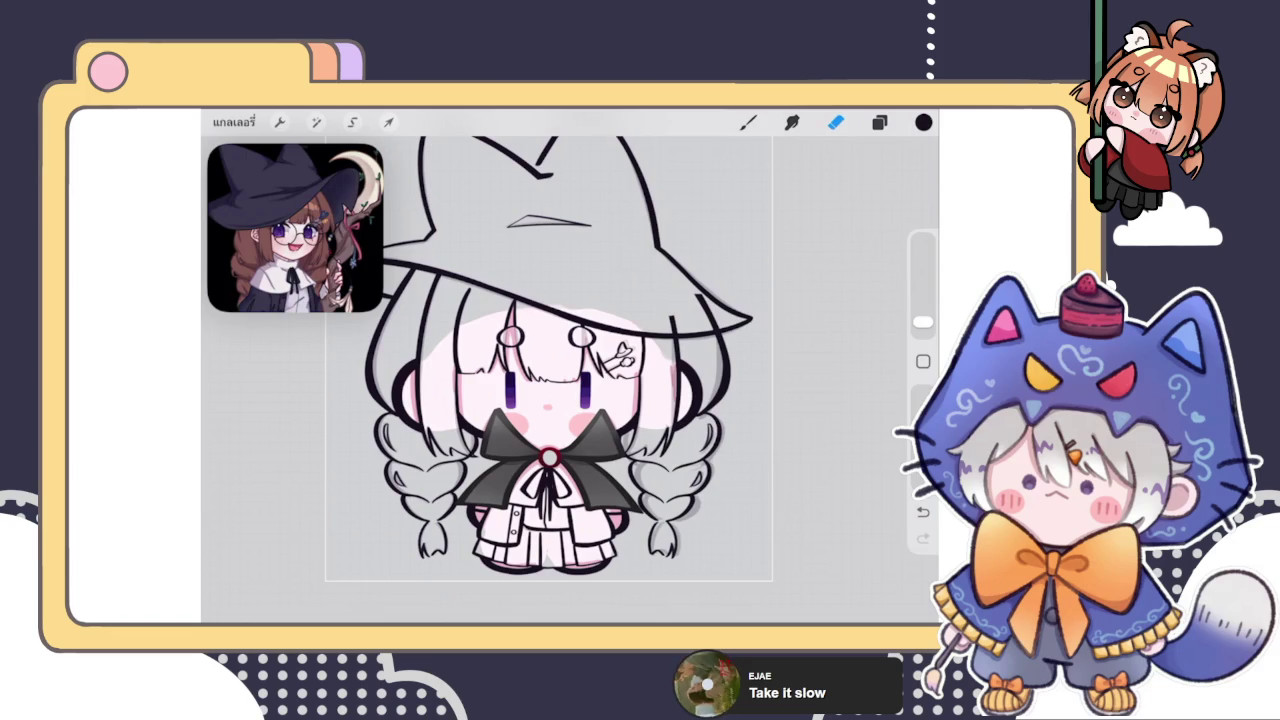
pyautogui.scroll(-3, 548, 358)
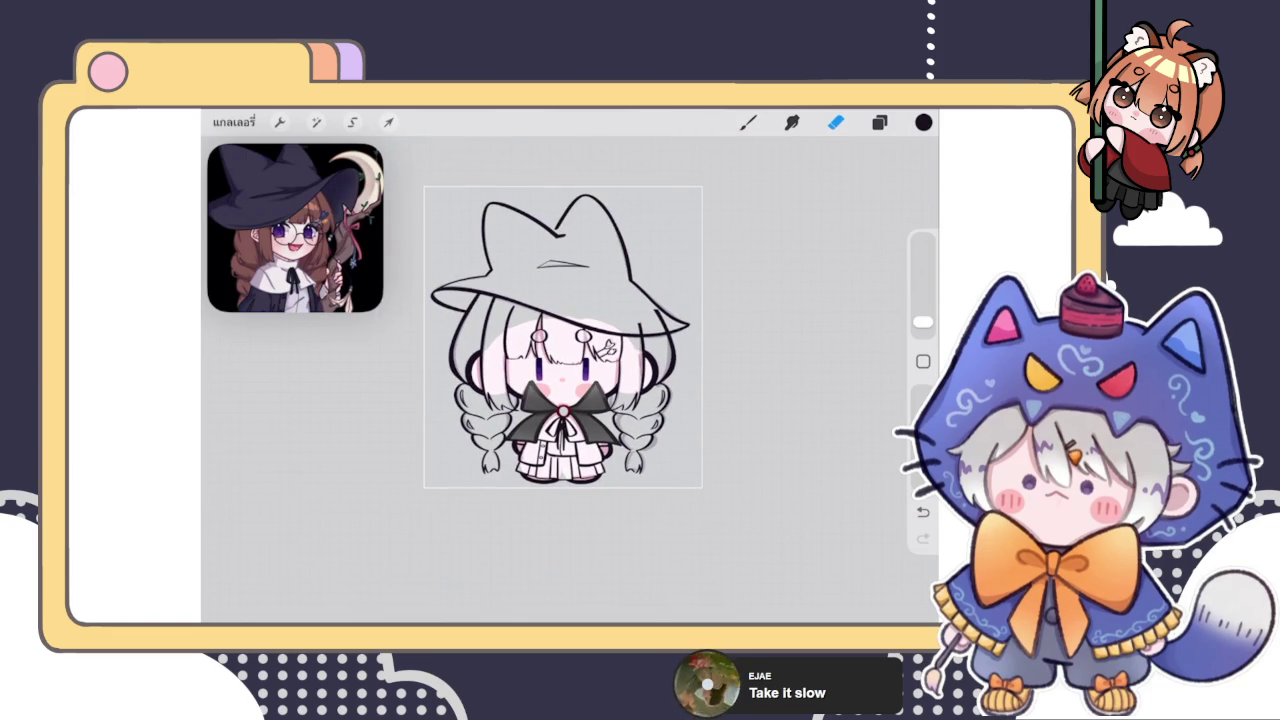
pyautogui.scroll(3, 563, 330)
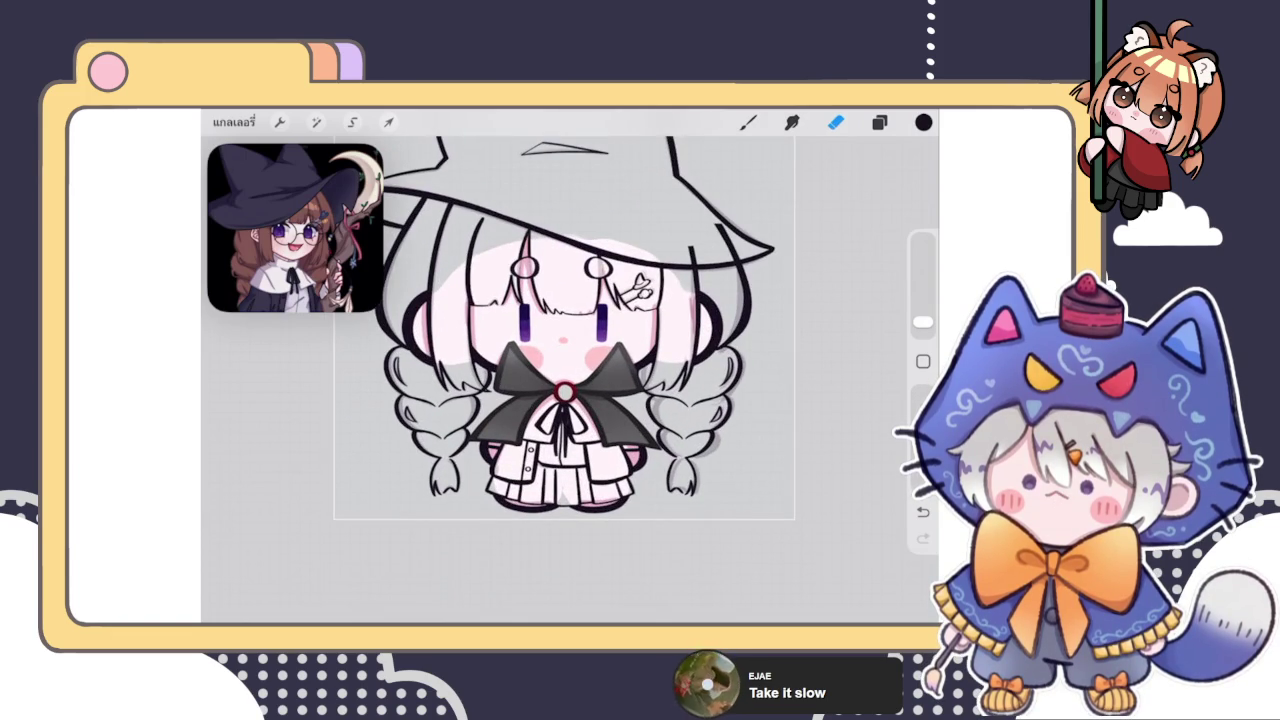
# Toggle the coloured witch reference layer to compare with the line art, then delete it
pyautogui.click(879, 122)
pyautogui.scroll(-5, 780, 400)
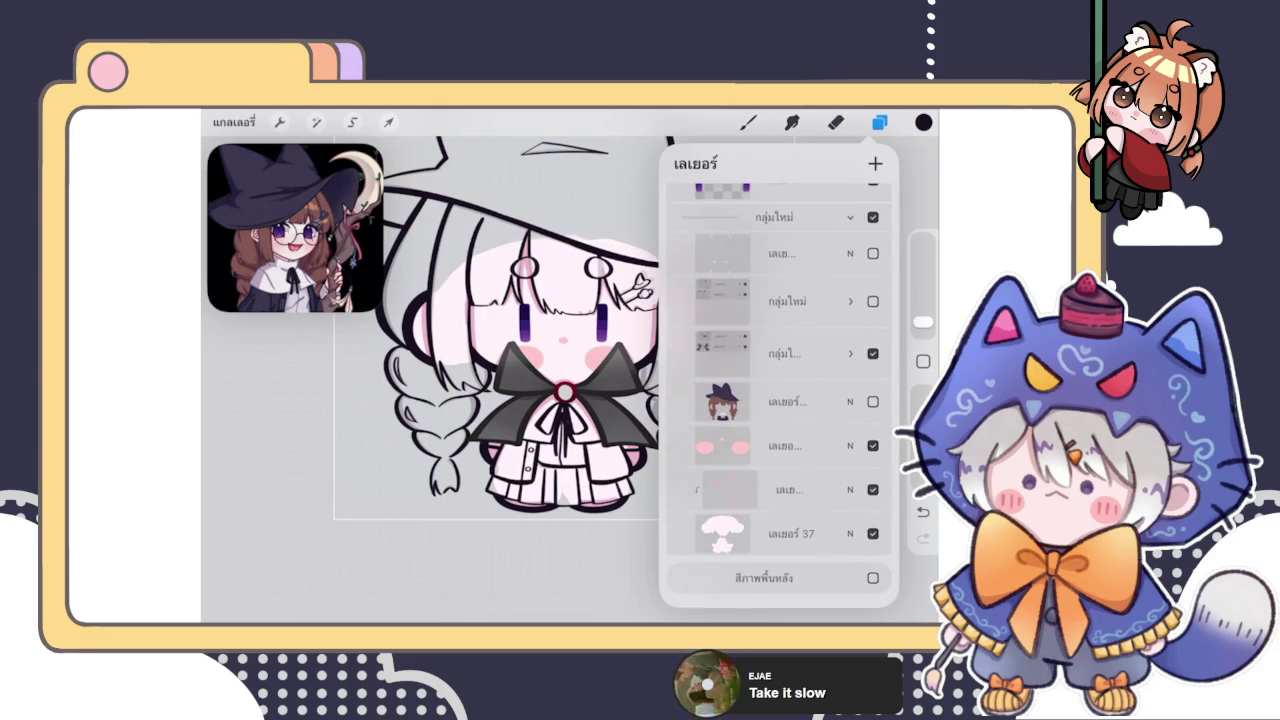
pyautogui.click(780, 405)
pyautogui.click(872, 406)
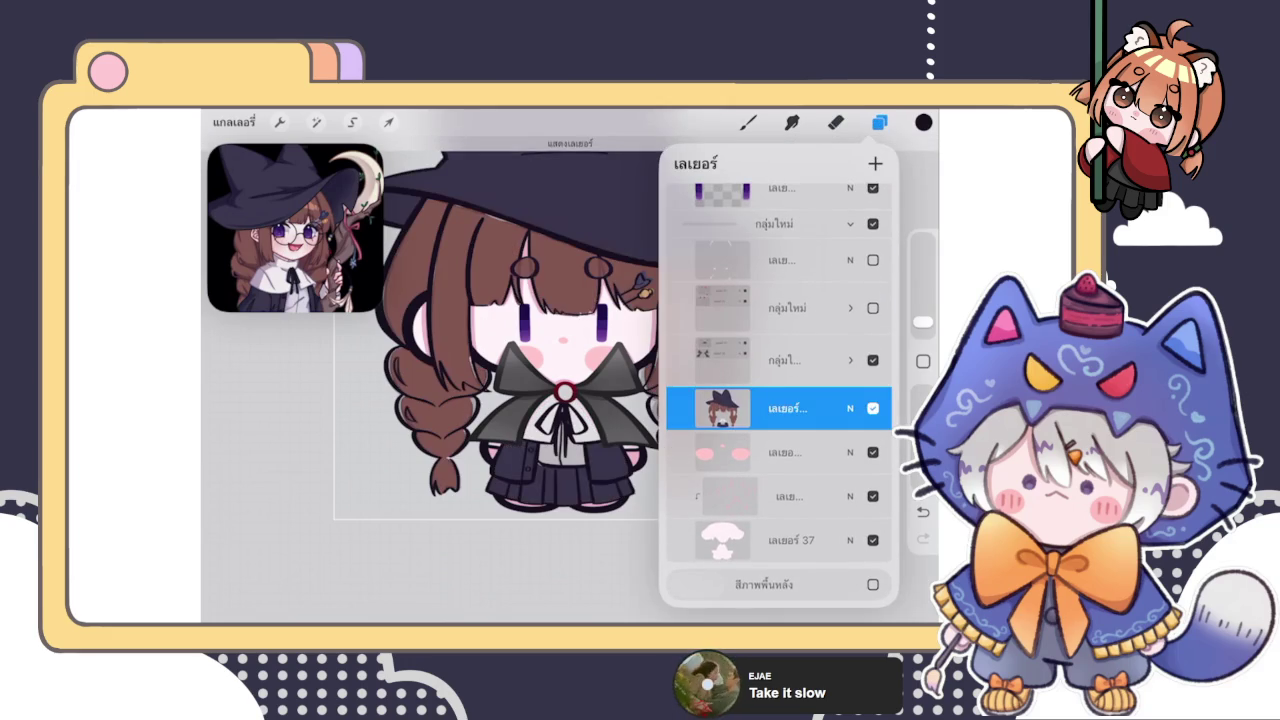
pyautogui.click(872, 408)
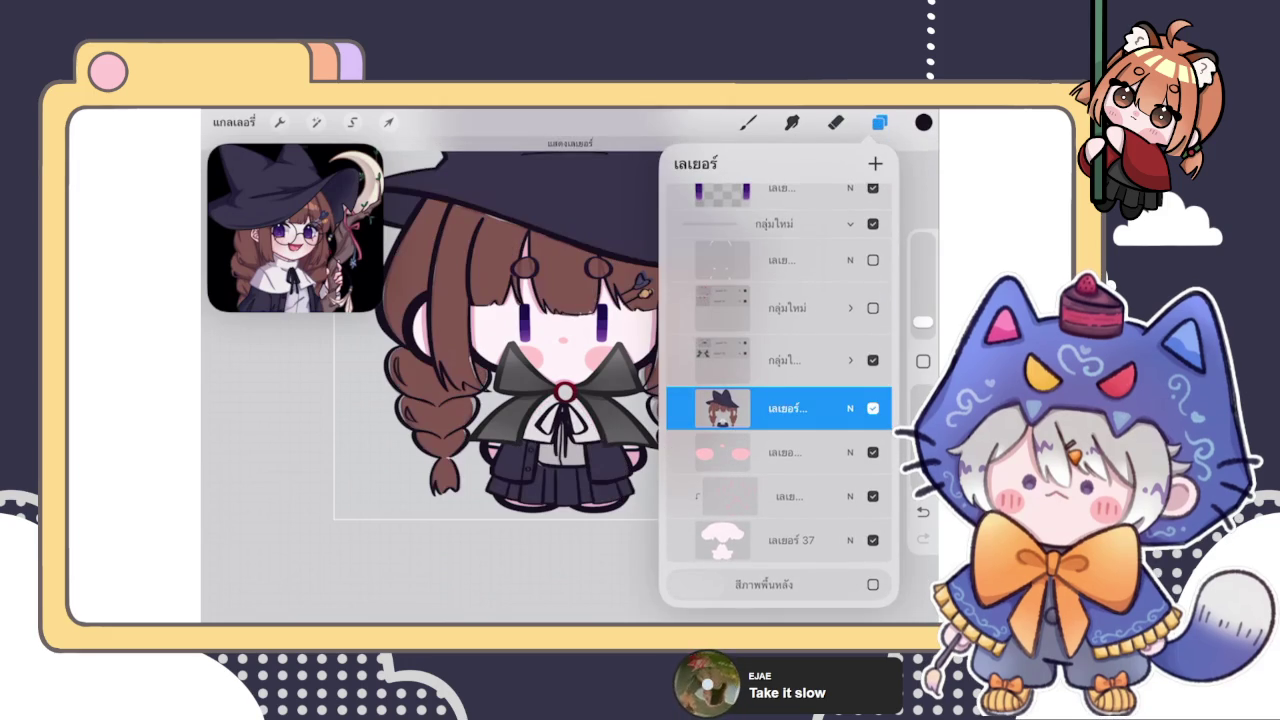
pyautogui.click(872, 408)
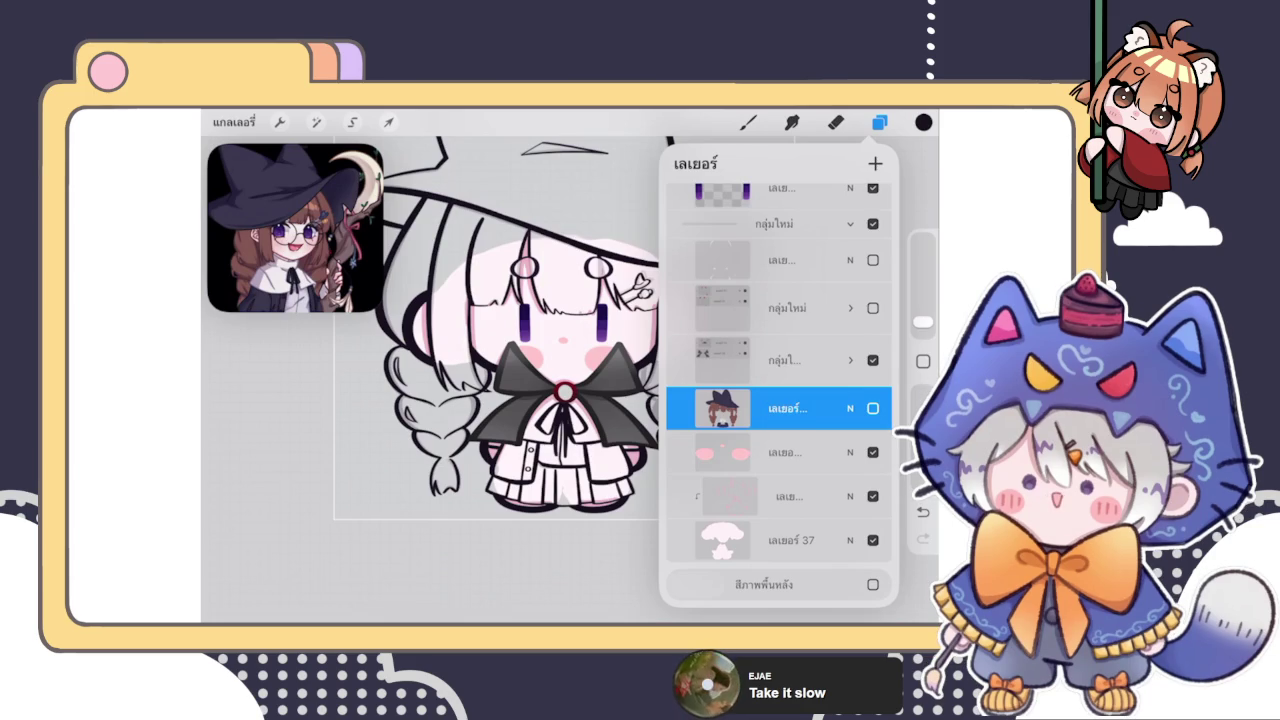
pyautogui.moveTo(840, 408); pyautogui.dragTo(730, 408)
pyautogui.click(860, 408)
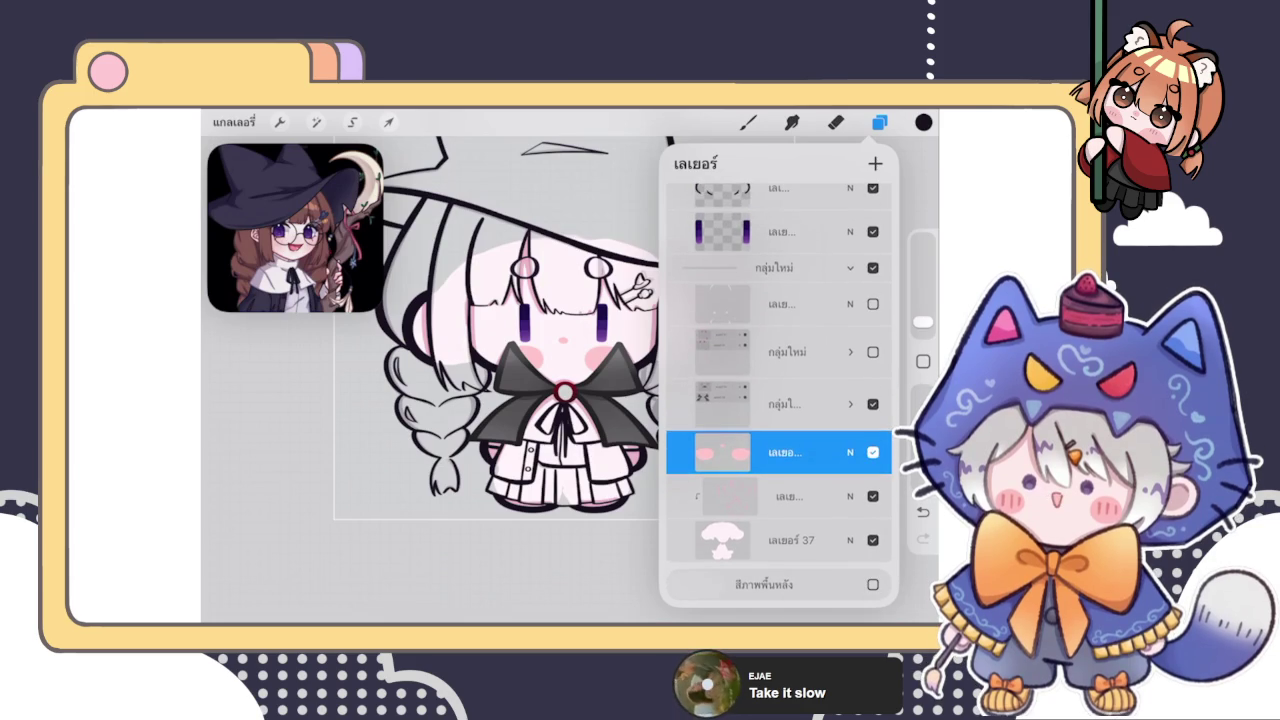
# Choose the pen brush from Classic Library 2 for painting
pyautogui.click(879, 122)
pyautogui.click(748, 122)
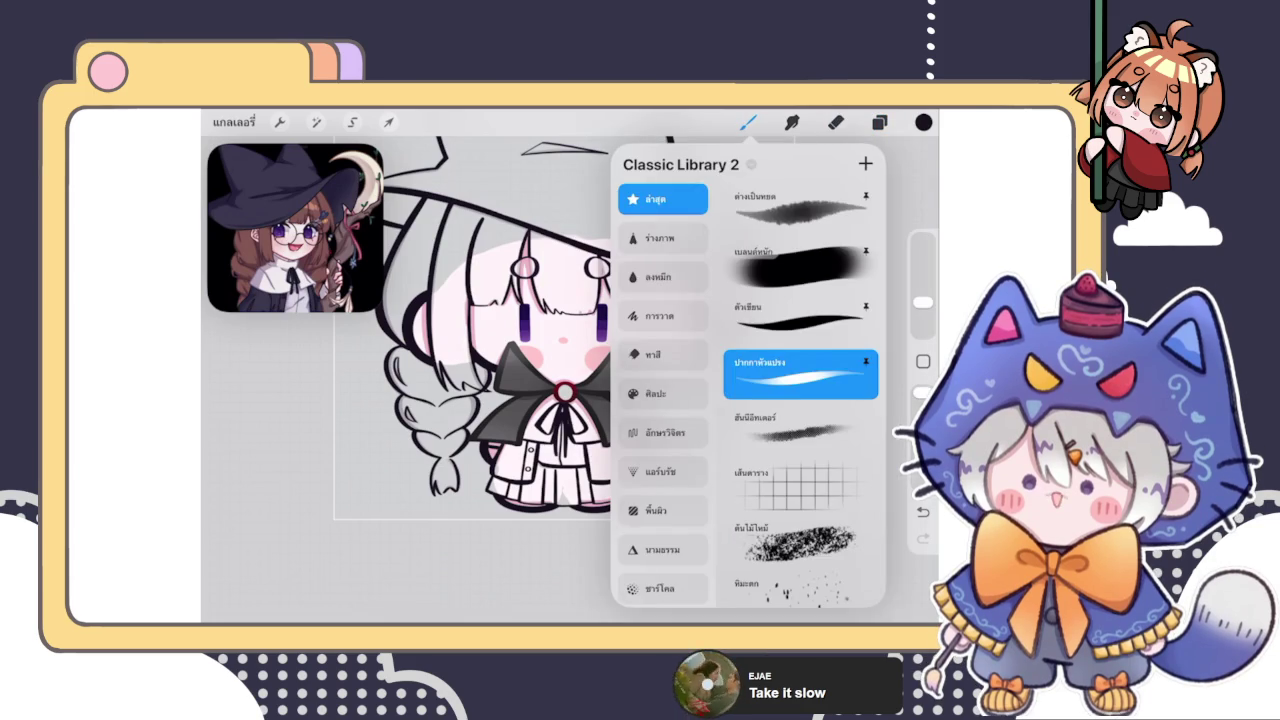
pyautogui.click(800, 318)
pyautogui.click(450, 400)
# Paint brown along the hair edge beside the character's left eye
pyautogui.scroll(5, 570, 380)
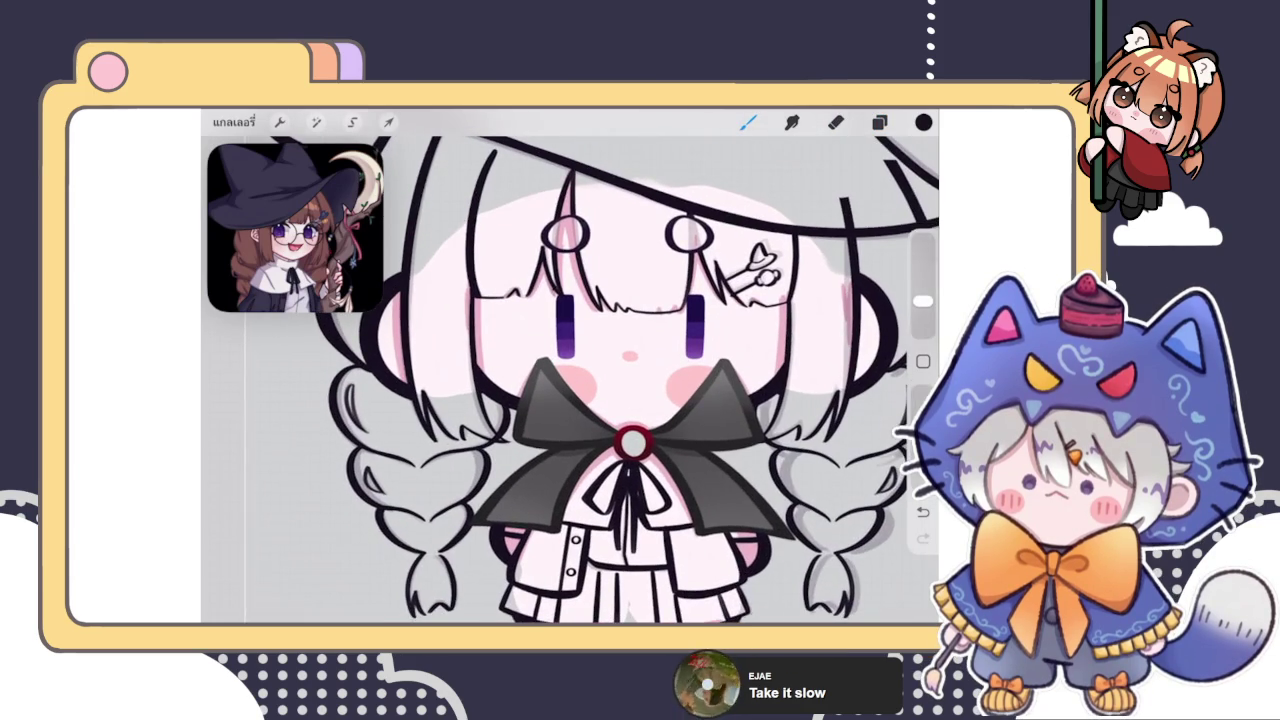
pyautogui.scroll(3, 570, 380)
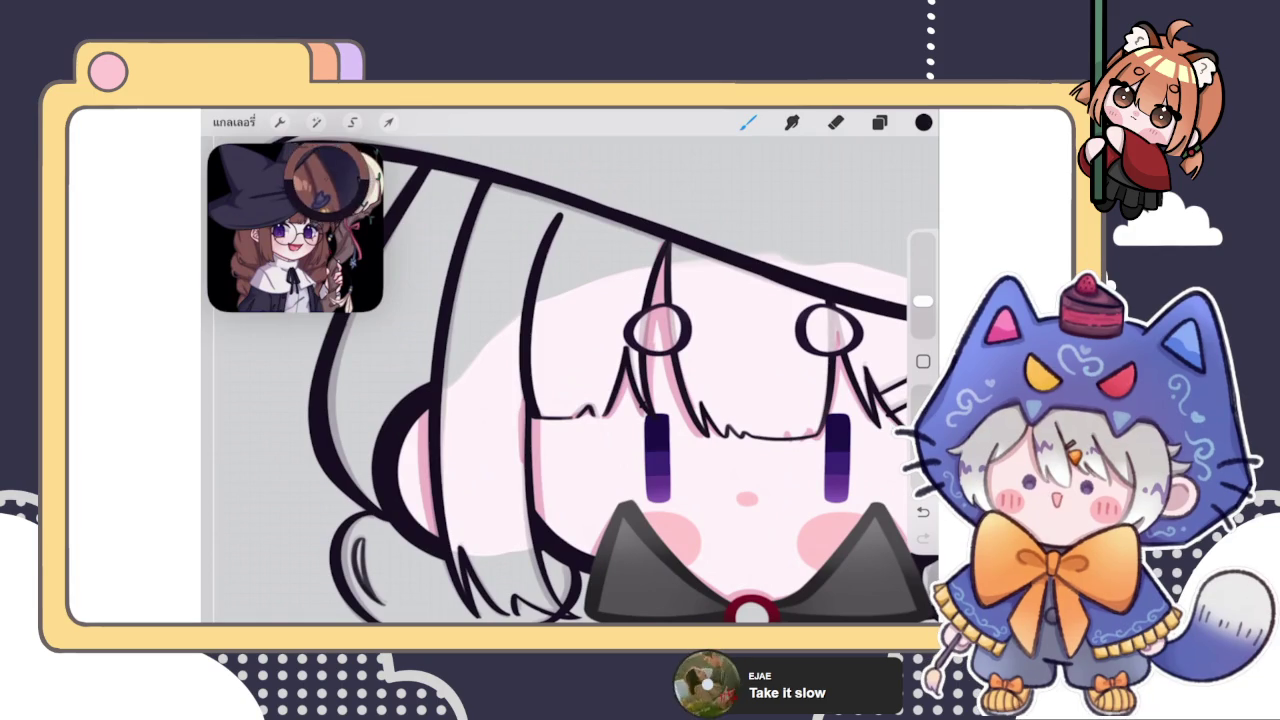
pyautogui.scroll(5, 570, 380)
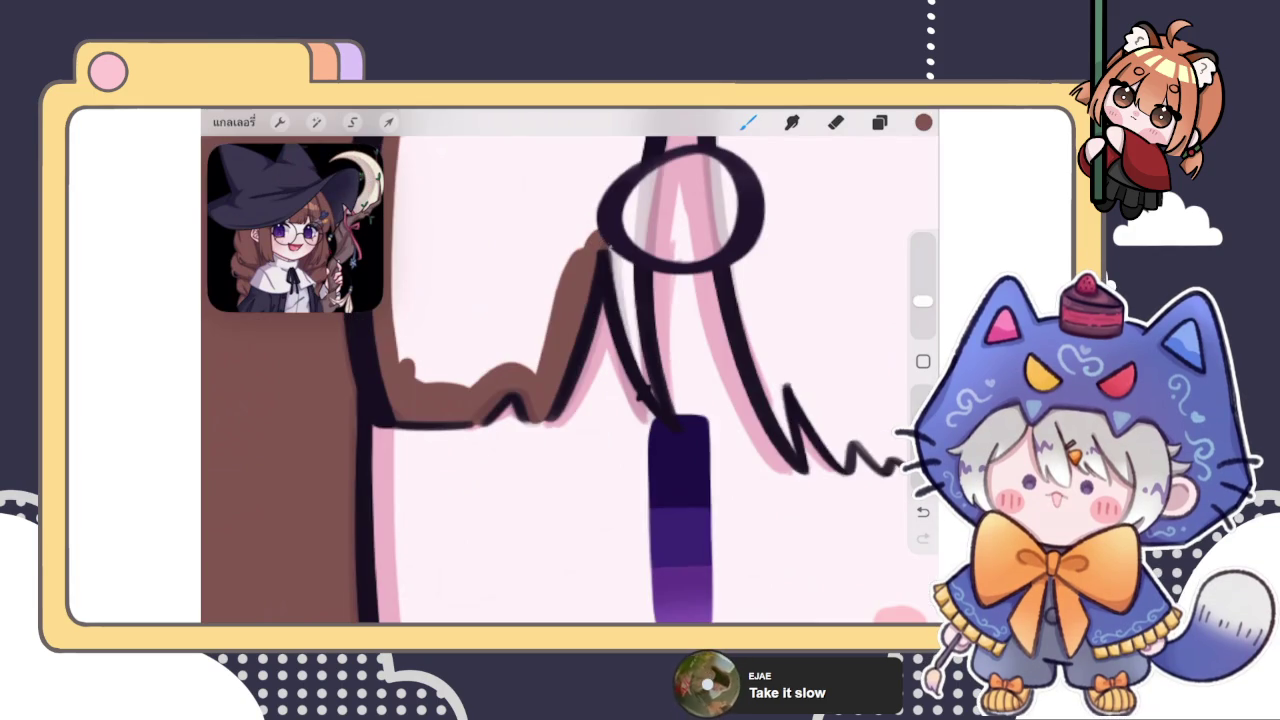
pyautogui.moveTo(608, 246); pyautogui.dragTo(658, 400)
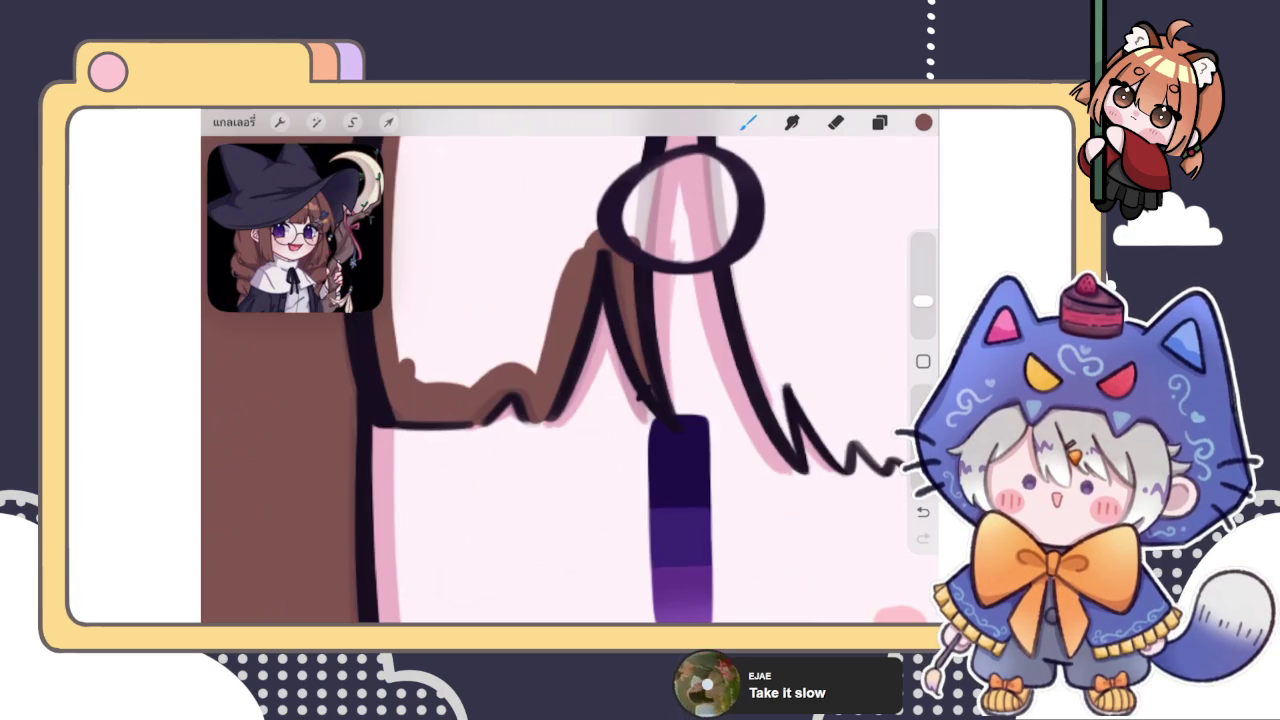
pyautogui.scroll(3, 570, 380)
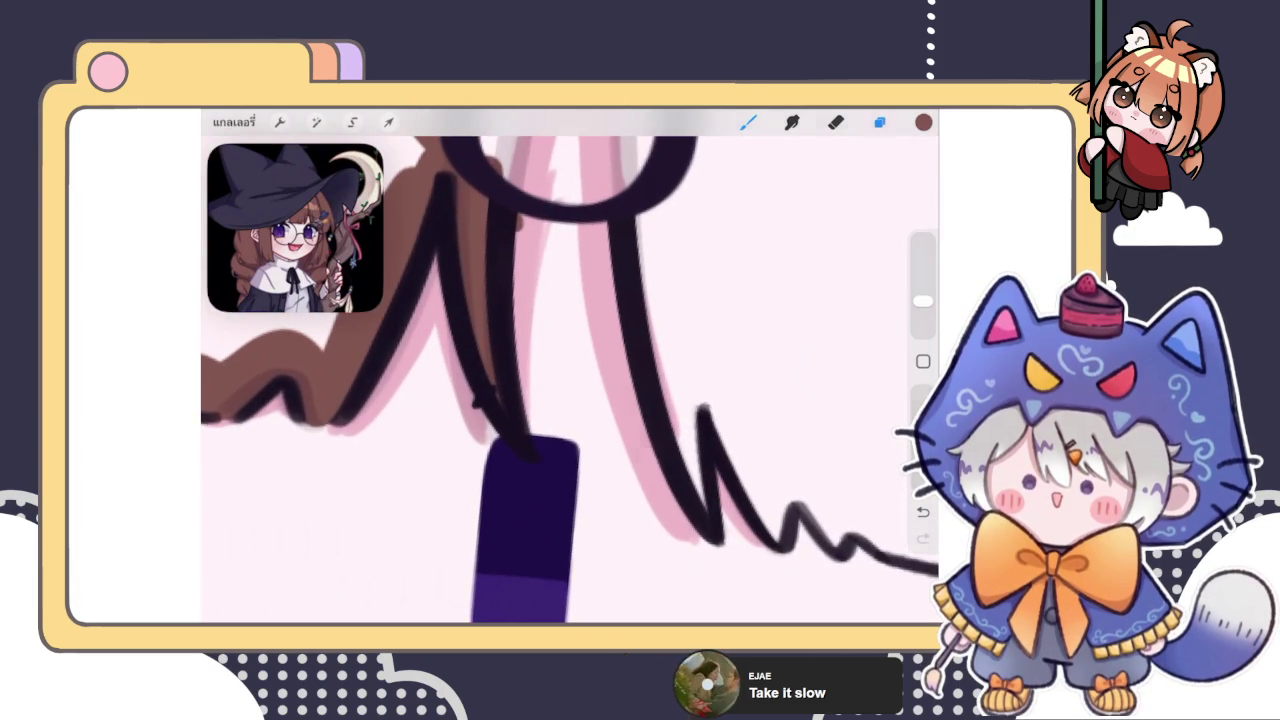
# Hide and re-show layer 45's dark hair line art to check the colour, then select the hat layer
pyautogui.click(879, 122)
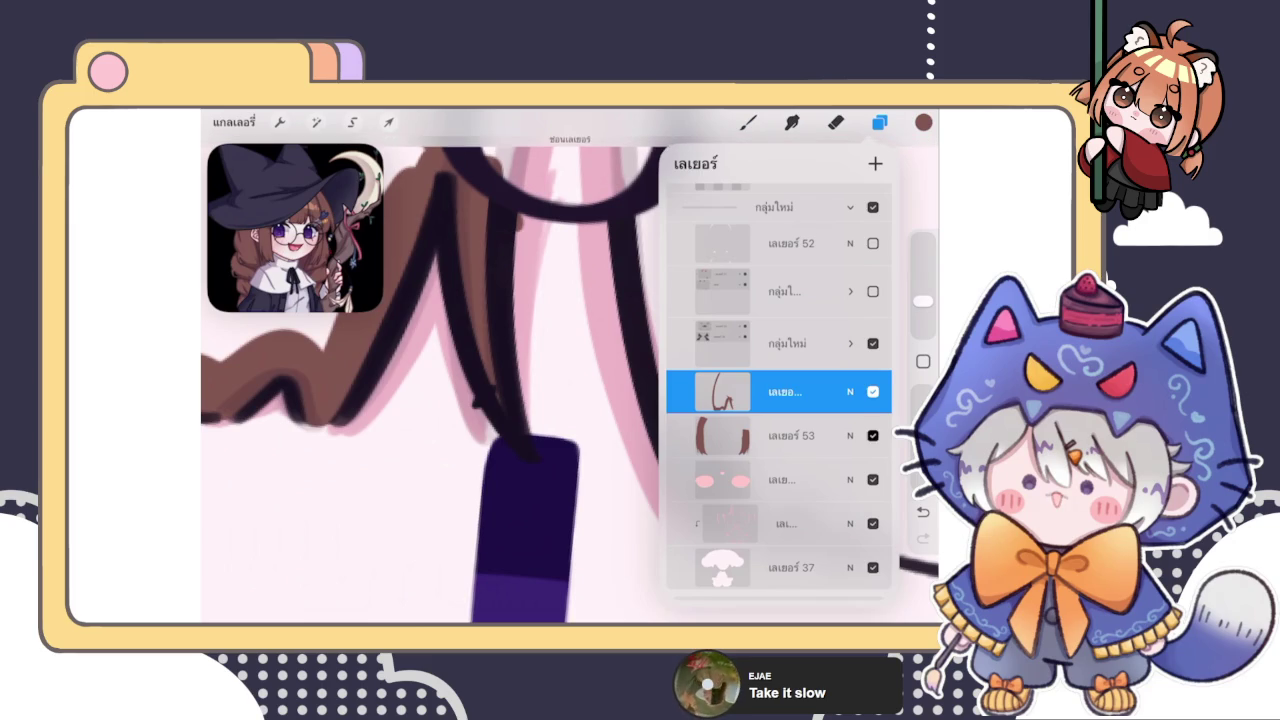
pyautogui.scroll(-2, 779, 390)
pyautogui.scroll(5, 779, 390)
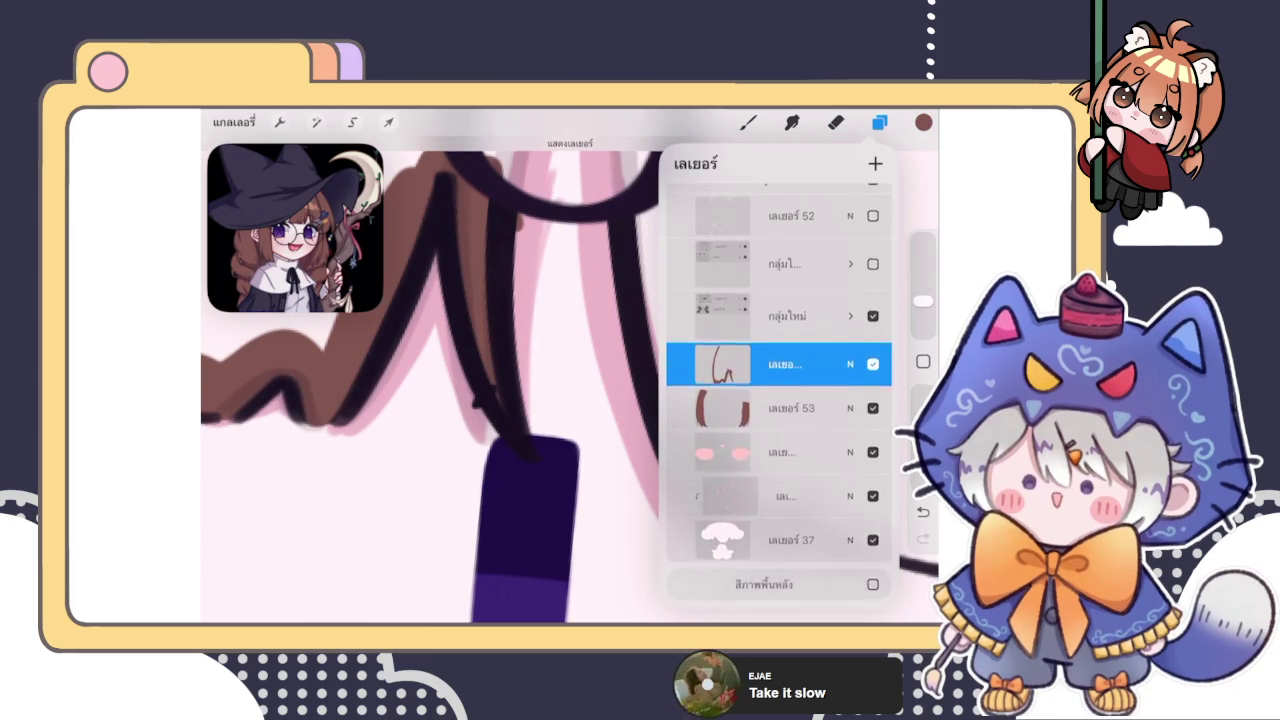
pyautogui.click(872, 321)
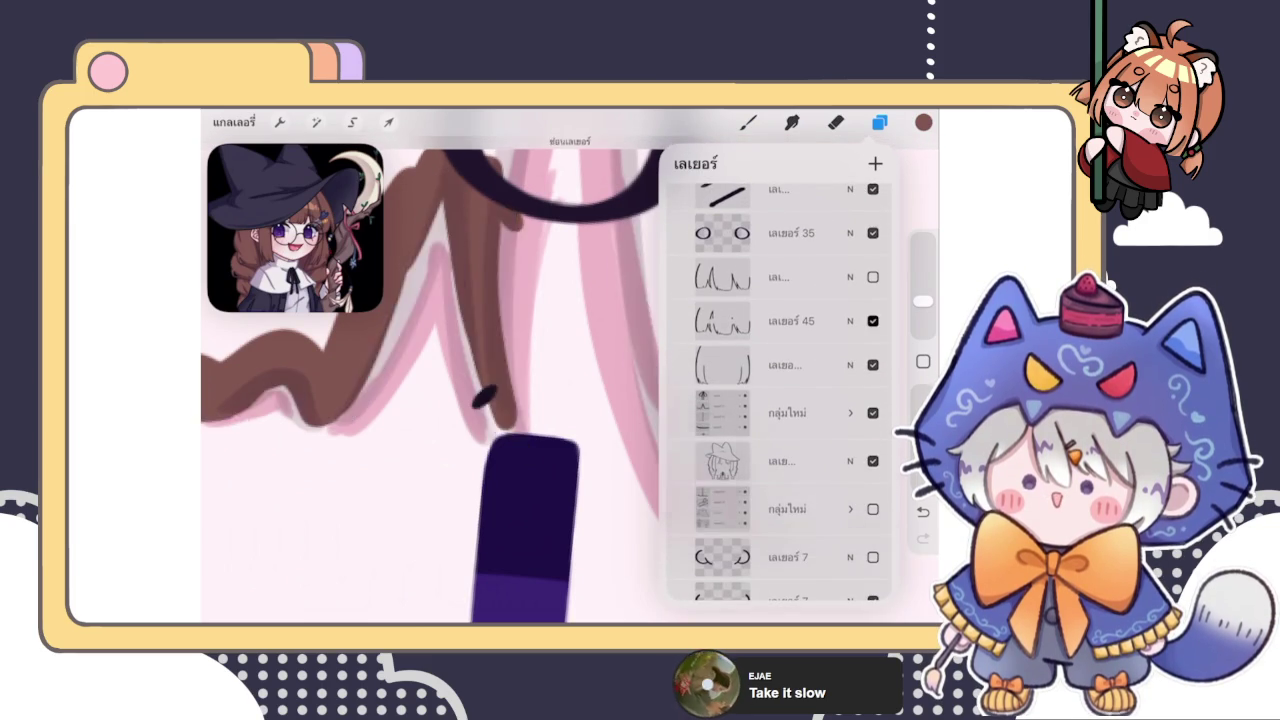
pyautogui.click(872, 365)
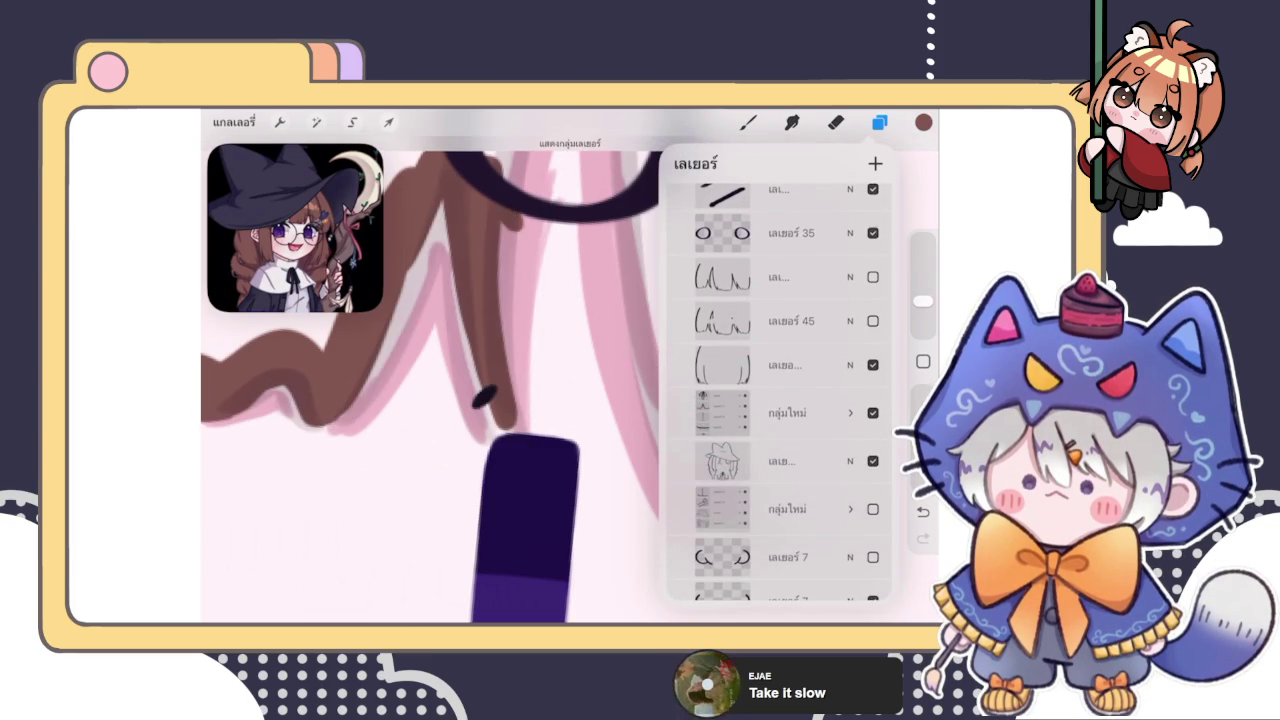
pyautogui.scroll(-2, 779, 390)
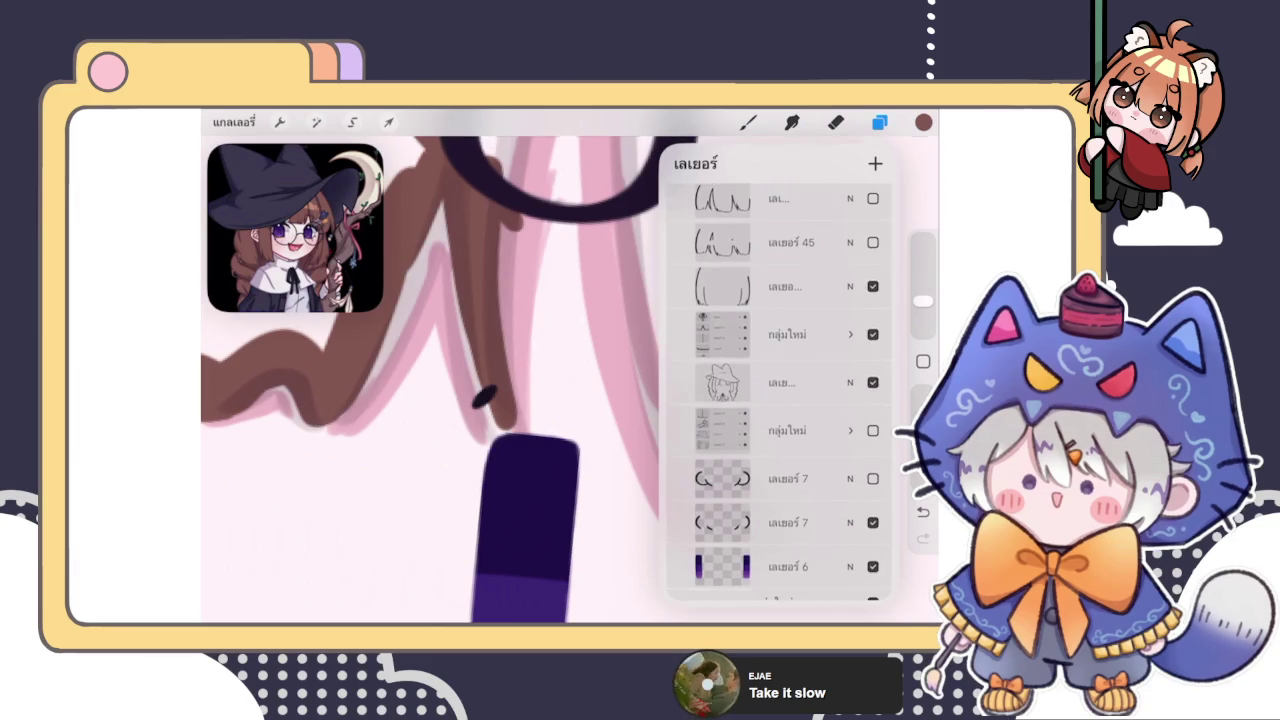
pyautogui.scroll(-1, 779, 390)
pyautogui.scroll(10, 779, 390)
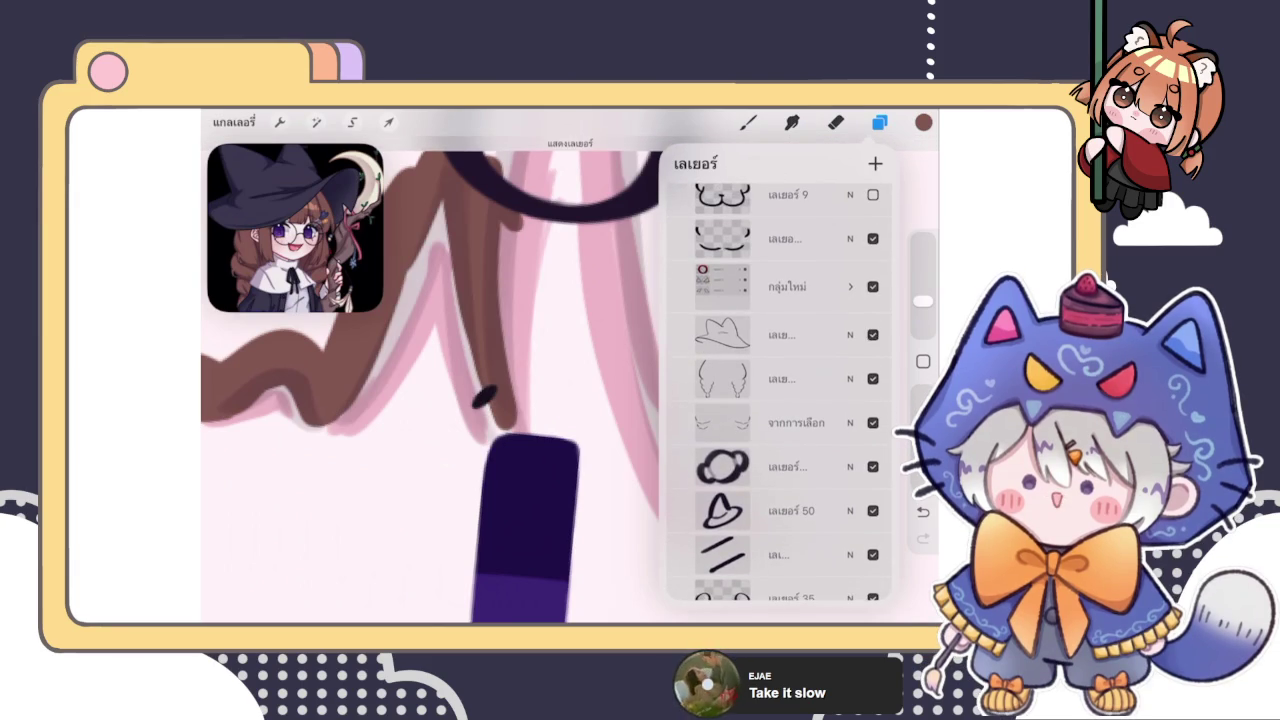
pyautogui.click(760, 334)
pyautogui.click(836, 122)
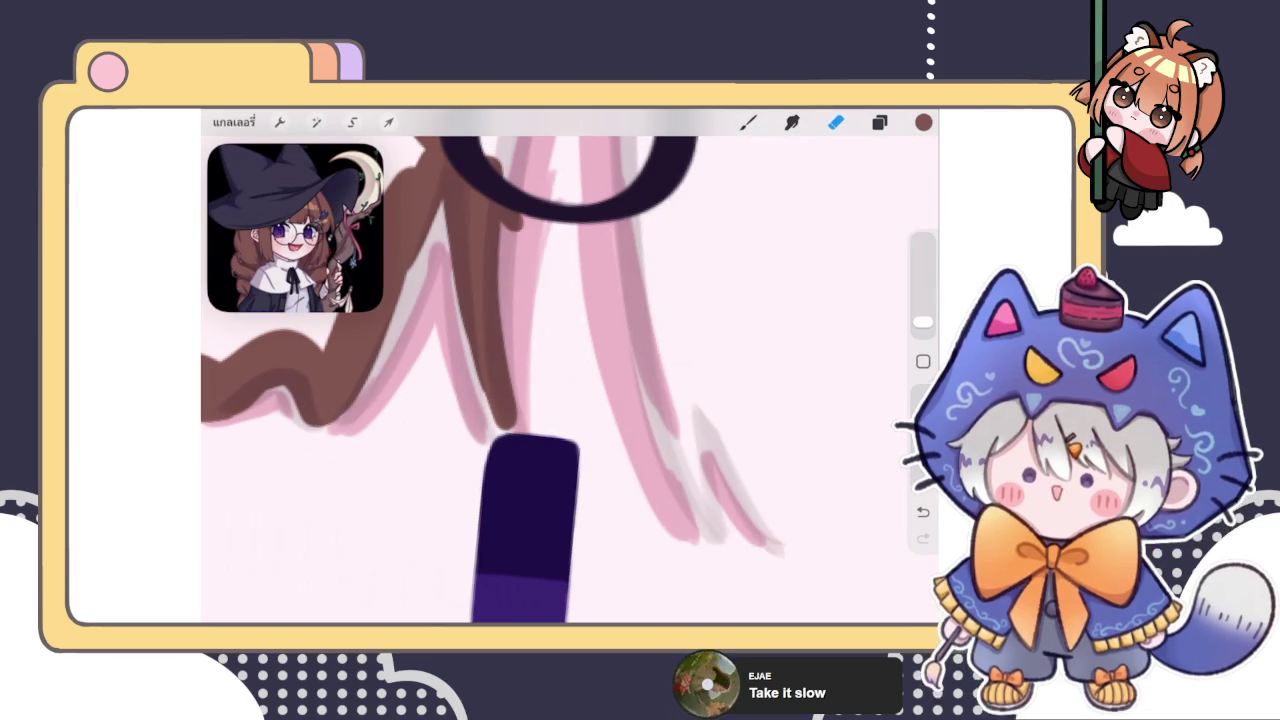
# Make the dark hair line art visible again and select the brown hair colour layer
pyautogui.click(879, 122)
pyautogui.scroll(-3, 779, 390)
pyautogui.scroll(-3, 779, 390)
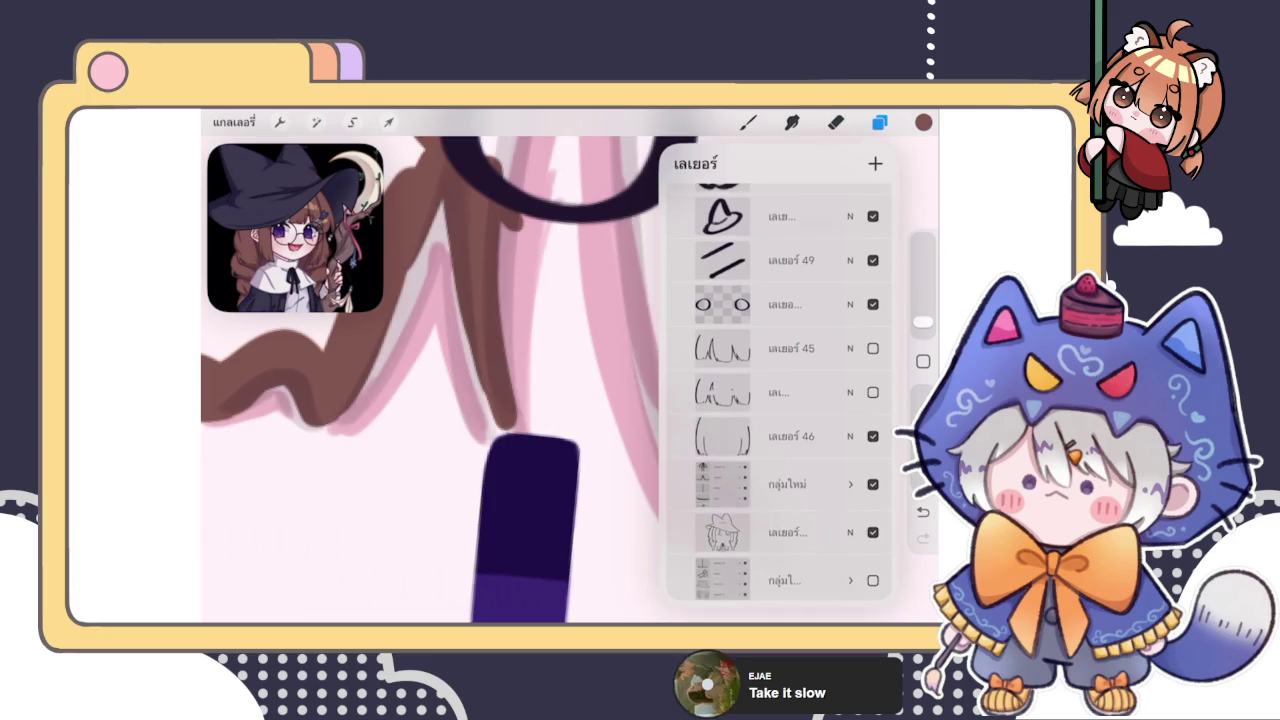
pyautogui.click(873, 350)
pyautogui.click(748, 122)
pyautogui.click(879, 122)
pyautogui.scroll(-5, 779, 400)
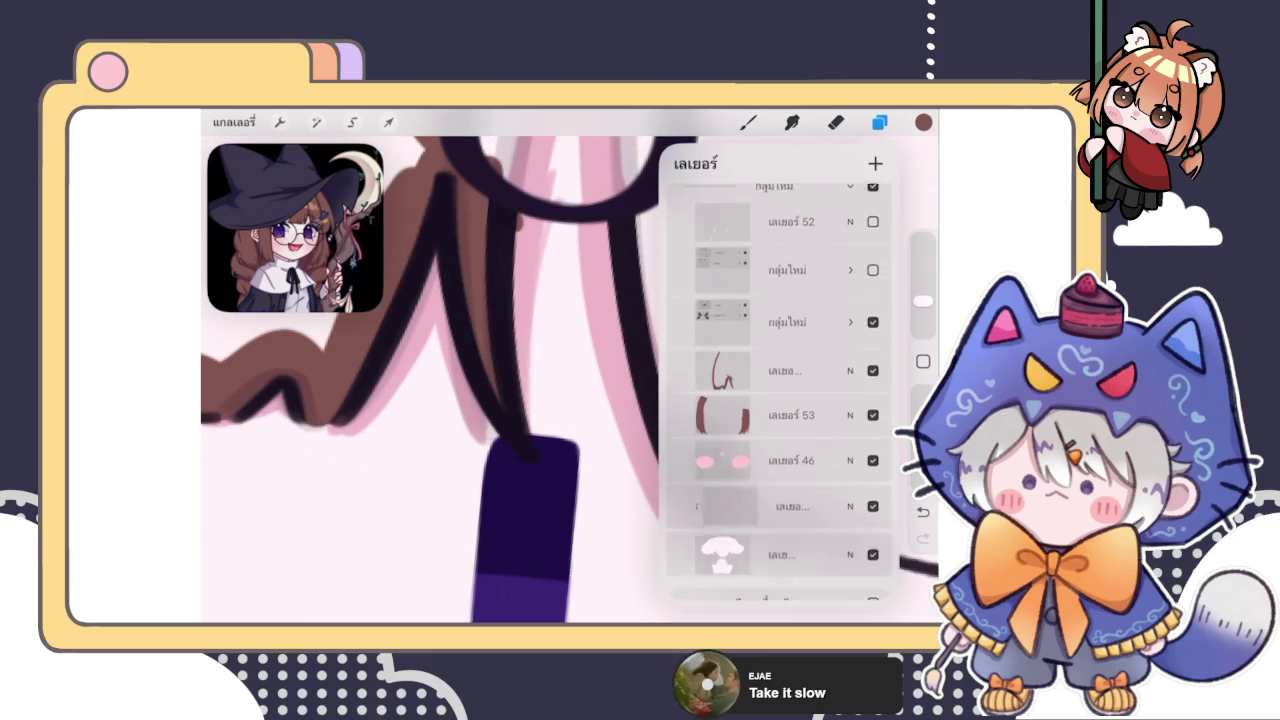
pyautogui.click(780, 364)
pyautogui.click(748, 122)
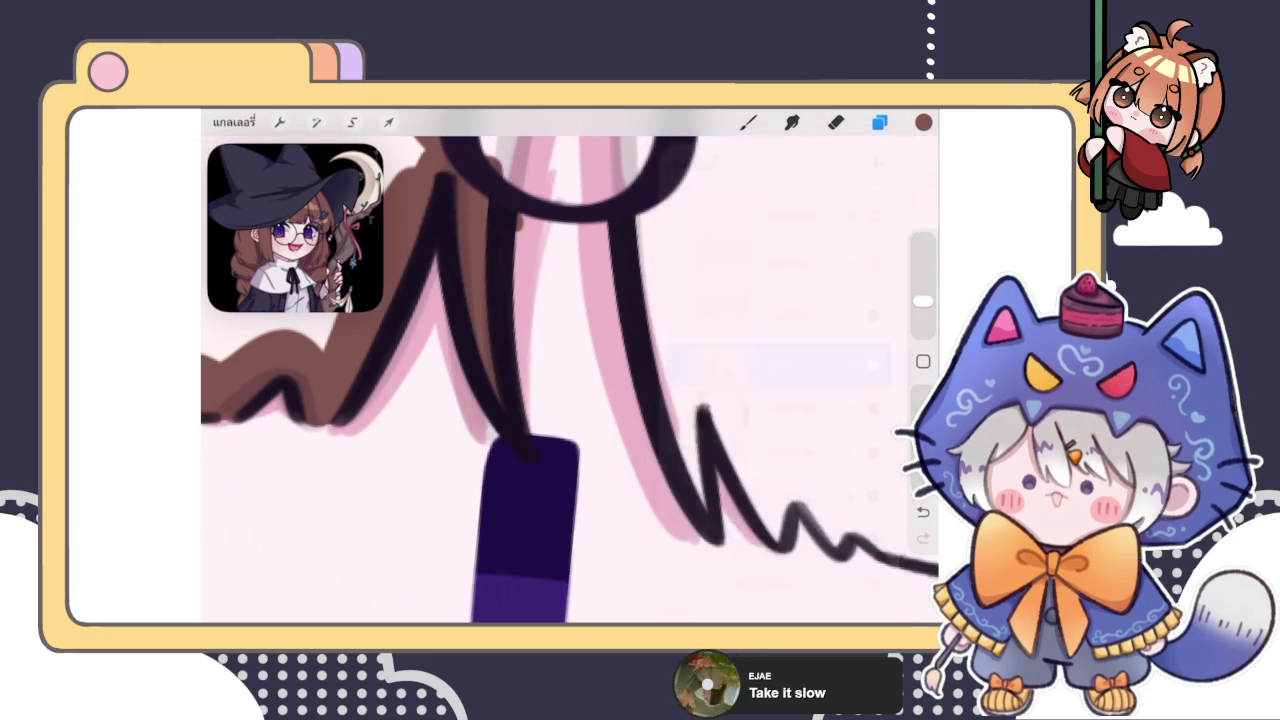
# Paint a brown hair strand beside the left lens, extending down toward the cheek
pyautogui.scroll(-3, 570, 380)
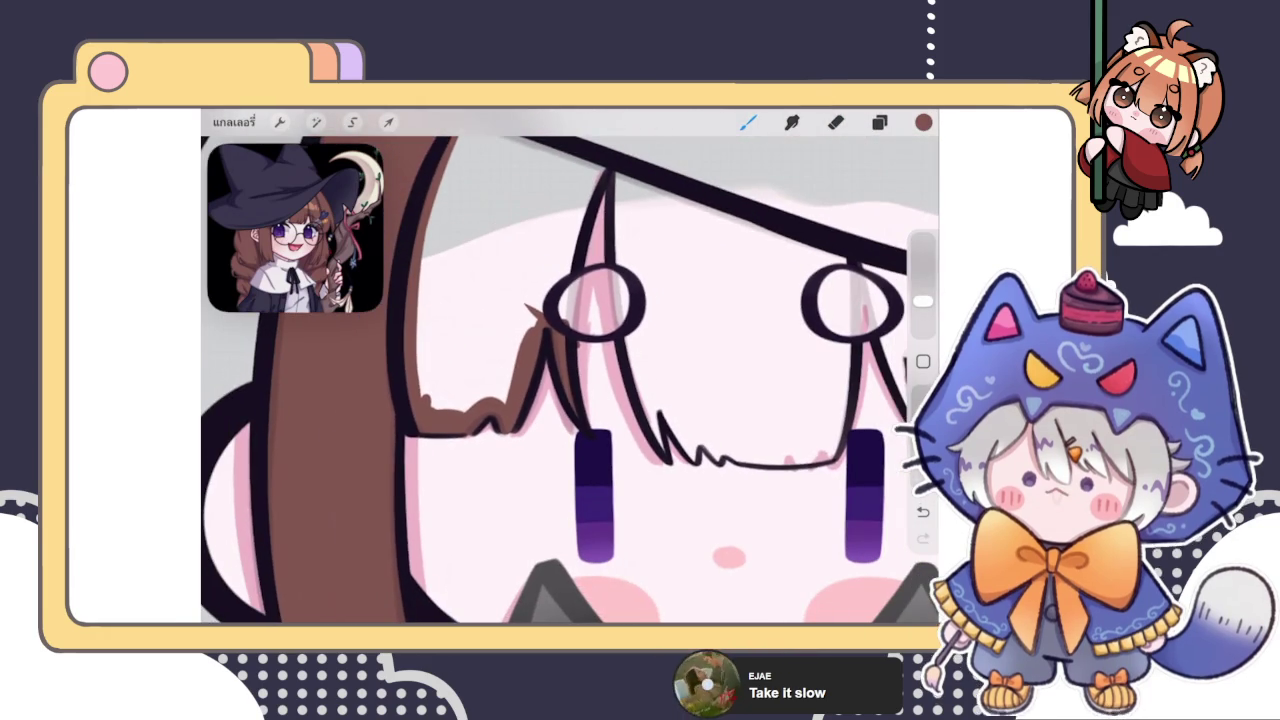
pyautogui.scroll(3, 570, 380)
pyautogui.scroll(3, 570, 380)
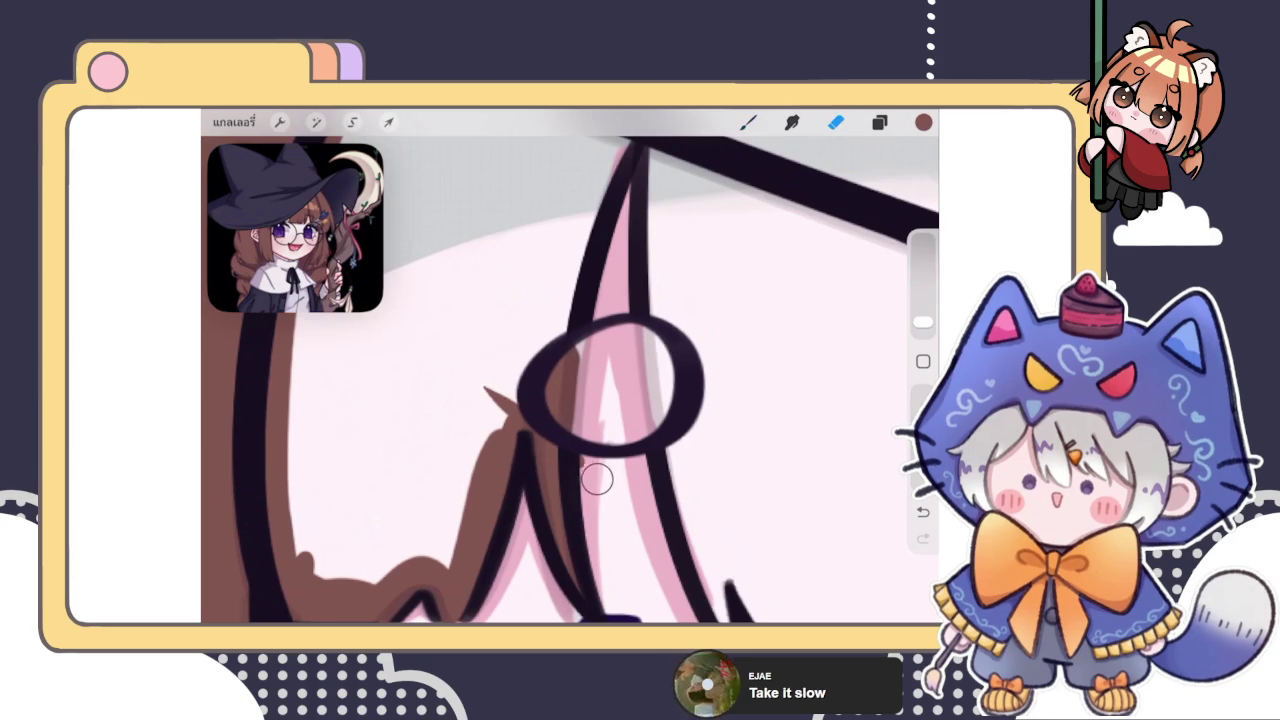
pyautogui.moveTo(570, 278); pyautogui.dragTo(550, 345)
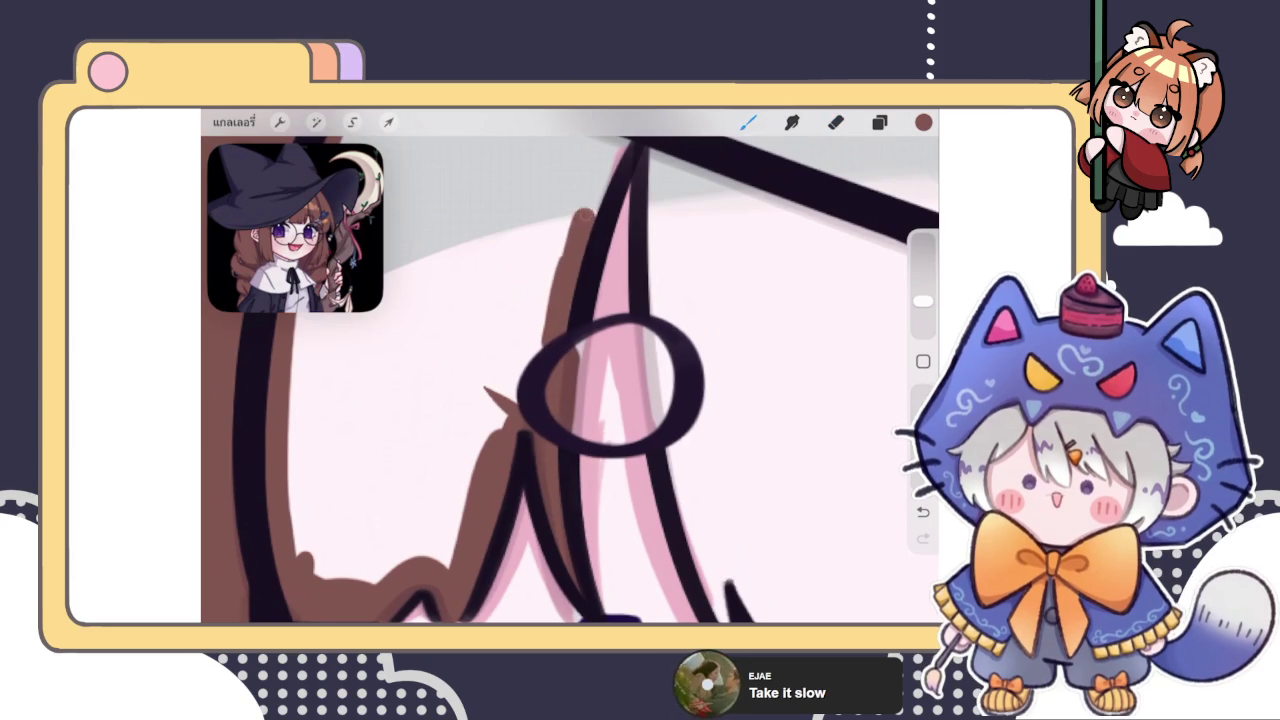
pyautogui.moveTo(630, 140); pyautogui.dragTo(498, 390)
# ColorDrop brown into the gap between strands and paint along the lens's right side
pyautogui.scroll(-3, 570, 370)
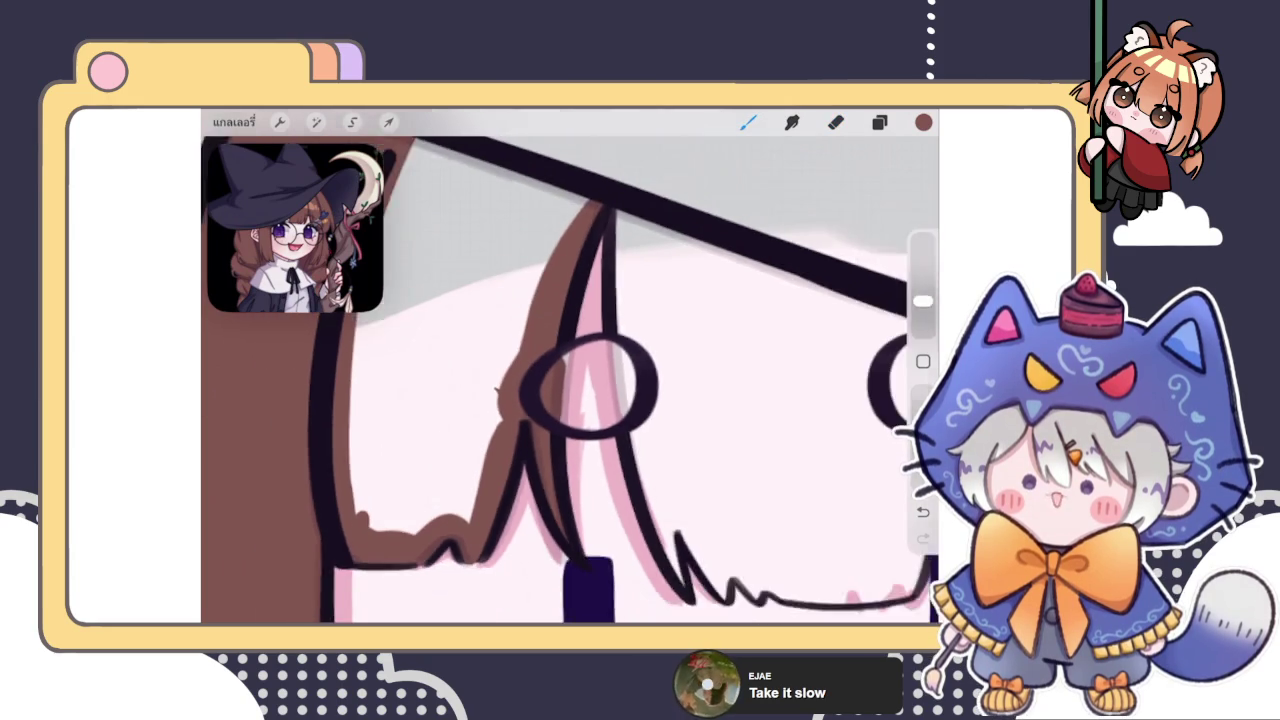
pyautogui.moveTo(440, 218); pyautogui.dragTo(585, 280)
pyautogui.moveTo(923, 122)
pyautogui.mouseDown()
pyautogui.moveTo(771, 186)
pyautogui.moveTo(470, 380)
pyautogui.mouseUp()
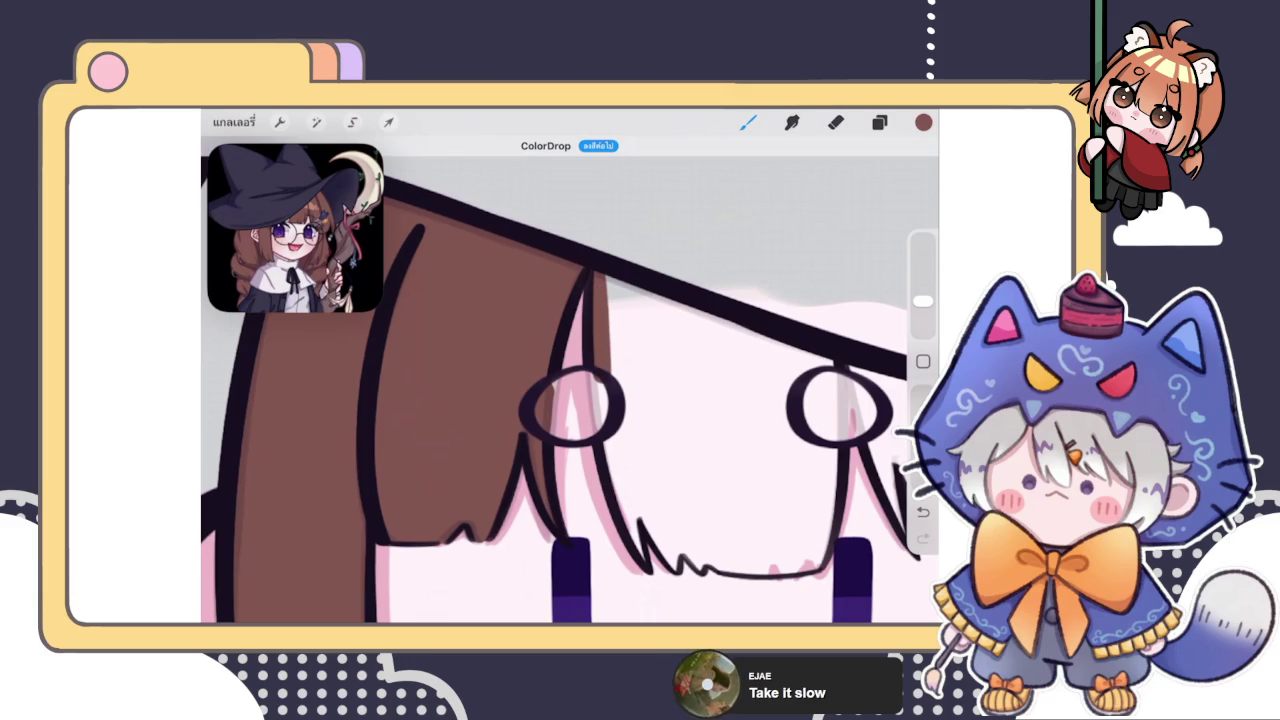
pyautogui.scroll(3, 570, 370)
pyautogui.moveTo(578, 286); pyautogui.dragTo(552, 458)
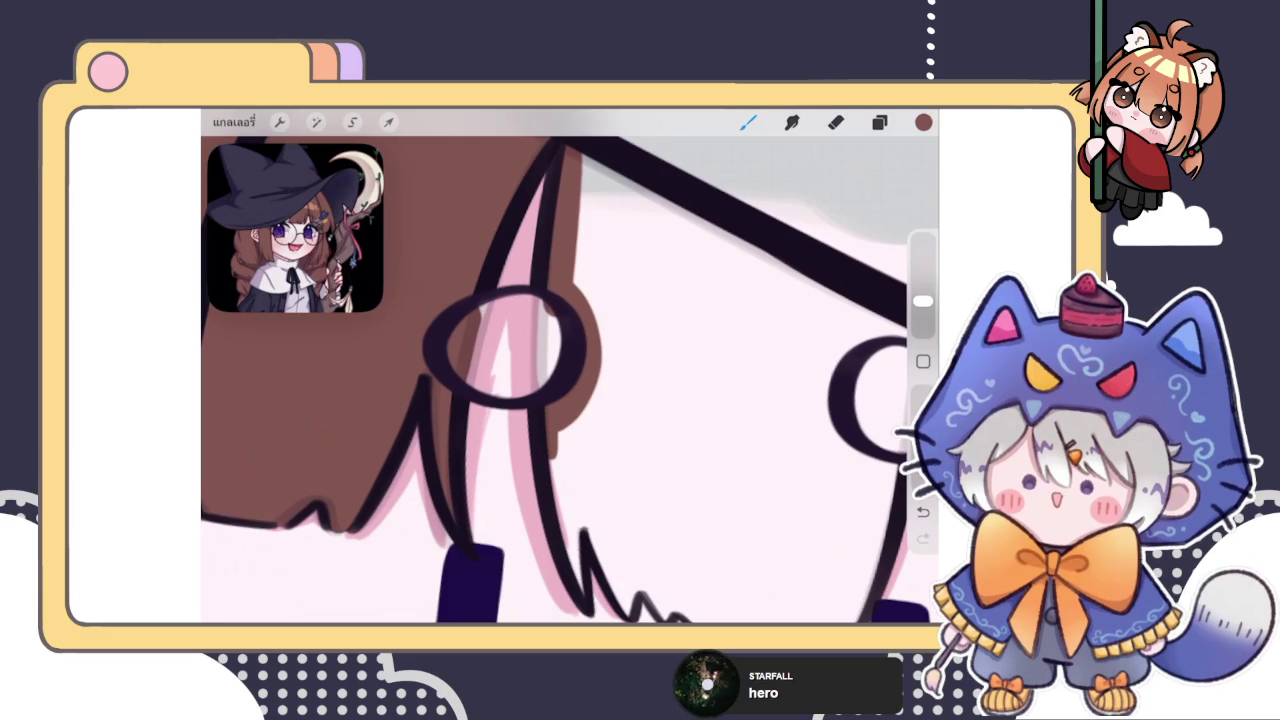
# Paint brown along the lower hair edge, hair tips and chin line
pyautogui.moveTo(552, 435); pyautogui.dragTo(585, 592)
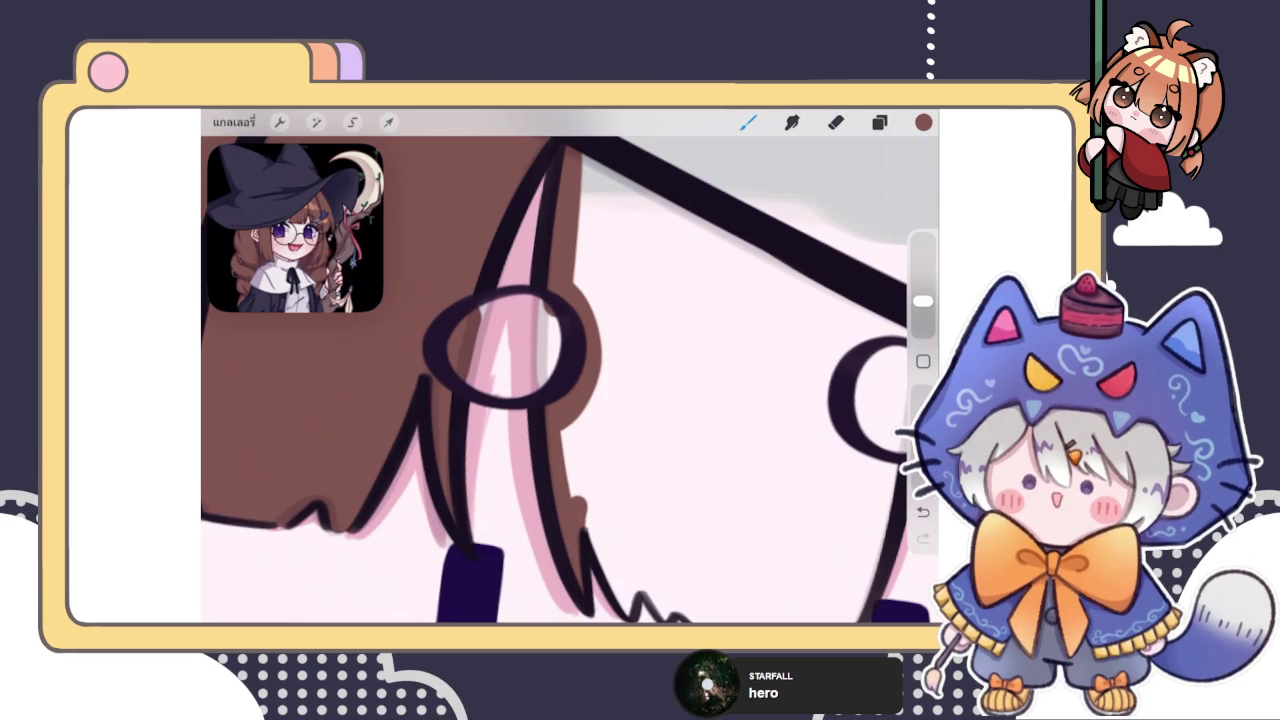
pyautogui.scroll(-3, 570, 380)
pyautogui.moveTo(510, 425)
pyautogui.mouseDown()
pyautogui.moveTo(535, 516)
pyautogui.moveTo(588, 522)
pyautogui.mouseUp()
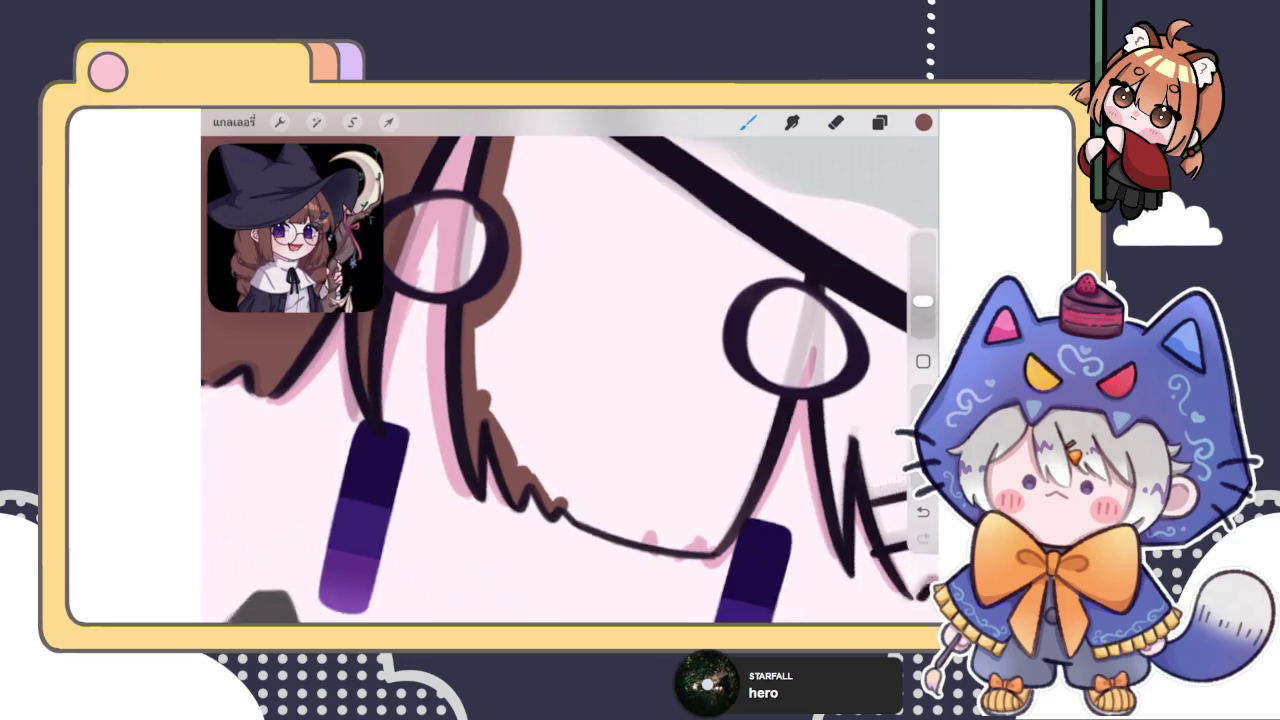
pyautogui.moveTo(600, 400); pyautogui.dragTo(515, 390)
pyautogui.moveTo(600, 400); pyautogui.dragTo(630, 420)
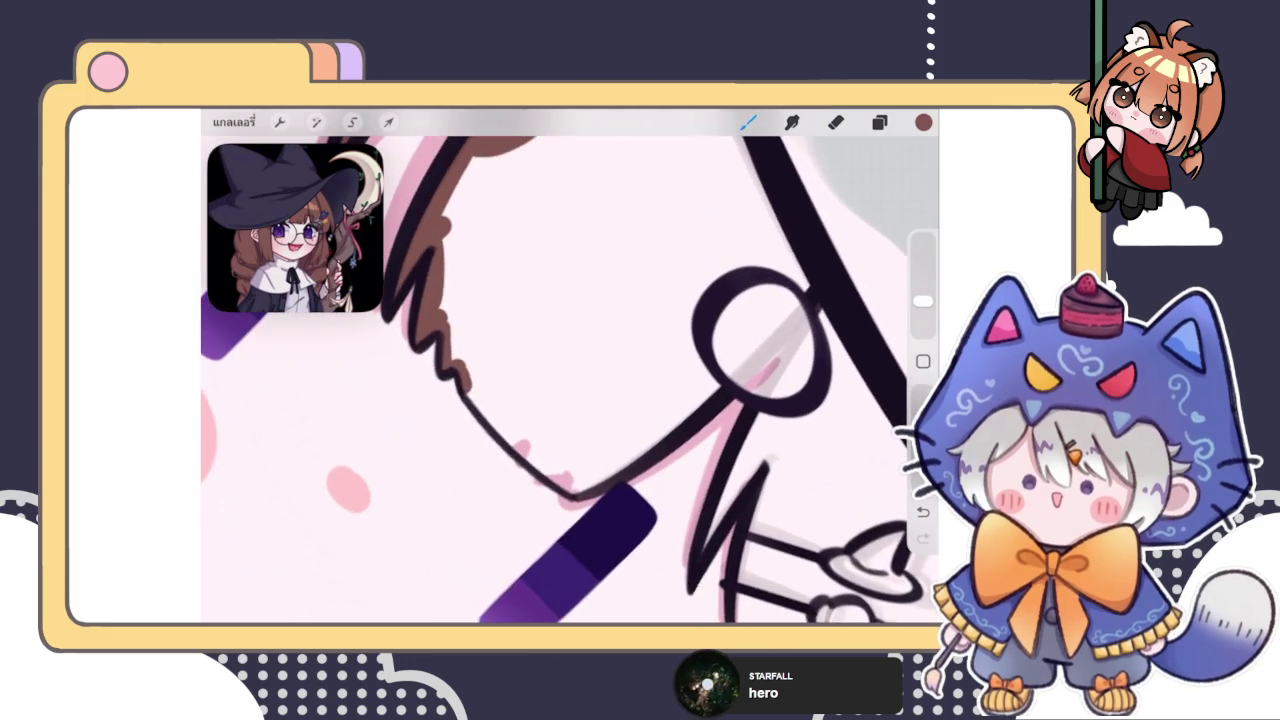
pyautogui.moveTo(465, 393); pyautogui.dragTo(580, 495)
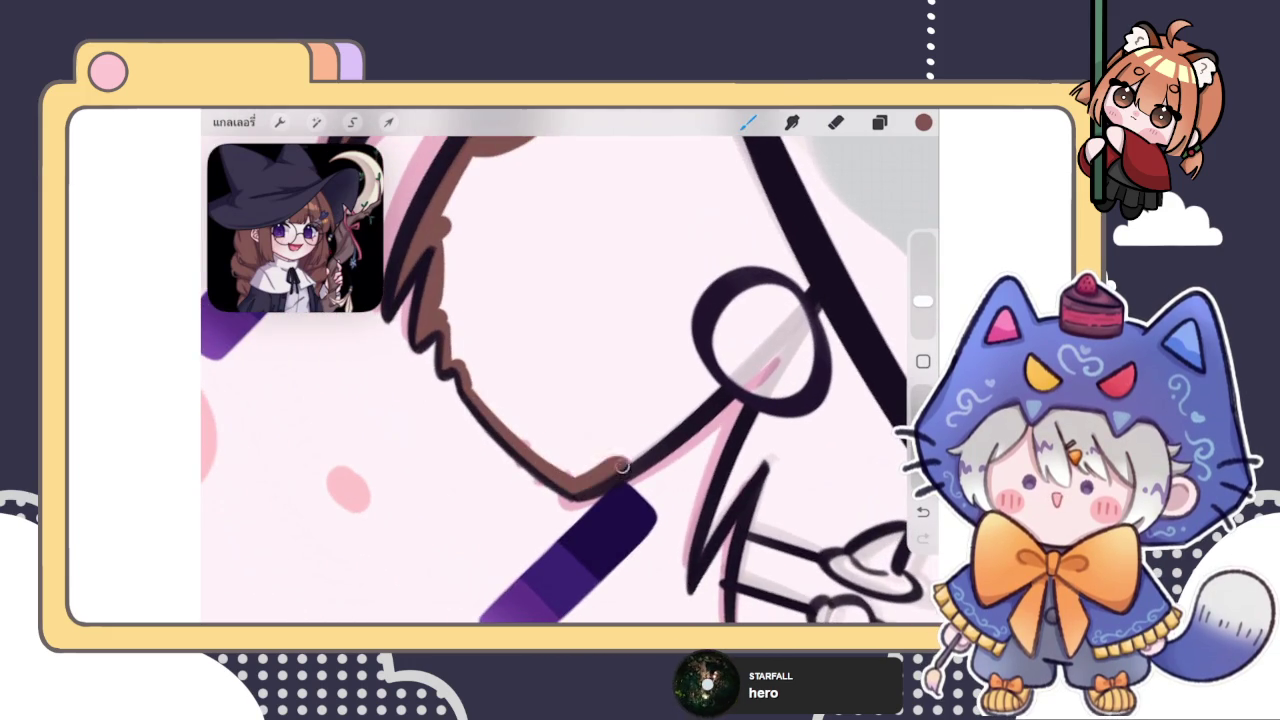
pyautogui.moveTo(650, 430); pyautogui.dragTo(560, 420)
# Outline the right lens and hat brim in brown and ColorDrop the enclosed hair area
pyautogui.moveTo(650, 400)
pyautogui.mouseDown()
pyautogui.moveTo(580, 368)
pyautogui.moveTo(556, 310)
pyautogui.moveTo(628, 288)
pyautogui.mouseUp()
pyautogui.moveTo(600, 400); pyautogui.dragTo(640, 360)
pyautogui.moveTo(428, 358); pyautogui.dragTo(625, 292)
pyautogui.moveTo(923, 121)
pyautogui.mouseDown()
pyautogui.moveTo(570, 420)
pyautogui.moveTo(520, 370)
pyautogui.moveTo(560, 480)
pyautogui.mouseUp()
pyautogui.moveTo(538, 394)
pyautogui.mouseDown()
pyautogui.moveTo(596, 482)
pyautogui.moveTo(556, 482)
pyautogui.moveTo(586, 466)
pyautogui.mouseUp()
# Paint brown right of the glasses, touch up a gap, and fill around the earring
pyautogui.scroll(2, 640, 430)
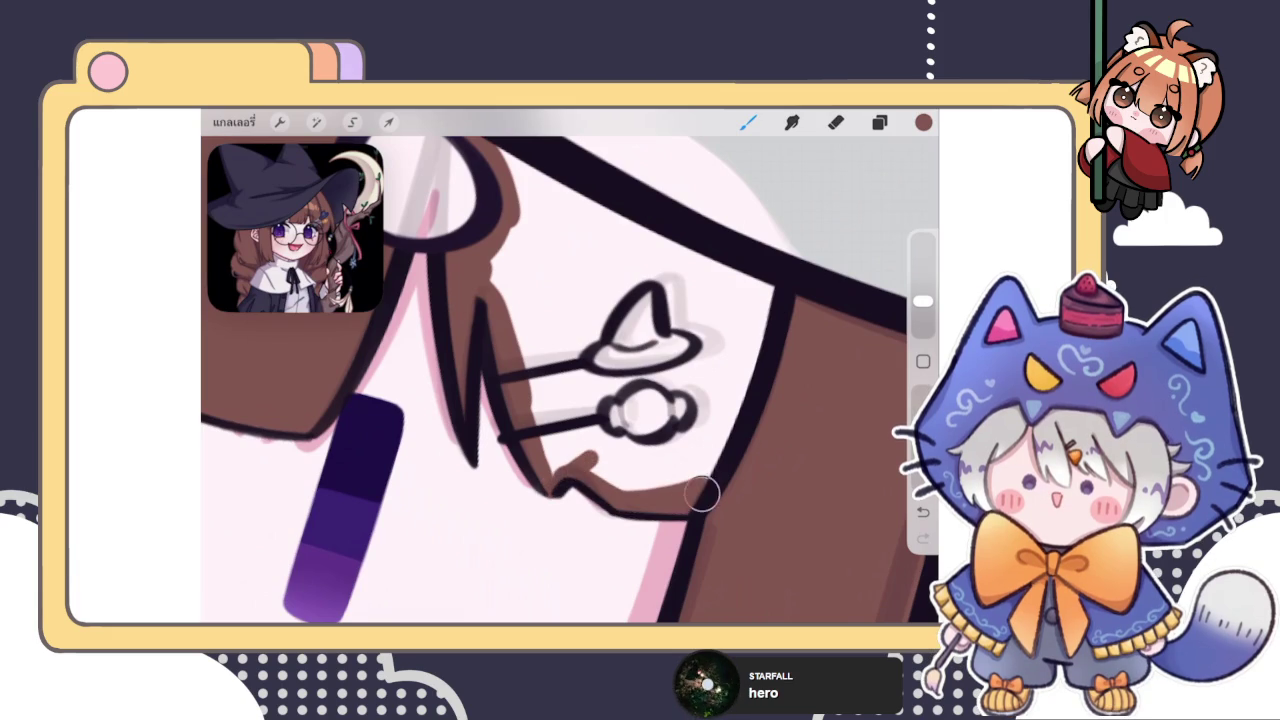
pyautogui.moveTo(702, 491)
pyautogui.mouseDown()
pyautogui.moveTo(765, 300)
pyautogui.moveTo(755, 272)
pyautogui.mouseUp()
pyautogui.scroll(-2, 570, 380)
pyautogui.moveTo(545, 302); pyautogui.dragTo(572, 282)
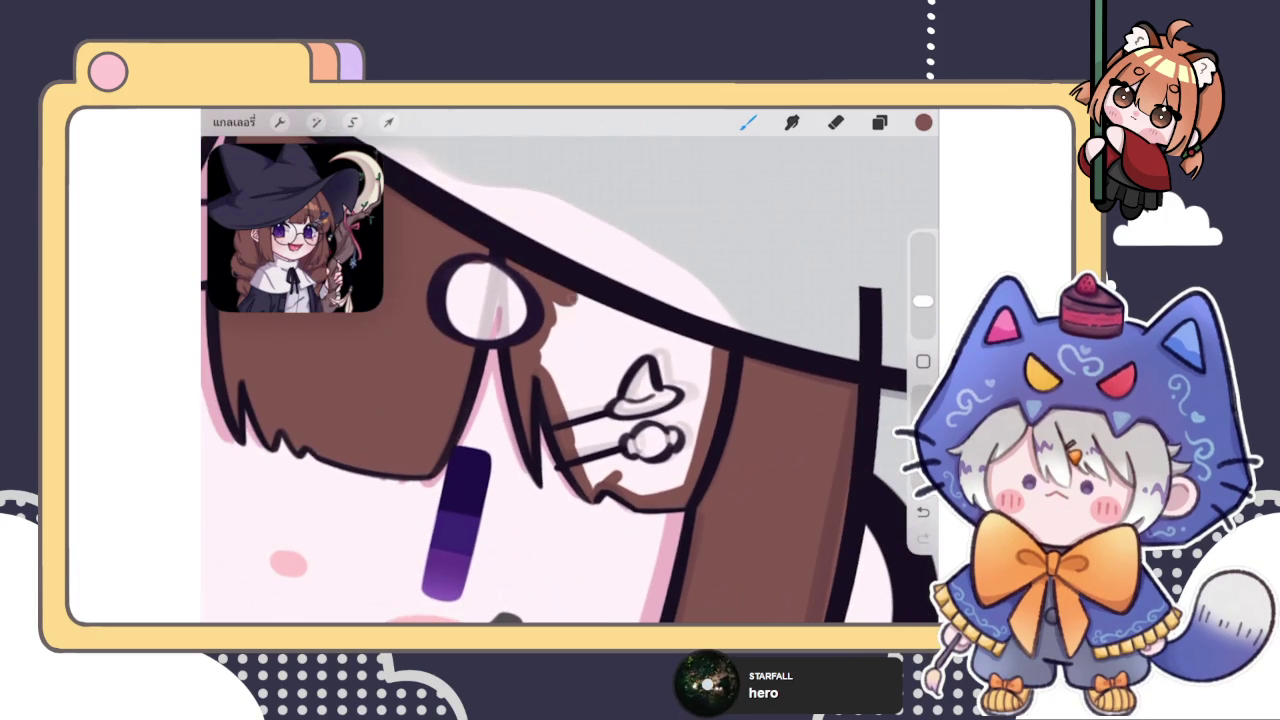
pyautogui.moveTo(923, 122); pyautogui.dragTo(640, 400)
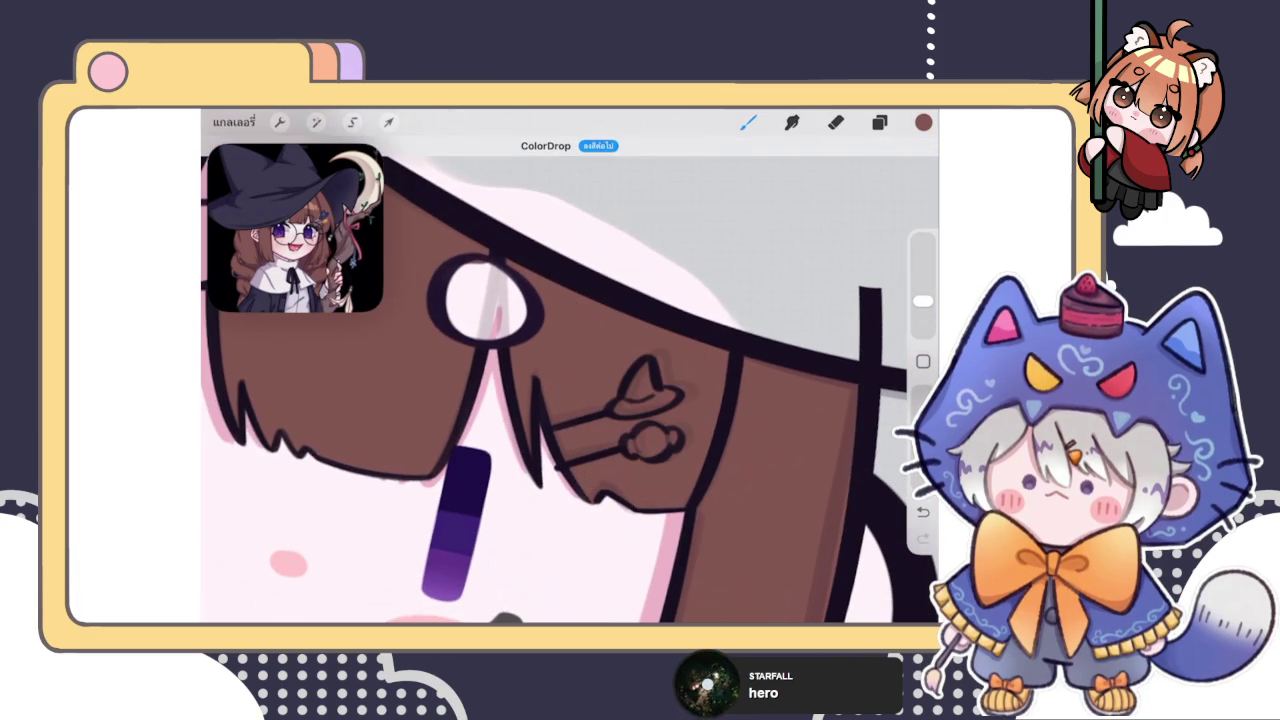
pyautogui.scroll(-3, 570, 380)
pyautogui.scroll(-2, 570, 380)
# On layer 46, paint the left hair edge brown and ColorDrop brown into its gap
pyautogui.click(879, 122)
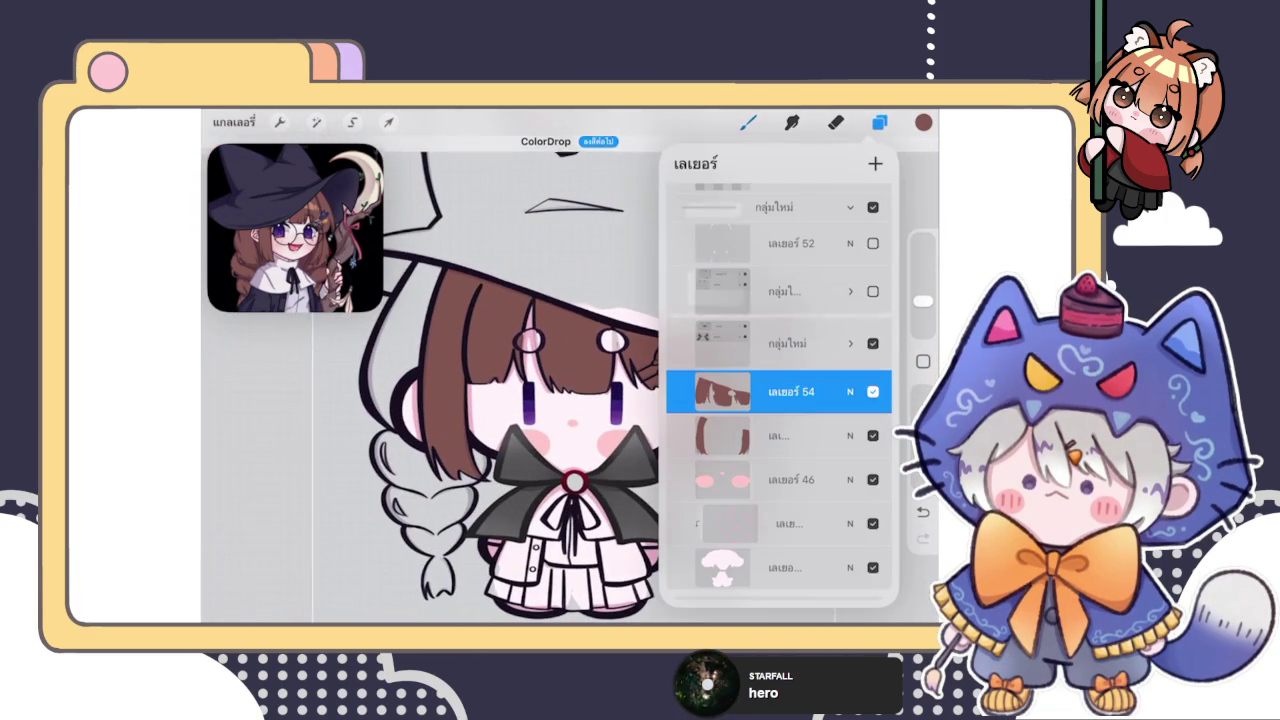
pyautogui.click(790, 479)
pyautogui.click(879, 122)
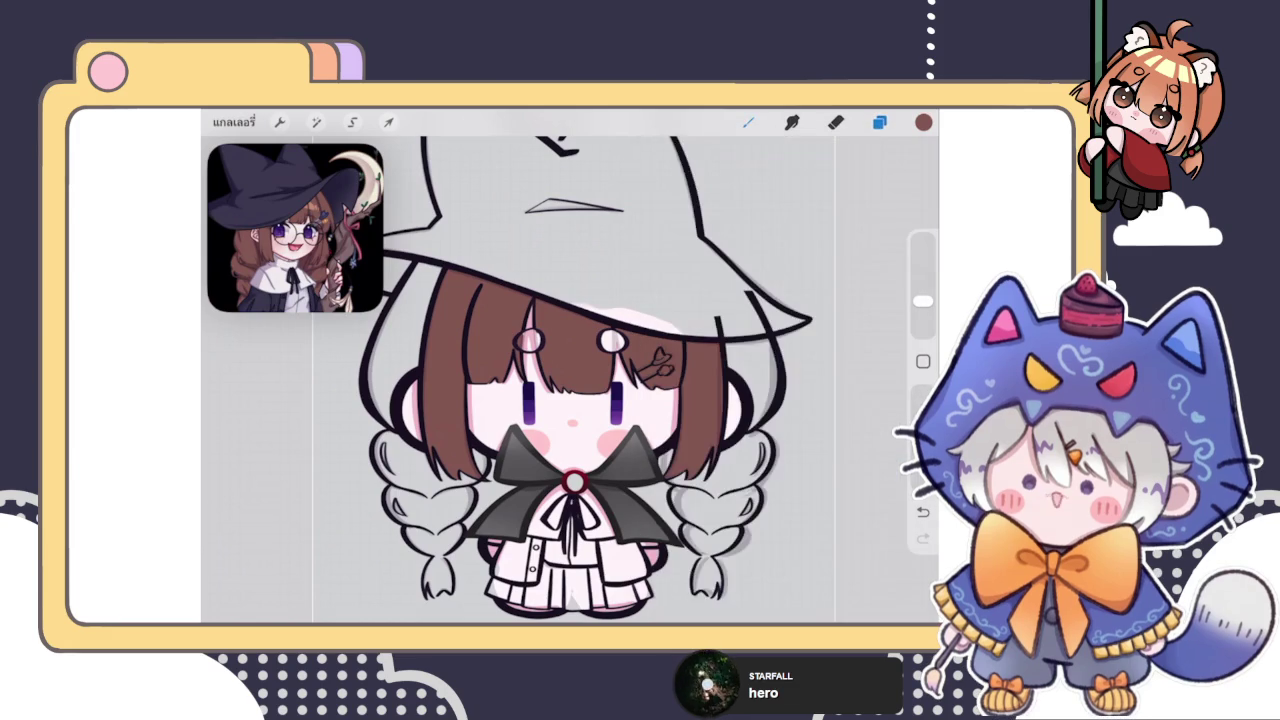
pyautogui.click(748, 122)
pyautogui.scroll(3, 600, 400)
pyautogui.scroll(1, 600, 400)
pyautogui.moveTo(535, 270)
pyautogui.mouseDown()
pyautogui.moveTo(482, 370)
pyautogui.moveTo(466, 500)
pyautogui.moveTo(508, 540)
pyautogui.moveTo(600, 245)
pyautogui.moveTo(565, 228)
pyautogui.mouseUp()
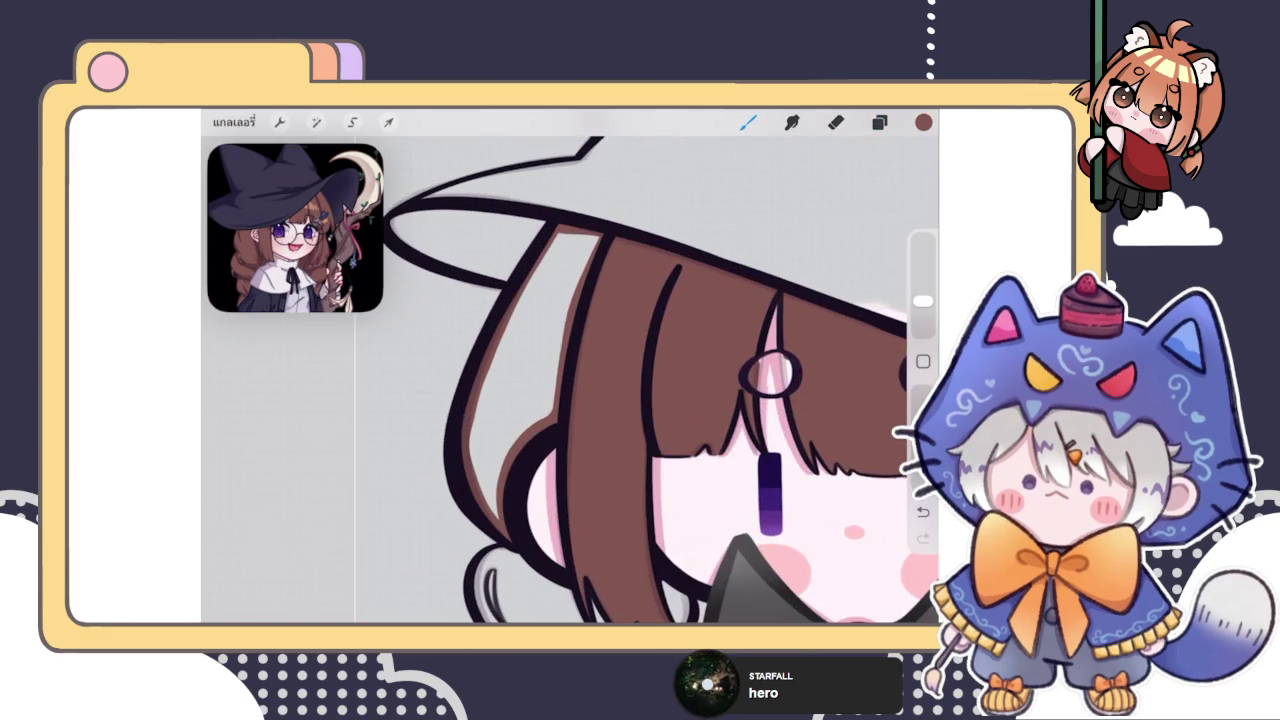
pyautogui.moveTo(923, 122); pyautogui.dragTo(520, 380)
pyautogui.moveTo(923, 122); pyautogui.dragTo(520, 380)
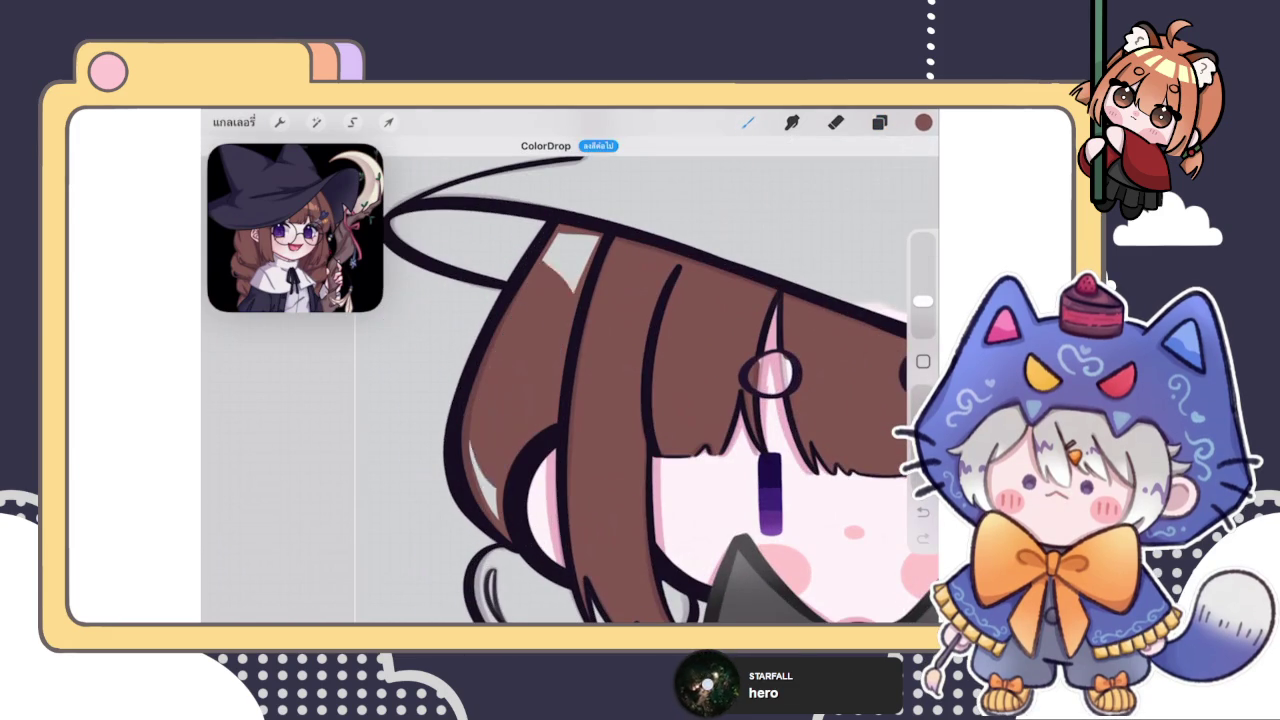
# Trace the braid's upper outline in brown and fill the top braid section, adjusting the threshold
pyautogui.scroll(-5, 660, 390)
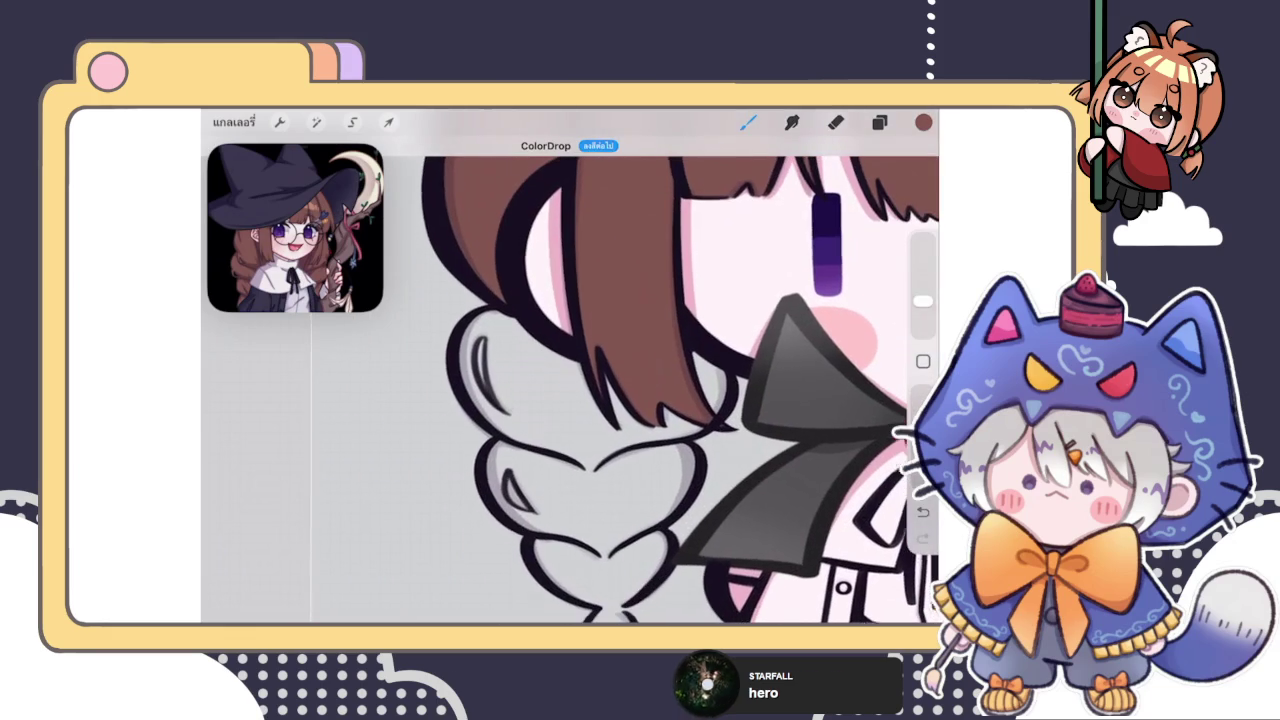
pyautogui.moveTo(470, 322)
pyautogui.mouseDown()
pyautogui.moveTo(482, 412)
pyautogui.moveTo(585, 462)
pyautogui.mouseUp()
pyautogui.moveTo(706, 352)
pyautogui.mouseDown()
pyautogui.moveTo(722, 410)
pyautogui.moveTo(583, 464)
pyautogui.mouseUp()
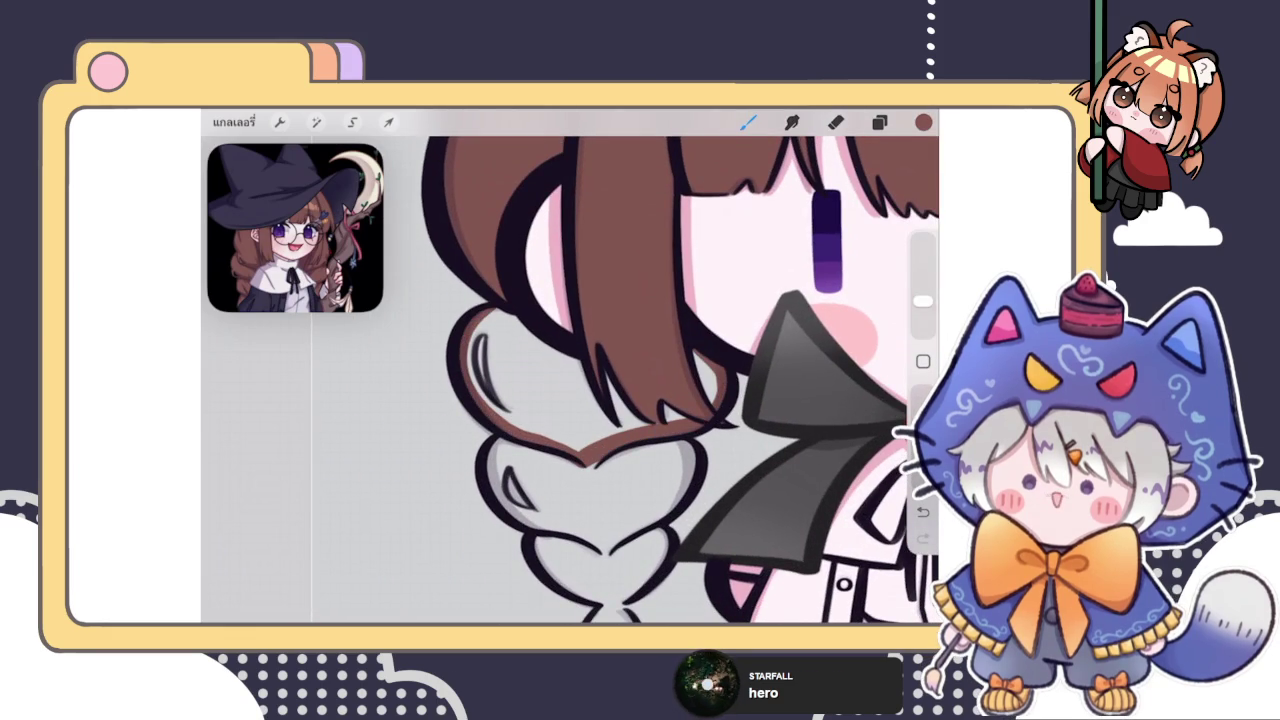
pyautogui.moveTo(492, 312); pyautogui.dragTo(587, 371)
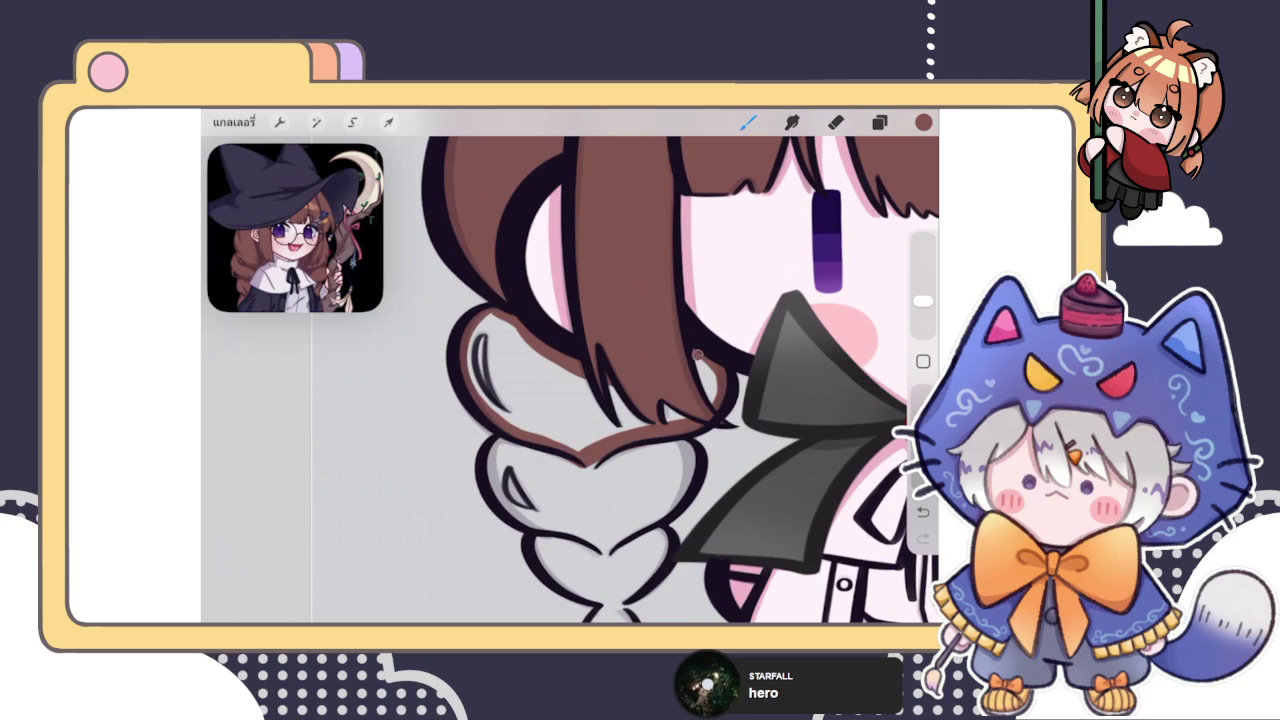
pyautogui.moveTo(923, 122); pyautogui.dragTo(560, 380)
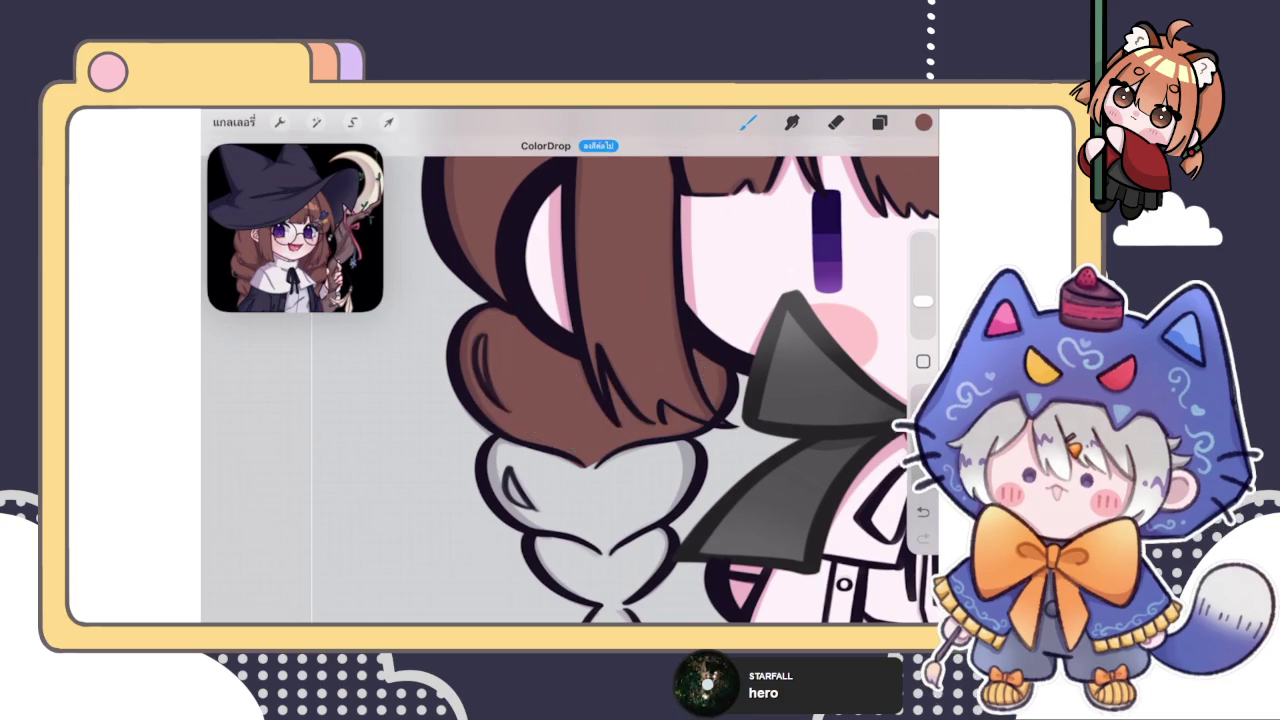
pyautogui.scroll(3, 640, 380)
pyautogui.click(587, 436)
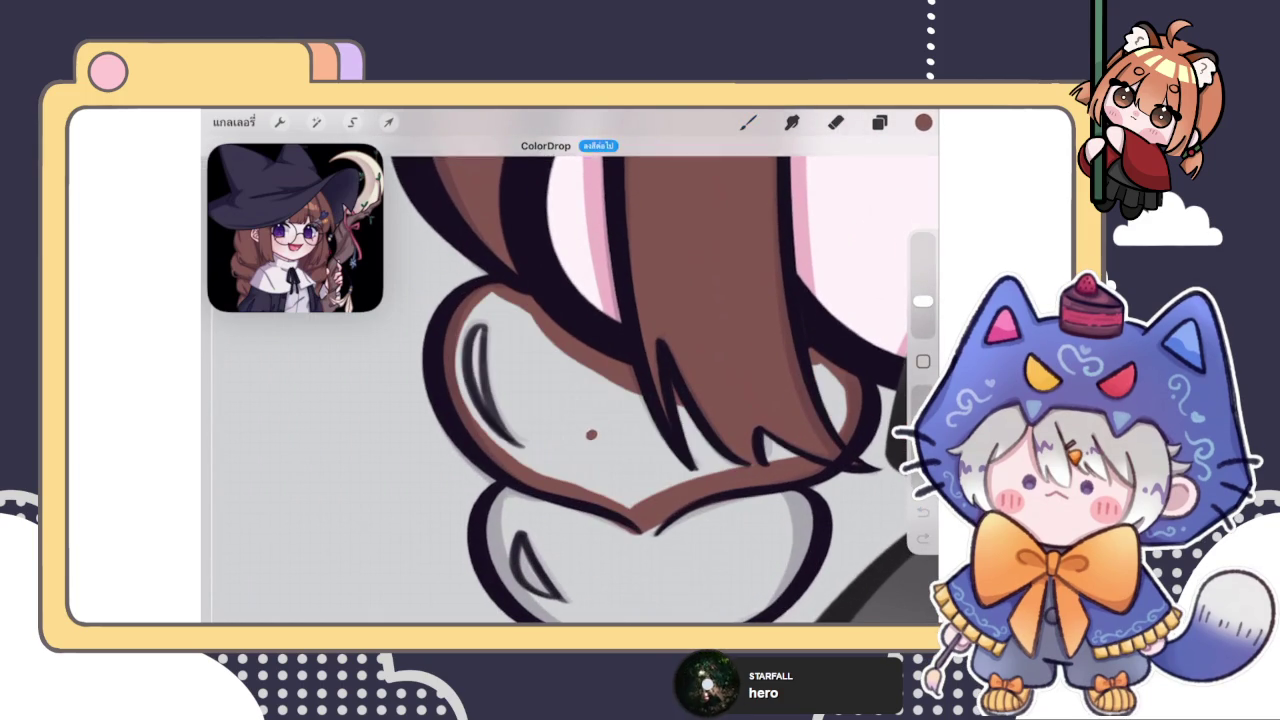
# Erase a thin highlight along the braid's inner curve with a 1% eraser
pyautogui.scroll(3, 640, 380)
pyautogui.click(836, 122)
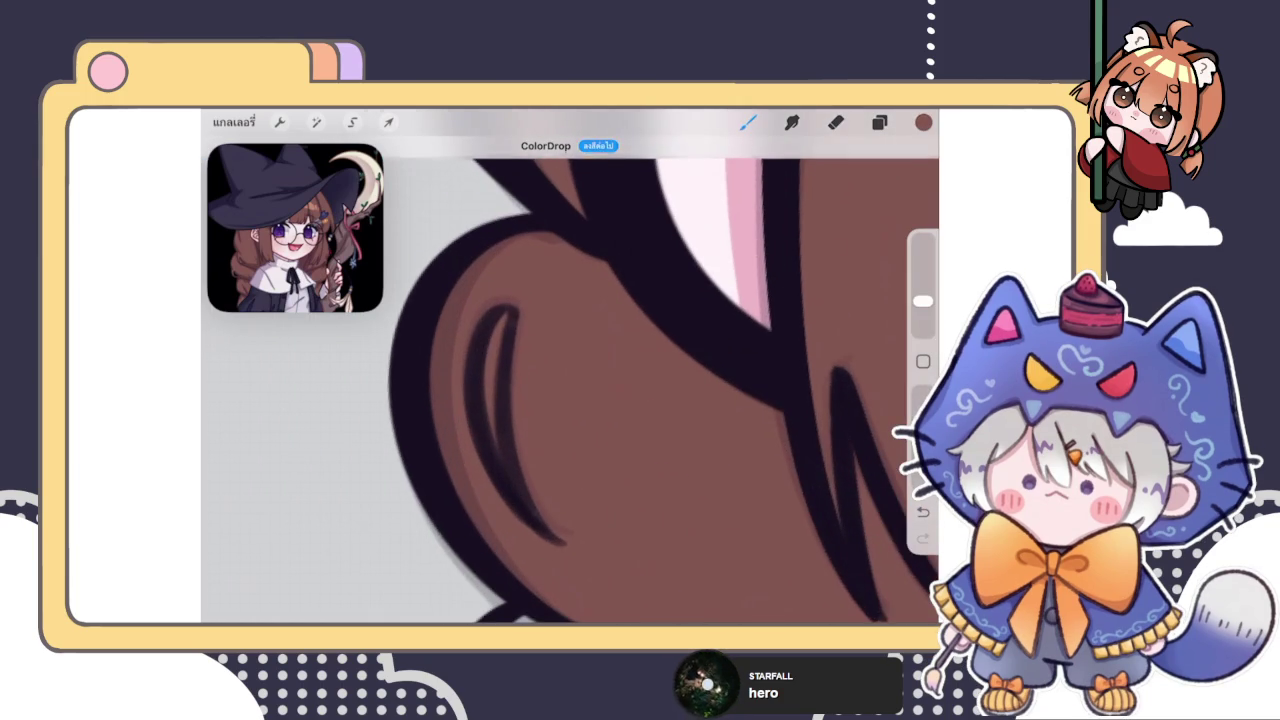
pyautogui.moveTo(923, 322); pyautogui.dragTo(923, 328)
pyautogui.click(923, 326)
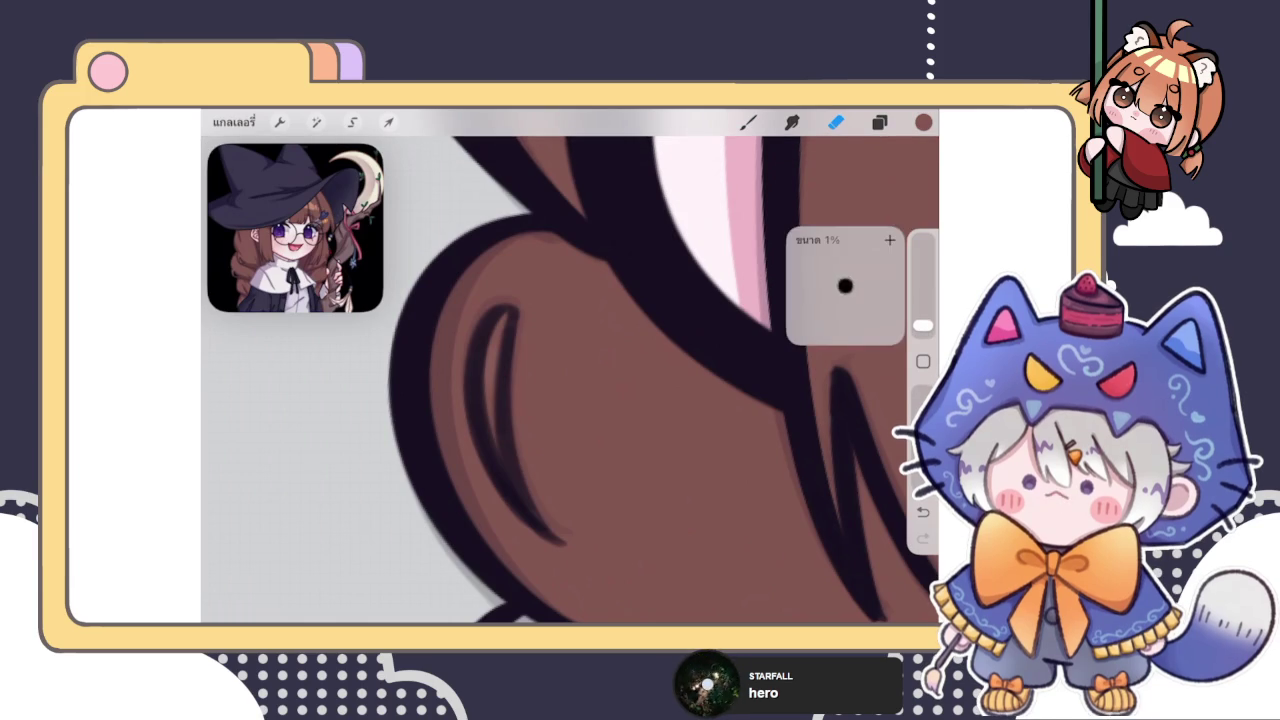
pyautogui.moveTo(497, 333)
pyautogui.mouseDown()
pyautogui.moveTo(492, 357)
pyautogui.moveTo(506, 318)
pyautogui.mouseUp()
pyautogui.moveTo(490, 390)
pyautogui.mouseDown()
pyautogui.moveTo(514, 491)
pyautogui.moveTo(503, 373)
pyautogui.mouseUp()
pyautogui.click(748, 122)
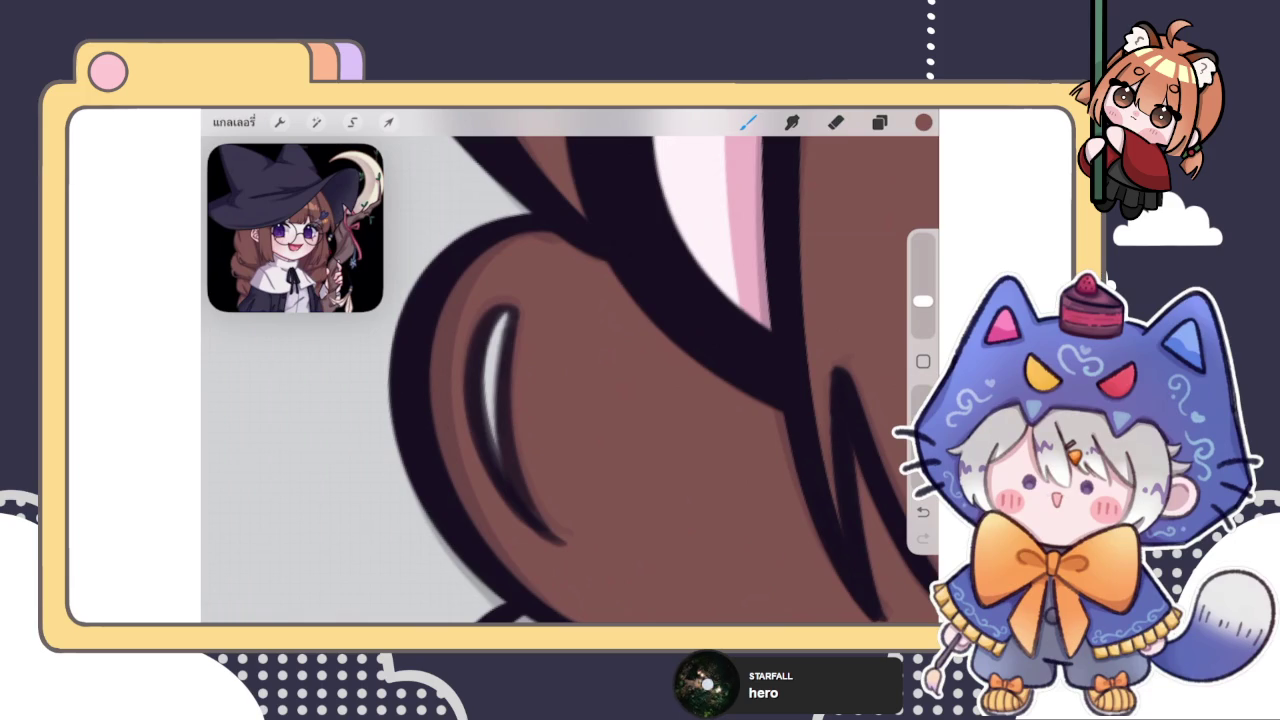
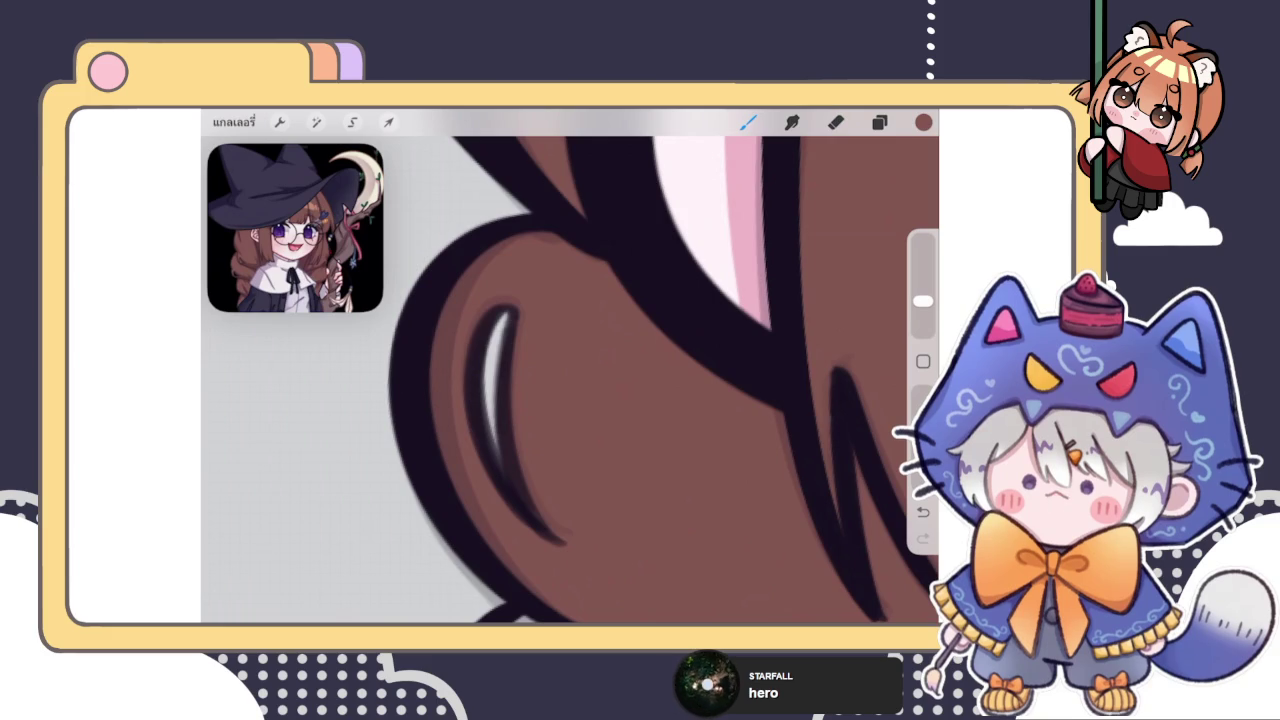
# Brush brown along the first braid lobe's edge and ColorDrop the lobe brown
pyautogui.hscroll(2, 570, 380)
pyautogui.scroll(-2, 650, 380)
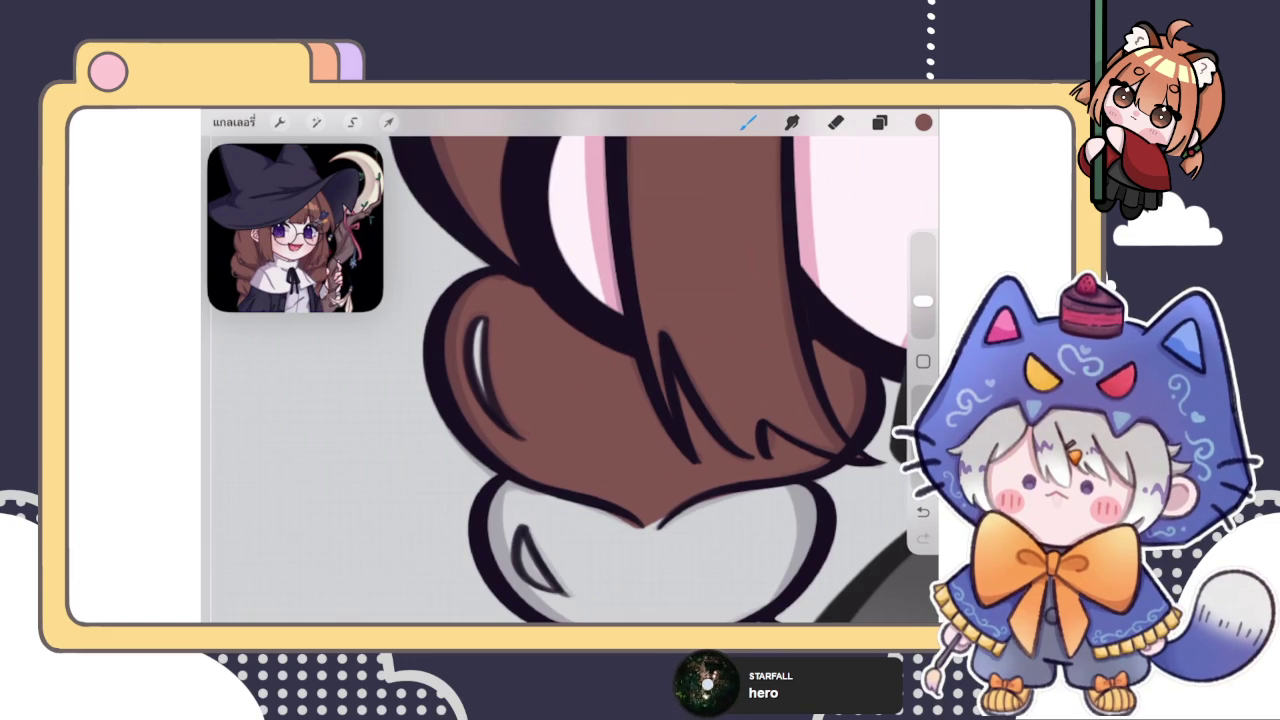
pyautogui.scroll(-3, 570, 380)
pyautogui.click(879, 122)
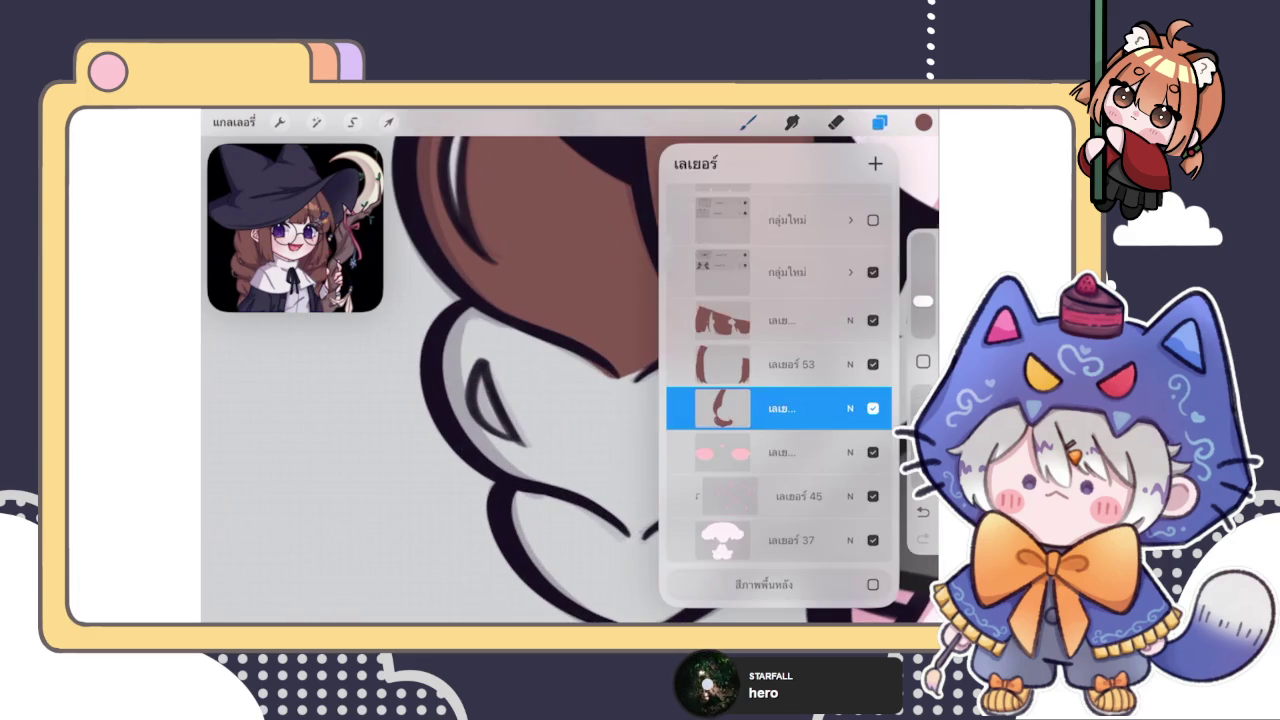
pyautogui.moveTo(462, 308)
pyautogui.mouseDown()
pyautogui.moveTo(478, 436)
pyautogui.moveTo(518, 472)
pyautogui.moveTo(617, 513)
pyautogui.moveTo(696, 494)
pyautogui.moveTo(805, 360)
pyautogui.moveTo(615, 378)
pyautogui.moveTo(465, 308)
pyautogui.mouseUp()
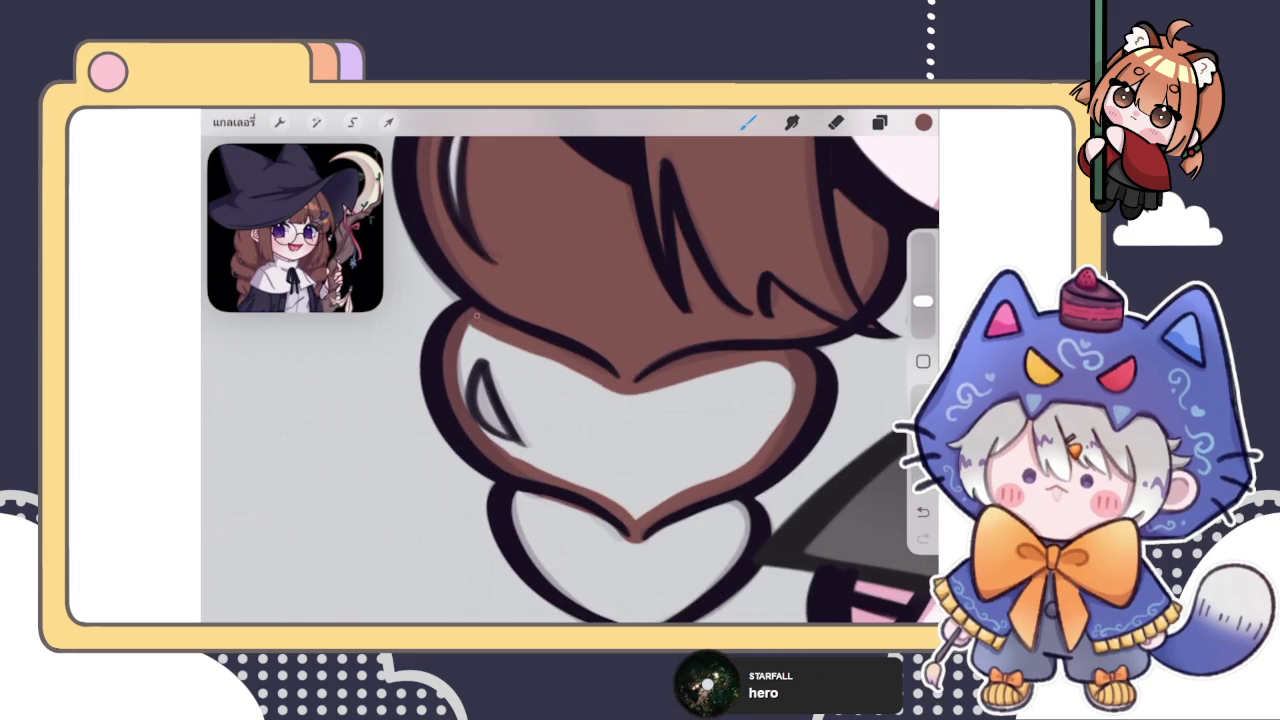
pyautogui.moveTo(923, 122); pyautogui.dragTo(640, 430)
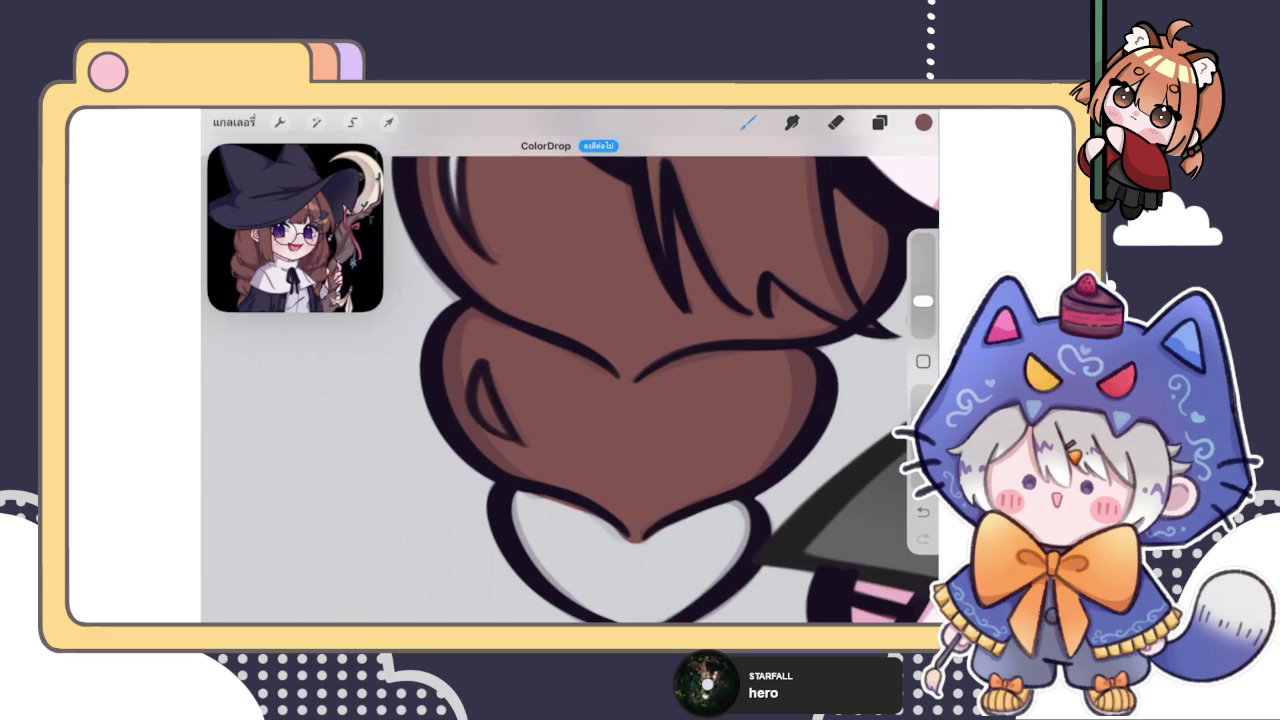
# Erase inside the lobe's highlight and reshape it narrower with dark edge strokes
pyautogui.scroll(3, 600, 400)
pyautogui.click(836, 122)
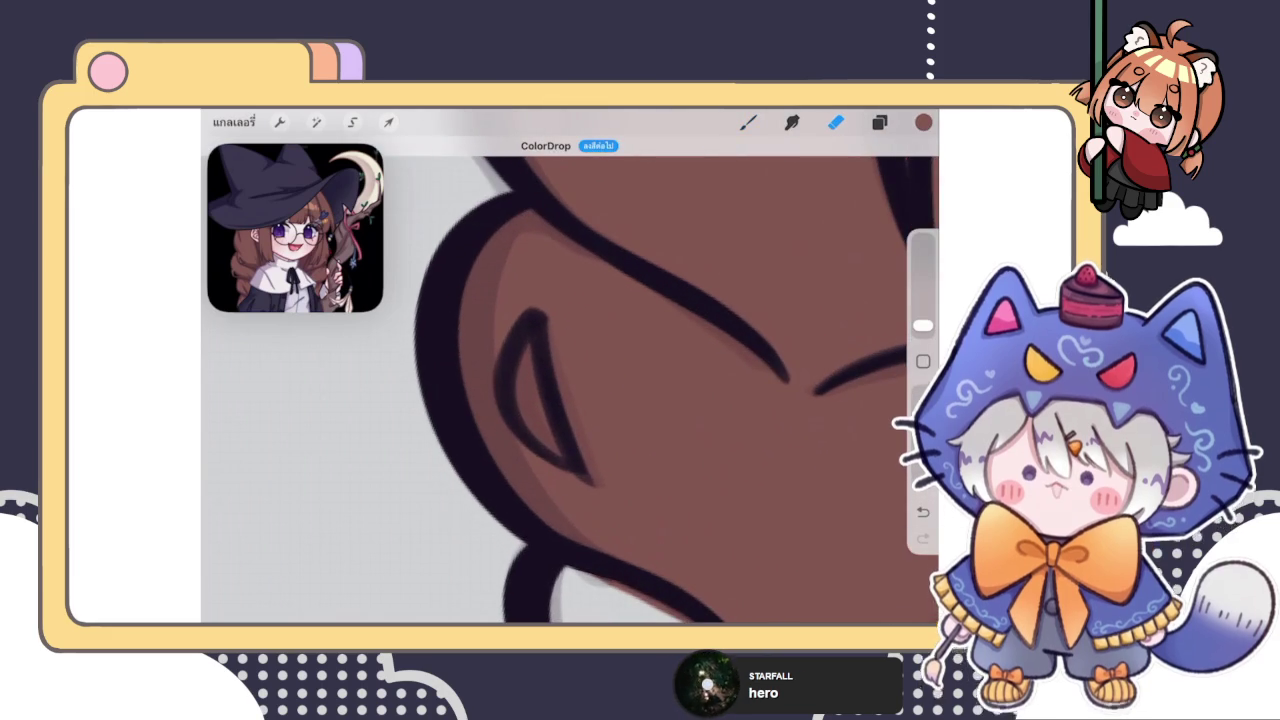
pyautogui.moveTo(525, 340); pyautogui.dragTo(561, 454)
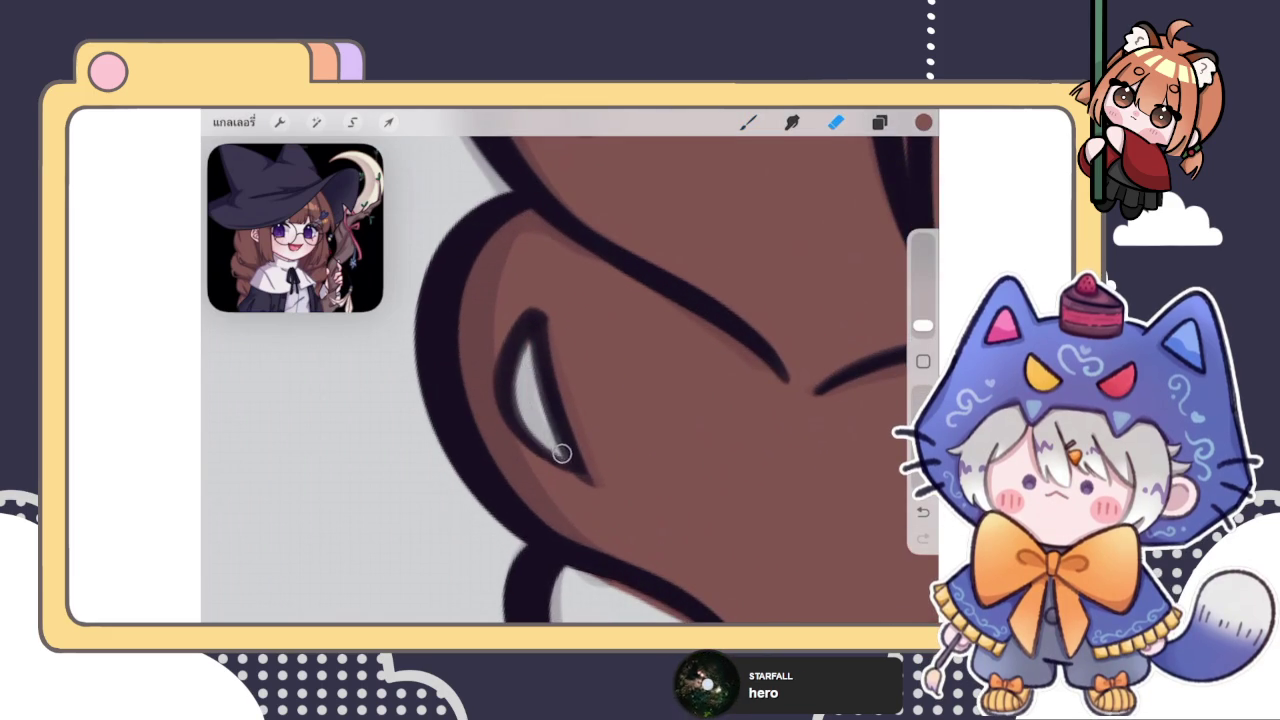
pyautogui.moveTo(922, 325); pyautogui.dragTo(922, 300)
pyautogui.click(748, 122)
pyautogui.moveTo(549, 346); pyautogui.dragTo(555, 448)
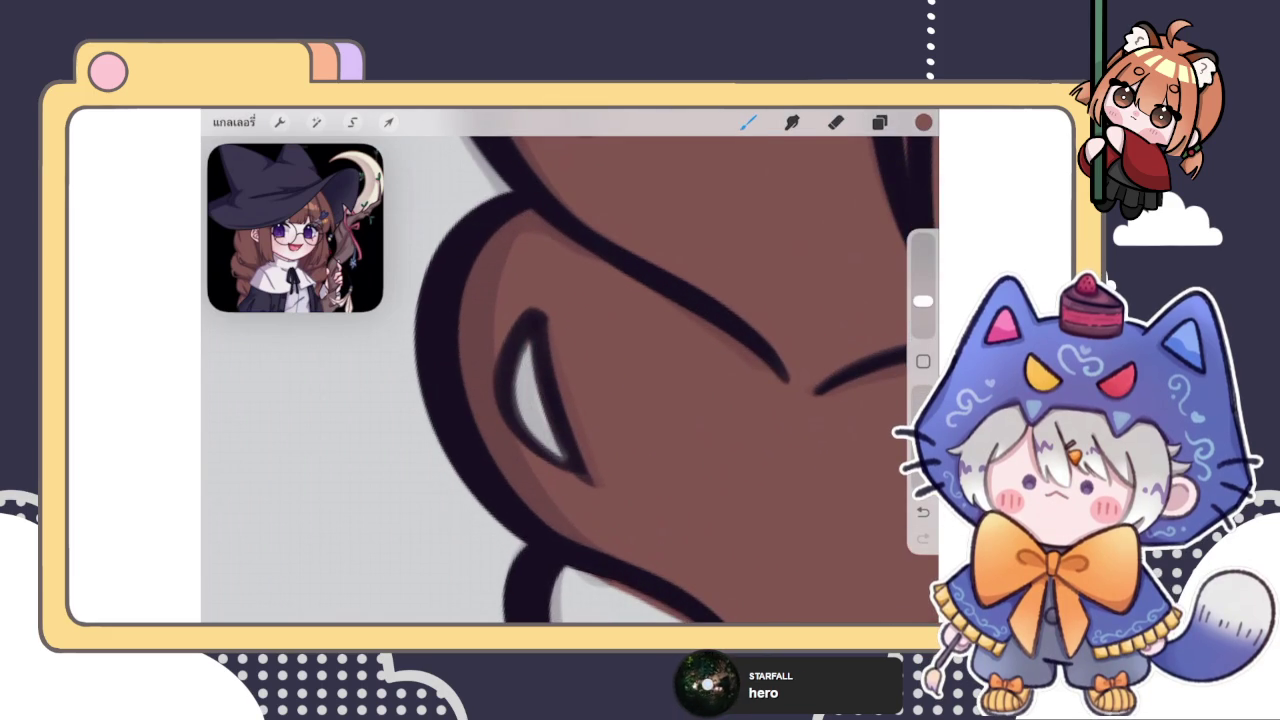
pyautogui.moveTo(545, 387); pyautogui.dragTo(560, 455)
pyautogui.moveTo(518, 383); pyautogui.dragTo(530, 443)
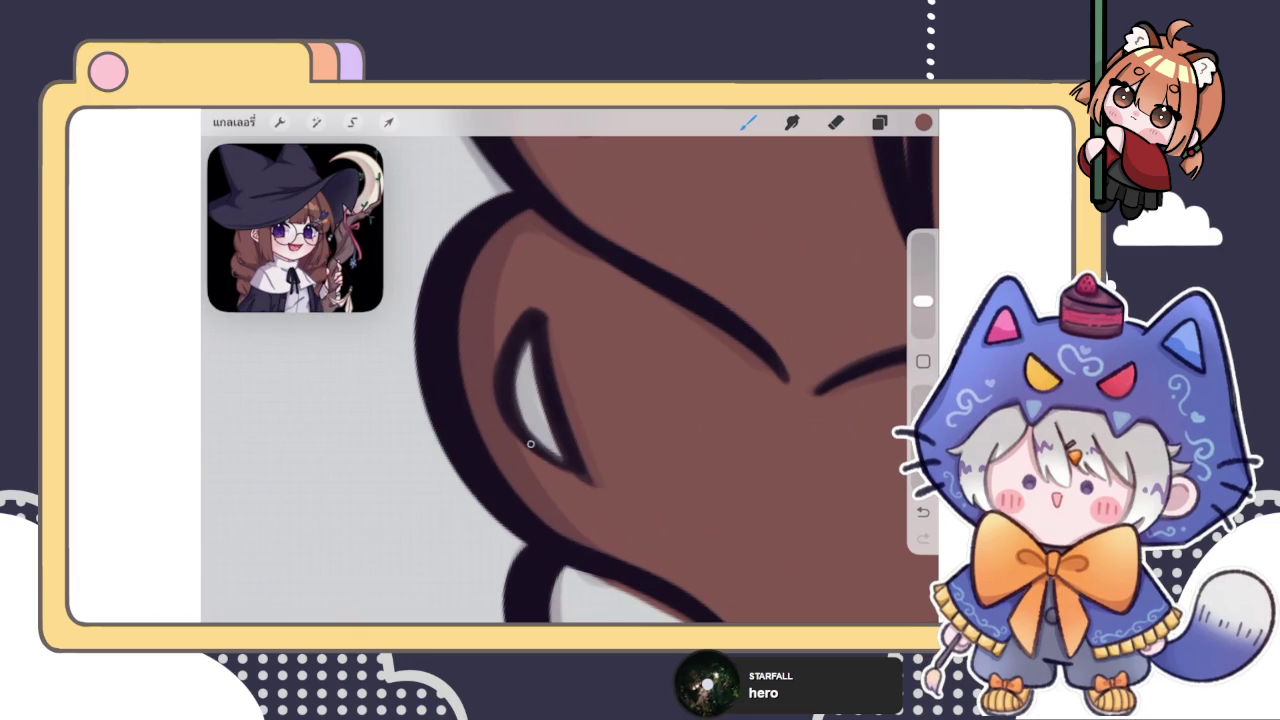
# Paint brown along the braid's lower-left edge and fill the next lobe brown
pyautogui.scroll(-5, 570, 380)
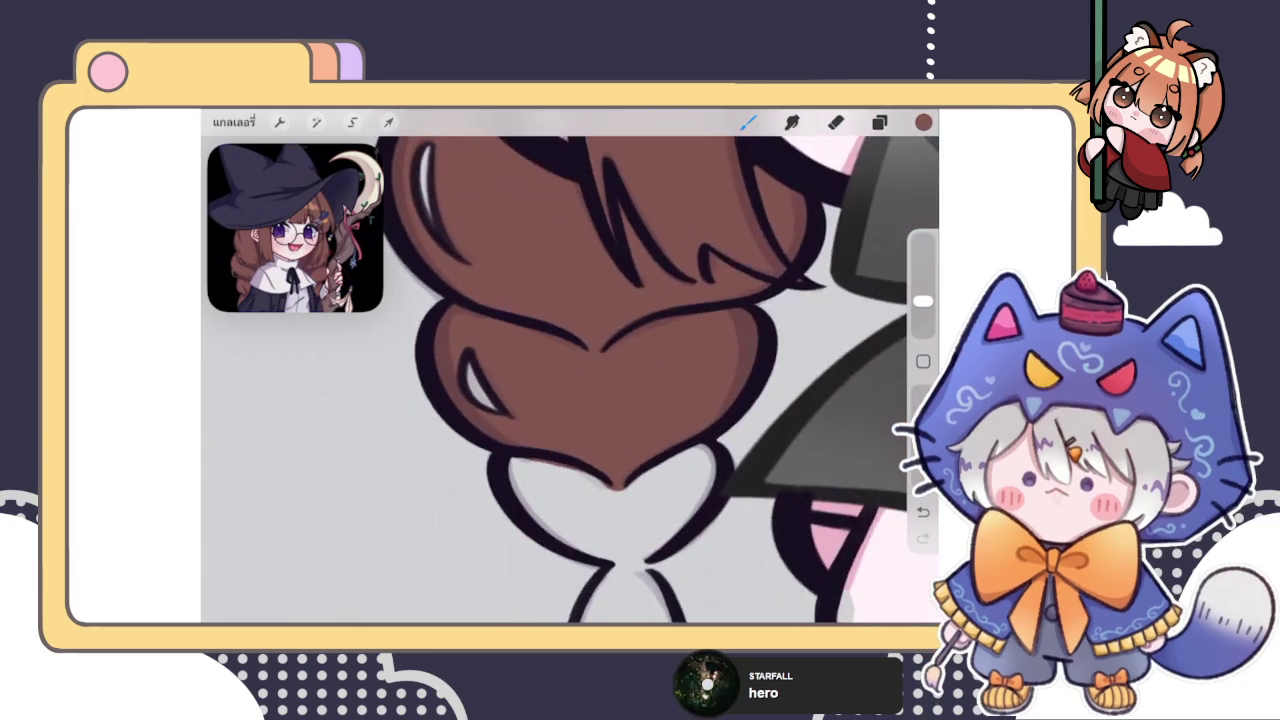
pyautogui.scroll(5, 570, 380)
pyautogui.moveTo(430, 392)
pyautogui.mouseDown()
pyautogui.moveTo(540, 492)
pyautogui.moveTo(605, 440)
pyautogui.moveTo(622, 382)
pyautogui.moveTo(432, 376)
pyautogui.mouseUp()
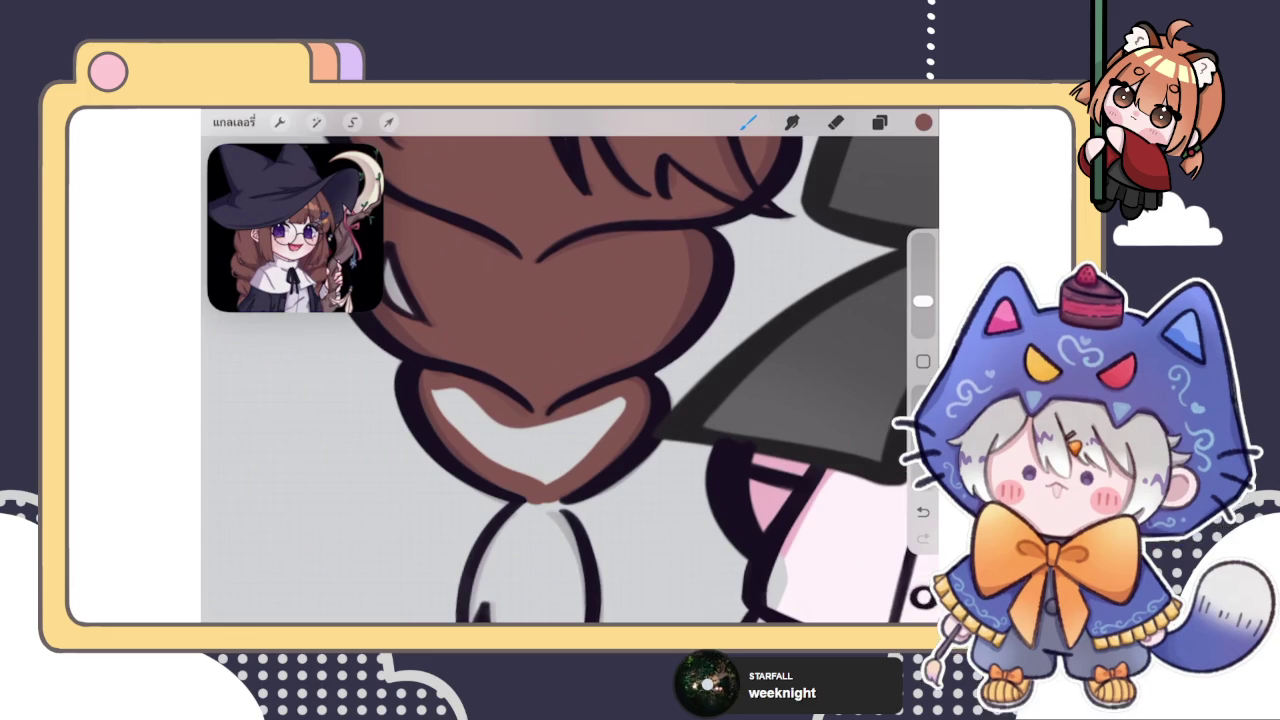
pyautogui.moveTo(923, 122); pyautogui.dragTo(544, 446)
# Paint the braid tip brown from the knot down to its bottom
pyautogui.scroll(3, 570, 400)
pyautogui.moveTo(585, 305)
pyautogui.mouseDown()
pyautogui.moveTo(480, 512)
pyautogui.moveTo(530, 425)
pyautogui.mouseUp()
pyautogui.moveTo(540, 562)
pyautogui.mouseDown()
pyautogui.moveTo(515, 452)
pyautogui.moveTo(548, 550)
pyautogui.moveTo(595, 515)
pyautogui.moveTo(650, 548)
pyautogui.moveTo(645, 370)
pyautogui.moveTo(612, 322)
pyautogui.moveTo(636, 330)
pyautogui.moveTo(570, 360)
pyautogui.moveTo(530, 415)
pyautogui.moveTo(530, 545)
pyautogui.mouseUp()
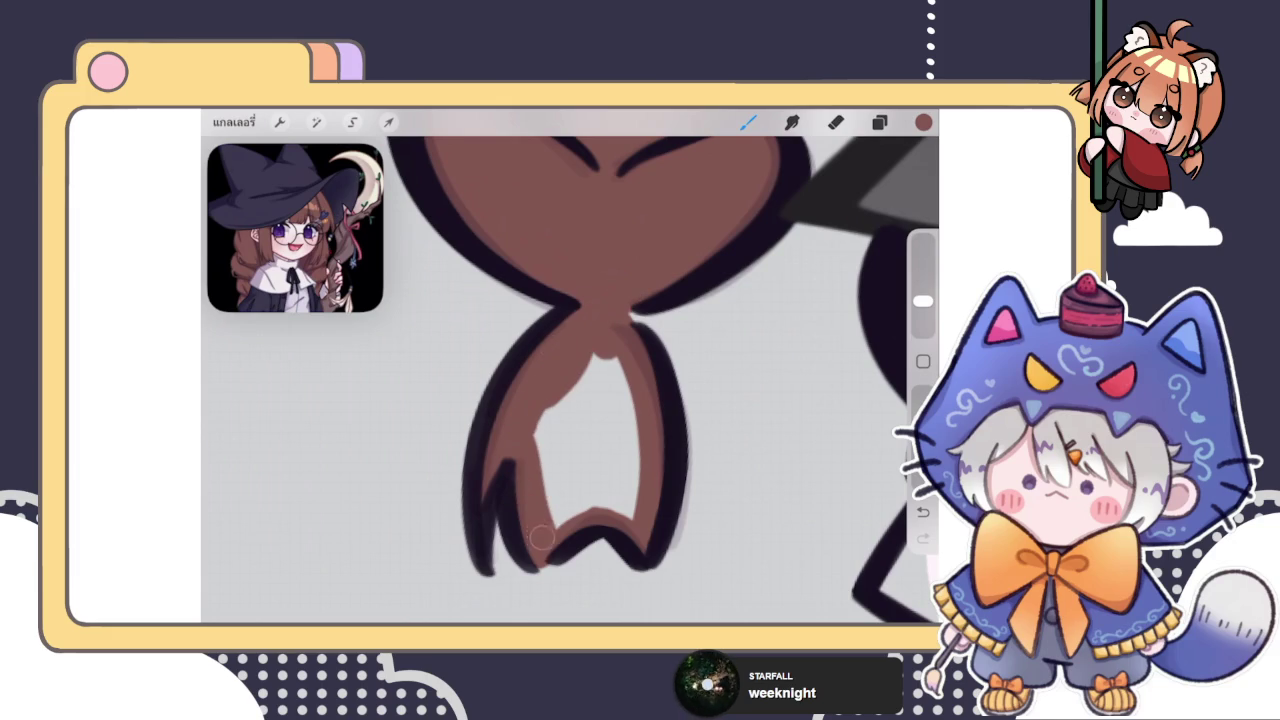
pyautogui.moveTo(565, 500)
pyautogui.mouseDown()
pyautogui.moveTo(630, 510)
pyautogui.moveTo(560, 380)
pyautogui.moveTo(580, 500)
pyautogui.mouseUp()
# Fill the last braid-tip gap, then trace and fill the other braid's upper lobe brown
pyautogui.moveTo(620, 440); pyautogui.dragTo(615, 490)
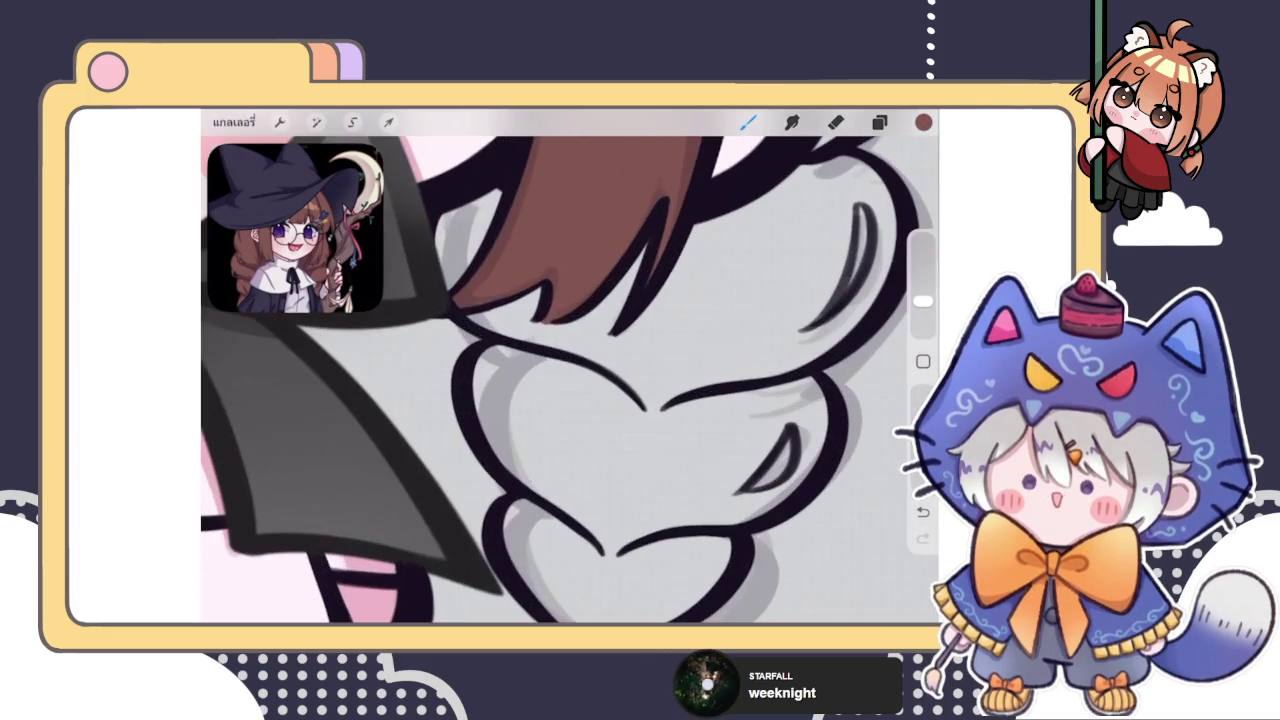
pyautogui.moveTo(454, 300)
pyautogui.mouseDown()
pyautogui.moveTo(490, 325)
pyautogui.moveTo(455, 200)
pyautogui.moveTo(500, 185)
pyautogui.moveTo(463, 265)
pyautogui.moveTo(545, 295)
pyautogui.moveTo(565, 345)
pyautogui.moveTo(588, 330)
pyautogui.moveTo(573, 326)
pyautogui.moveTo(586, 360)
pyautogui.moveTo(703, 217)
pyautogui.moveTo(794, 175)
pyautogui.mouseUp()
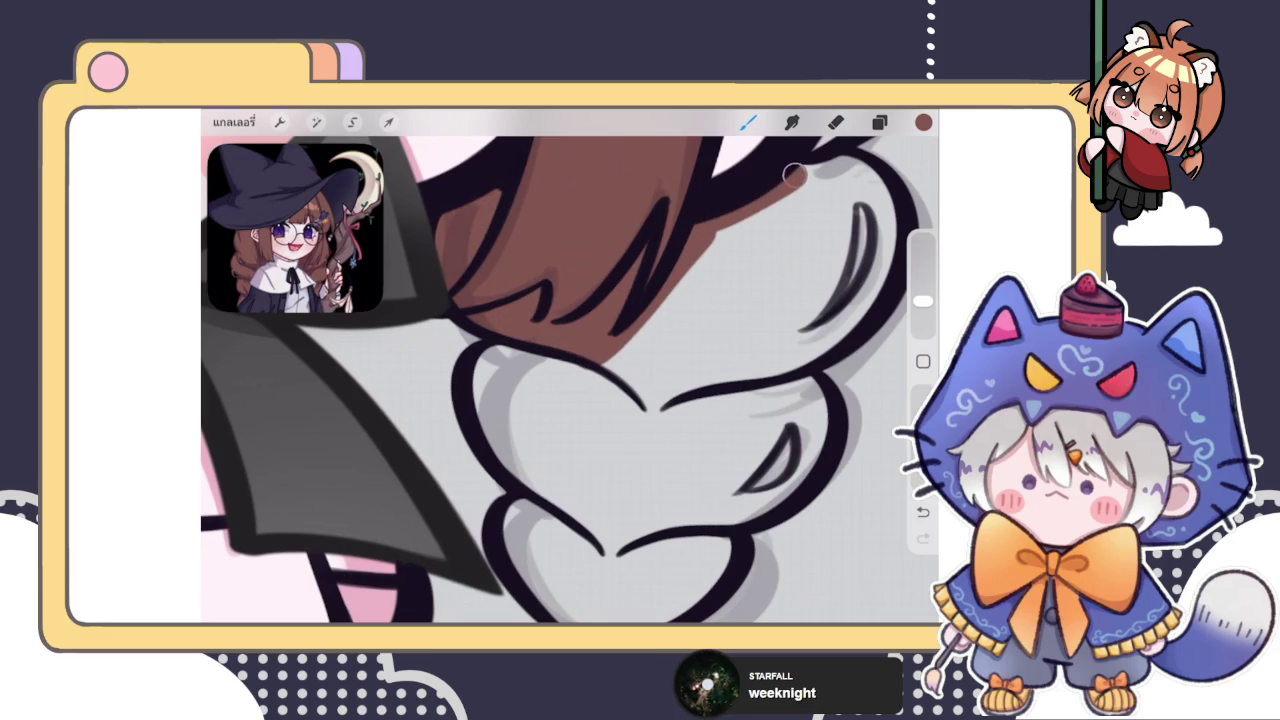
pyautogui.moveTo(570, 380); pyautogui.dragTo(473, 455)
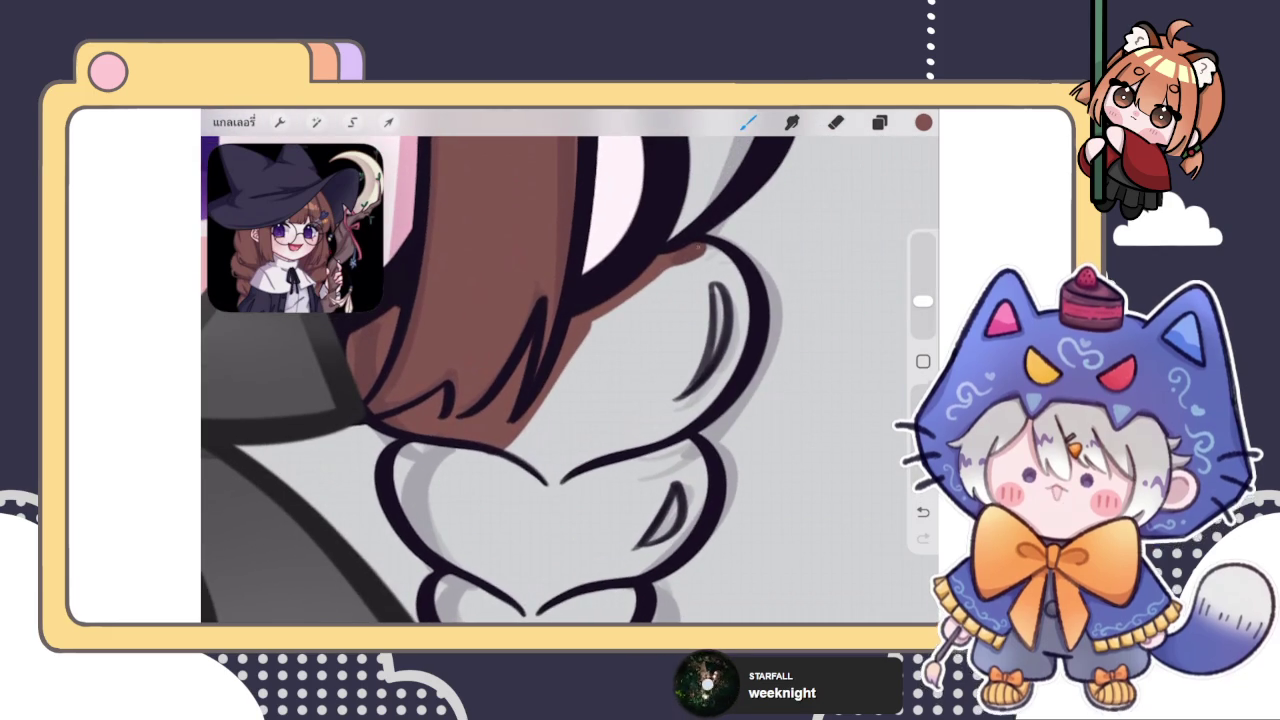
pyautogui.moveTo(700, 245)
pyautogui.mouseDown()
pyautogui.moveTo(749, 314)
pyautogui.moveTo(623, 449)
pyautogui.moveTo(490, 442)
pyautogui.mouseUp()
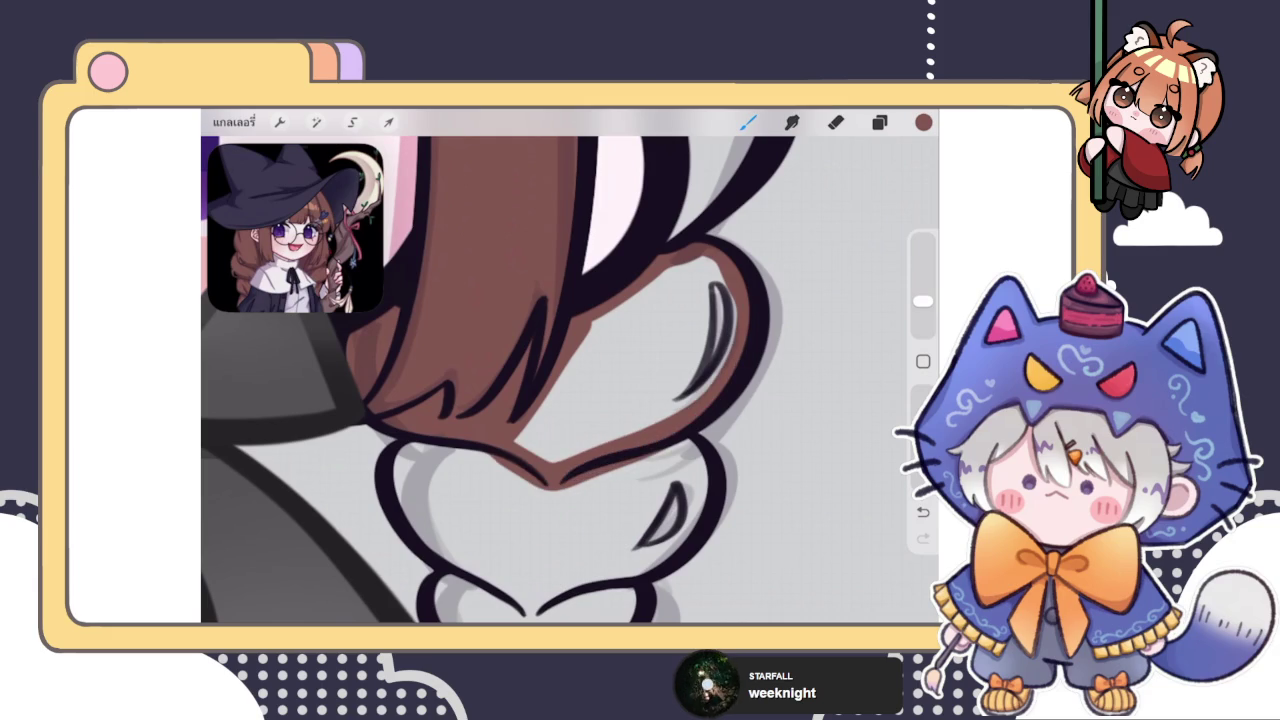
pyautogui.moveTo(923, 121); pyautogui.dragTo(620, 370)
pyautogui.moveTo(550, 485)
pyautogui.mouseDown()
pyautogui.moveTo(620, 420)
pyautogui.moveTo(650, 300)
pyautogui.mouseUp()
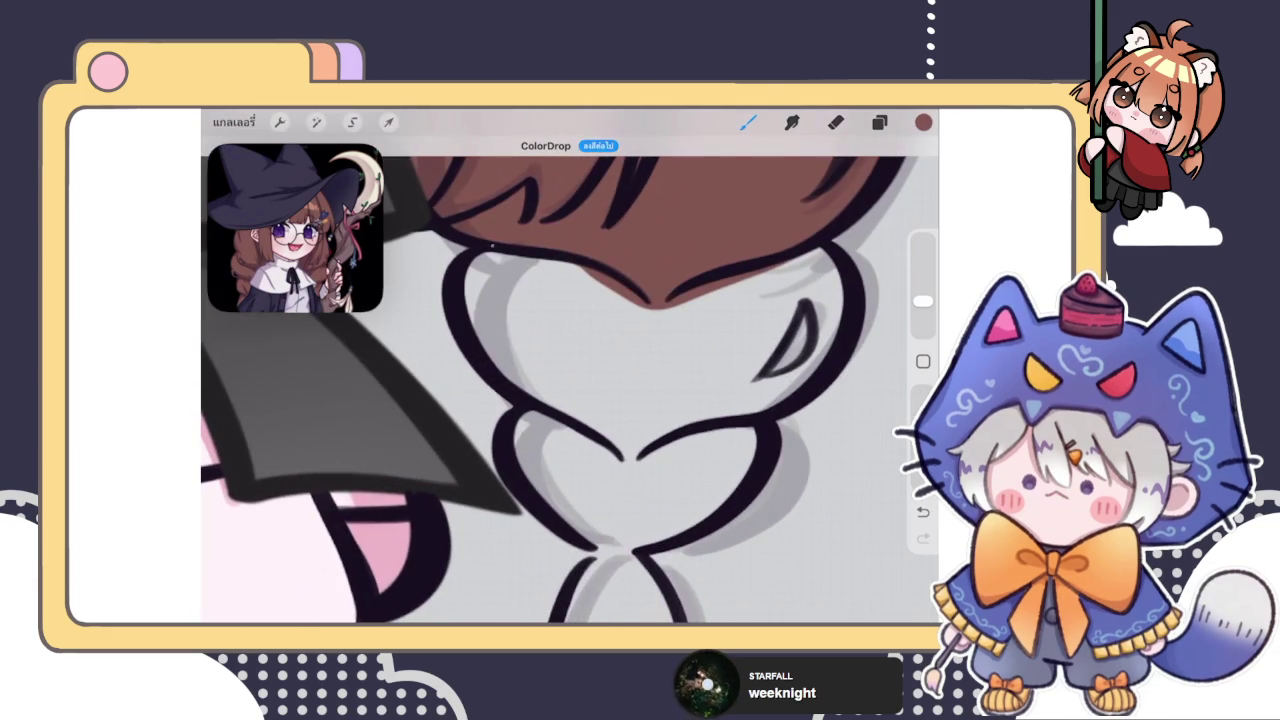
# Trace brown along the next braid lobe's outline and ColorDrop it brown
pyautogui.moveTo(480, 255)
pyautogui.mouseDown()
pyautogui.moveTo(545, 398)
pyautogui.moveTo(628, 460)
pyautogui.mouseUp()
pyautogui.moveTo(825, 252)
pyautogui.mouseDown()
pyautogui.moveTo(831, 336)
pyautogui.moveTo(628, 460)
pyautogui.mouseUp()
pyautogui.moveTo(923, 121); pyautogui.dragTo(640, 330)
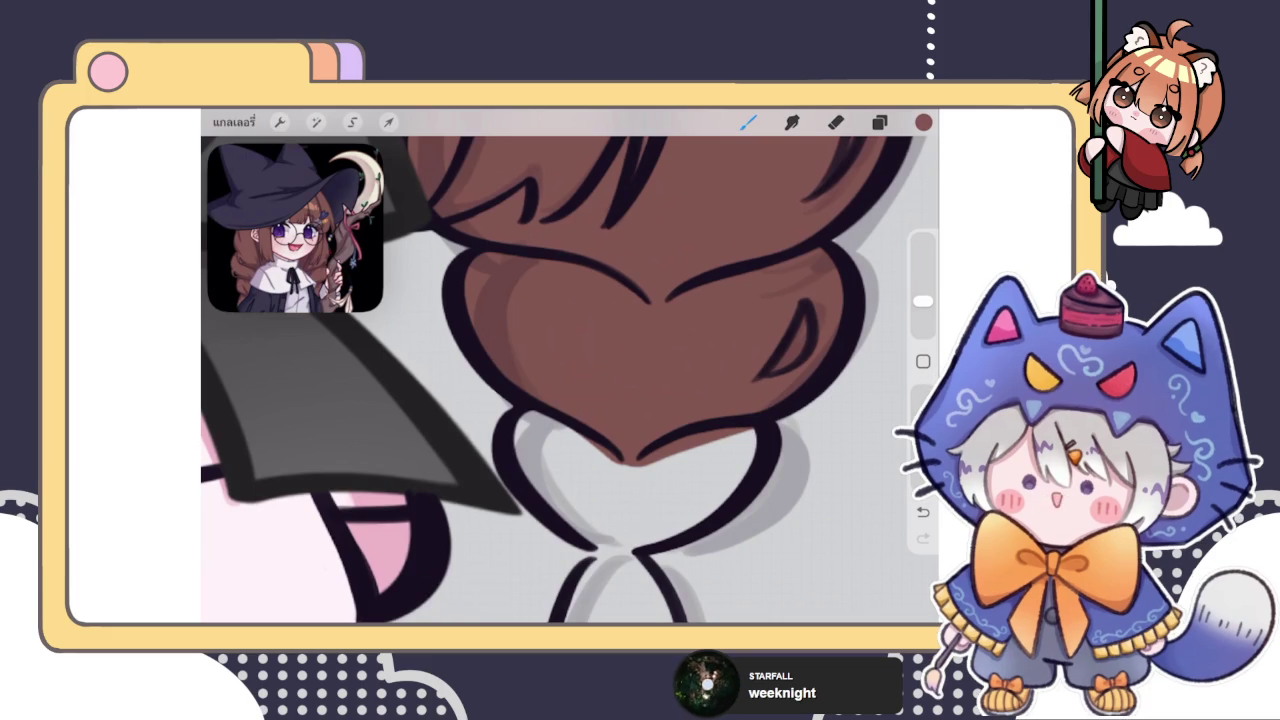
pyautogui.scroll(-2, 570, 370)
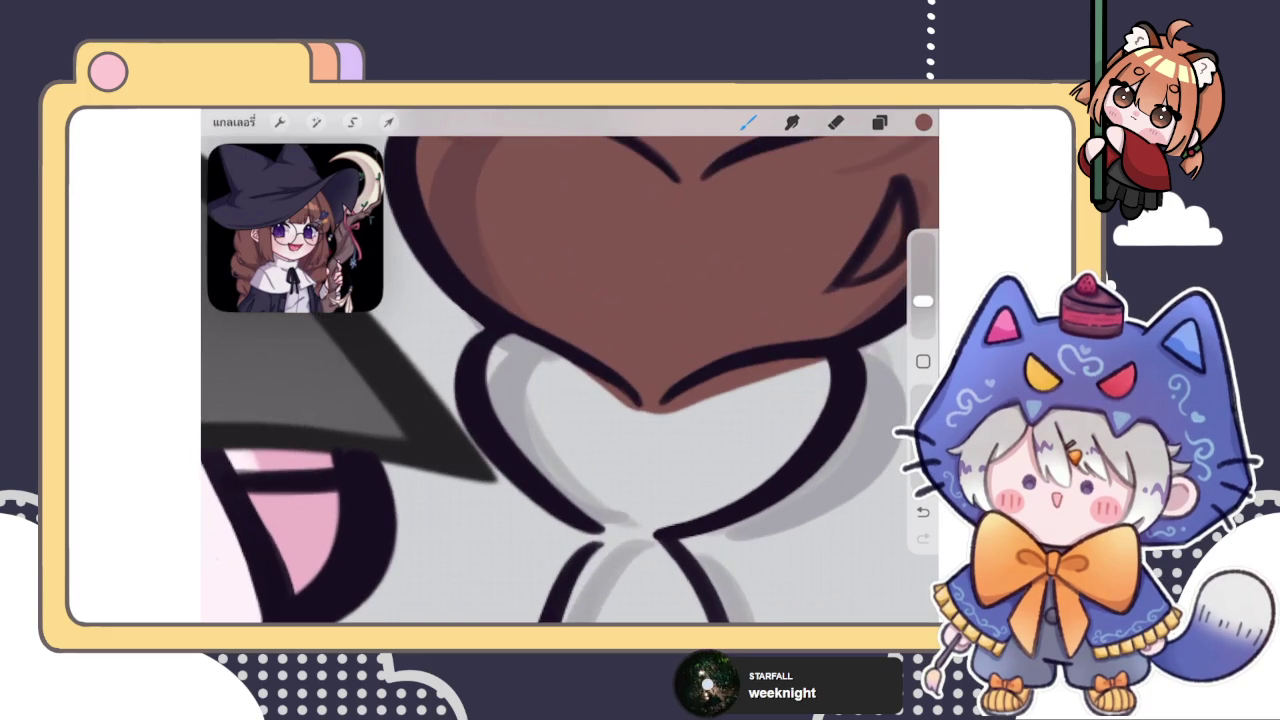
# Outline the lower braid lobe in brown, undoing a stray stroke, and fill it and the knot gaps
pyautogui.moveTo(490, 338)
pyautogui.mouseDown()
pyautogui.moveTo(598, 516)
pyautogui.moveTo(628, 532)
pyautogui.mouseUp()
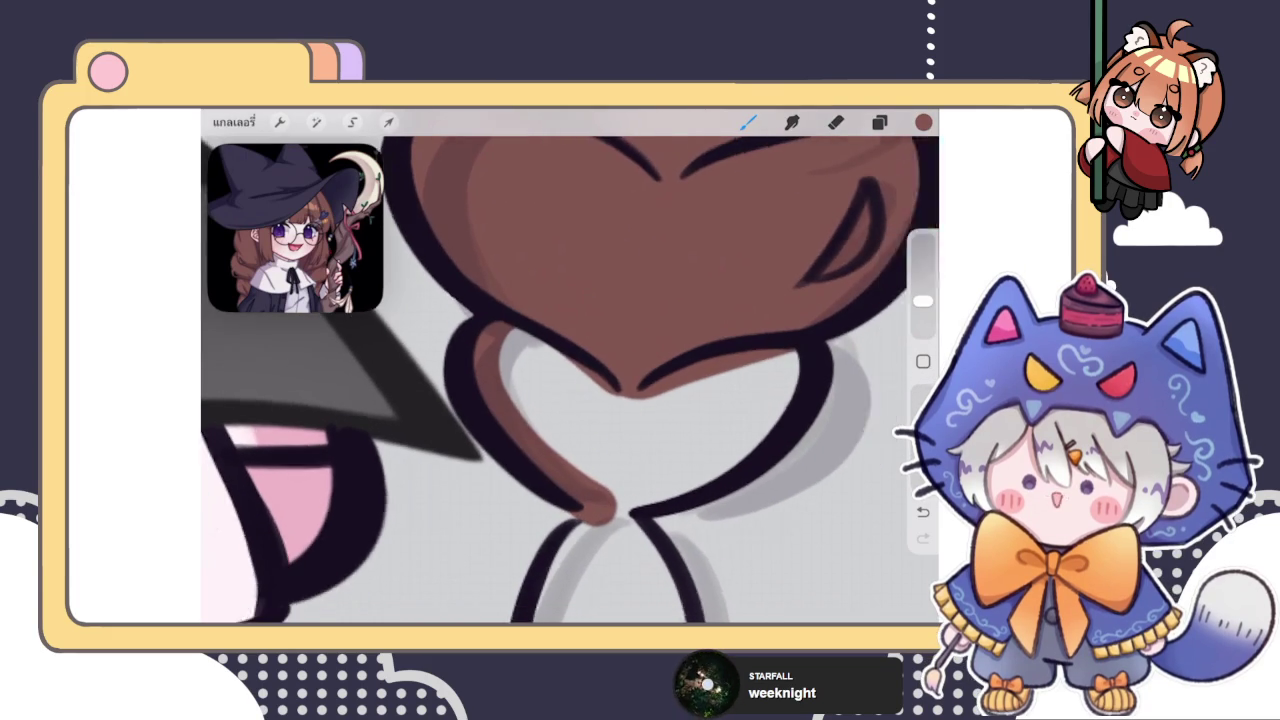
pyautogui.scroll(2, 570, 380)
pyautogui.hotkey('ctrl', 'z')
pyautogui.moveTo(445, 300)
pyautogui.mouseDown()
pyautogui.moveTo(560, 470)
pyautogui.moveTo(612, 456)
pyautogui.mouseUp()
pyautogui.moveTo(710, 405); pyautogui.dragTo(612, 462)
pyautogui.moveTo(765, 305); pyautogui.dragTo(678, 425)
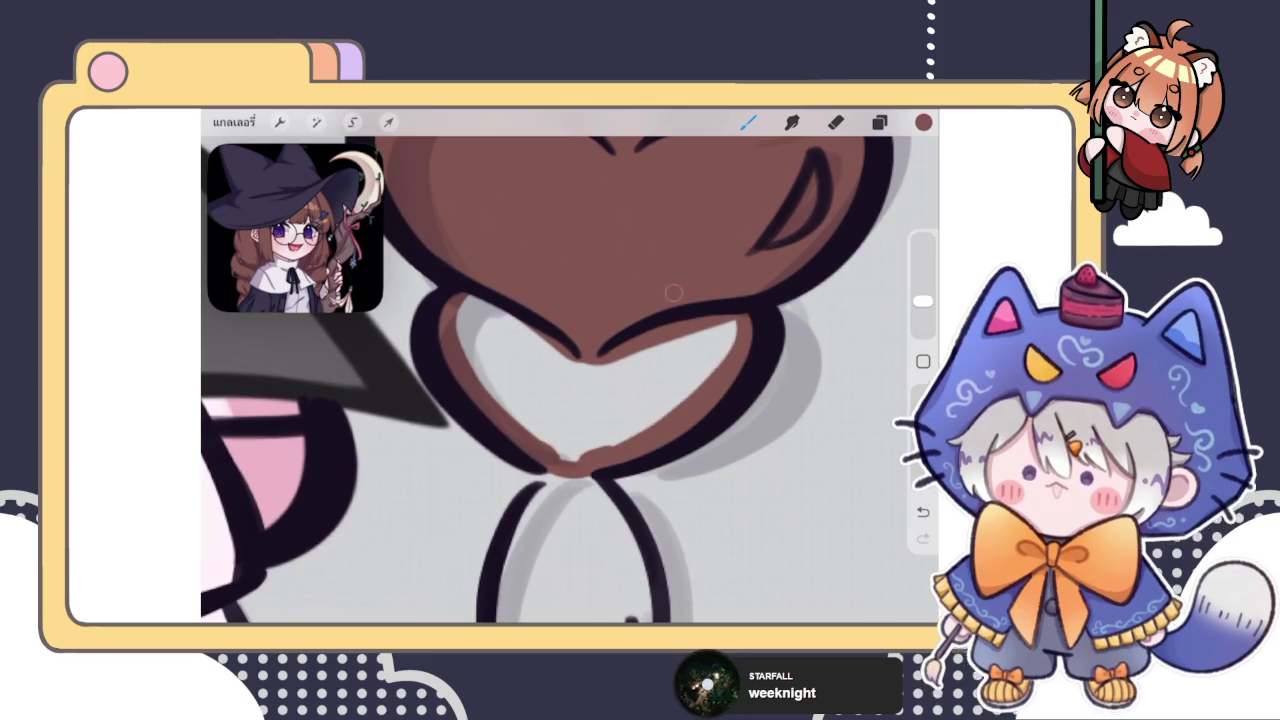
pyautogui.moveTo(923, 122); pyautogui.dragTo(590, 400)
pyautogui.moveTo(480, 330); pyautogui.dragTo(700, 355)
# Paint brown inside both loops of the braid tip and fill it brown
pyautogui.scroll(-3, 570, 380)
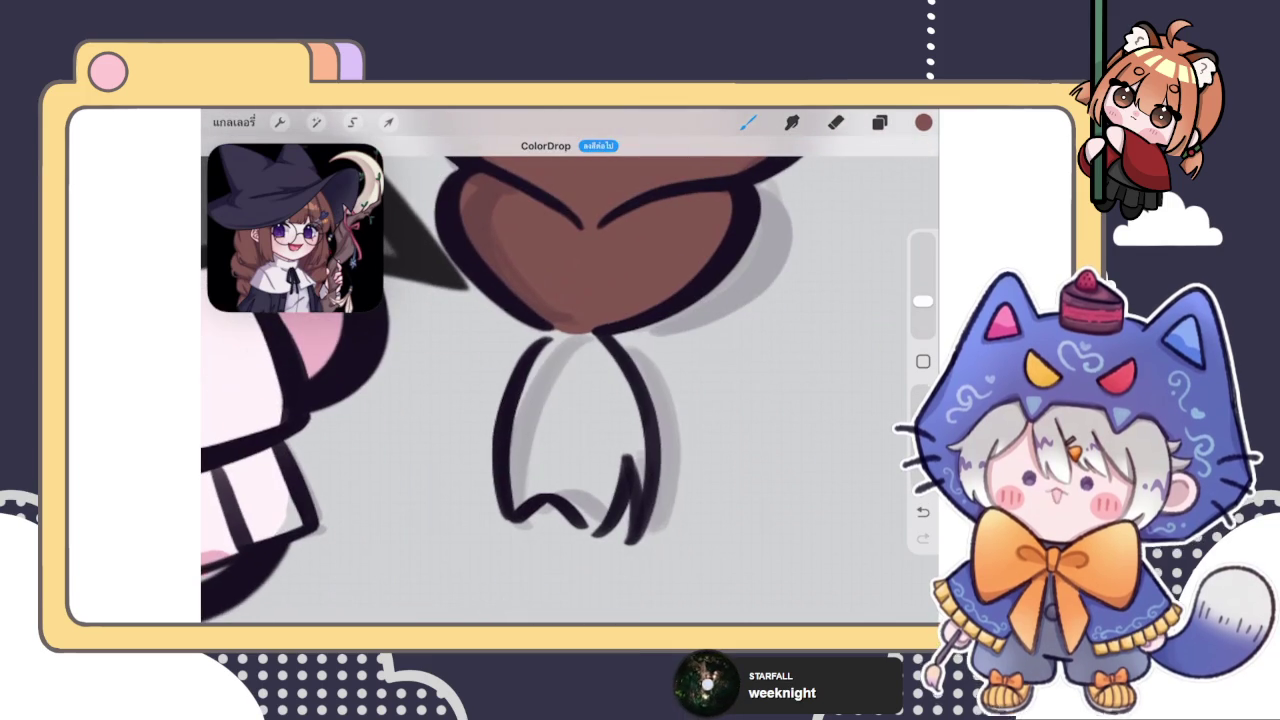
pyautogui.moveTo(555, 335)
pyautogui.mouseDown()
pyautogui.moveTo(528, 390)
pyautogui.moveTo(516, 500)
pyautogui.moveTo(556, 472)
pyautogui.moveTo(594, 516)
pyautogui.moveTo(632, 436)
pyautogui.moveTo(642, 492)
pyautogui.mouseUp()
pyautogui.moveTo(640, 436)
pyautogui.mouseDown()
pyautogui.moveTo(580, 336)
pyautogui.moveTo(545, 420)
pyautogui.mouseUp()
pyautogui.moveTo(923, 122); pyautogui.dragTo(585, 420)
# Fill the gap between the hair lines under the hat brim with brown
pyautogui.scroll(-3, 570, 380)
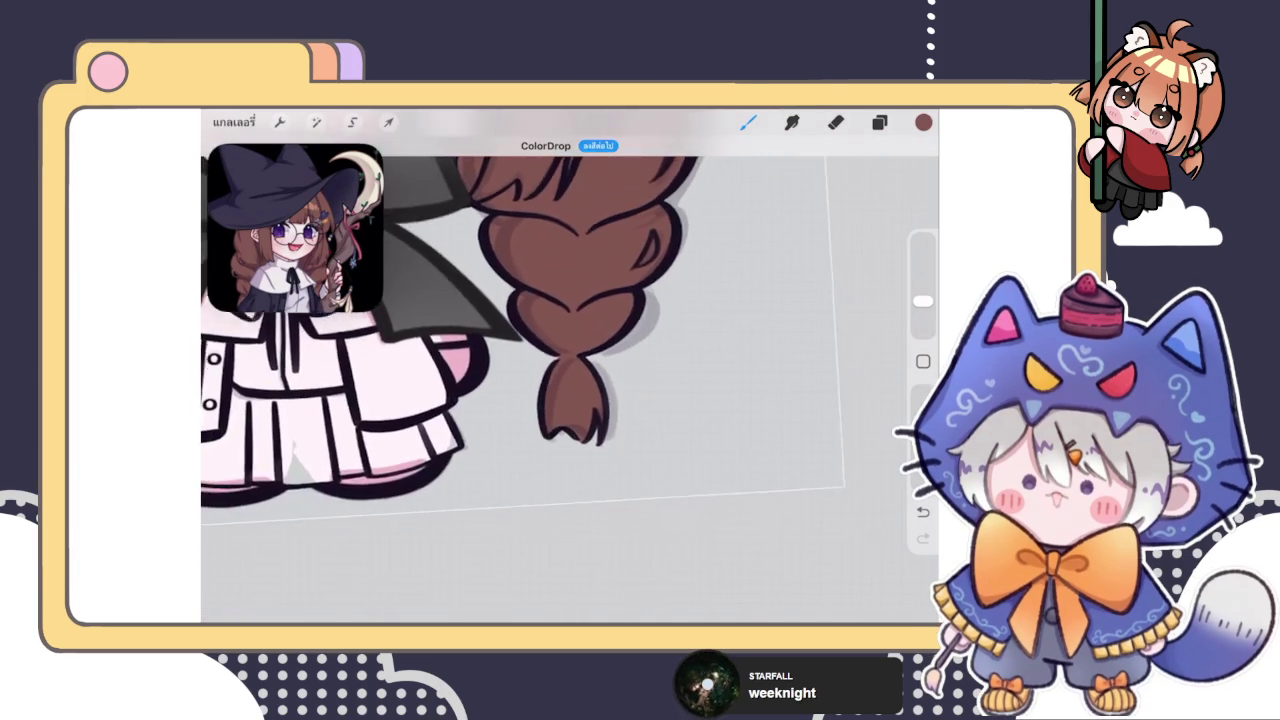
pyautogui.scroll(-3, 570, 380)
pyautogui.scroll(5, 560, 300)
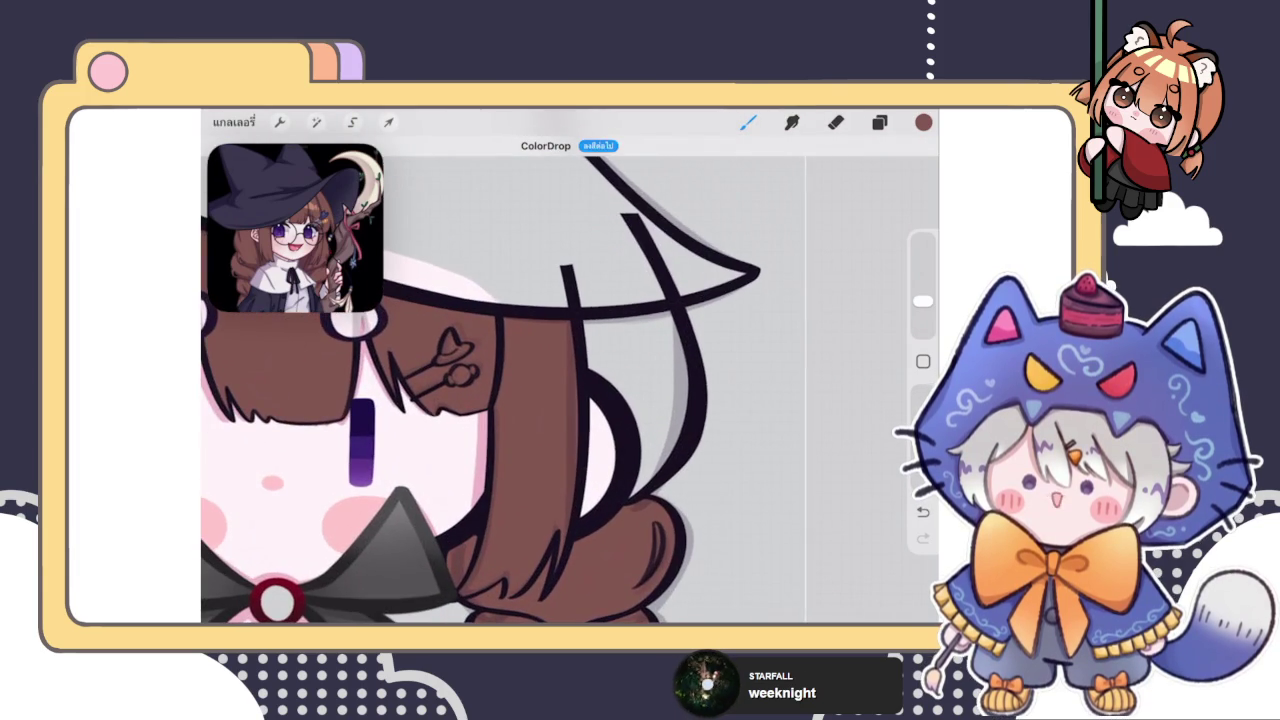
pyautogui.moveTo(600, 330); pyautogui.dragTo(630, 415)
pyautogui.moveTo(640, 405); pyautogui.dragTo(645, 490)
pyautogui.moveTo(675, 445); pyautogui.dragTo(645, 490)
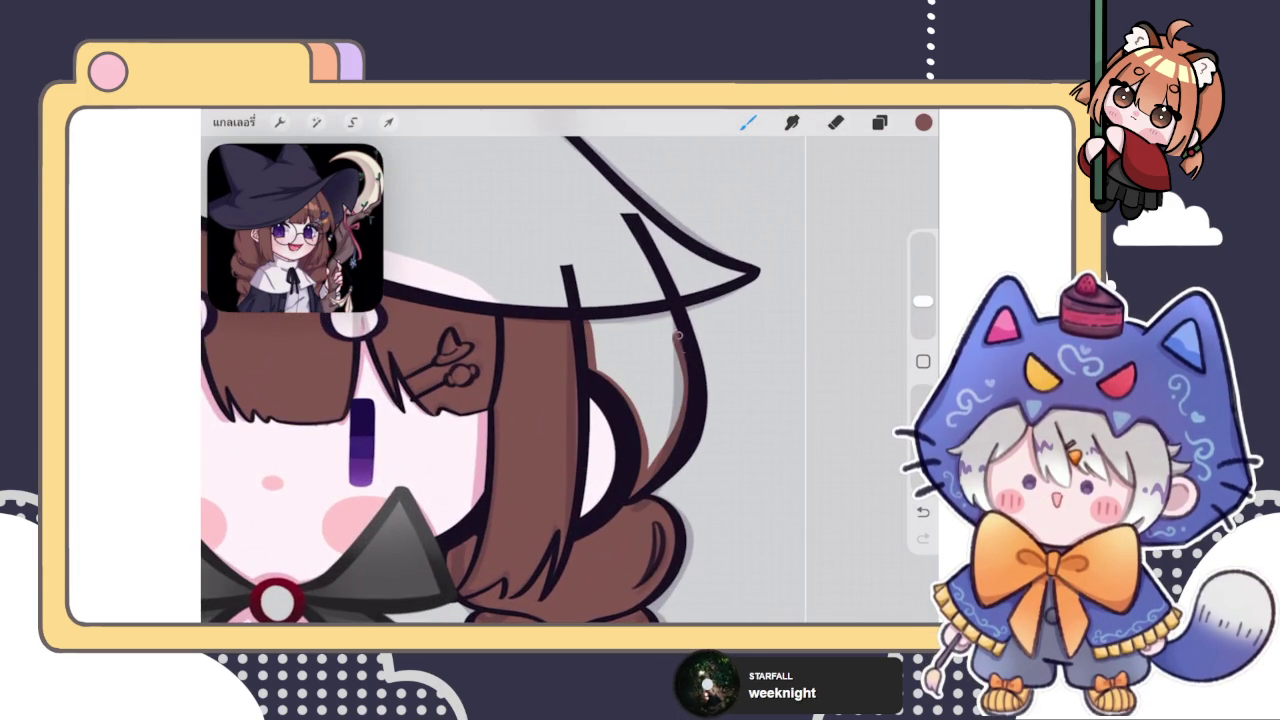
pyautogui.moveTo(680, 340); pyautogui.dragTo(576, 325)
pyautogui.moveTo(923, 122); pyautogui.dragTo(650, 400)
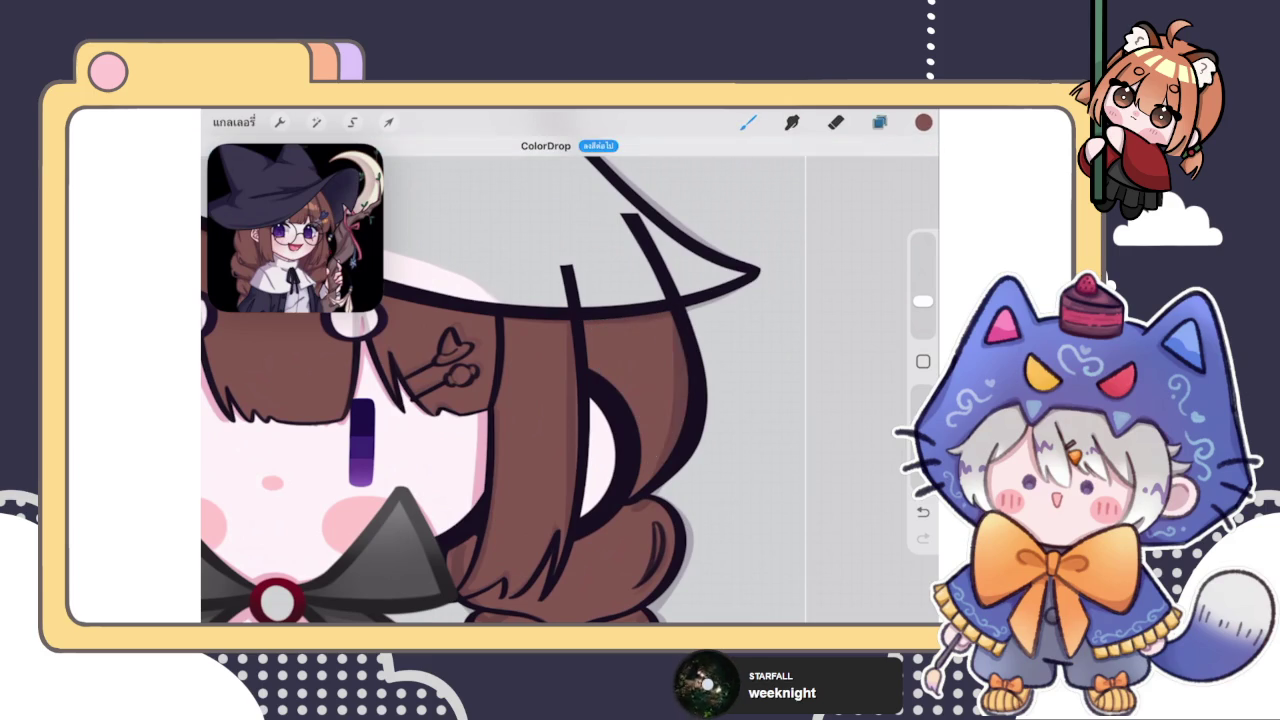
pyautogui.click(879, 122)
pyautogui.scroll(5, 780, 400)
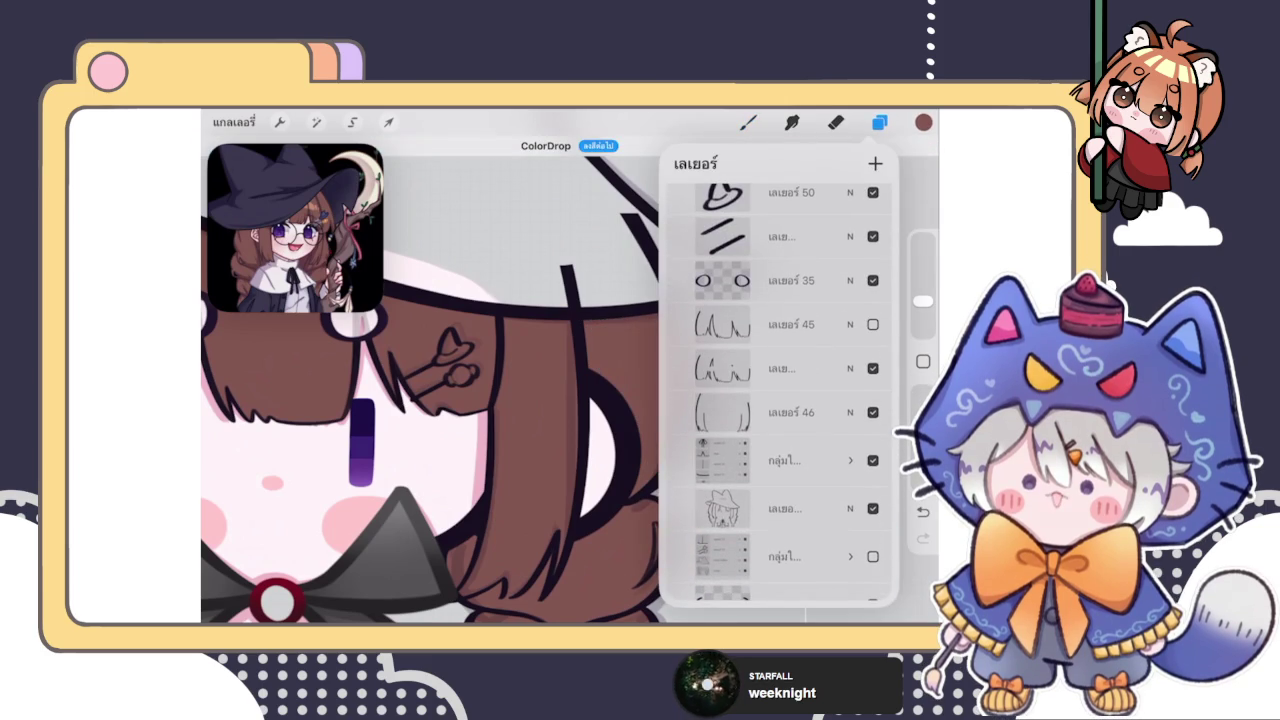
pyautogui.scroll(-5, 430, 370)
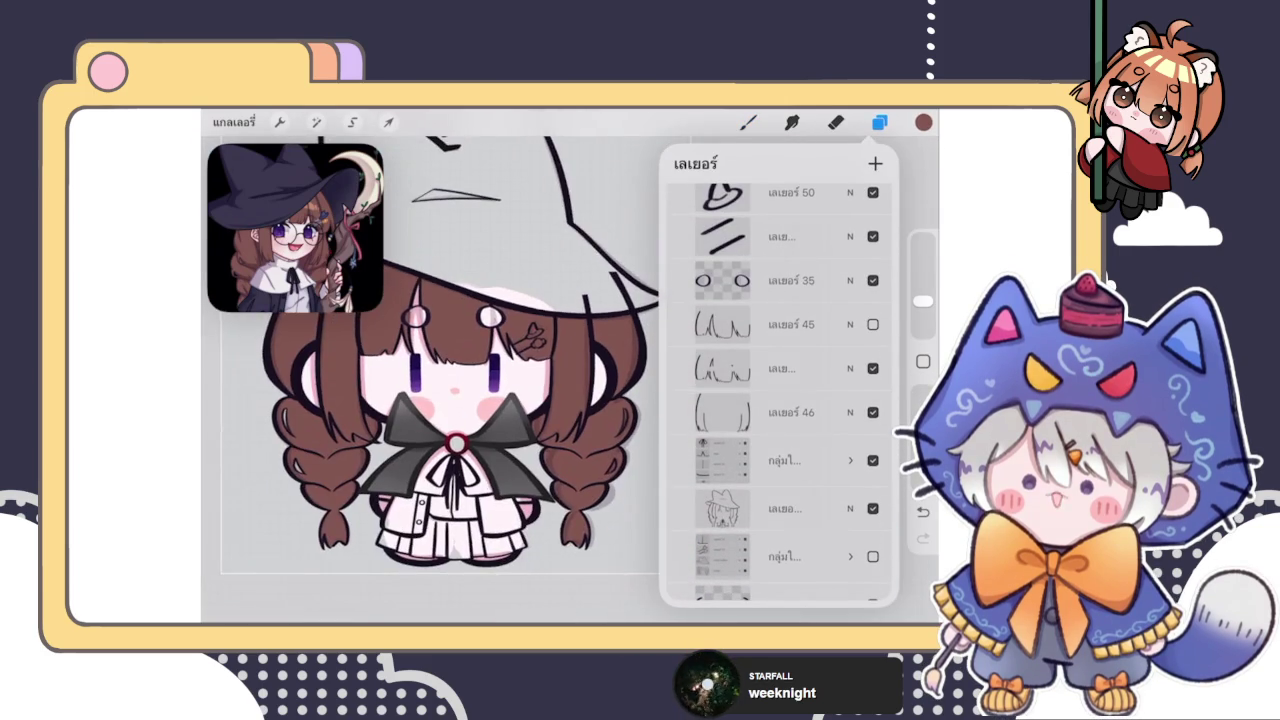
pyautogui.scroll(5, 430, 370)
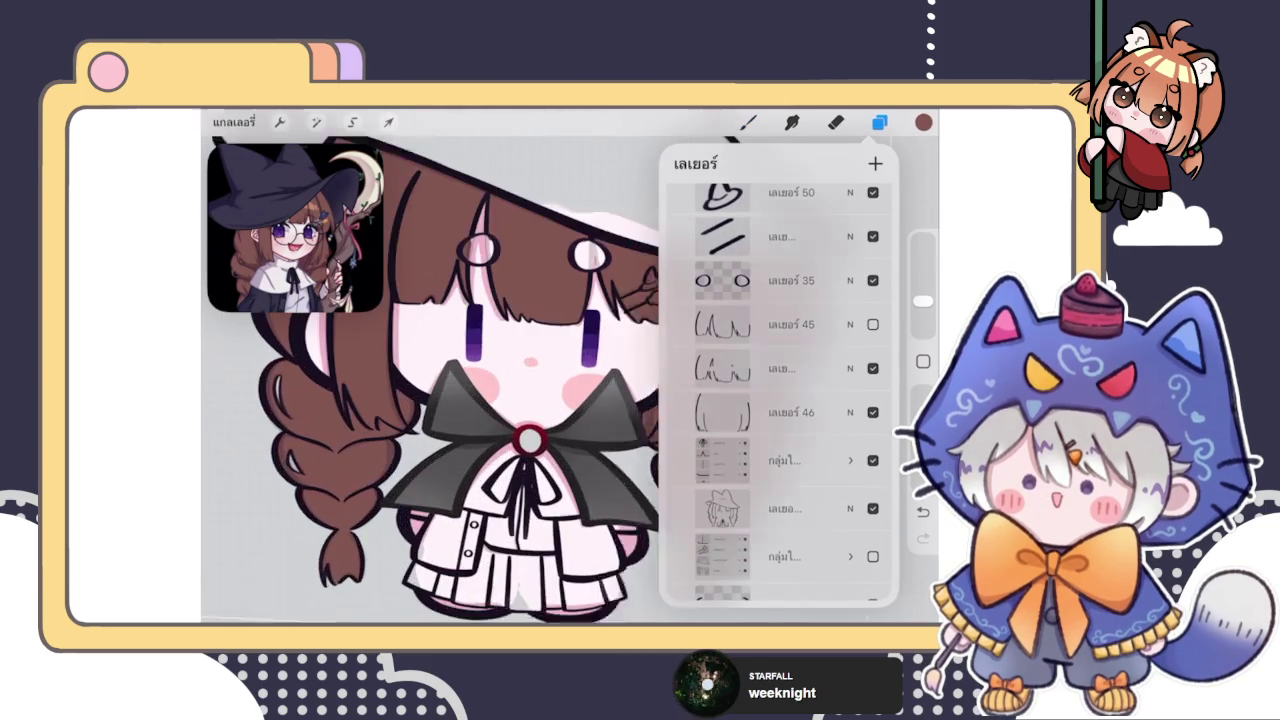
pyautogui.scroll(2, 780, 400)
pyautogui.scroll(2, 780, 400)
pyautogui.scroll(2, 780, 400)
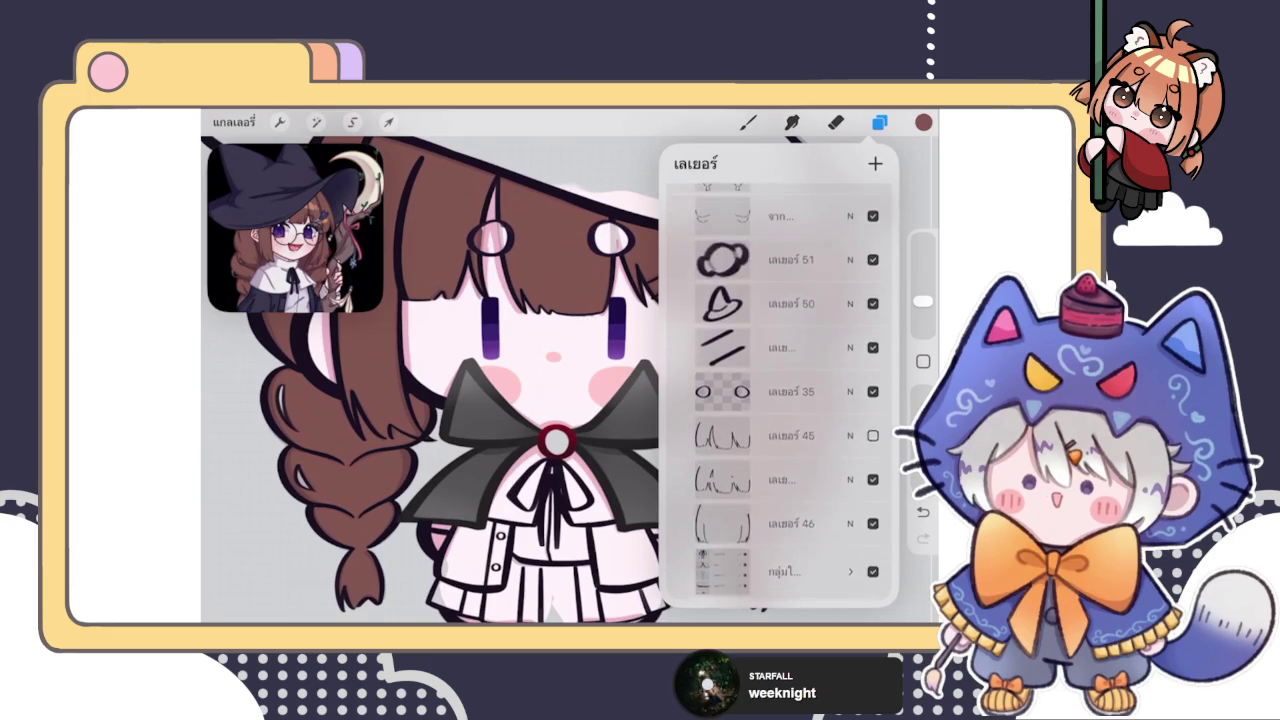
pyautogui.scroll(2, 780, 400)
pyautogui.click(760, 305)
pyautogui.moveTo(840, 305)
pyautogui.mouseDown()
pyautogui.moveTo(720, 305)
pyautogui.moveTo(840, 305)
pyautogui.mouseUp()
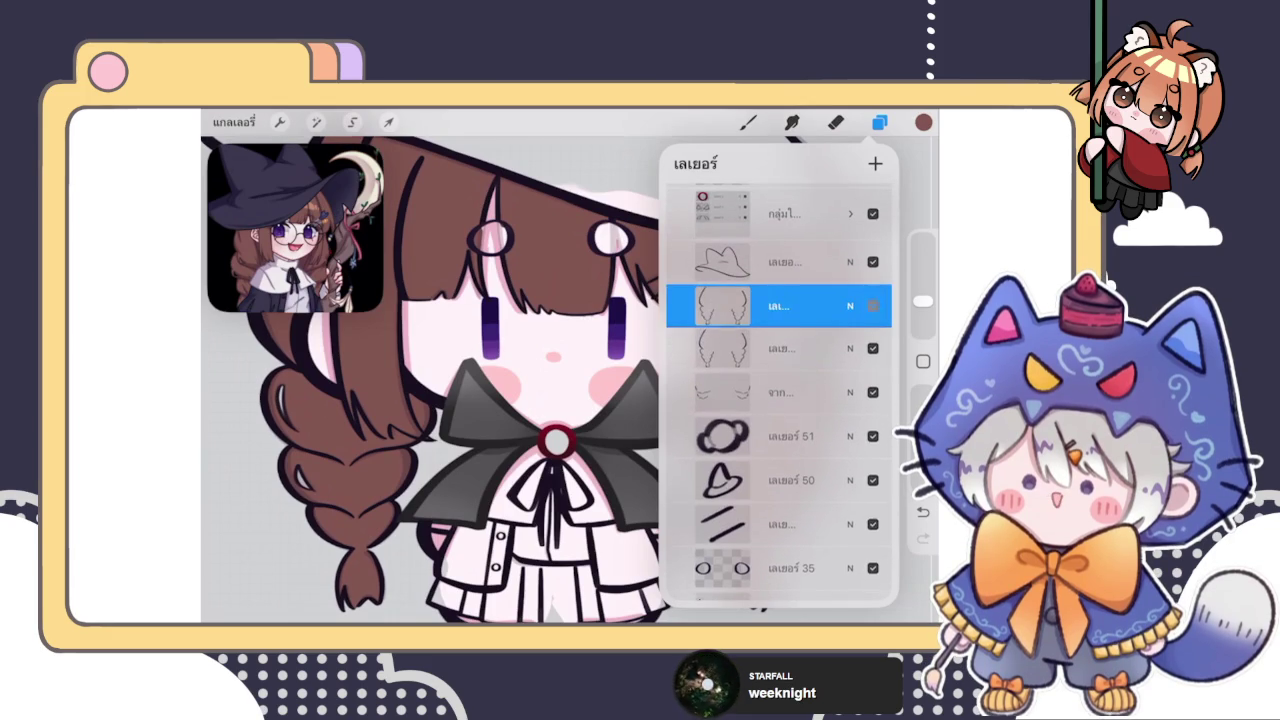
pyautogui.click(780, 349)
pyautogui.click(836, 121)
pyautogui.scroll(5, 570, 400)
pyautogui.scroll(3, 570, 380)
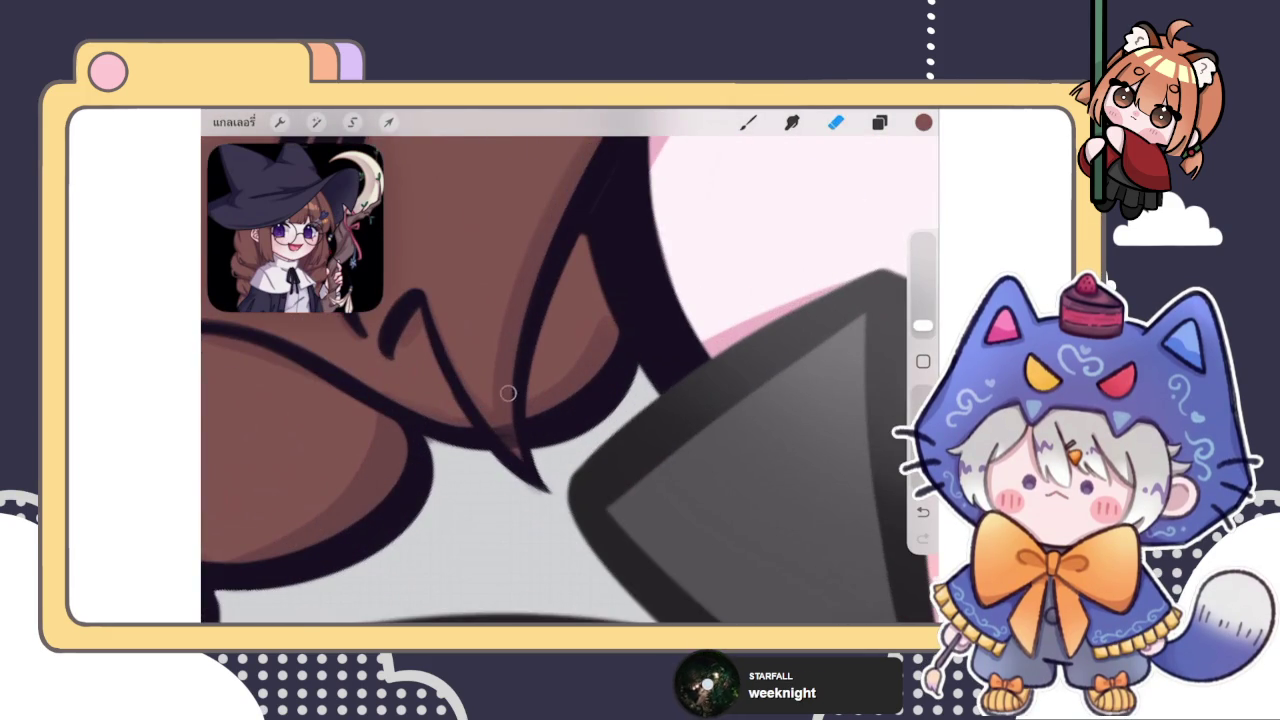
pyautogui.scroll(-3, 570, 380)
pyautogui.scroll(-3, 570, 380)
pyautogui.scroll(4, 620, 400)
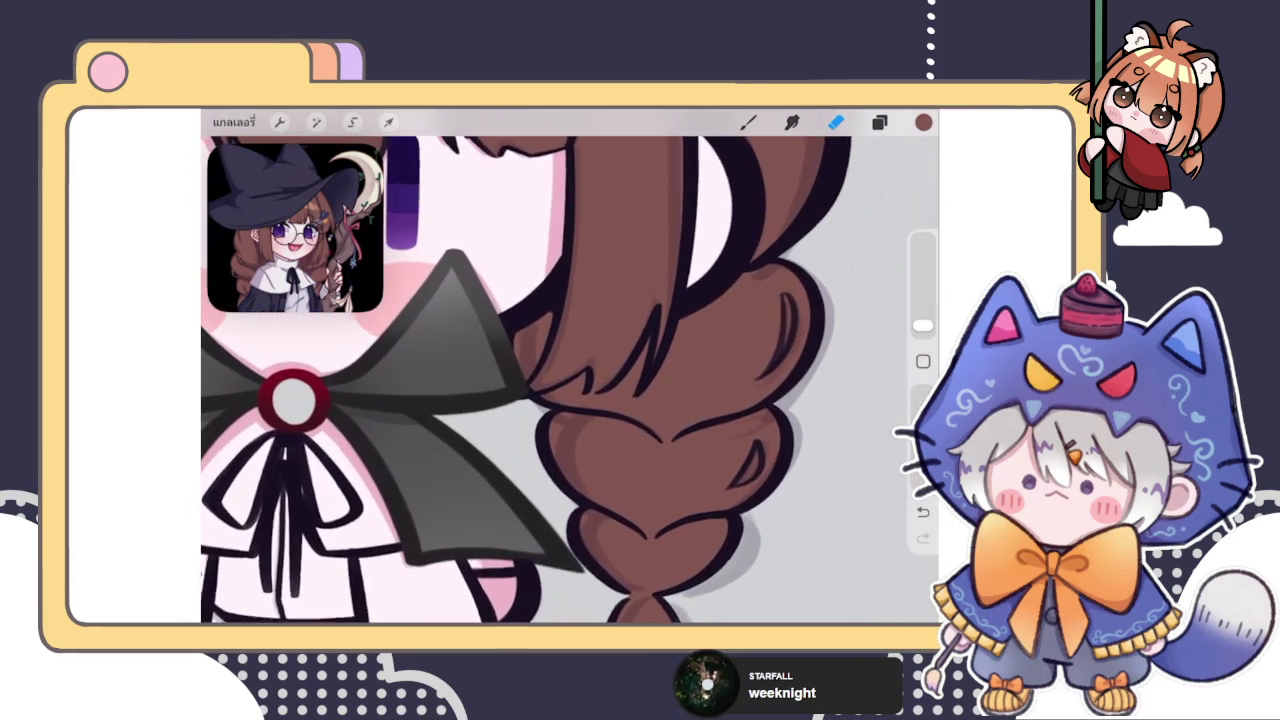
pyautogui.scroll(3, 552, 387)
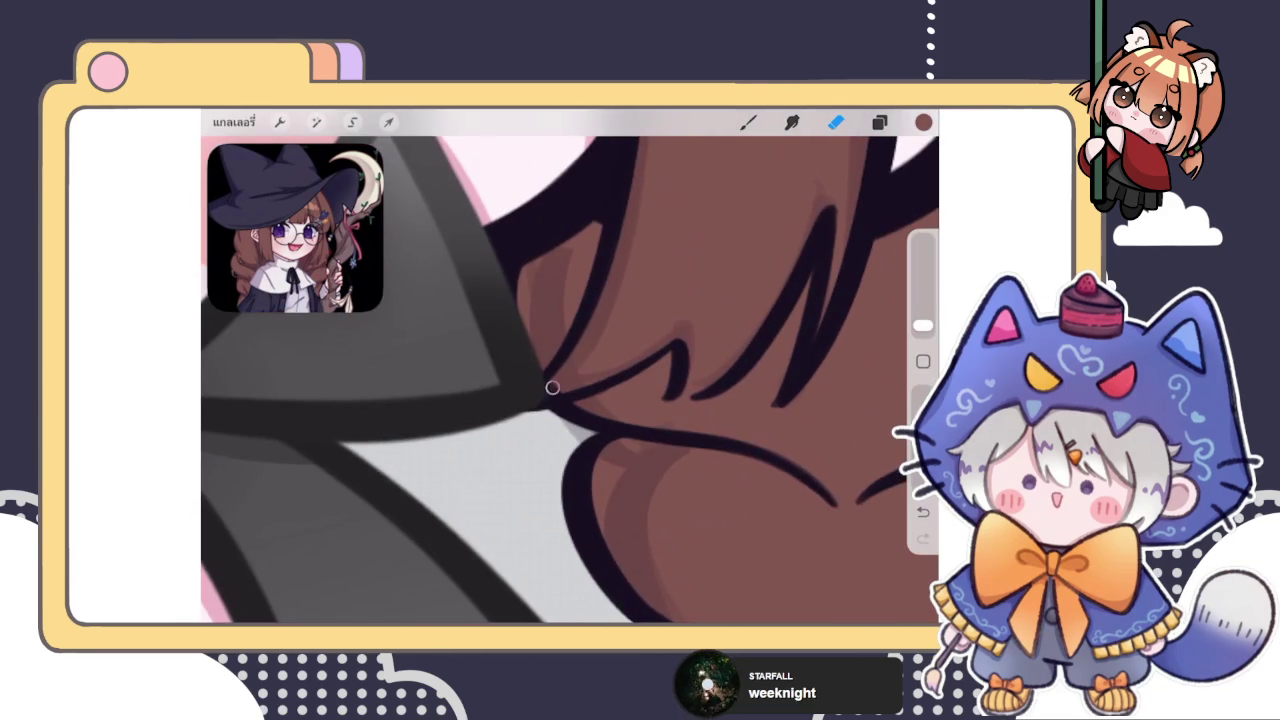
pyautogui.scroll(-3, 570, 380)
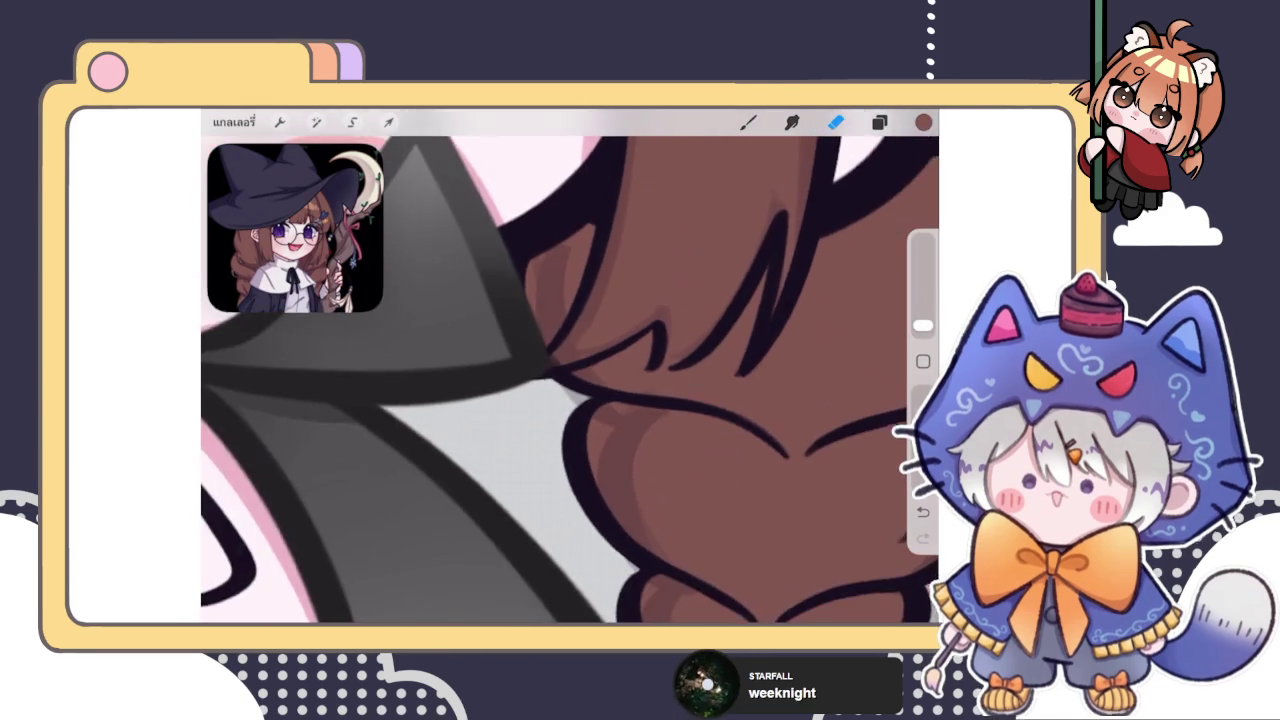
pyautogui.scroll(-2, 570, 380)
pyautogui.scroll(-3, 560, 380)
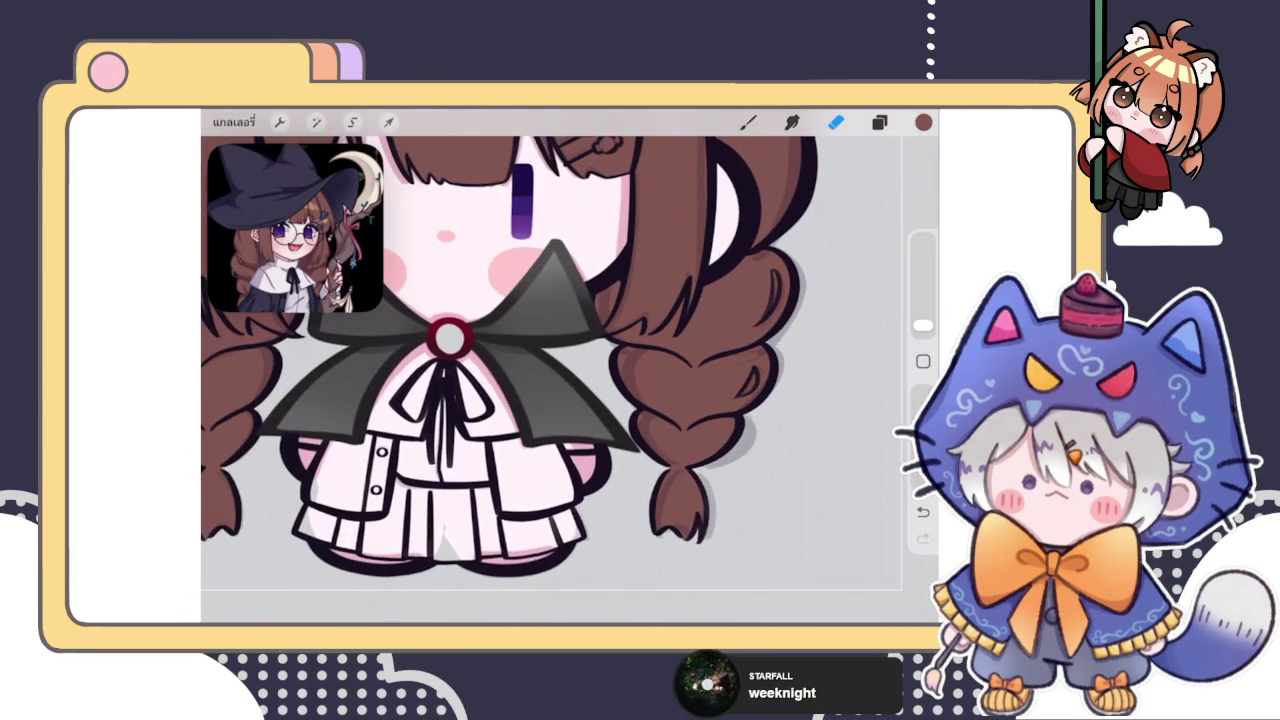
pyautogui.scroll(-3, 570, 340)
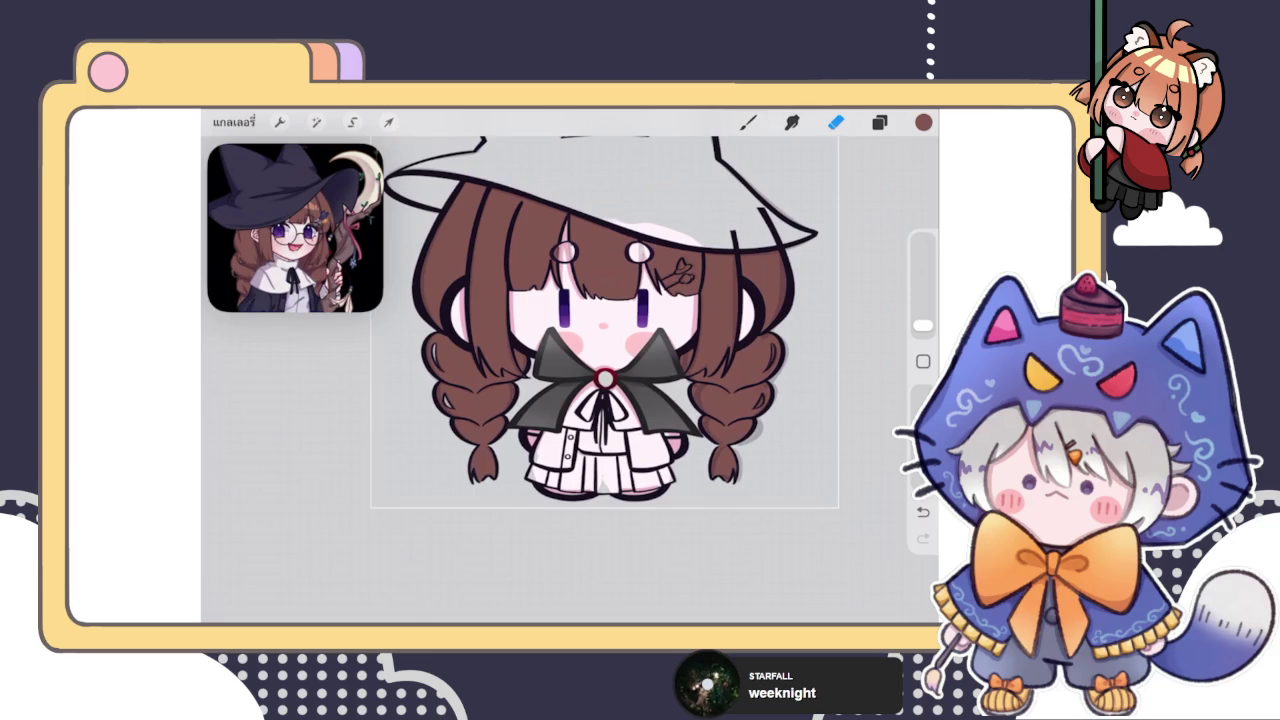
pyautogui.scroll(3, 780, 220)
pyautogui.scroll(3, 780, 220)
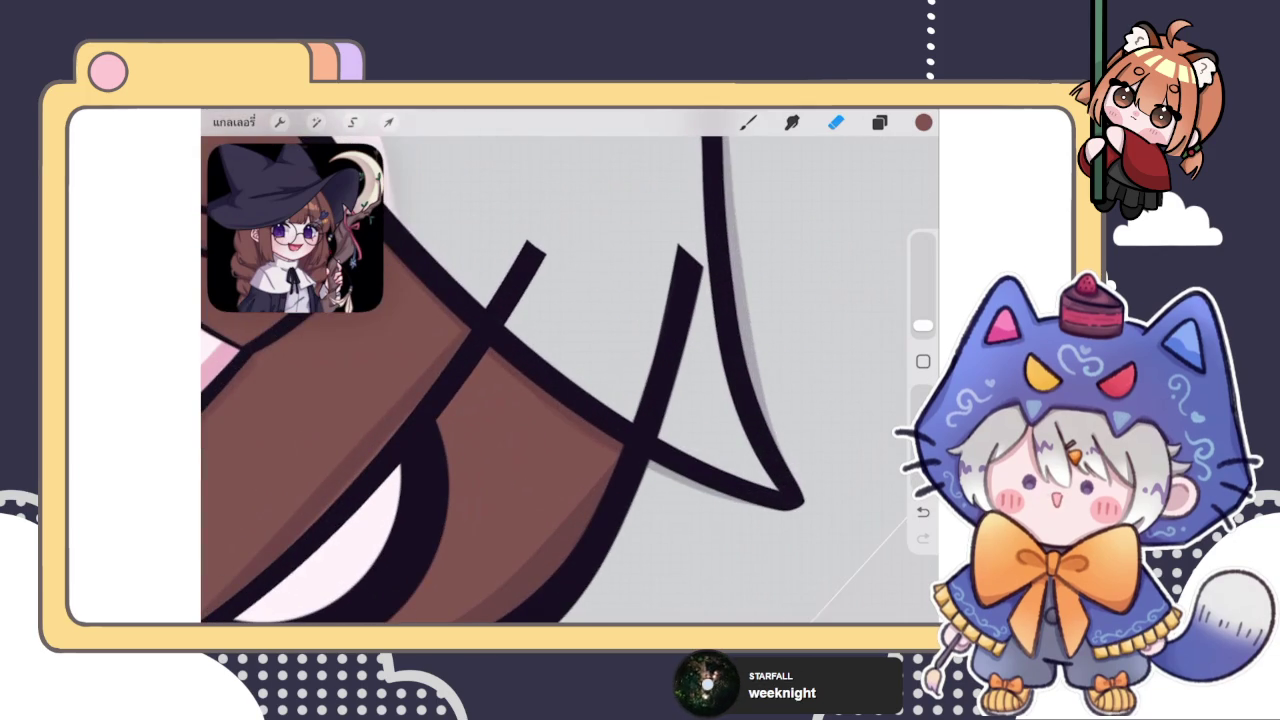
# Erase the stray strokes by the brim, switching to the layer that holds the diagonal stroke
pyautogui.moveTo(640, 448)
pyautogui.mouseDown()
pyautogui.moveTo(683, 311)
pyautogui.moveTo(672, 392)
pyautogui.mouseUp()
pyautogui.click(879, 122)
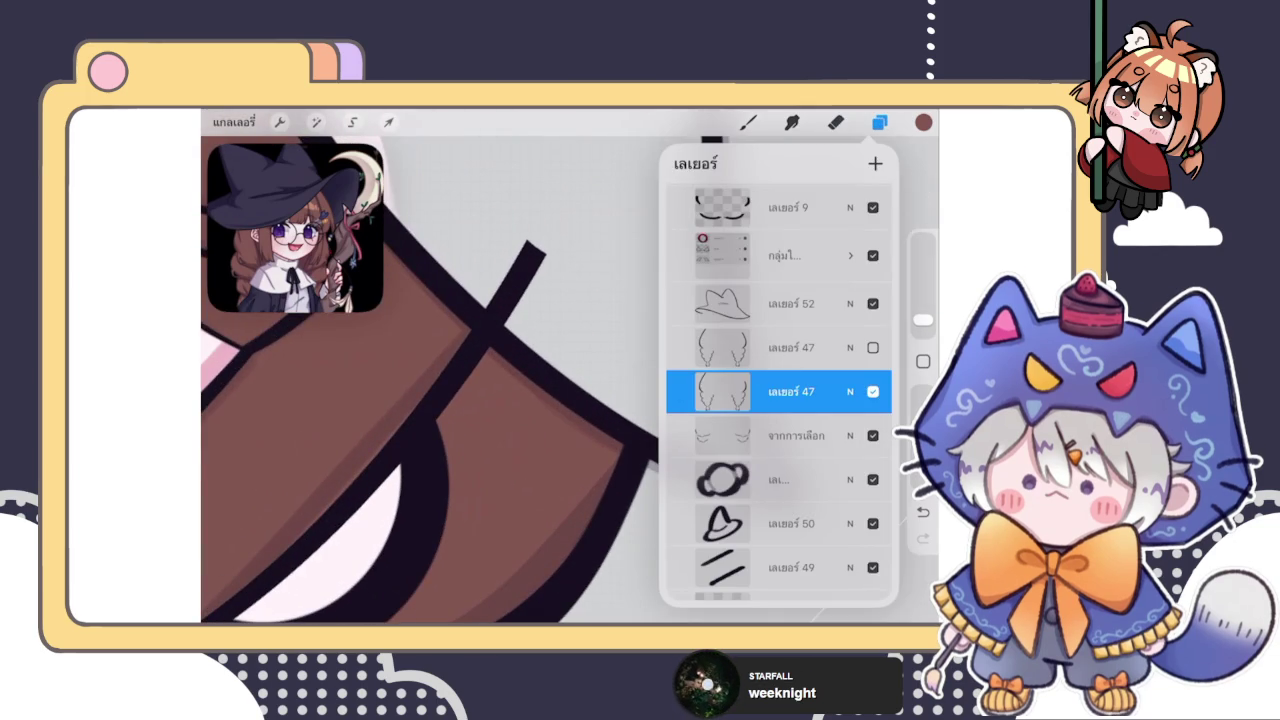
pyautogui.scroll(-3, 780, 400)
pyautogui.scroll(-2, 780, 400)
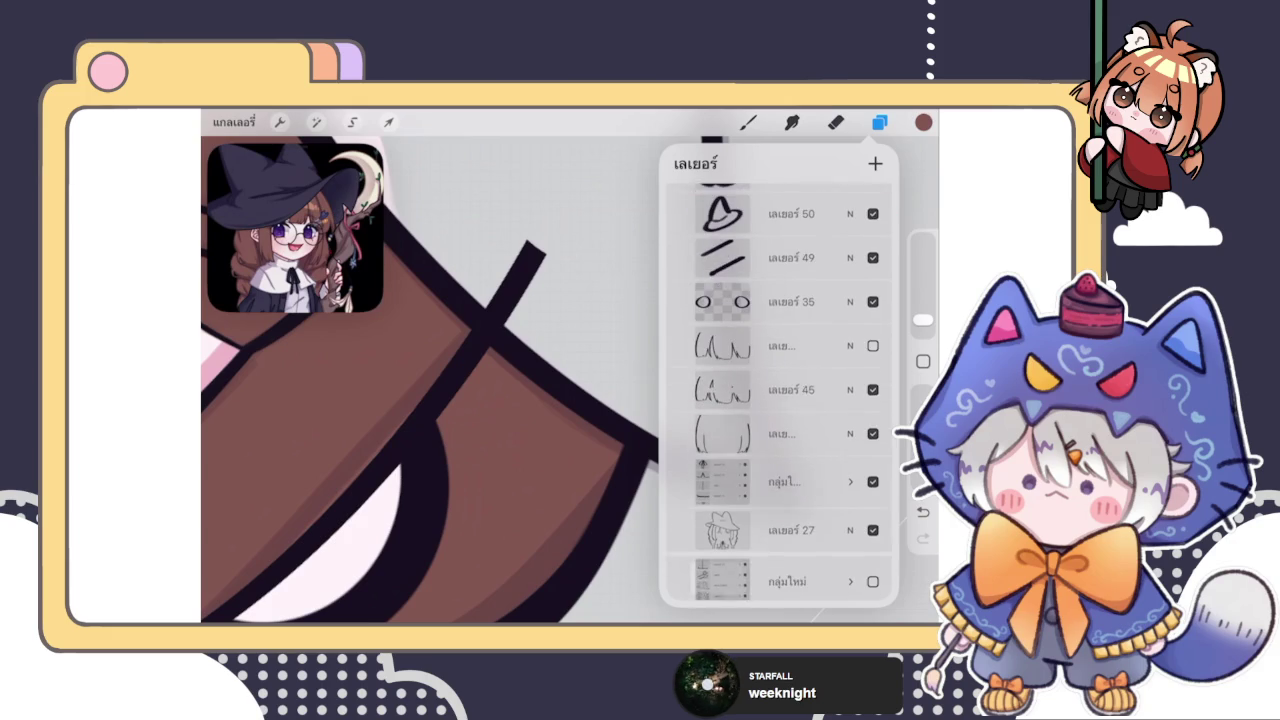
pyautogui.click(790, 396)
pyautogui.click(522, 318)
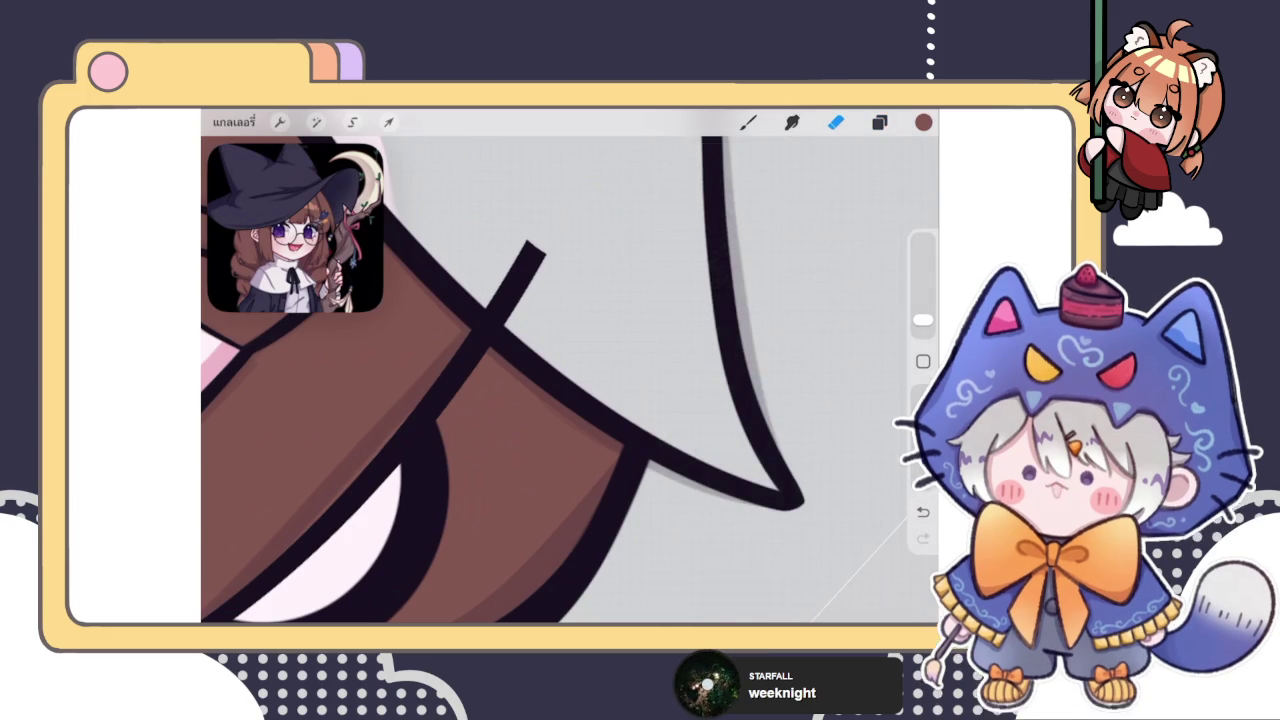
pyautogui.click(879, 122)
pyautogui.click(780, 435)
pyautogui.click(526, 246)
pyautogui.moveTo(535, 225)
pyautogui.mouseDown()
pyautogui.moveTo(505, 300)
pyautogui.moveTo(480, 320)
pyautogui.mouseUp()
pyautogui.scroll(-3, 570, 380)
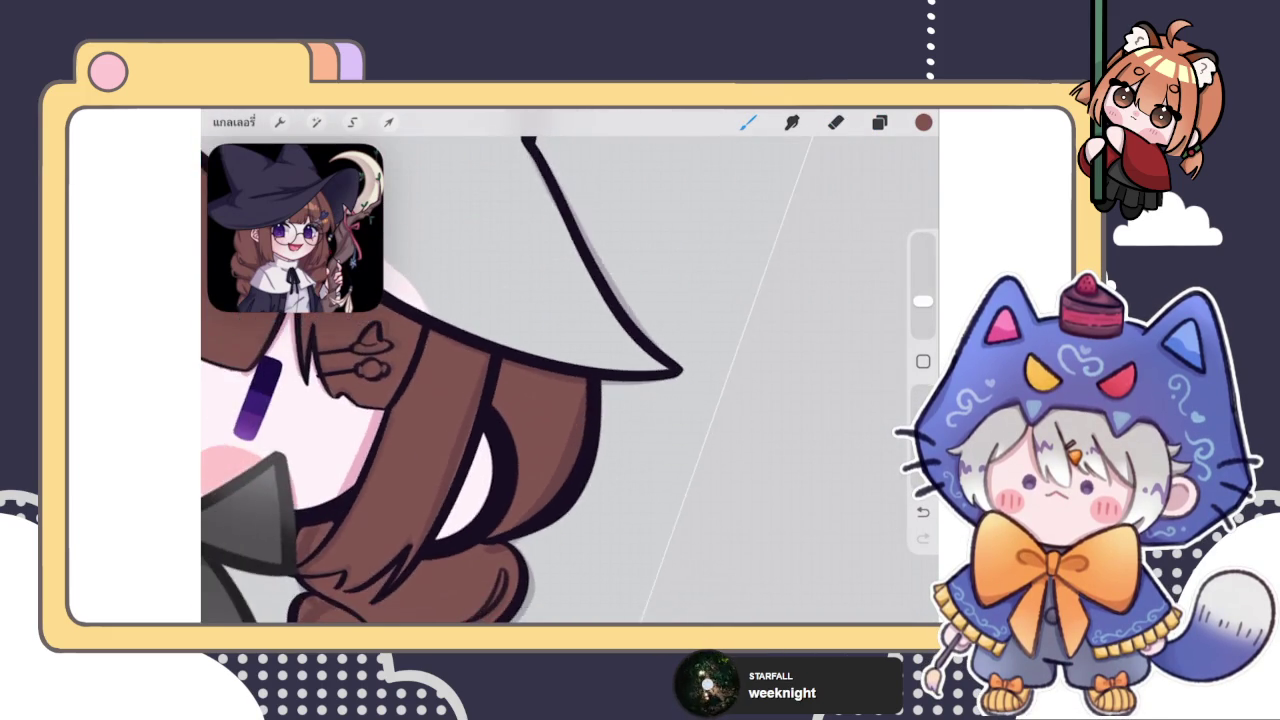
pyautogui.scroll(-2, 570, 380)
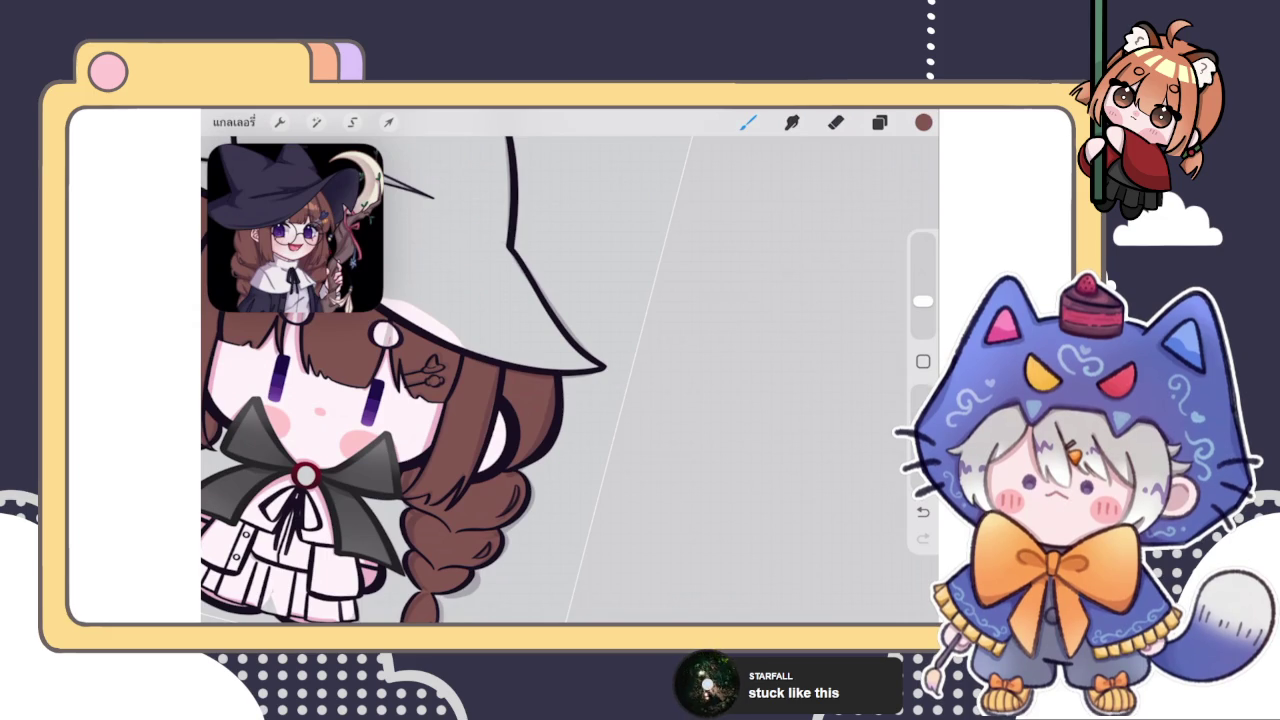
# In the Layers panel, scroll past the hidden hair-line layer and select hair colour layer เลเยอร์ 54
pyautogui.click(879, 122)
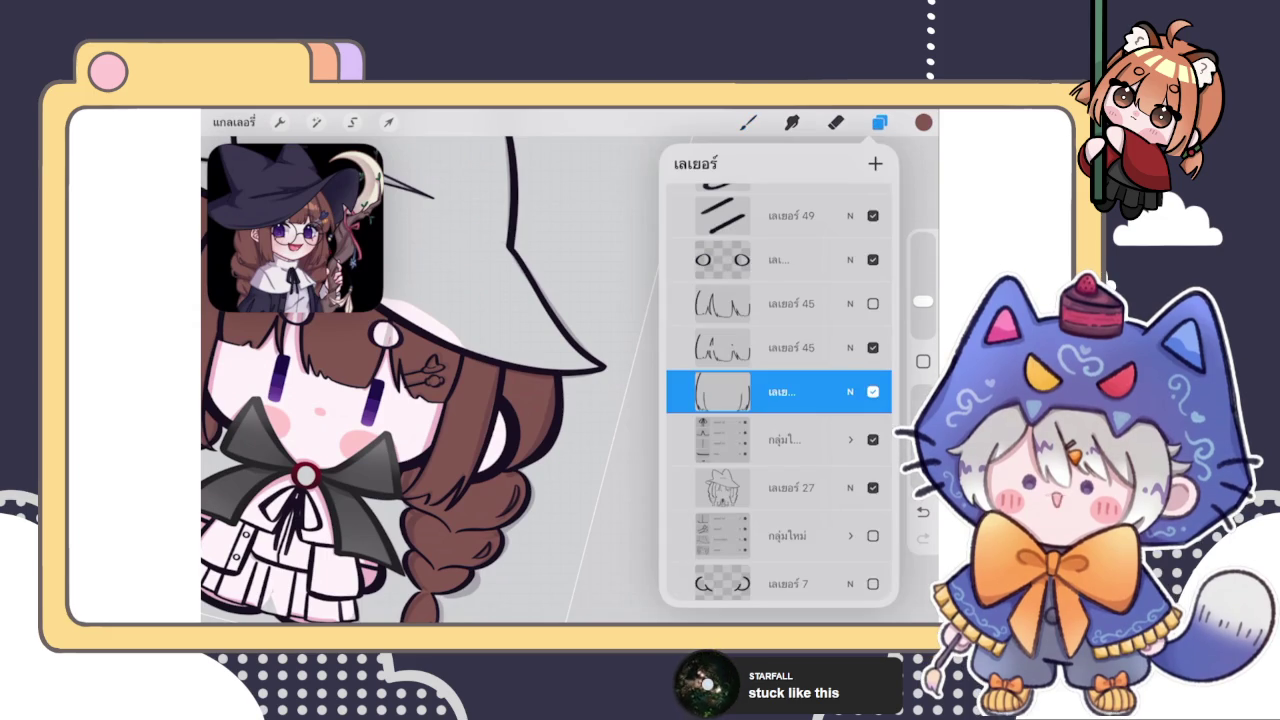
pyautogui.click(879, 122)
pyautogui.click(879, 122)
pyautogui.scroll(-5, 570, 380)
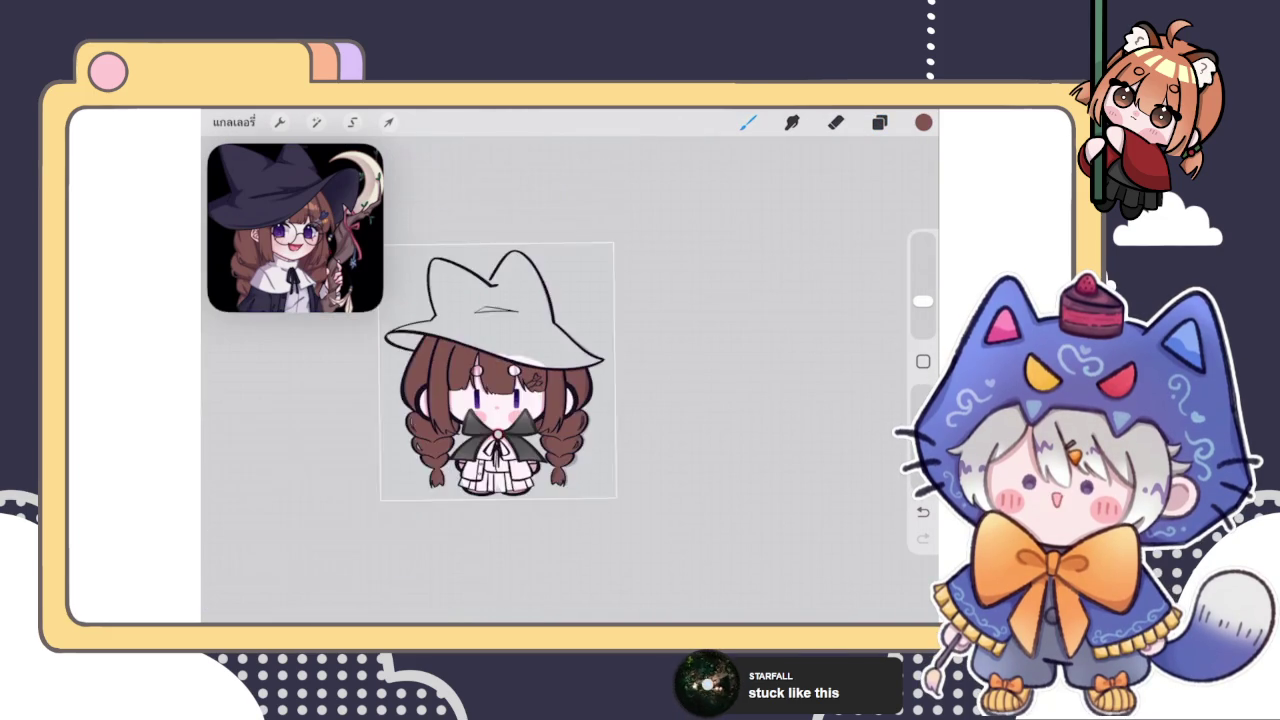
pyautogui.click(879, 122)
pyautogui.scroll(3, 780, 400)
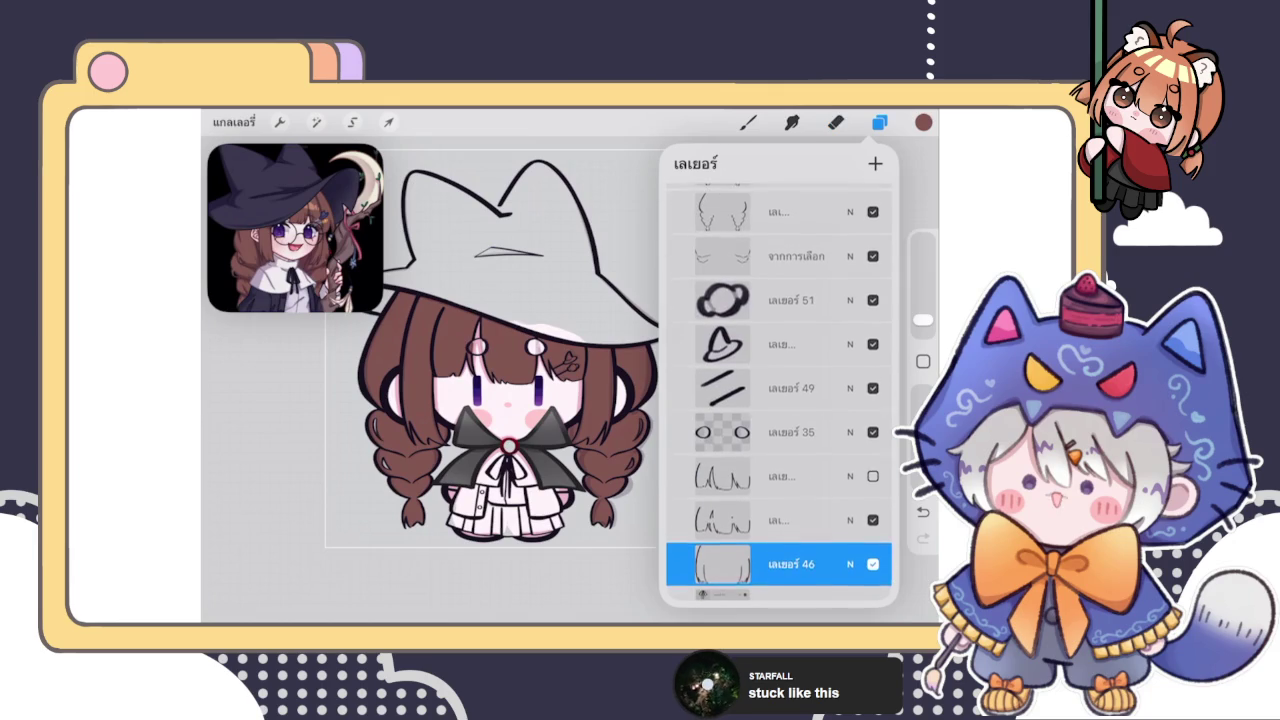
pyautogui.scroll(-2, 780, 400)
pyautogui.click(780, 474)
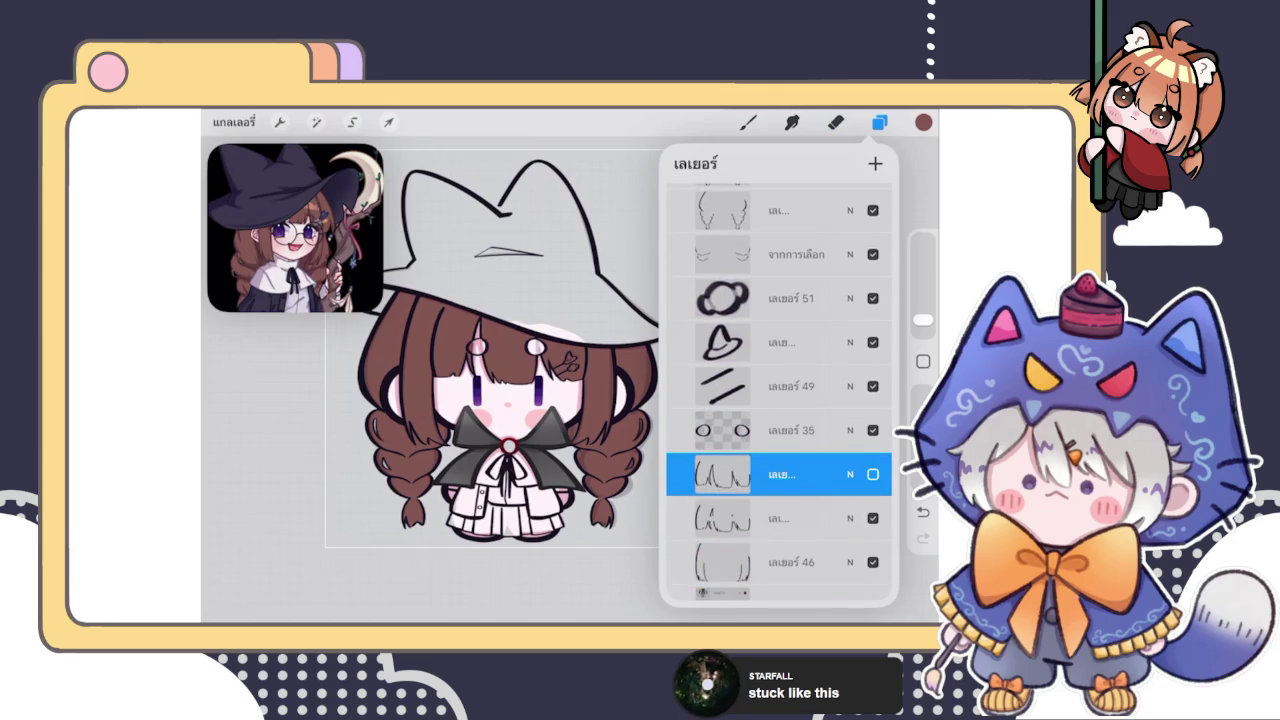
pyautogui.scroll(-5, 780, 400)
pyautogui.click(780, 494)
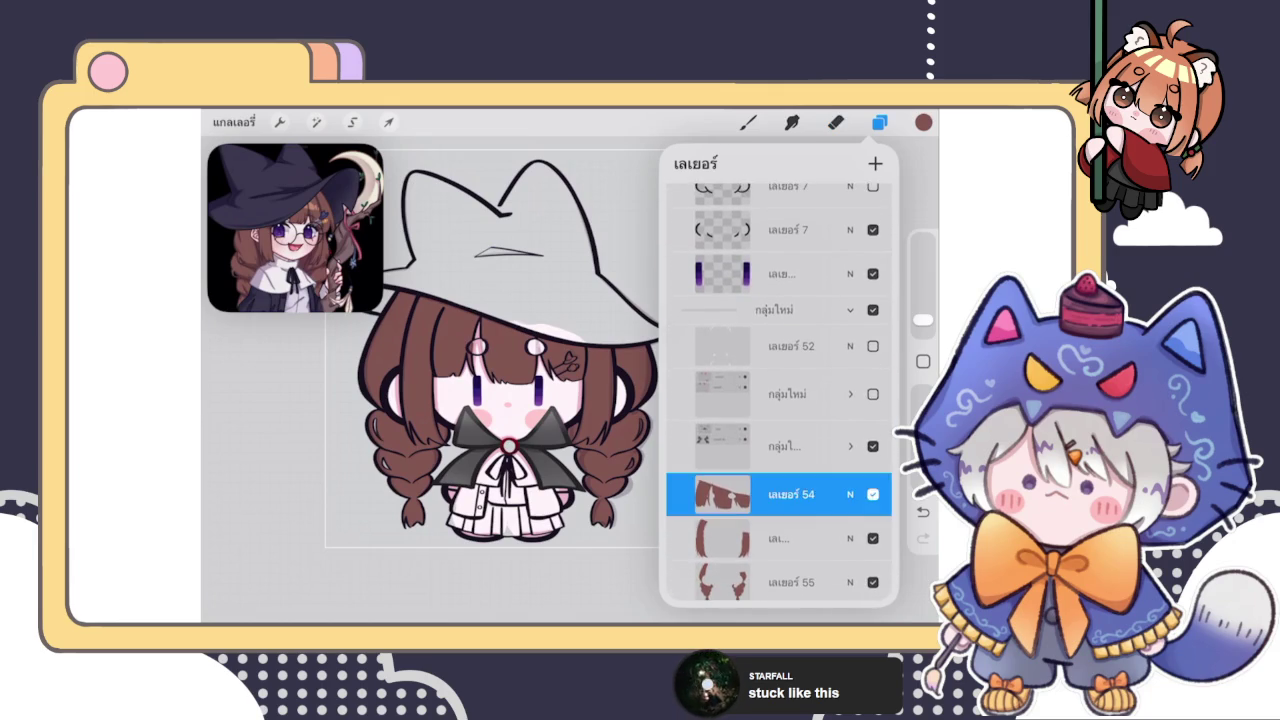
pyautogui.scroll(2, 560, 380)
pyautogui.scroll(2, 560, 380)
# Brush and ColorDrop brown into the left and right hair-tie rings
pyautogui.scroll(3, 560, 380)
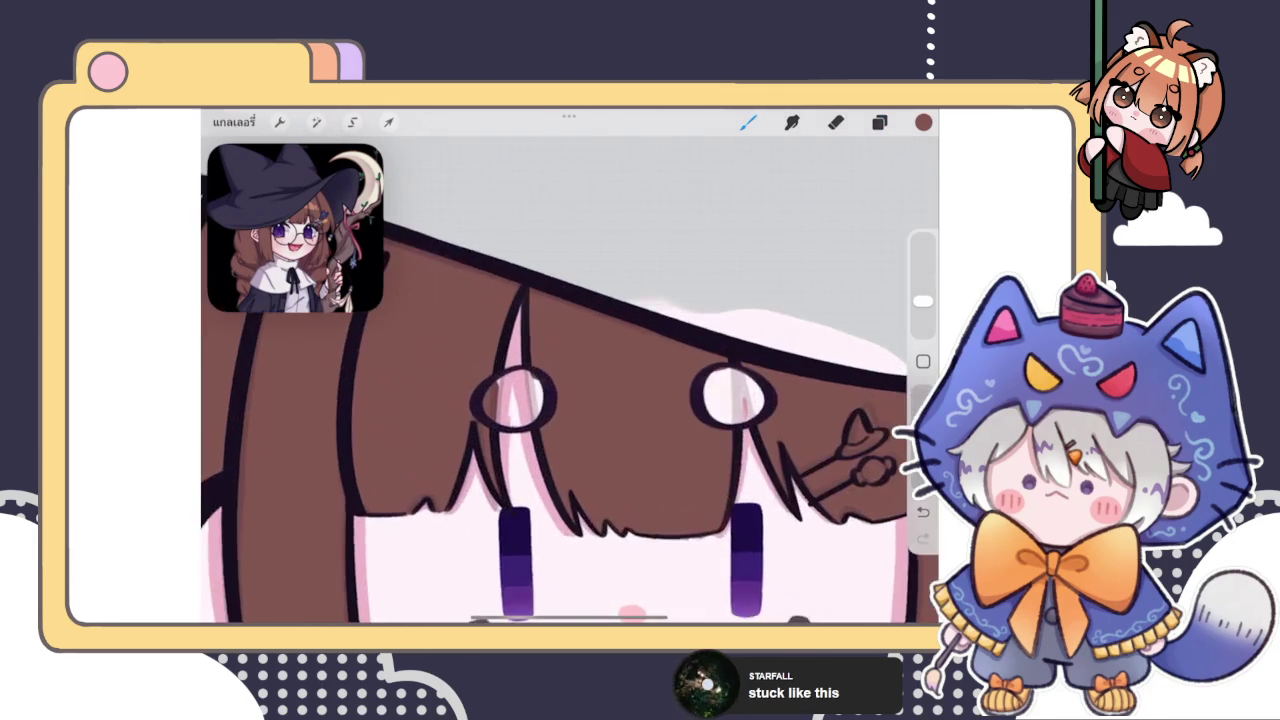
pyautogui.scroll(3, 560, 380)
pyautogui.moveTo(518, 345)
pyautogui.mouseDown()
pyautogui.moveTo(520, 425)
pyautogui.moveTo(585, 355)
pyautogui.moveTo(515, 355)
pyautogui.mouseUp()
pyautogui.moveTo(923, 122)
pyautogui.mouseDown()
pyautogui.moveTo(540, 375)
pyautogui.moveTo(612, 440)
pyautogui.moveTo(641, 368)
pyautogui.moveTo(565, 355)
pyautogui.mouseUp()
pyautogui.scroll(-3, 560, 380)
pyautogui.scroll(3, 678, 372)
pyautogui.moveTo(923, 122); pyautogui.dragTo(605, 405)
pyautogui.scroll(-3, 570, 400)
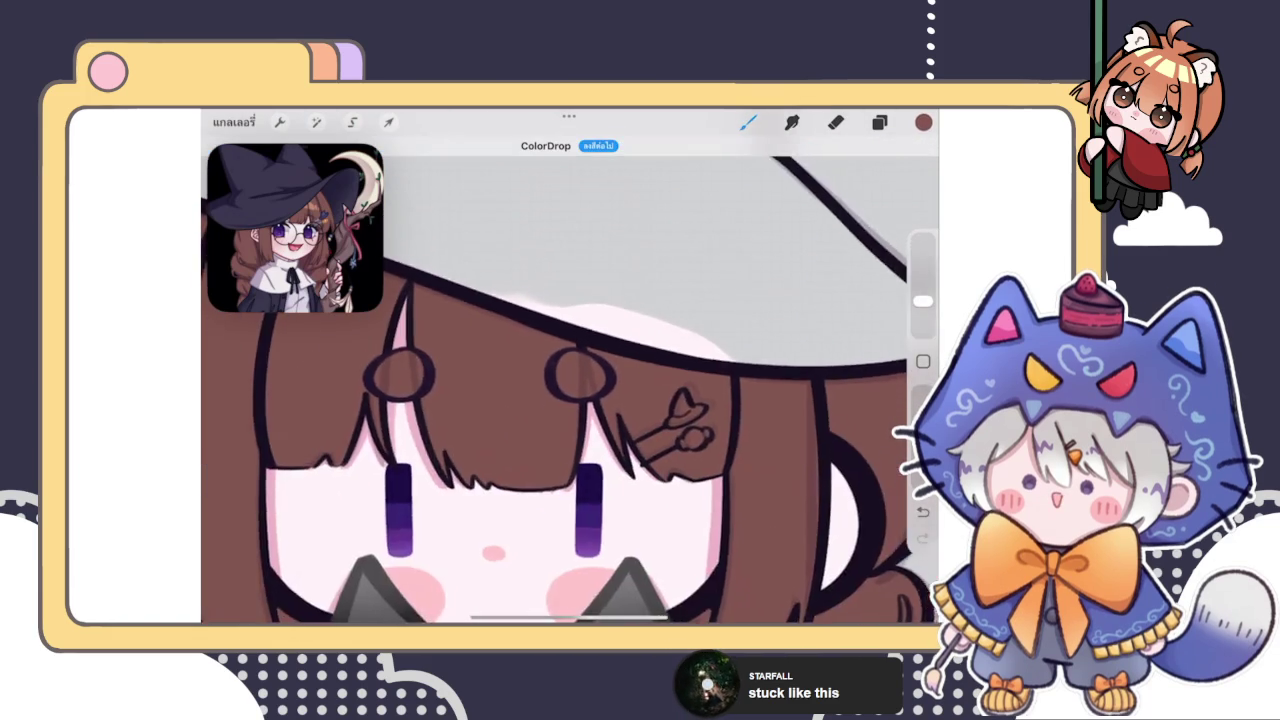
pyautogui.scroll(-5, 570, 390)
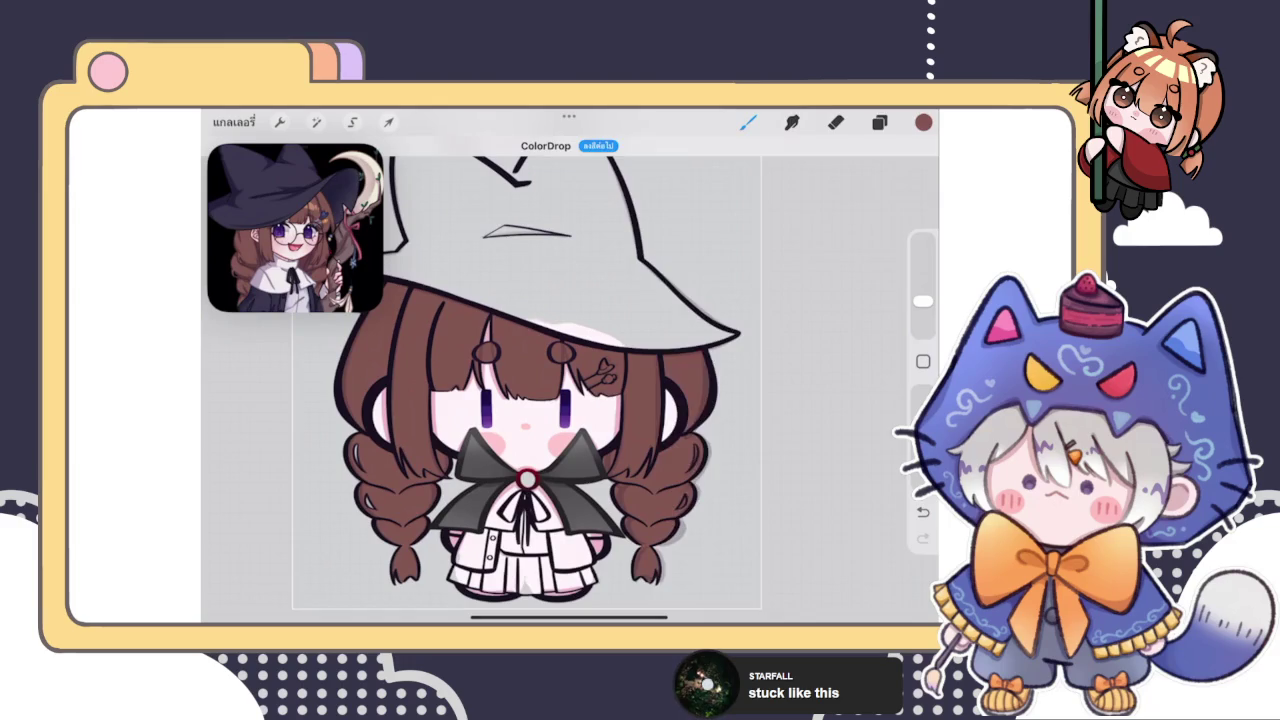
# Swipe left on sketch layer เลเยอร์ 27 and delete it
pyautogui.click(879, 122)
pyautogui.scroll(-5, 779, 380)
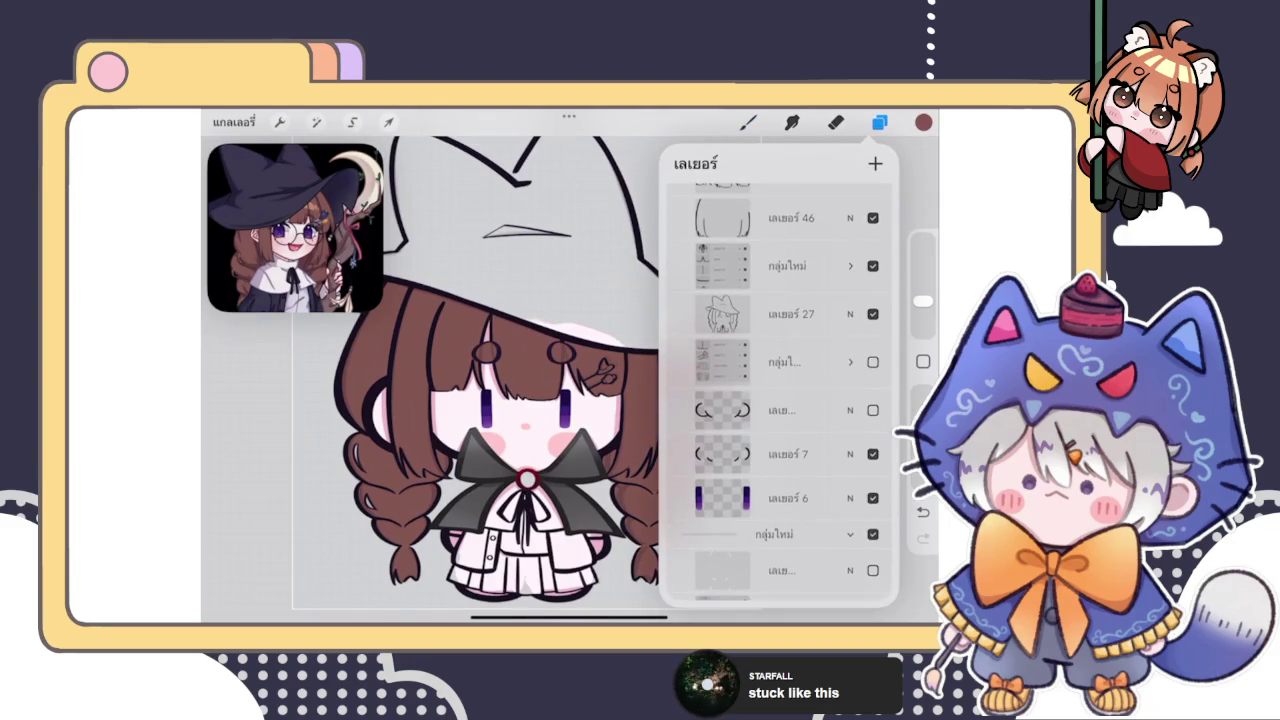
pyautogui.scroll(2, 779, 390)
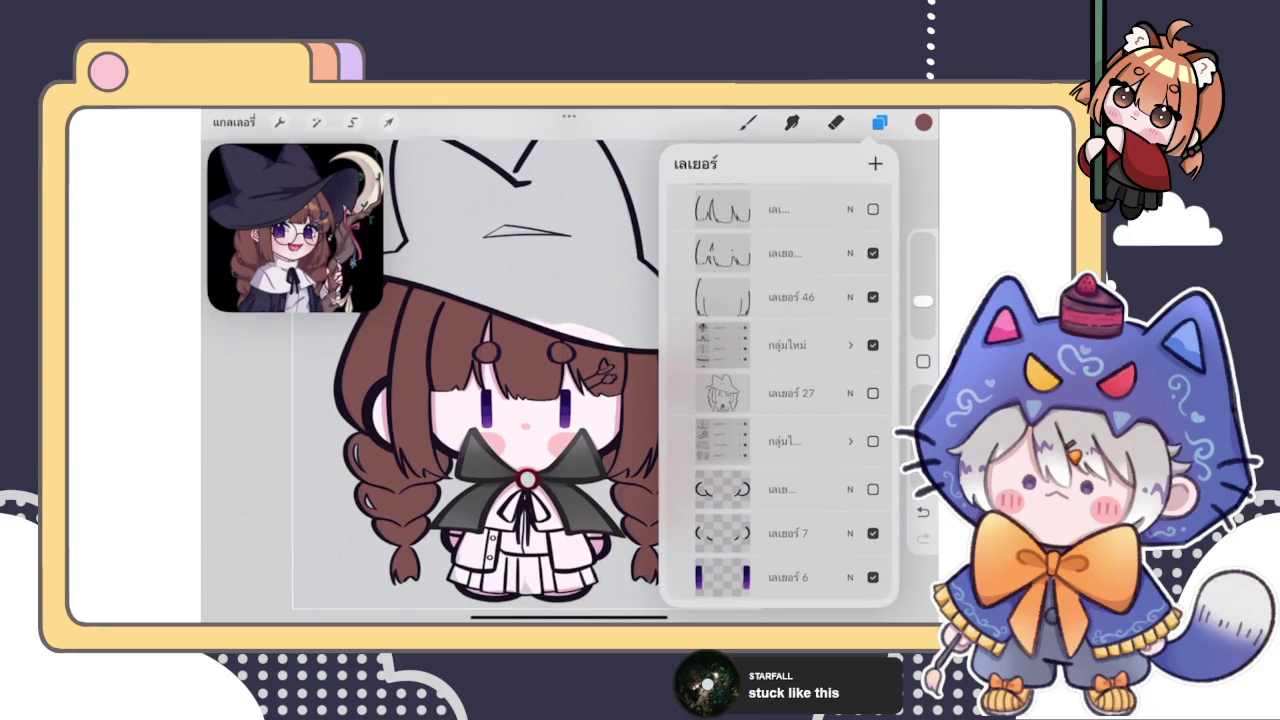
pyautogui.scroll(-3, 517, 360)
pyautogui.moveTo(840, 393); pyautogui.dragTo(730, 393)
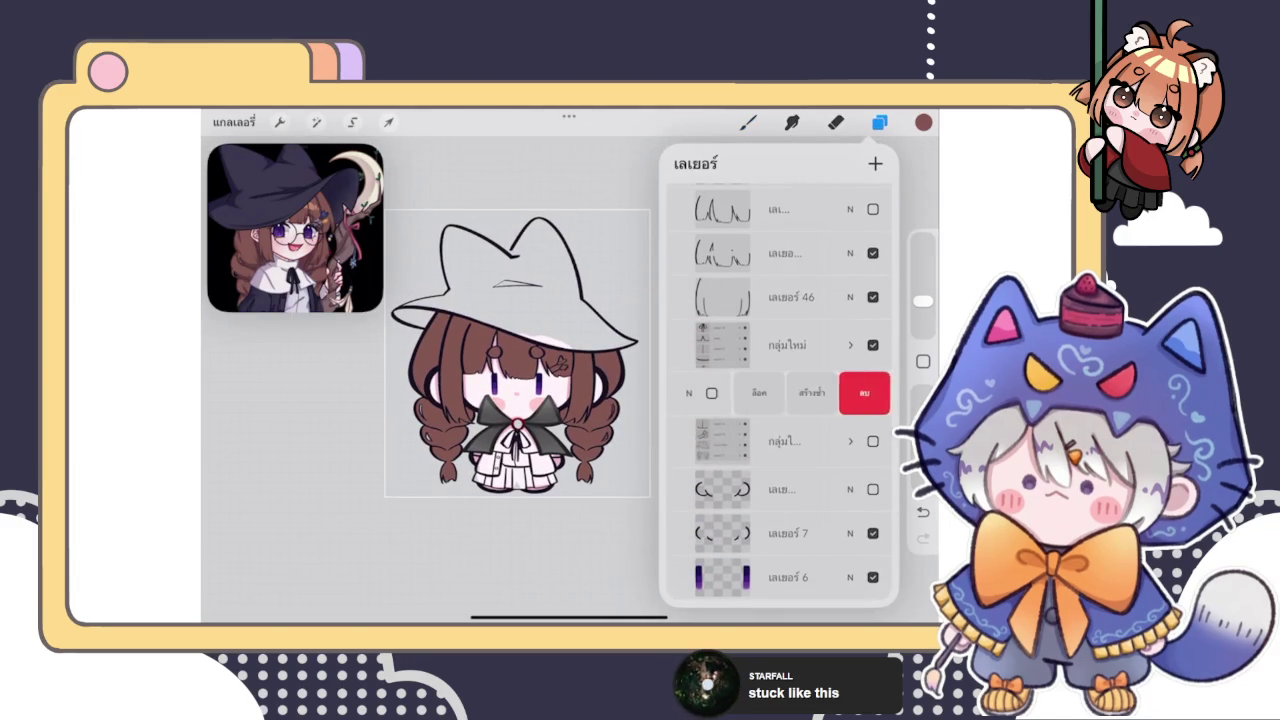
pyautogui.click(868, 393)
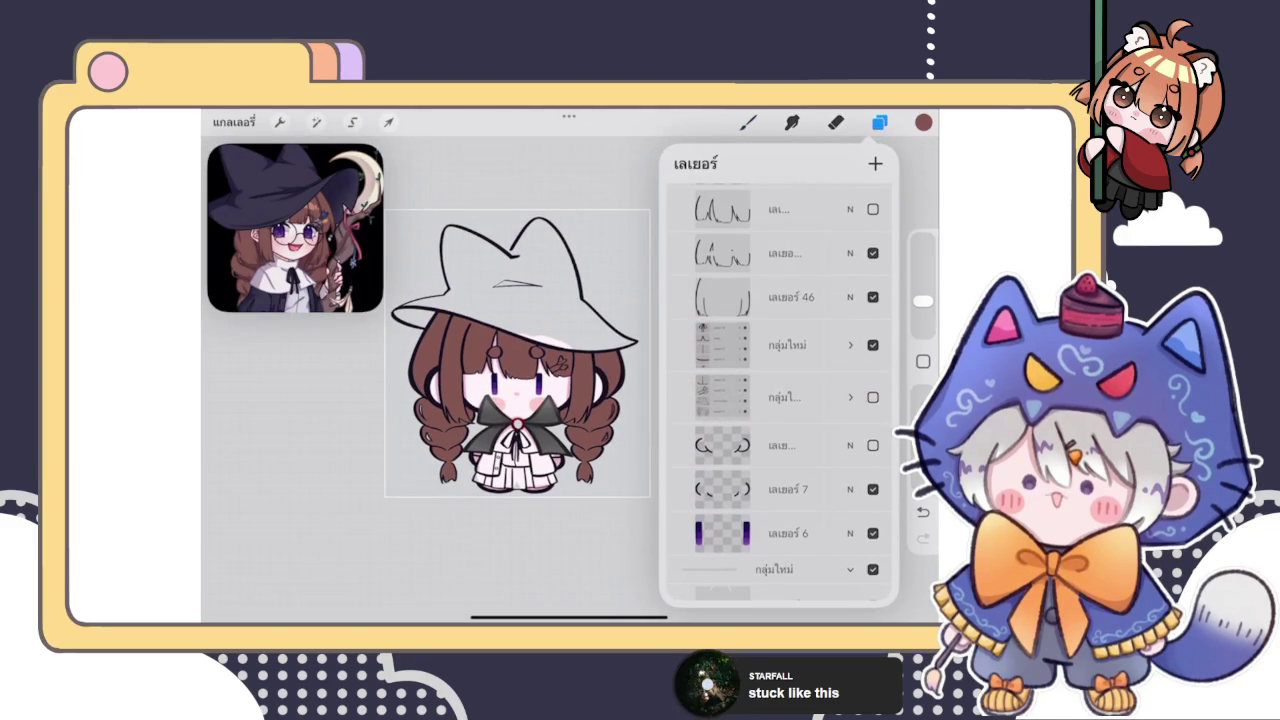
# Scroll down the layer list, select a lower layer, and close the Layers panel
pyautogui.scroll(-2, 780, 390)
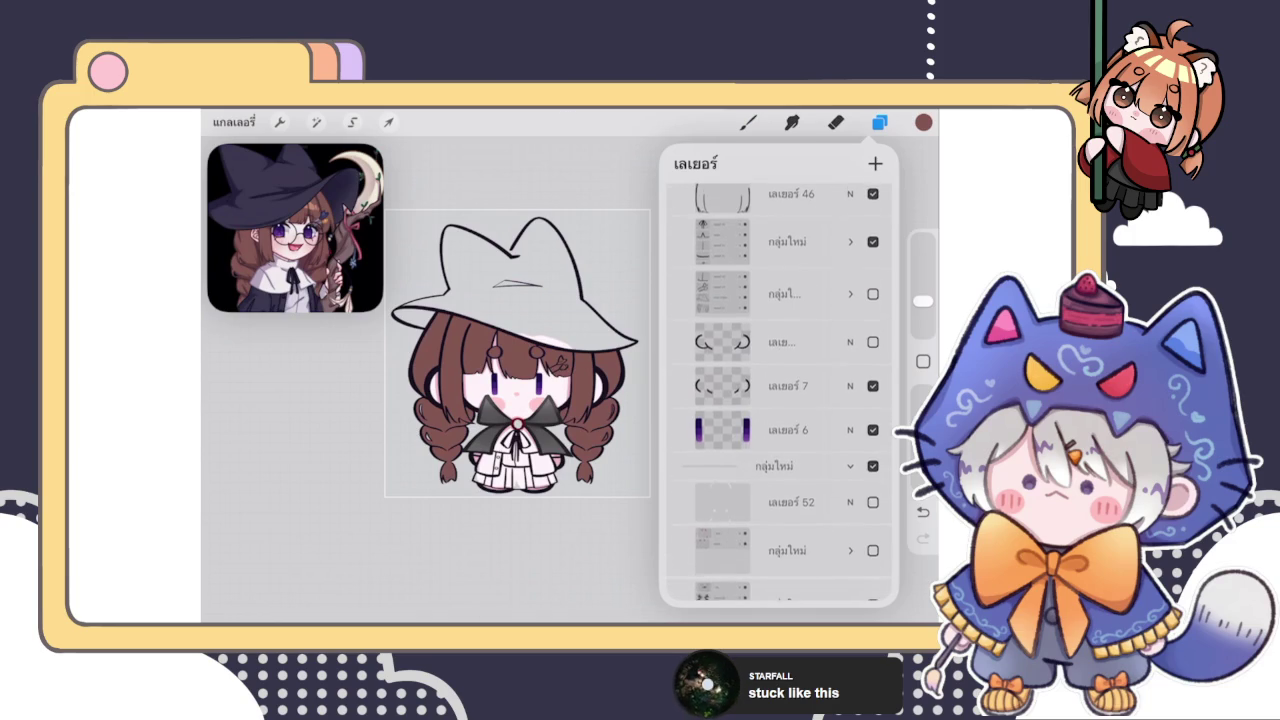
pyautogui.scroll(-2, 780, 390)
pyautogui.scroll(-1, 780, 390)
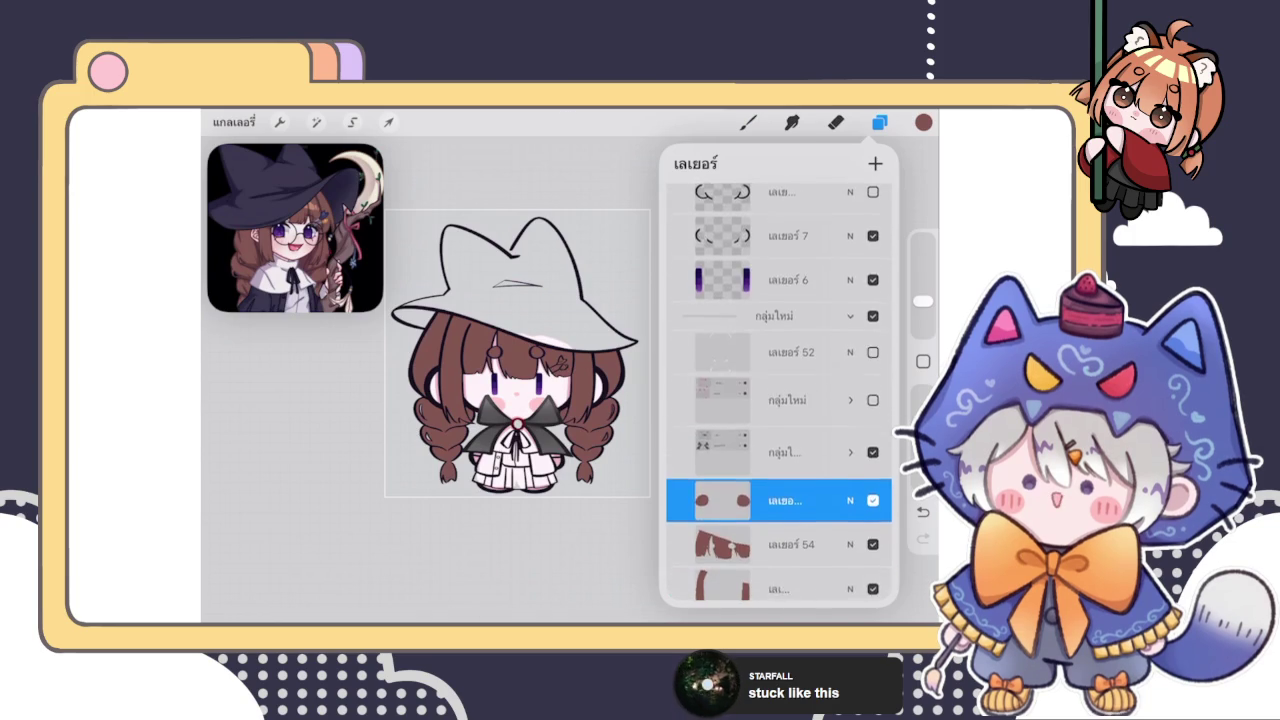
pyautogui.scroll(-2, 780, 390)
pyautogui.scroll(-1, 780, 390)
pyautogui.scroll(-2, 780, 390)
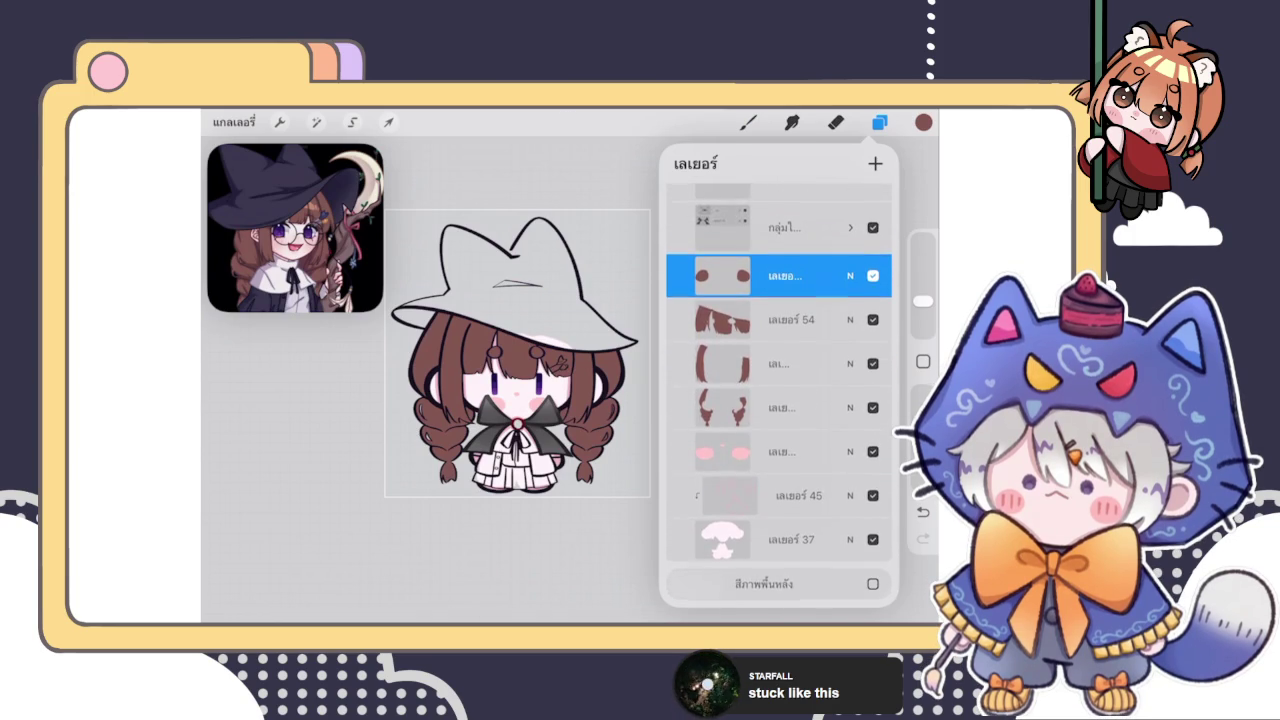
pyautogui.click(780, 452)
pyautogui.click(879, 122)
# ColorDrop white into the ribbon loops and the surrounding blouse areas
pyautogui.click(748, 122)
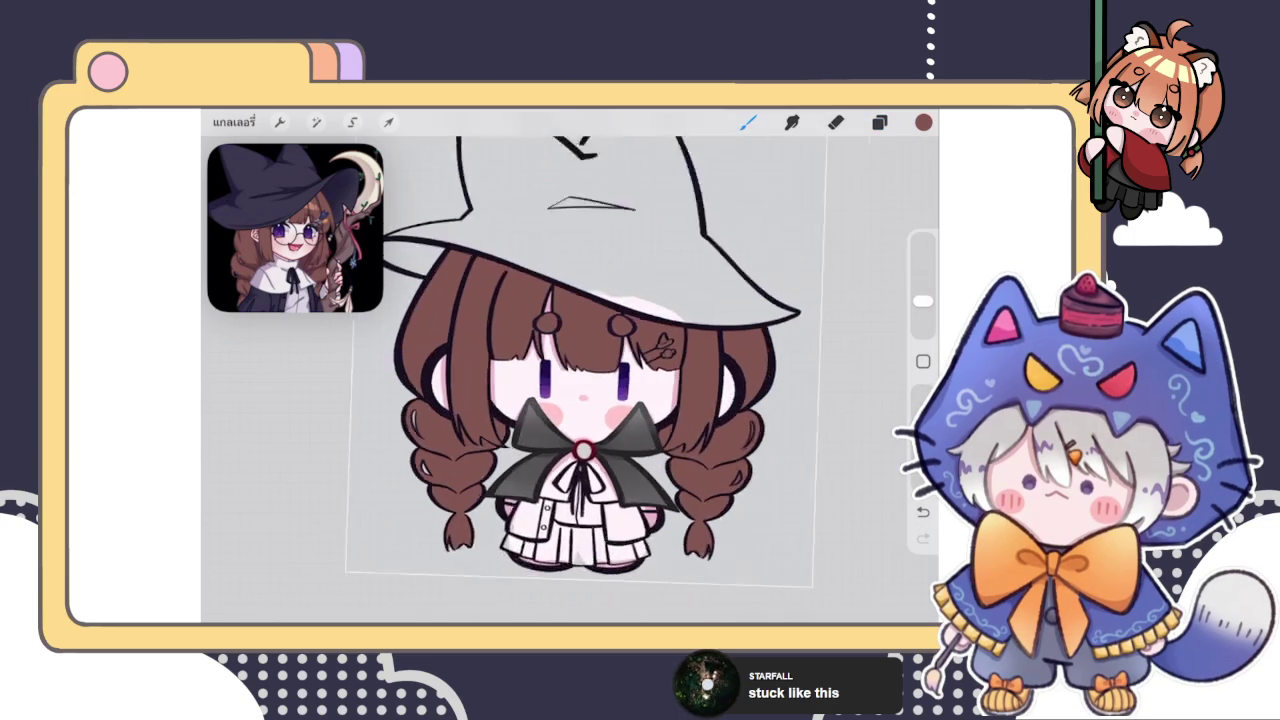
pyautogui.scroll(5, 640, 380)
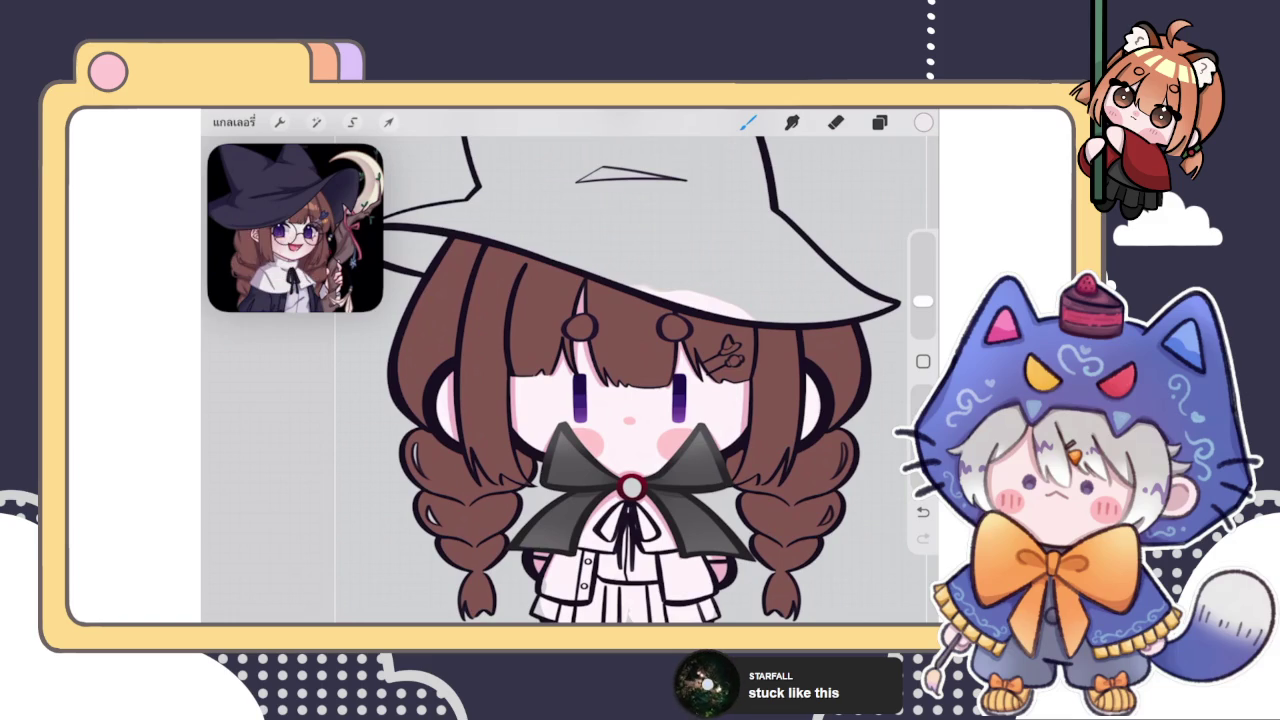
pyautogui.scroll(5, 630, 480)
pyautogui.scroll(3, 630, 400)
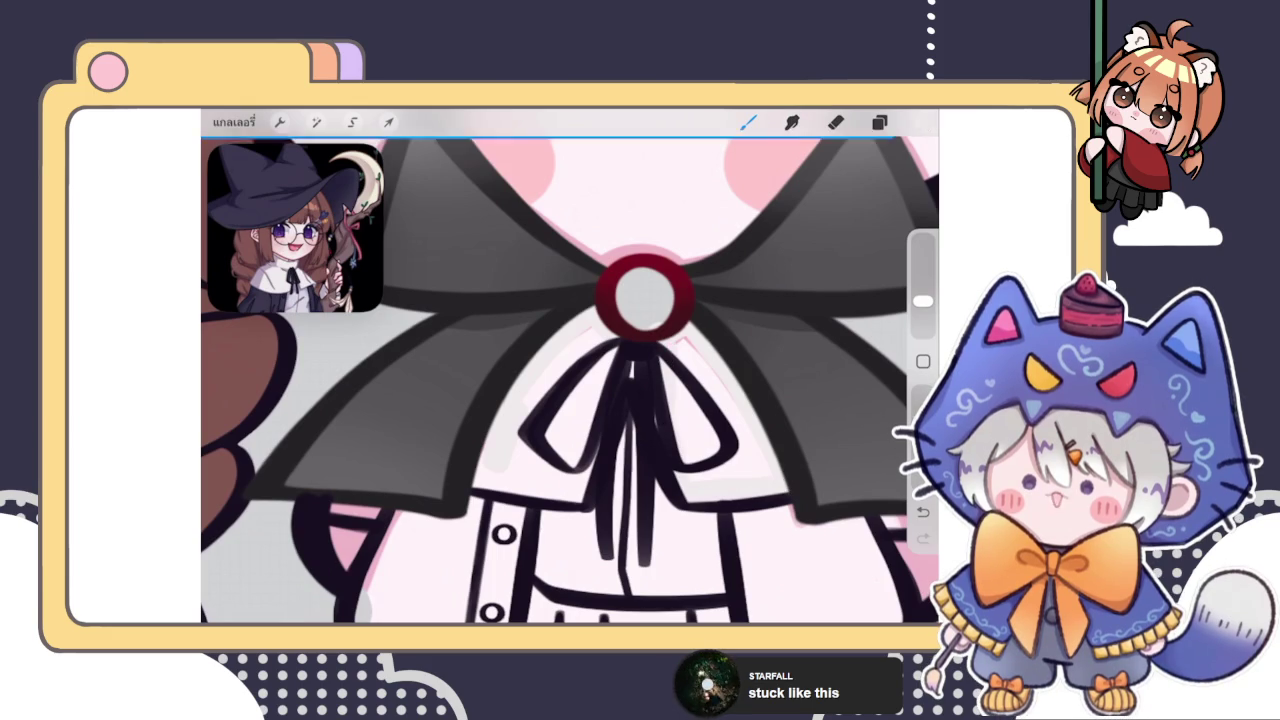
pyautogui.moveTo(923, 122); pyautogui.dragTo(700, 410)
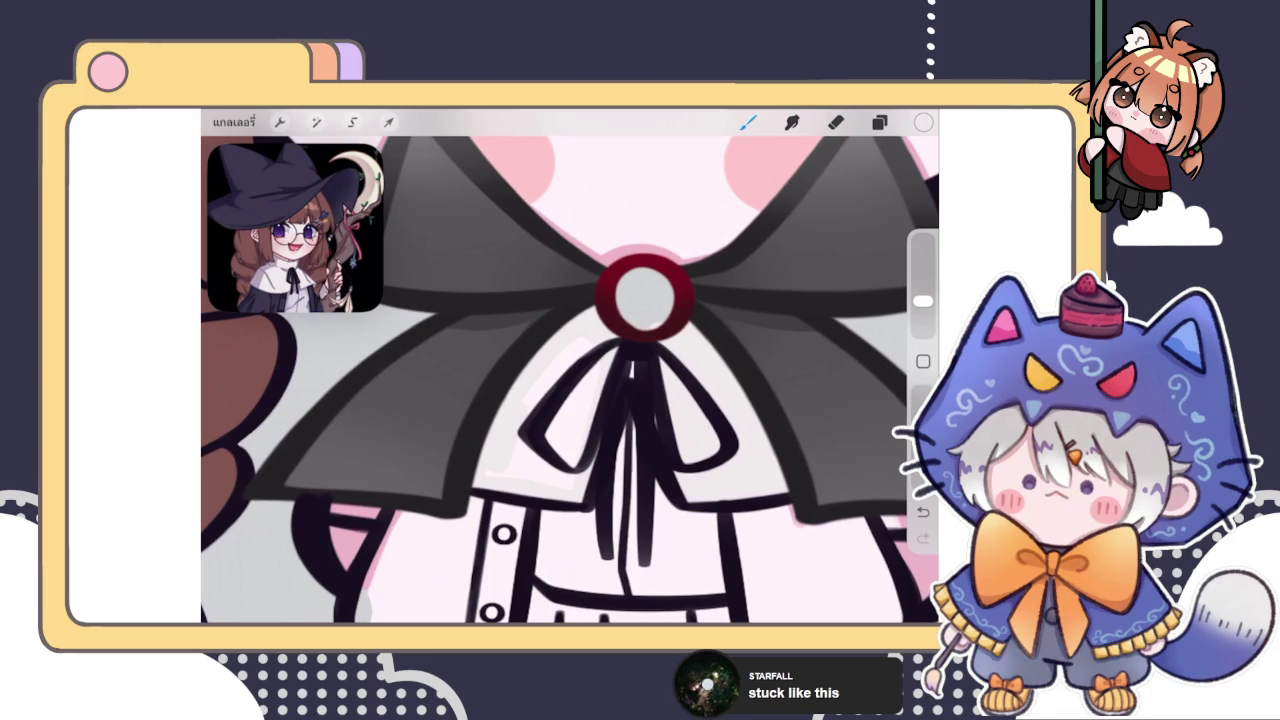
pyautogui.moveTo(923, 122); pyautogui.dragTo(560, 400)
pyautogui.scroll(-5, 570, 366)
pyautogui.scroll(5, 570, 366)
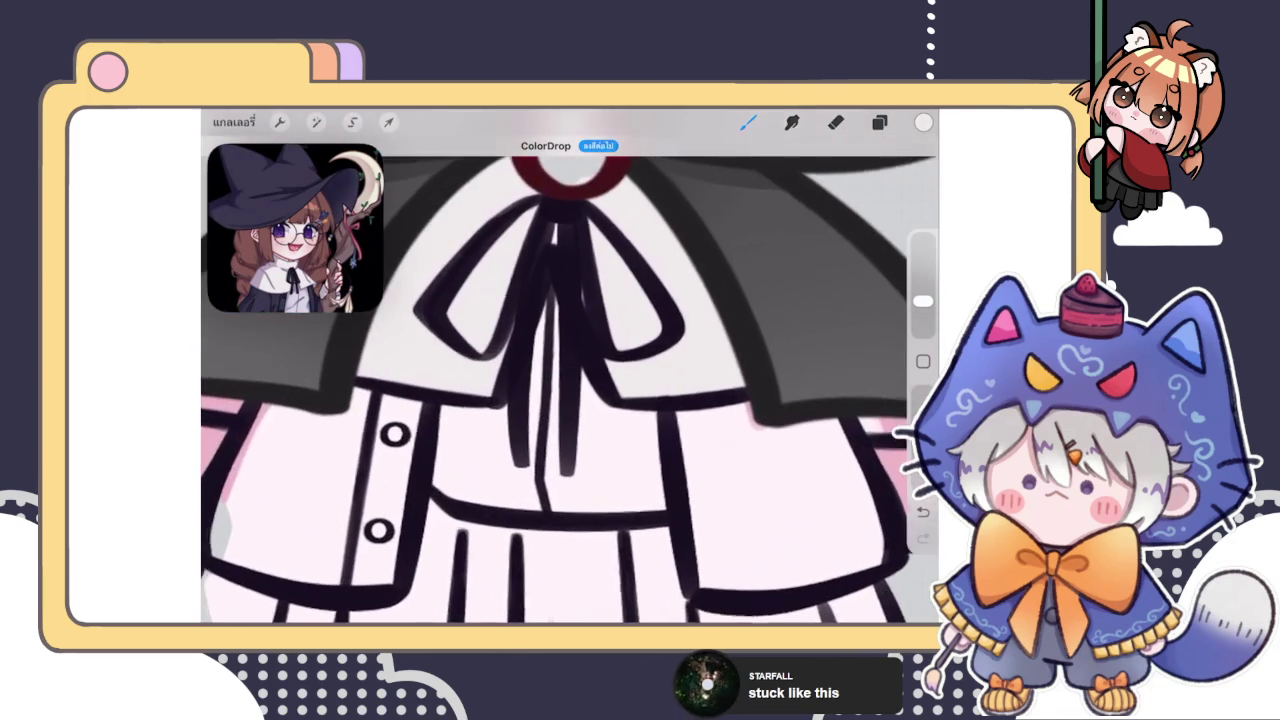
pyautogui.scroll(3, 570, 390)
# Scroll up the layer list and expand the new group to show its layers
pyautogui.click(879, 122)
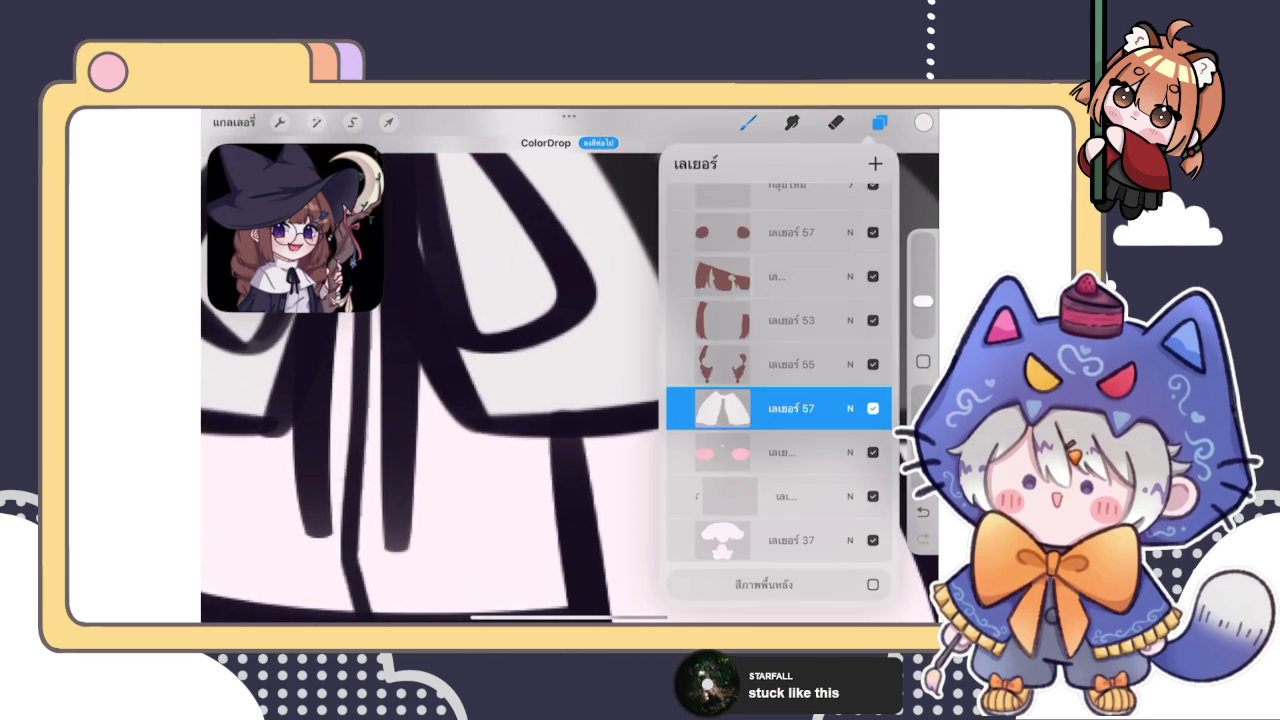
pyautogui.scroll(3, 780, 390)
pyautogui.scroll(3, 780, 390)
pyautogui.scroll(3, 780, 390)
pyautogui.scroll(2, 780, 390)
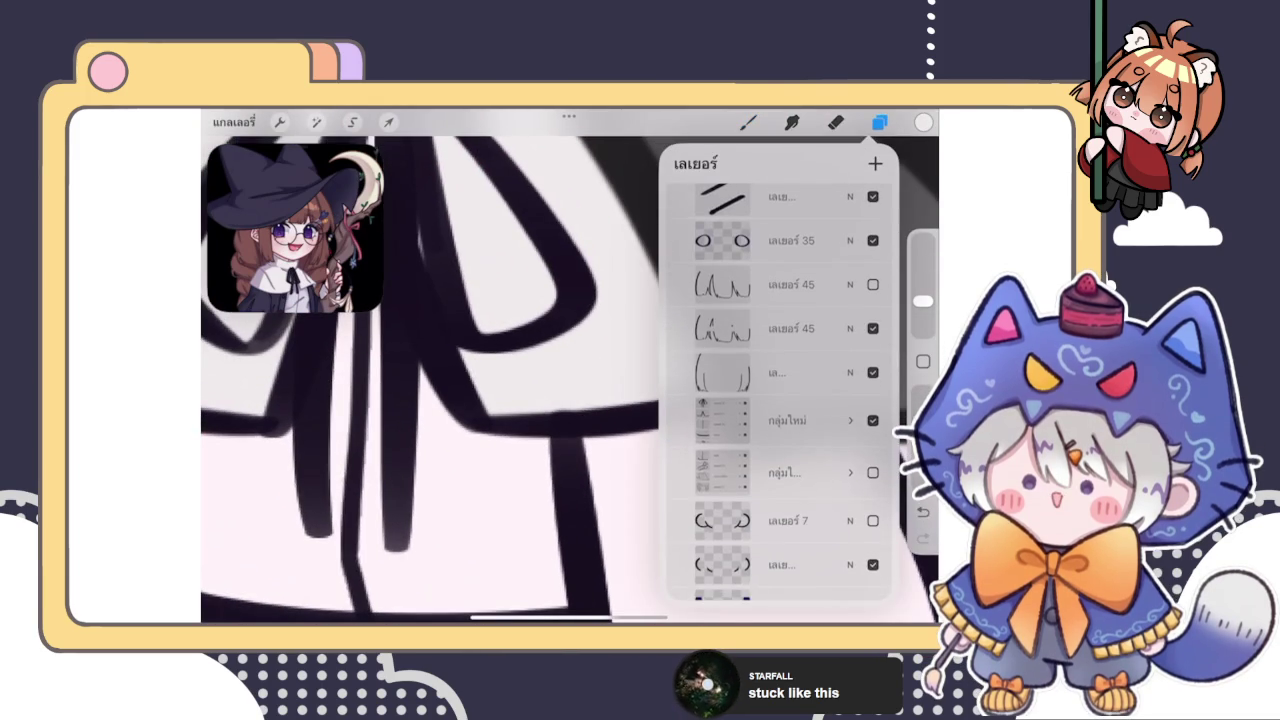
pyautogui.scroll(2, 780, 390)
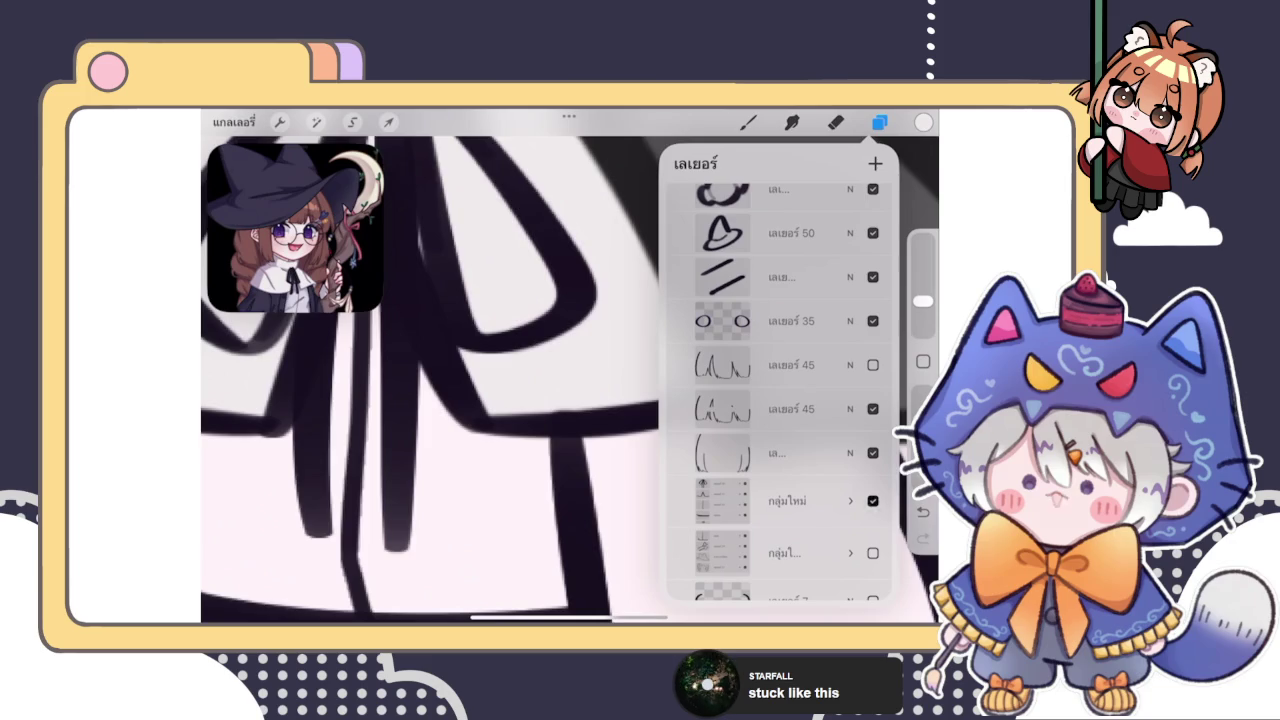
pyautogui.click(780, 500)
pyautogui.click(850, 492)
# Select the skirt outline layer inside the group and close the layer list
pyautogui.scroll(-3, 780, 390)
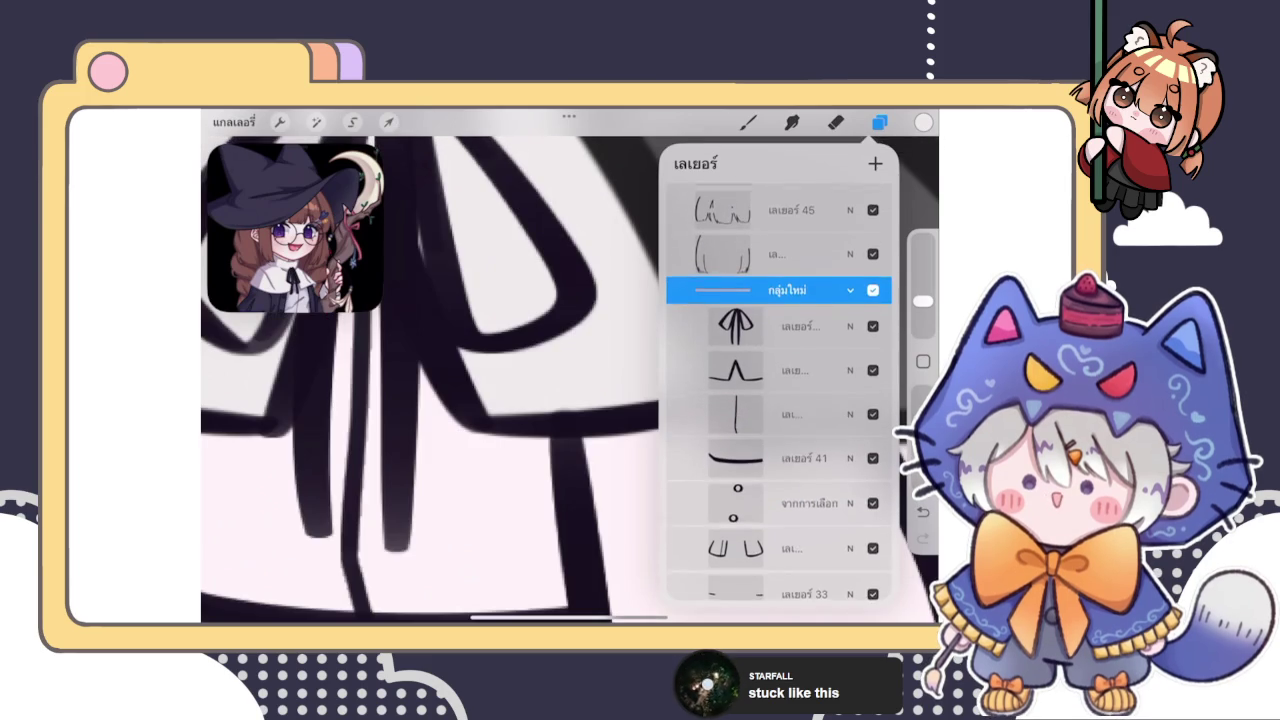
pyautogui.scroll(-2, 780, 390)
pyautogui.click(780, 473)
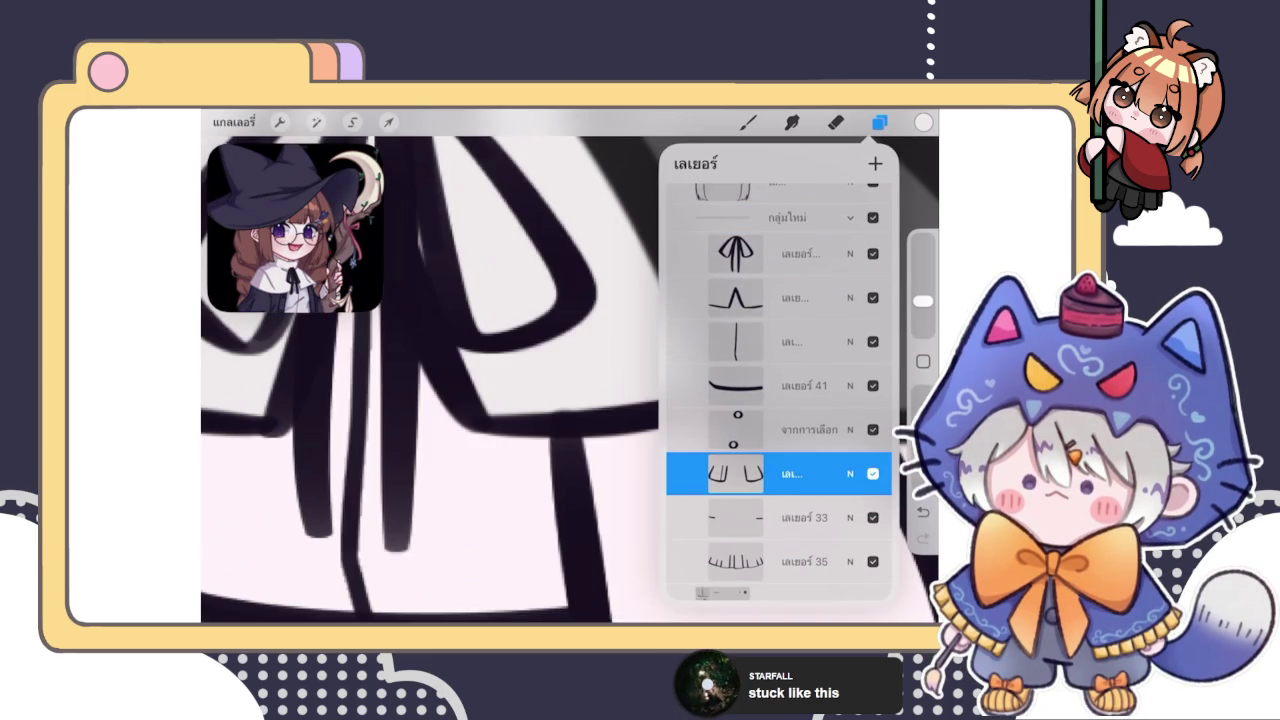
pyautogui.scroll(-3, 430, 380)
pyautogui.scroll(-3, 430, 380)
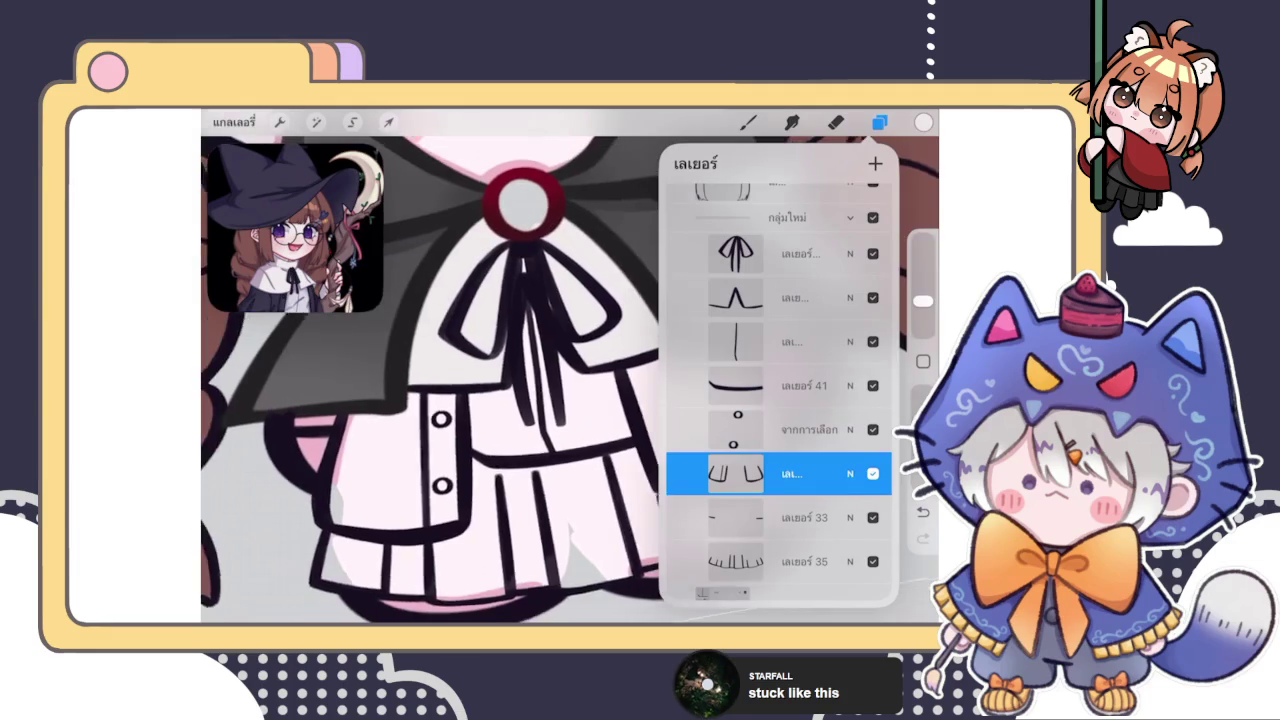
pyautogui.scroll(2, 430, 380)
pyautogui.scroll(2, 430, 380)
pyautogui.scroll(2, 430, 380)
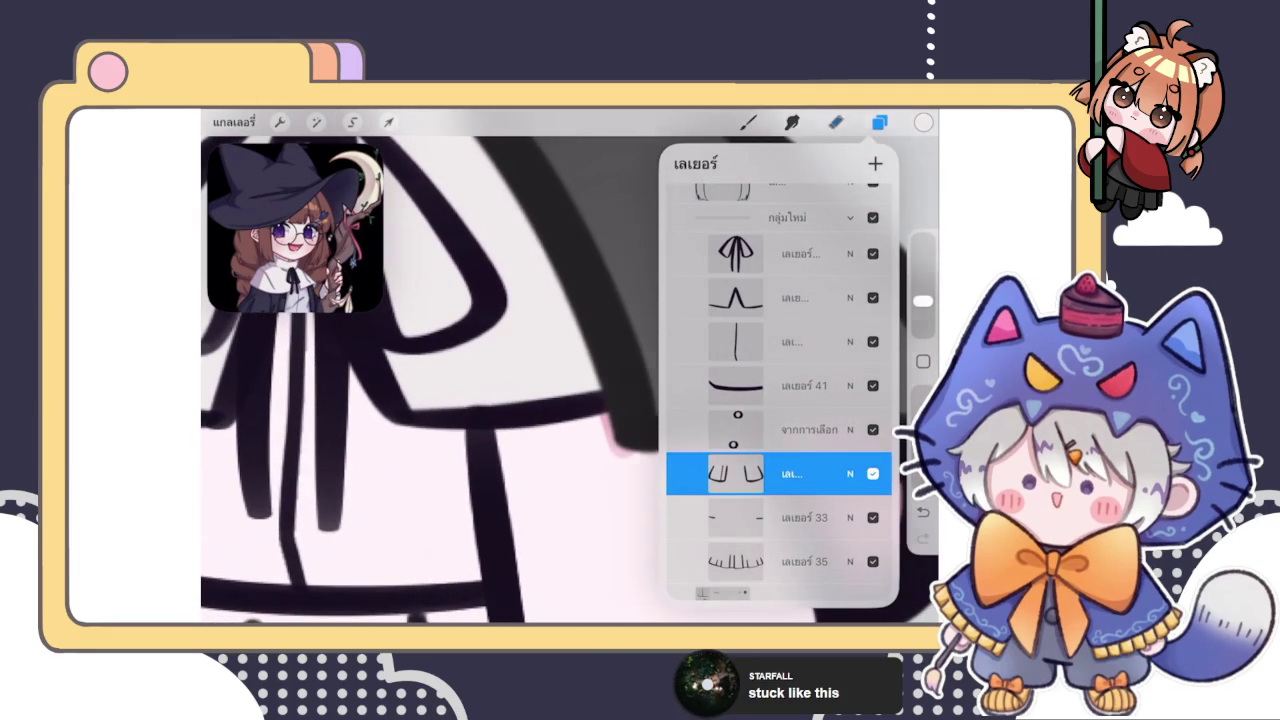
pyautogui.click(491, 386)
# With the Brush active, select the empty layer just below the white collar fill layer
pyautogui.scroll(-3, 491, 386)
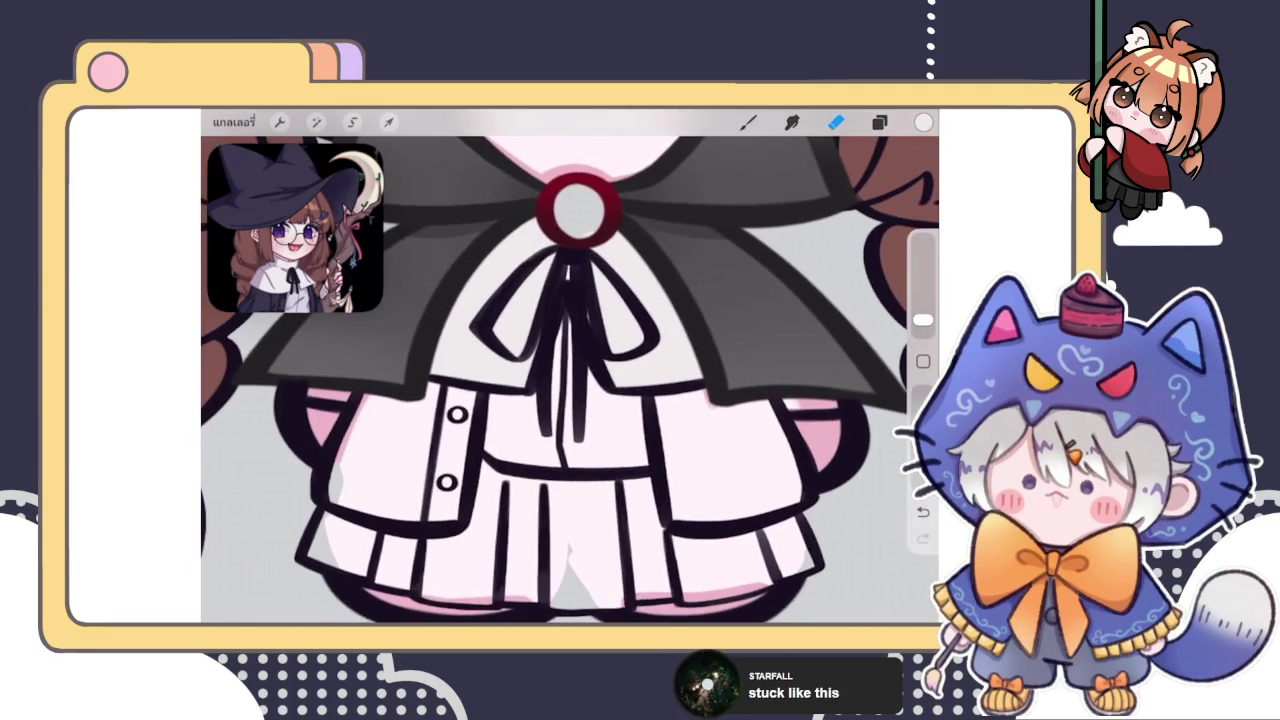
pyautogui.click(748, 121)
pyautogui.scroll(-3, 570, 370)
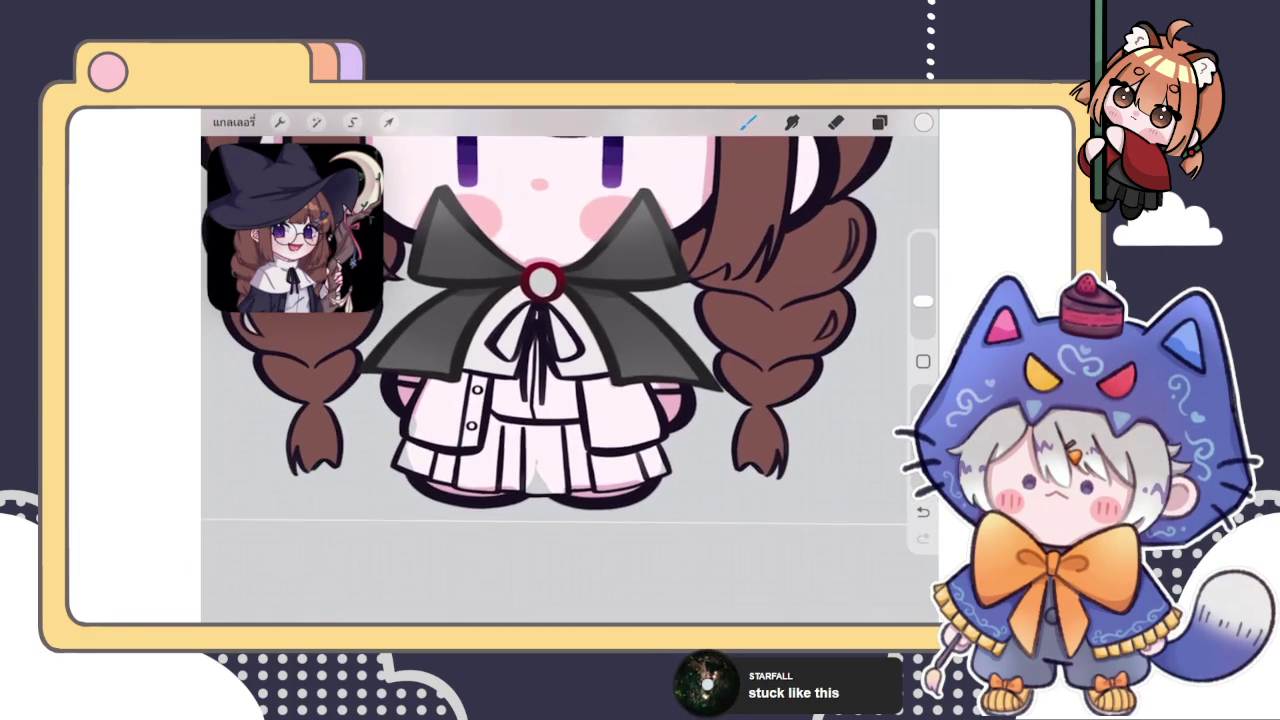
pyautogui.scroll(2, 570, 340)
pyautogui.scroll(1, 570, 340)
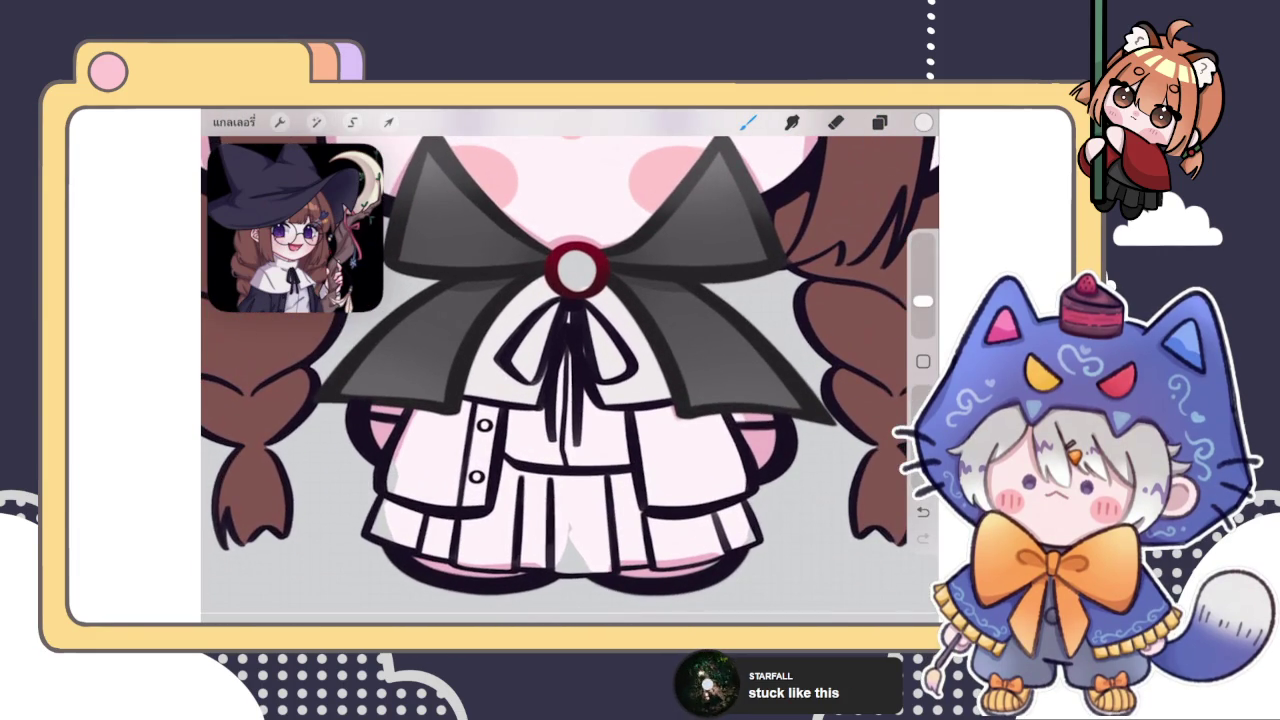
pyautogui.click(879, 121)
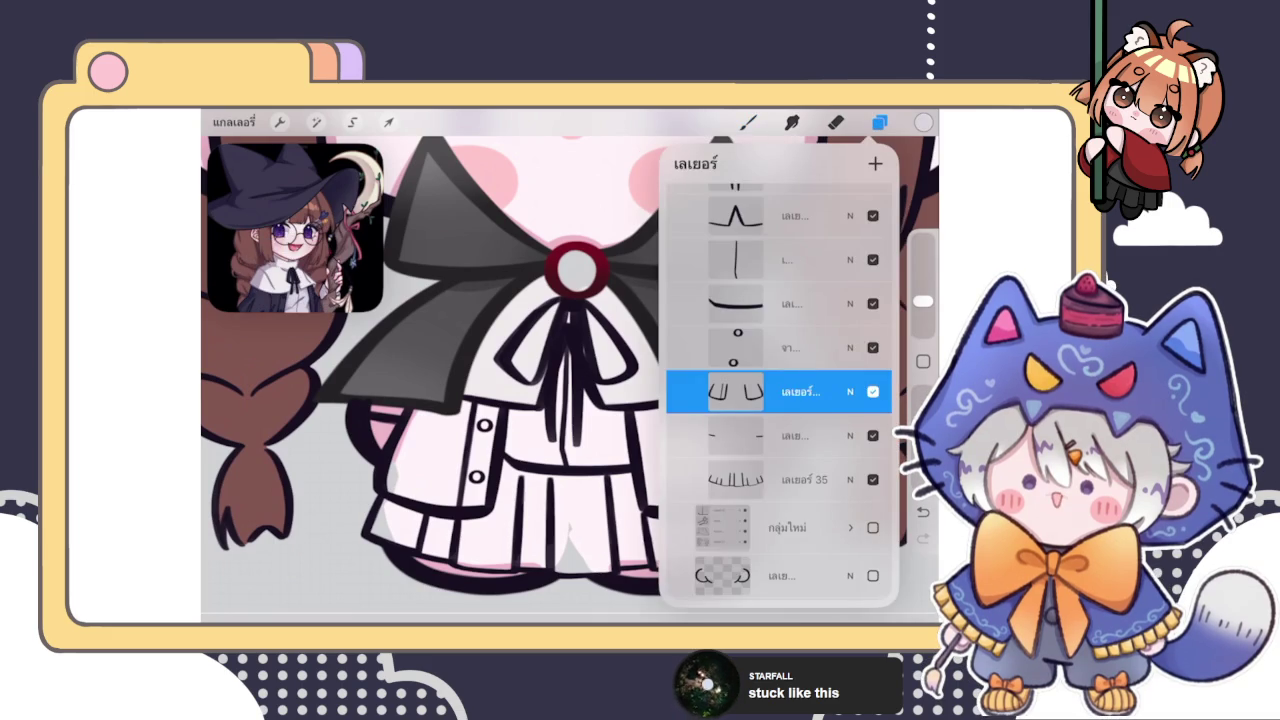
pyautogui.scroll(-5, 780, 400)
pyautogui.click(780, 449)
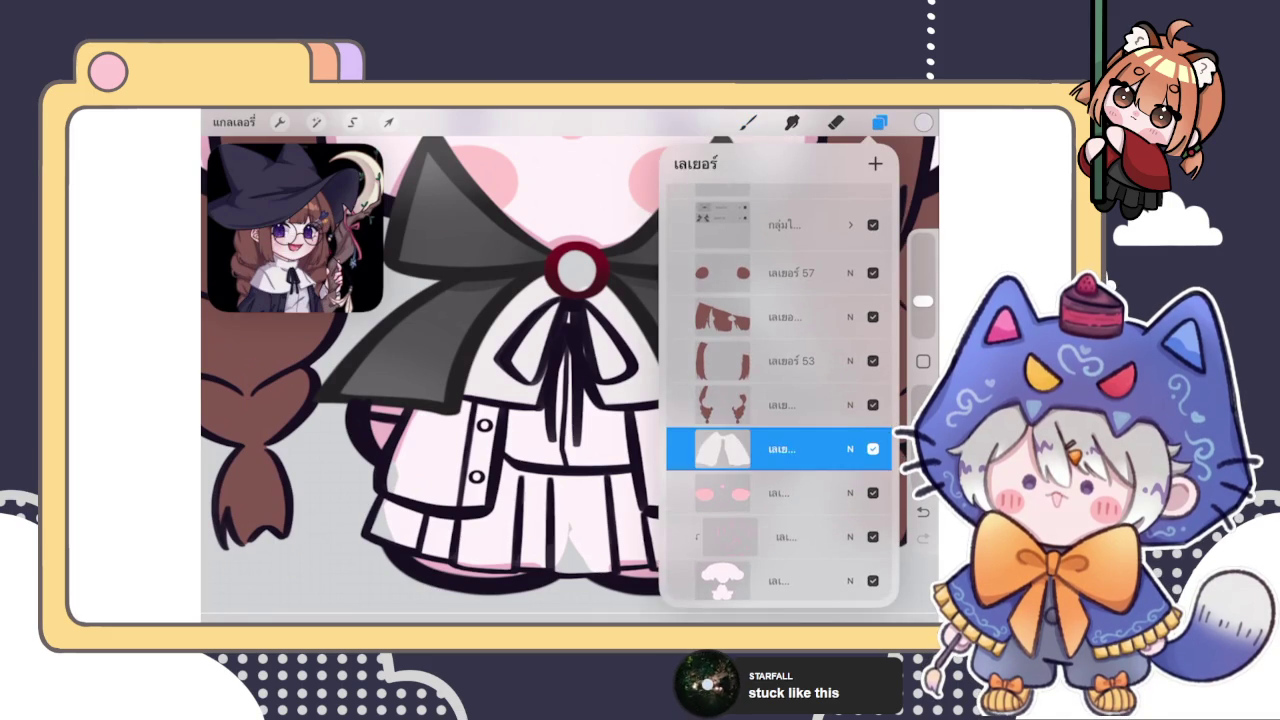
pyautogui.click(780, 493)
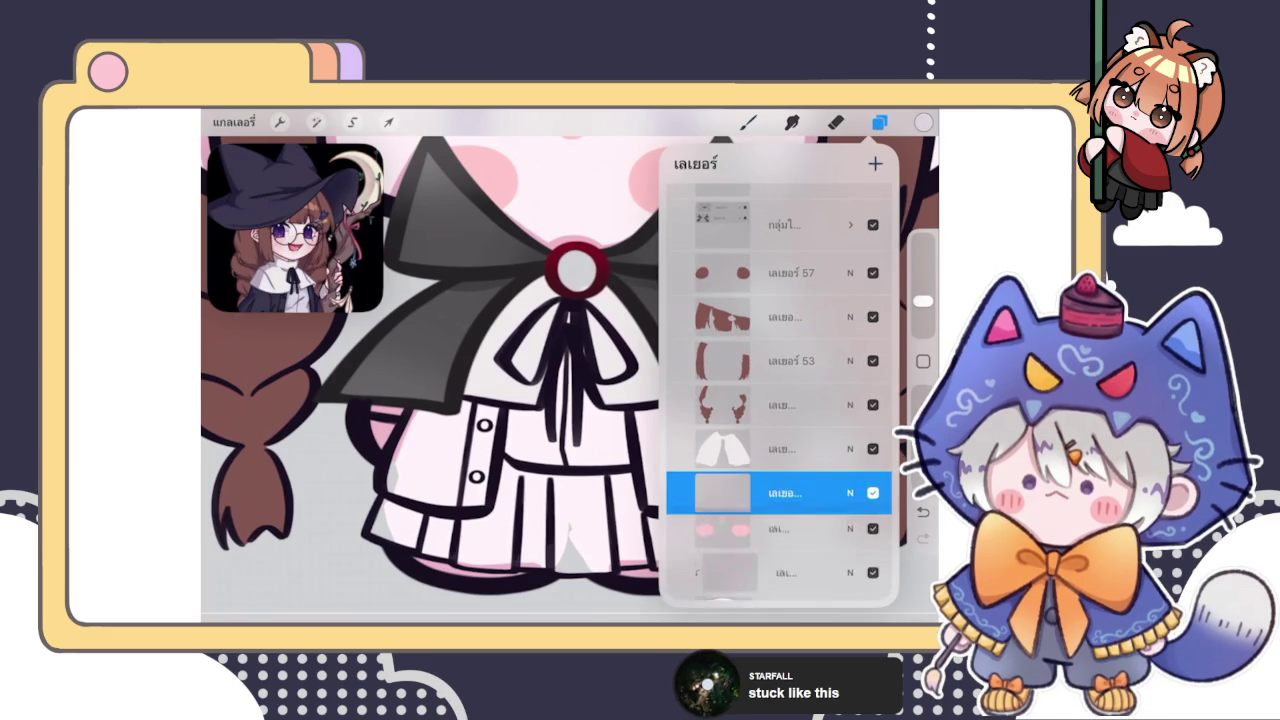
pyautogui.click(748, 121)
# Shade the blouse's centre panel under the black neck ribbon with flat grey via ColorDrop
pyautogui.scroll(2, 570, 380)
pyautogui.moveTo(570, 380); pyautogui.dragTo(576, 376)
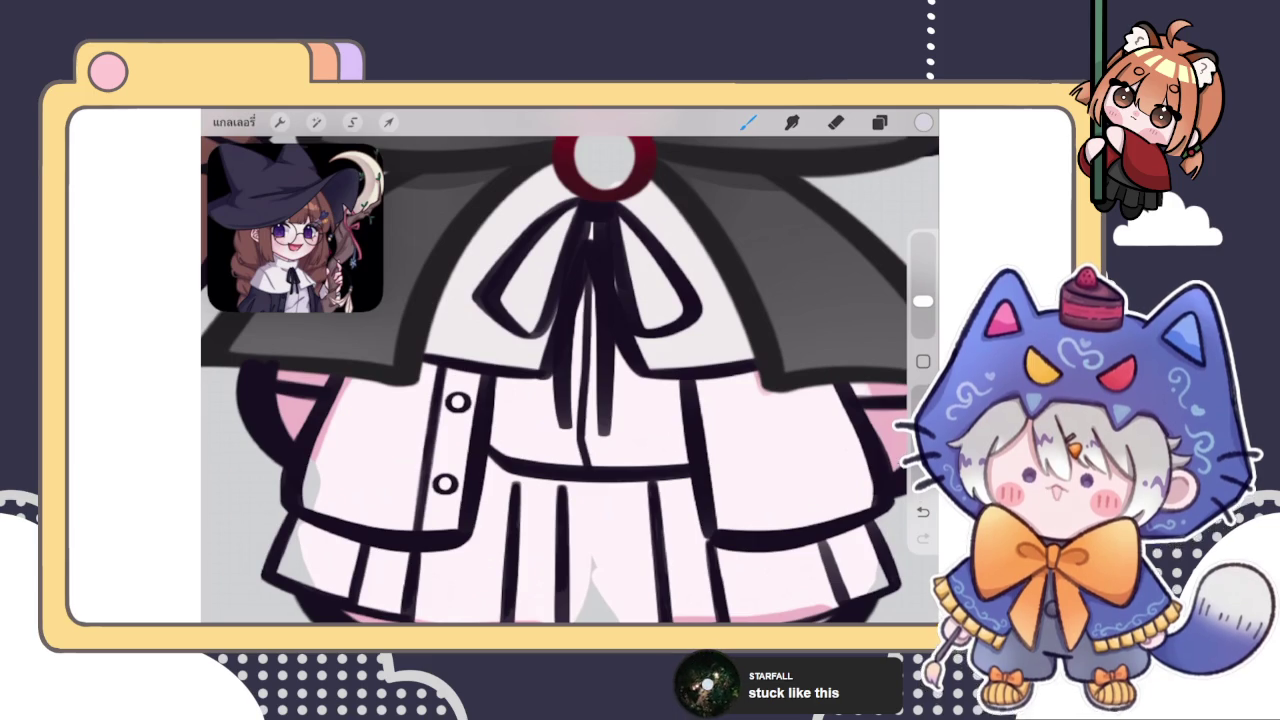
pyautogui.click(879, 122)
pyautogui.scroll(3, 570, 380)
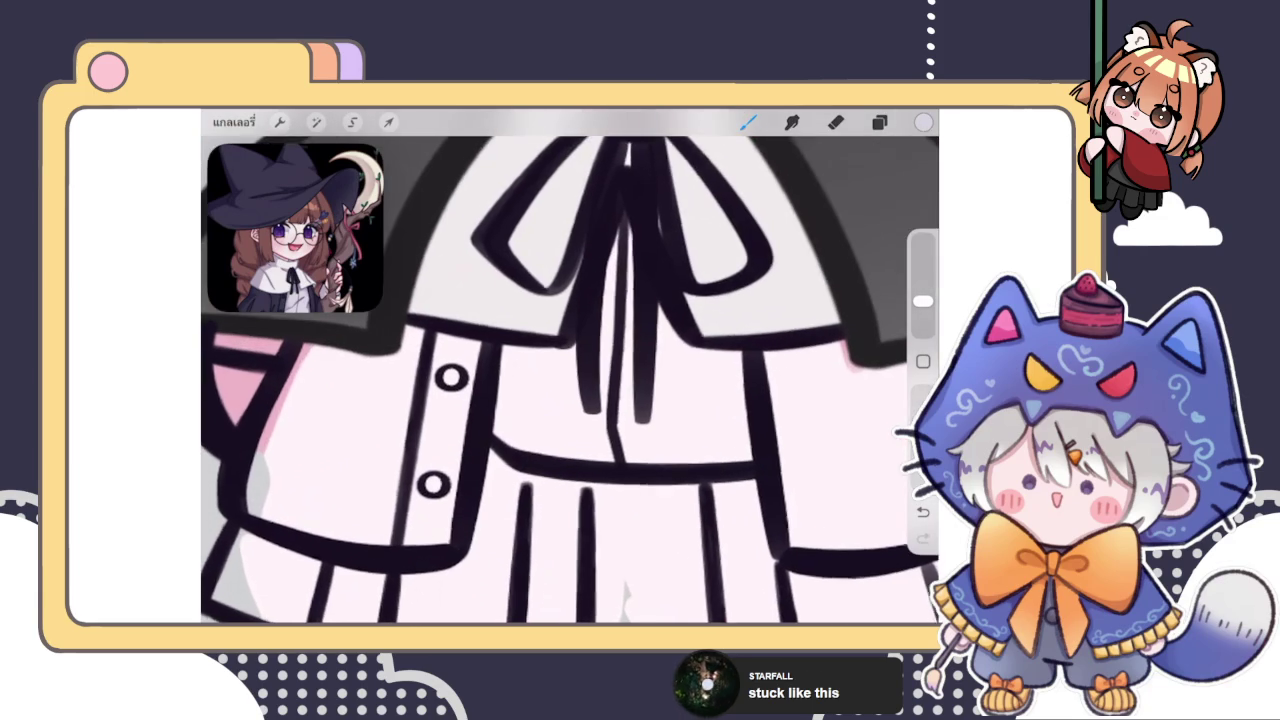
pyautogui.moveTo(505, 350)
pyautogui.mouseDown()
pyautogui.moveTo(500, 410)
pyautogui.moveTo(550, 450)
pyautogui.mouseUp()
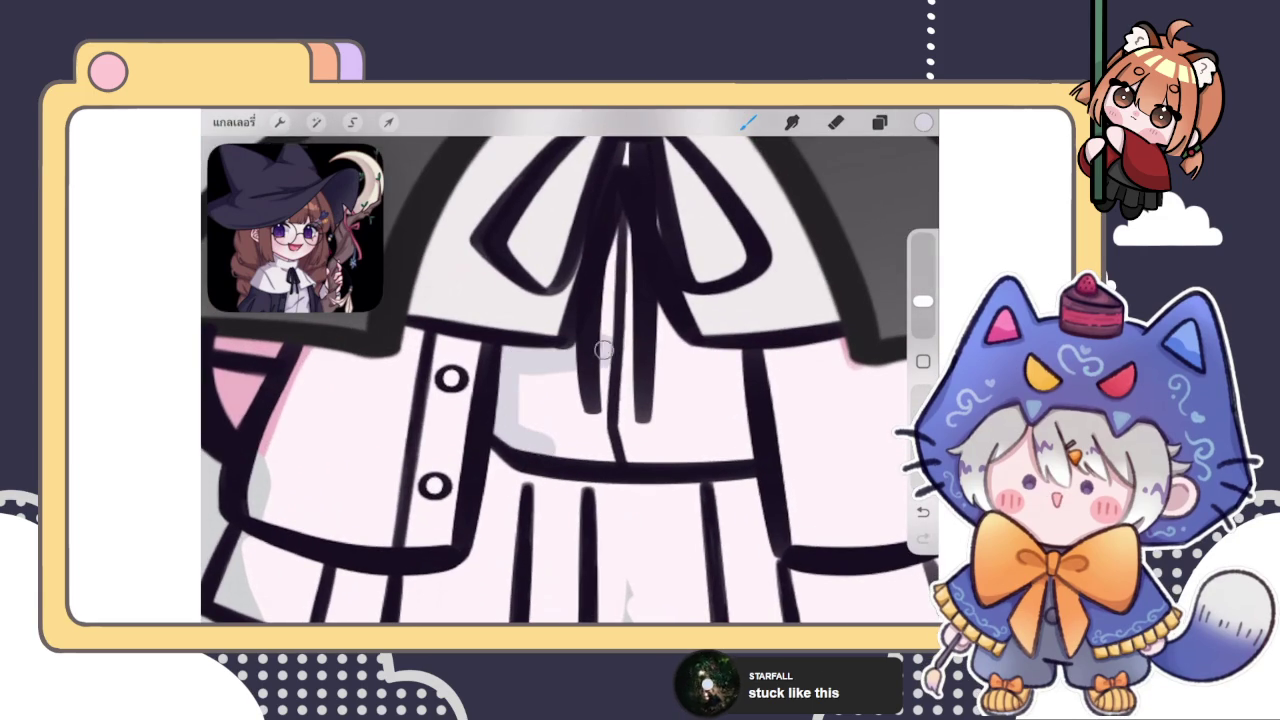
pyautogui.moveTo(629, 264)
pyautogui.mouseDown()
pyautogui.moveTo(630, 336)
pyautogui.moveTo(690, 355)
pyautogui.moveTo(734, 349)
pyautogui.moveTo(751, 449)
pyautogui.moveTo(522, 443)
pyautogui.mouseUp()
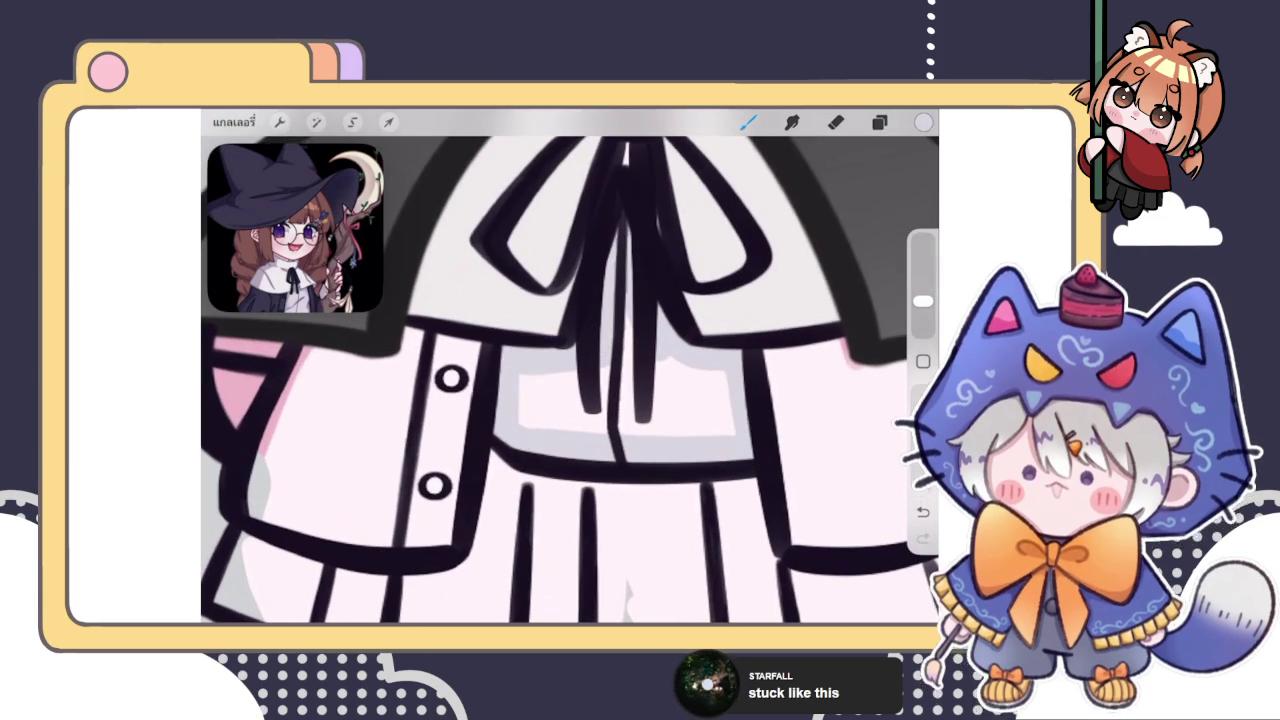
pyautogui.moveTo(923, 122); pyautogui.dragTo(660, 395)
pyautogui.scroll(-3, 570, 380)
pyautogui.scroll(3, 570, 400)
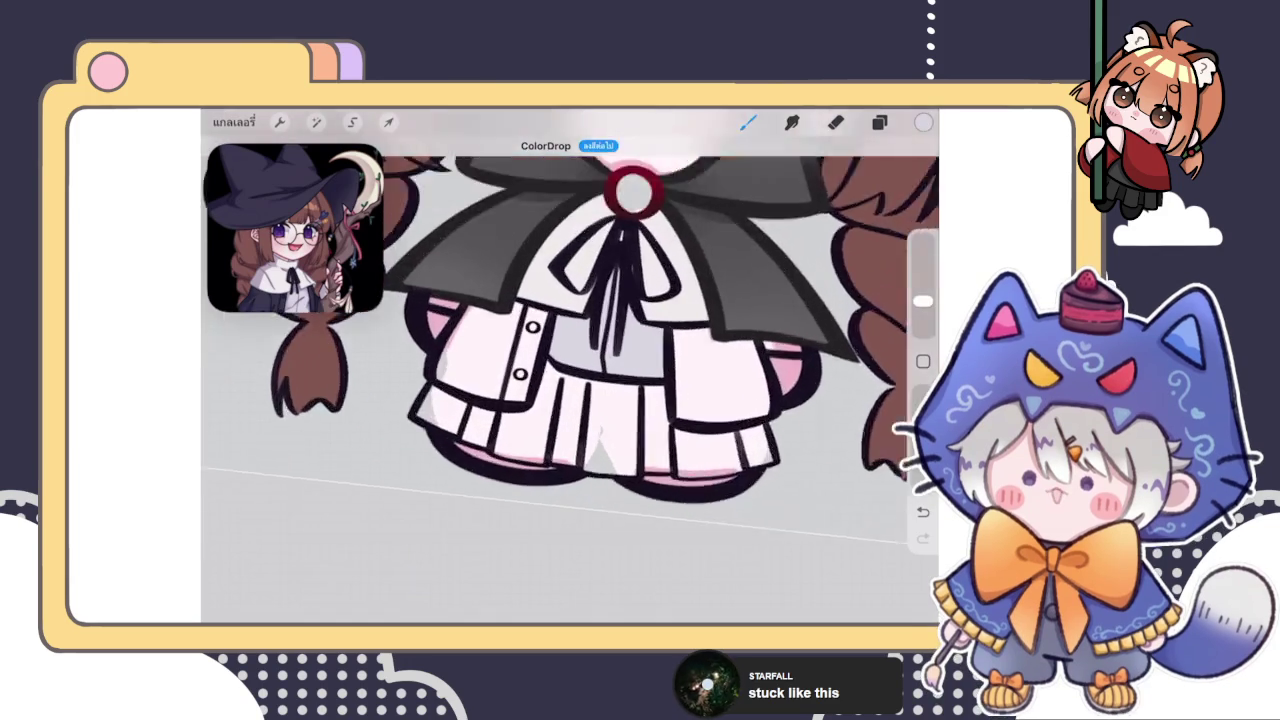
pyautogui.scroll(2, 570, 400)
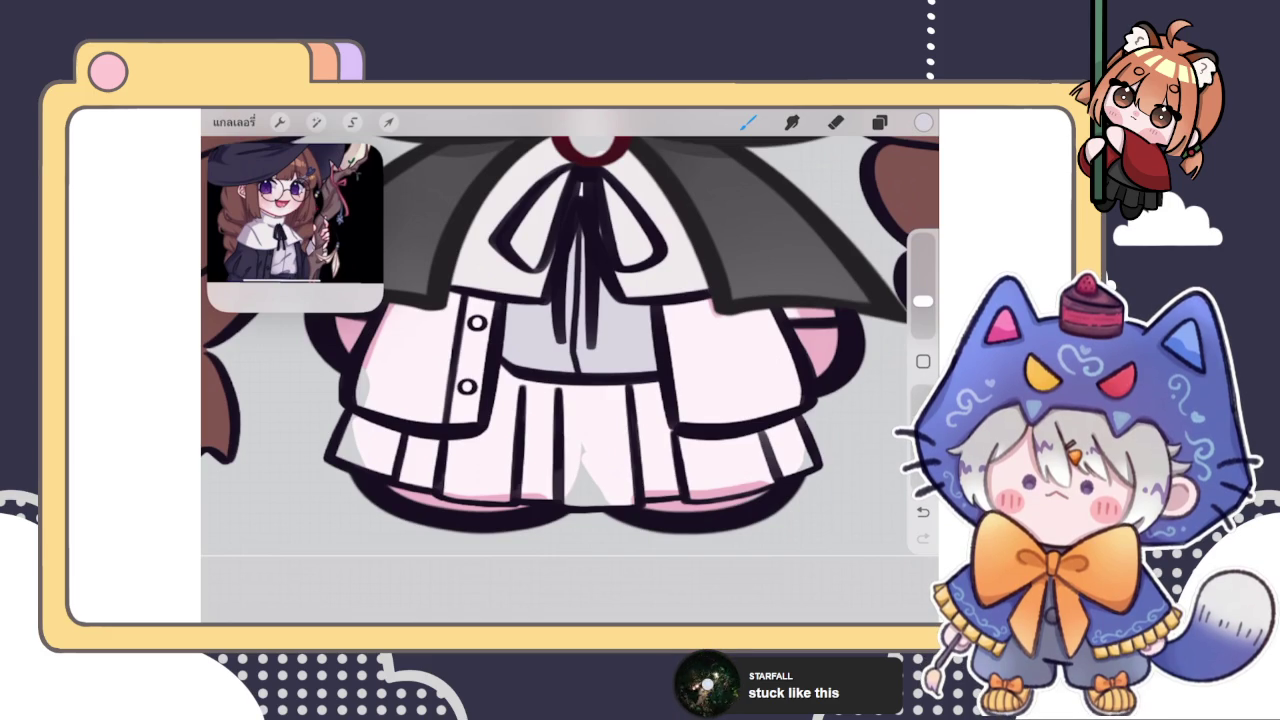
pyautogui.click(879, 121)
pyautogui.click(747, 121)
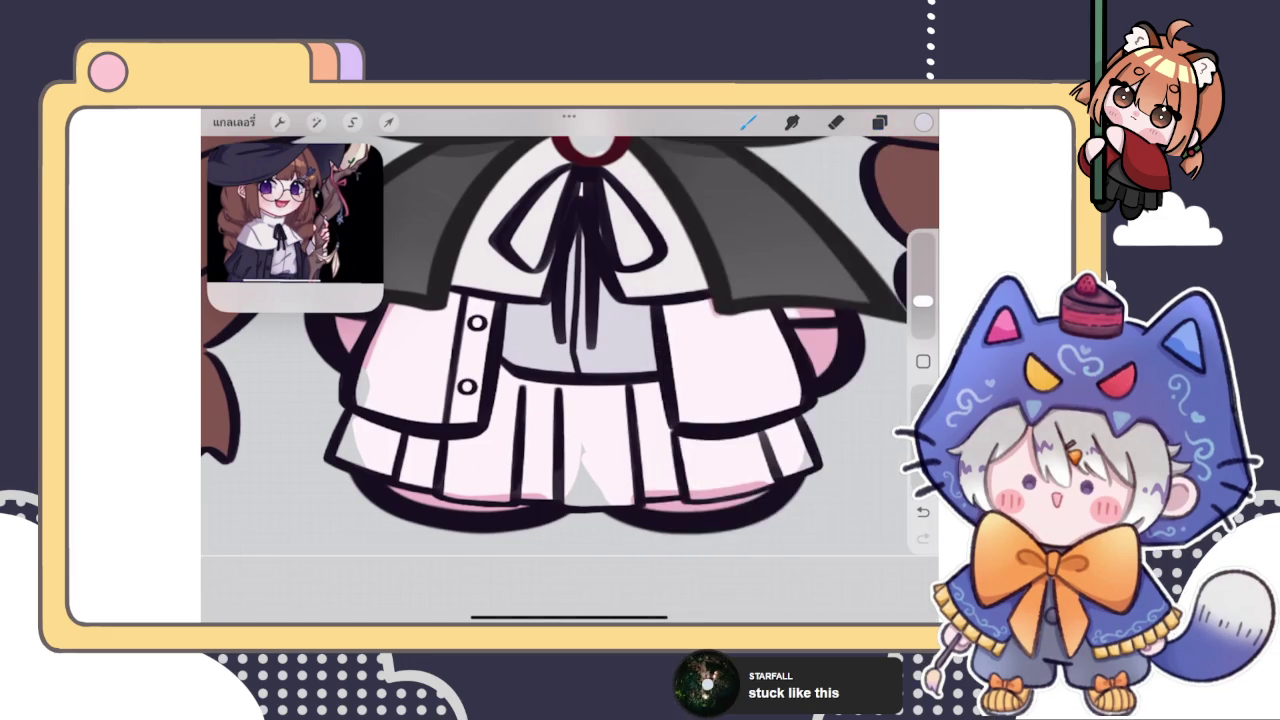
pyautogui.scroll(3, 570, 380)
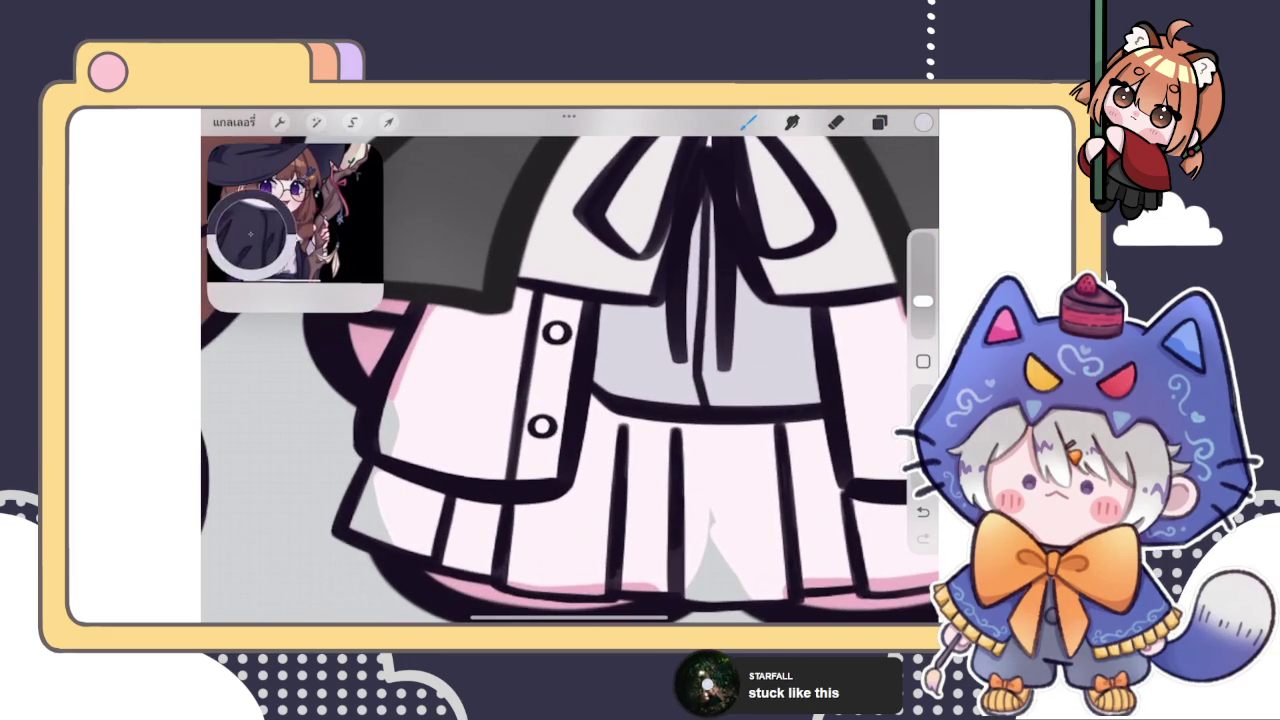
pyautogui.click(879, 121)
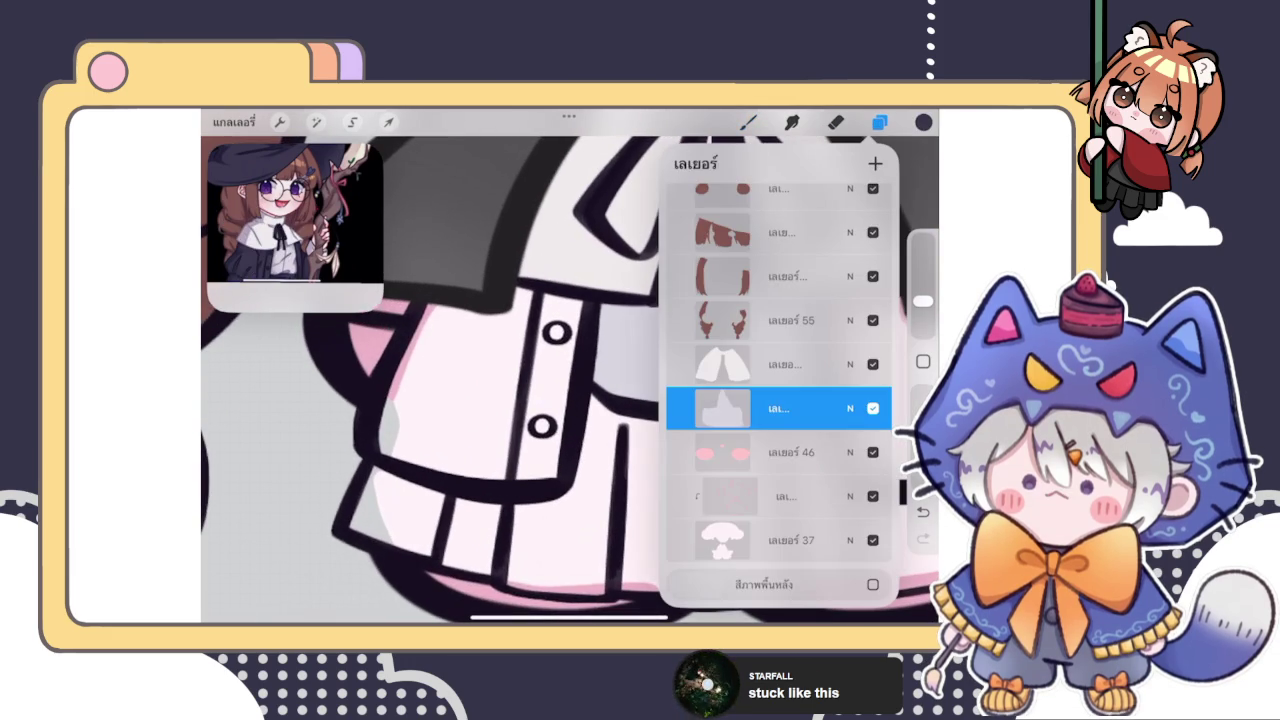
pyautogui.click(747, 121)
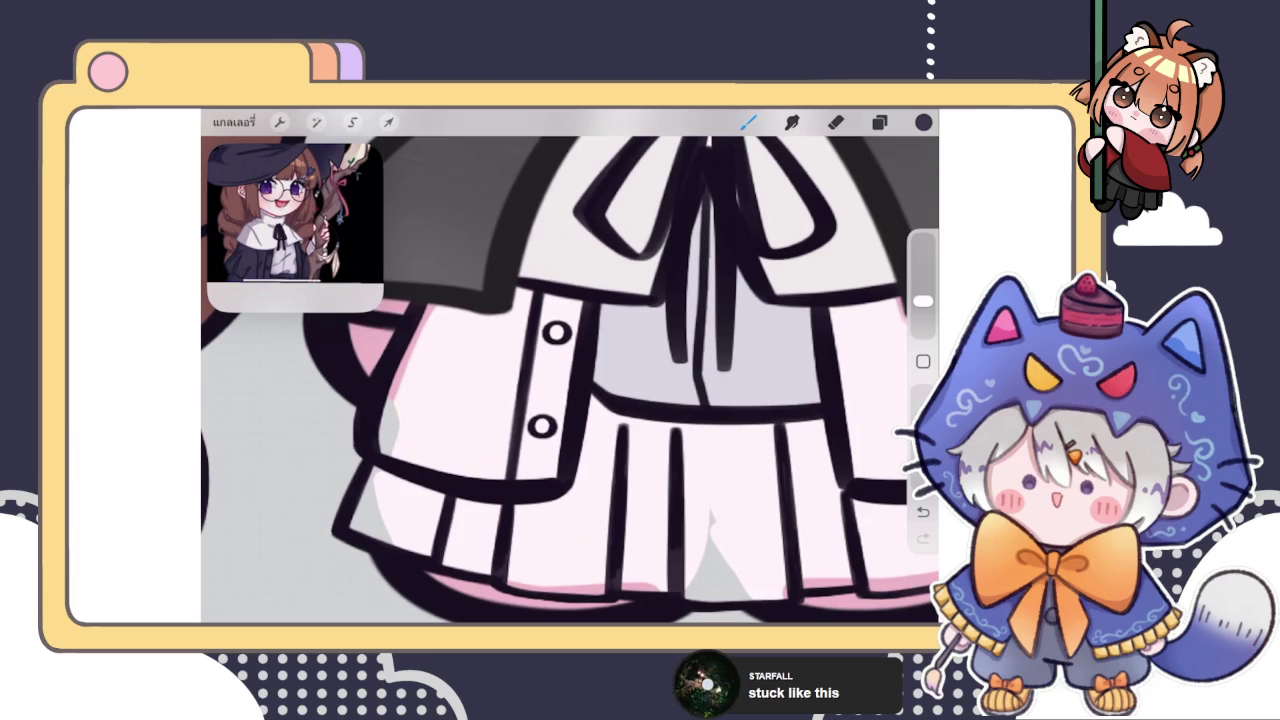
# Outline the left and right coat panels and ColorDrop fill them dark purple
pyautogui.click(879, 122)
pyautogui.click(879, 122)
pyautogui.scroll(2, 570, 380)
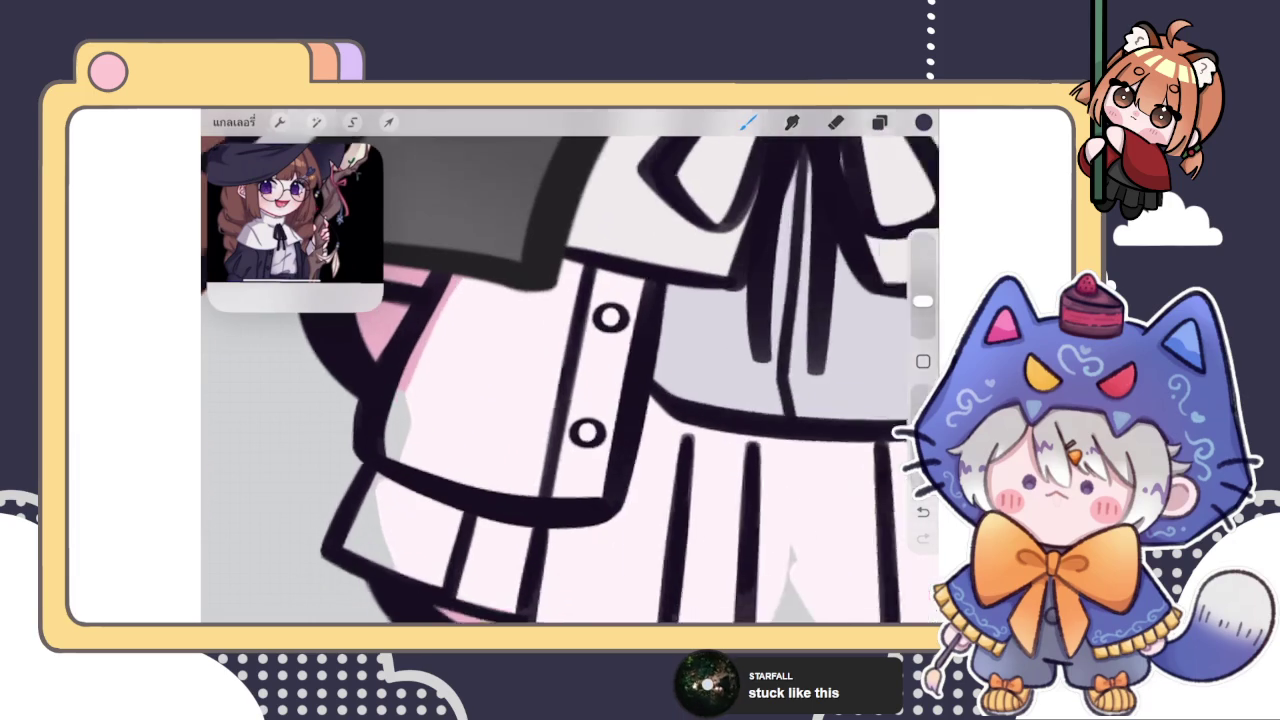
pyautogui.scroll(1, 570, 380)
pyautogui.moveTo(472, 268); pyautogui.dragTo(405, 455)
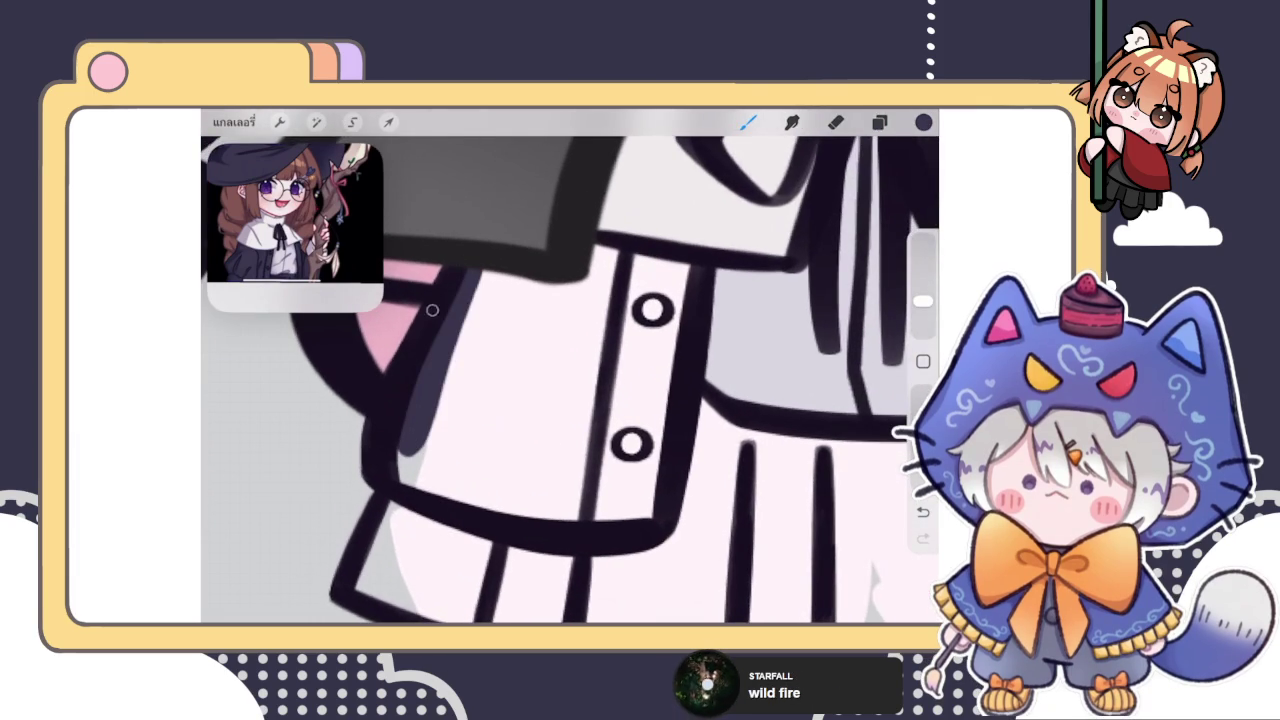
pyautogui.moveTo(405, 445)
pyautogui.mouseDown()
pyautogui.moveTo(540, 512)
pyautogui.moveTo(646, 509)
pyautogui.moveTo(620, 261)
pyautogui.moveTo(470, 288)
pyautogui.mouseUp()
pyautogui.moveTo(923, 122); pyautogui.dragTo(530, 400)
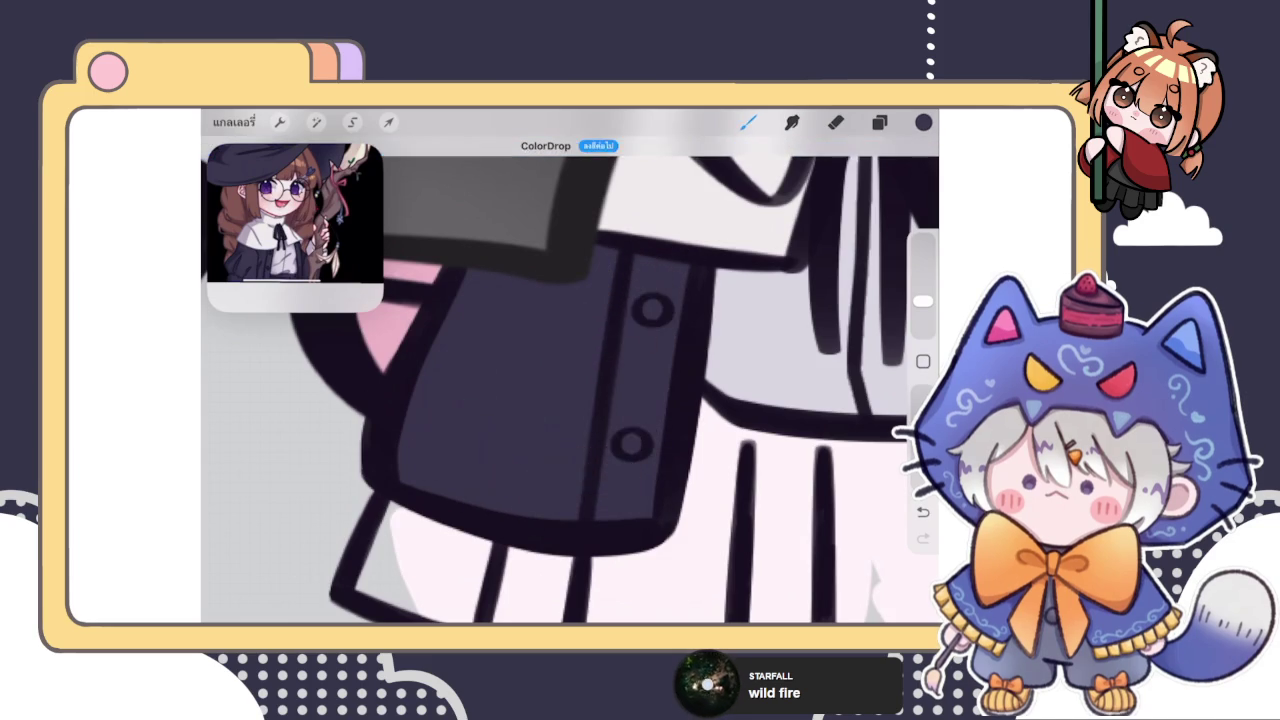
pyautogui.moveTo(598, 300)
pyautogui.mouseDown()
pyautogui.moveTo(628, 470)
pyautogui.moveTo(784, 450)
pyautogui.moveTo(788, 376)
pyautogui.moveTo(745, 300)
pyautogui.moveTo(606, 302)
pyautogui.mouseUp()
pyautogui.moveTo(923, 122); pyautogui.dragTo(696, 379)
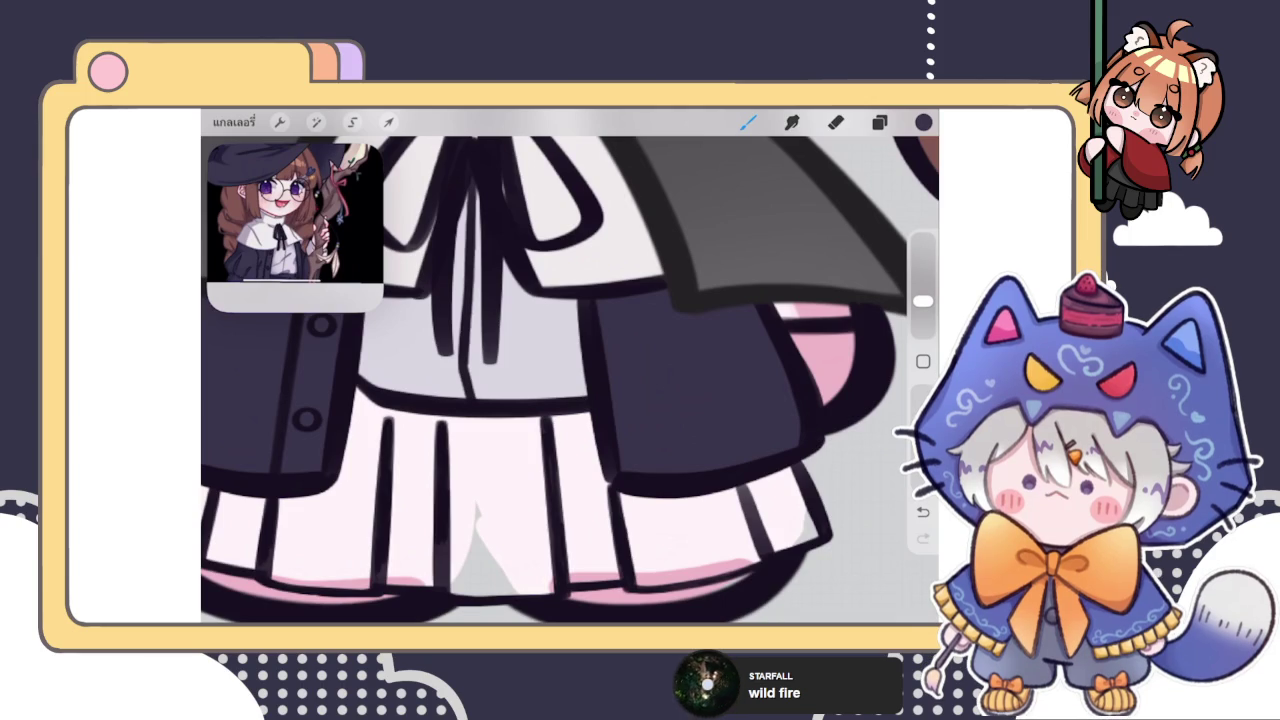
# Darken along the coat and skirt hems and fill the skirt's pleats dark navy
pyautogui.scroll(-3, 570, 365)
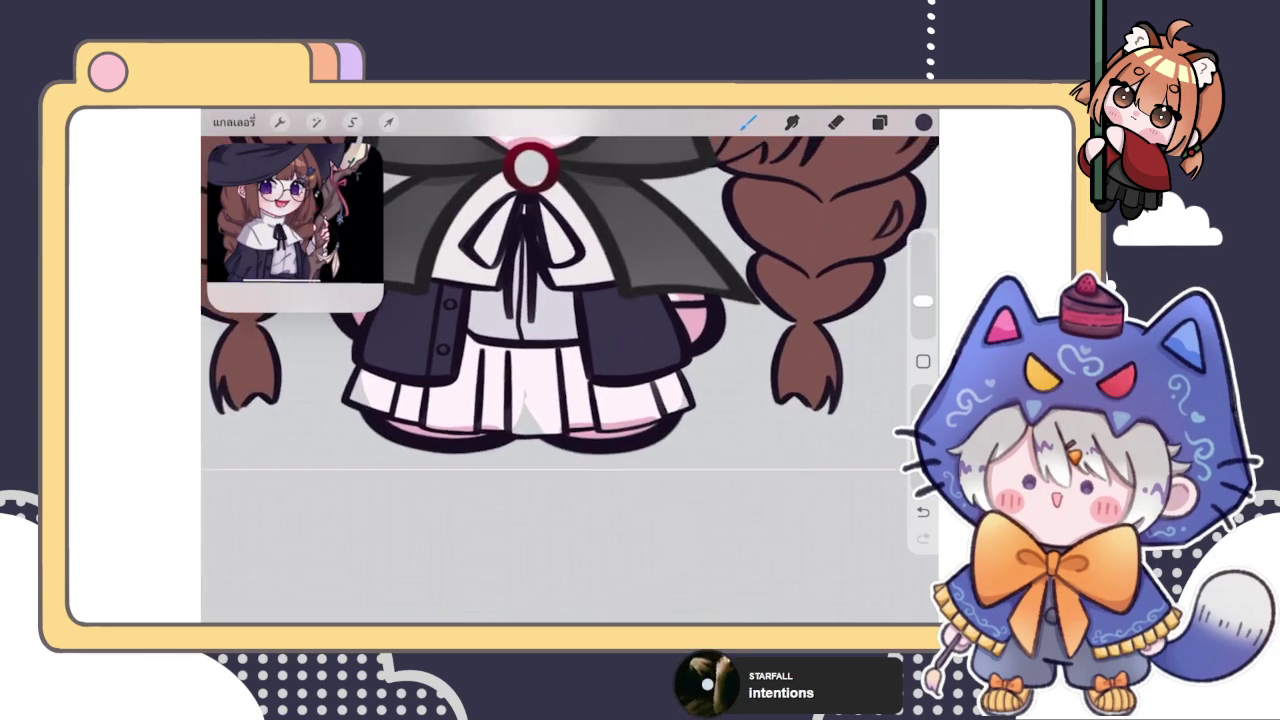
pyautogui.click(879, 122)
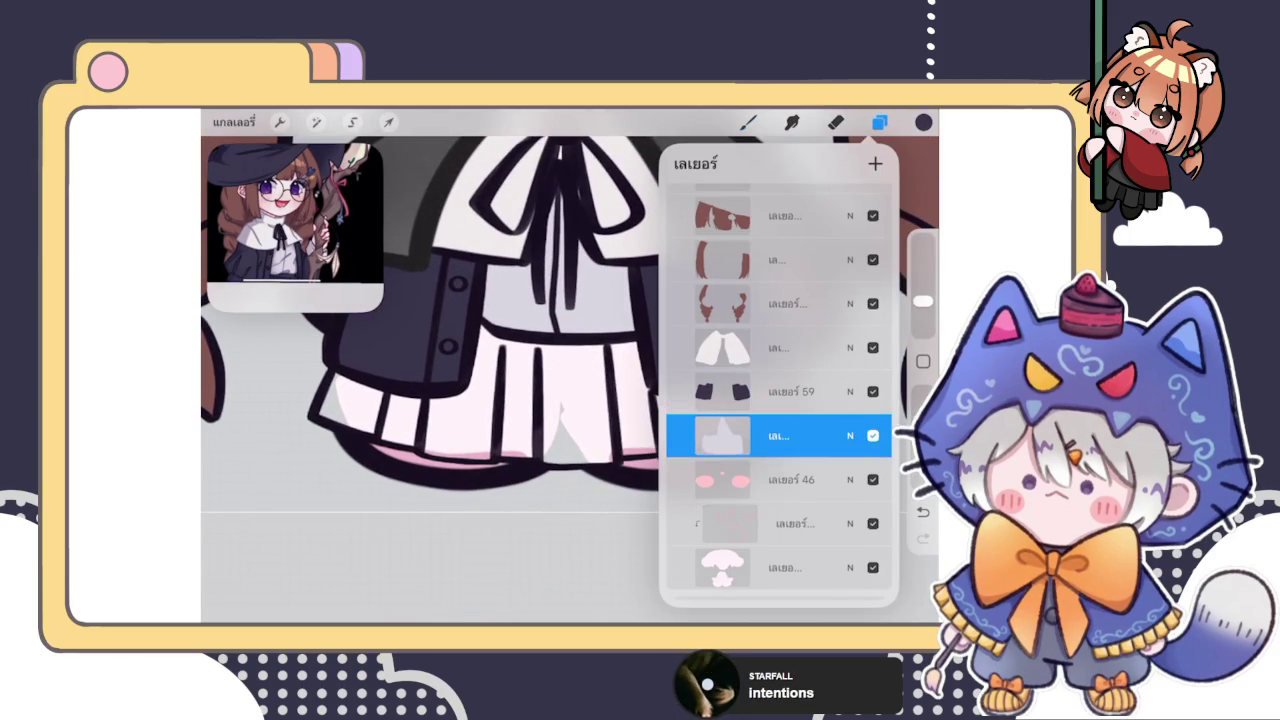
pyautogui.click(748, 122)
pyautogui.scroll(3, 570, 365)
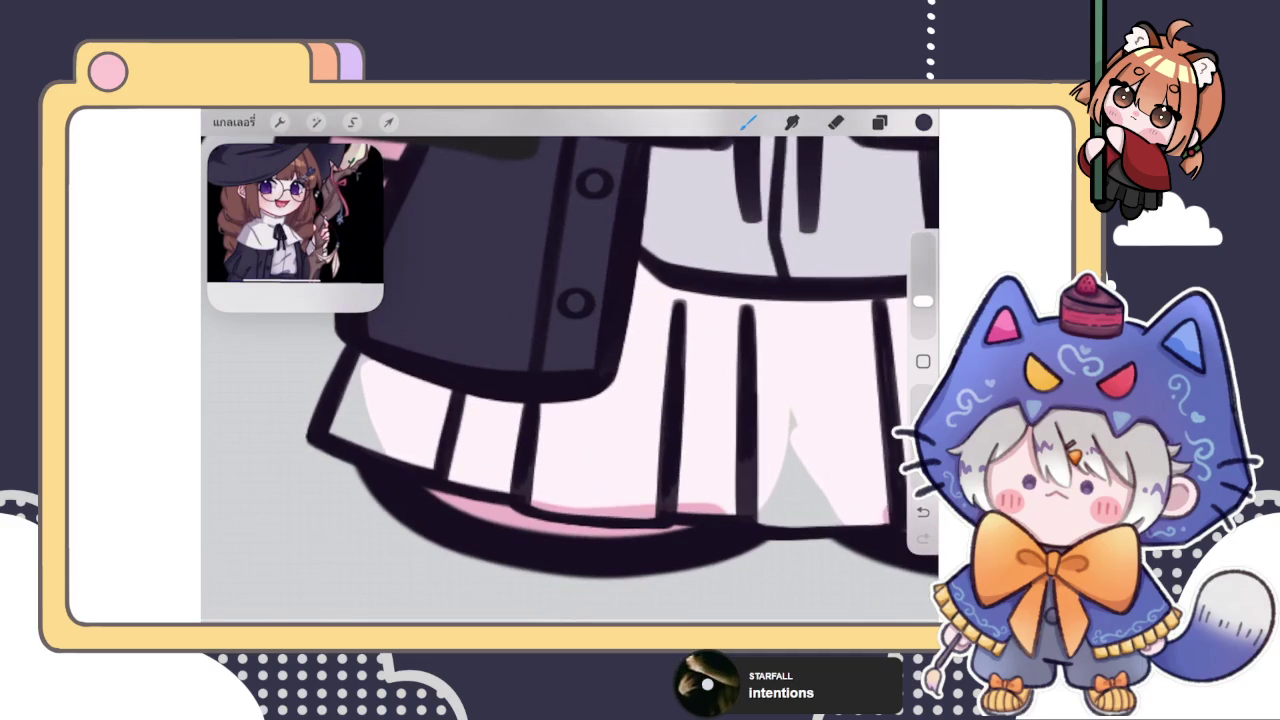
pyautogui.moveTo(340, 430)
pyautogui.mouseDown()
pyautogui.moveTo(498, 485)
pyautogui.moveTo(888, 510)
pyautogui.mouseUp()
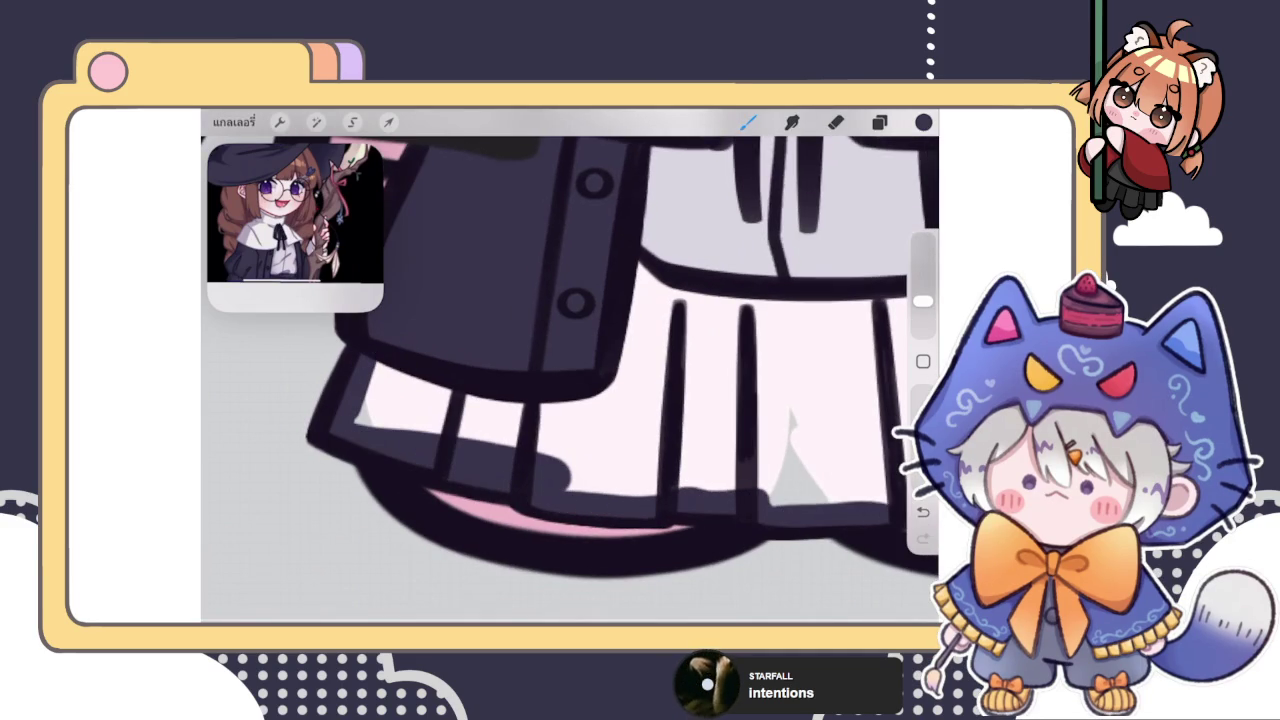
pyautogui.moveTo(600, 300); pyautogui.dragTo(510, 290)
pyautogui.moveTo(290, 370)
pyautogui.mouseDown()
pyautogui.moveTo(416, 395)
pyautogui.moveTo(546, 281)
pyautogui.moveTo(840, 288)
pyautogui.mouseUp()
pyautogui.moveTo(700, 320); pyautogui.dragTo(530, 285)
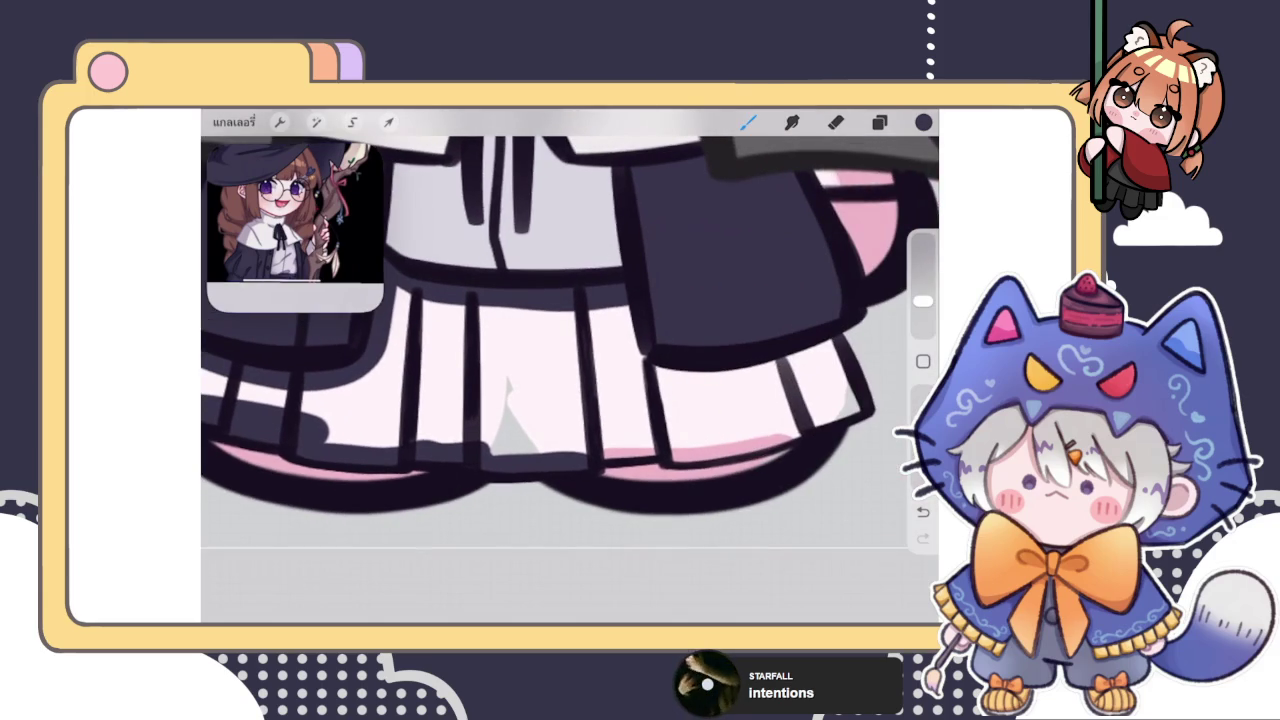
pyautogui.moveTo(620, 305)
pyautogui.mouseDown()
pyautogui.moveTo(700, 372)
pyautogui.moveTo(842, 340)
pyautogui.moveTo(856, 399)
pyautogui.moveTo(765, 440)
pyautogui.moveTo(775, 448)
pyautogui.moveTo(572, 459)
pyautogui.mouseUp()
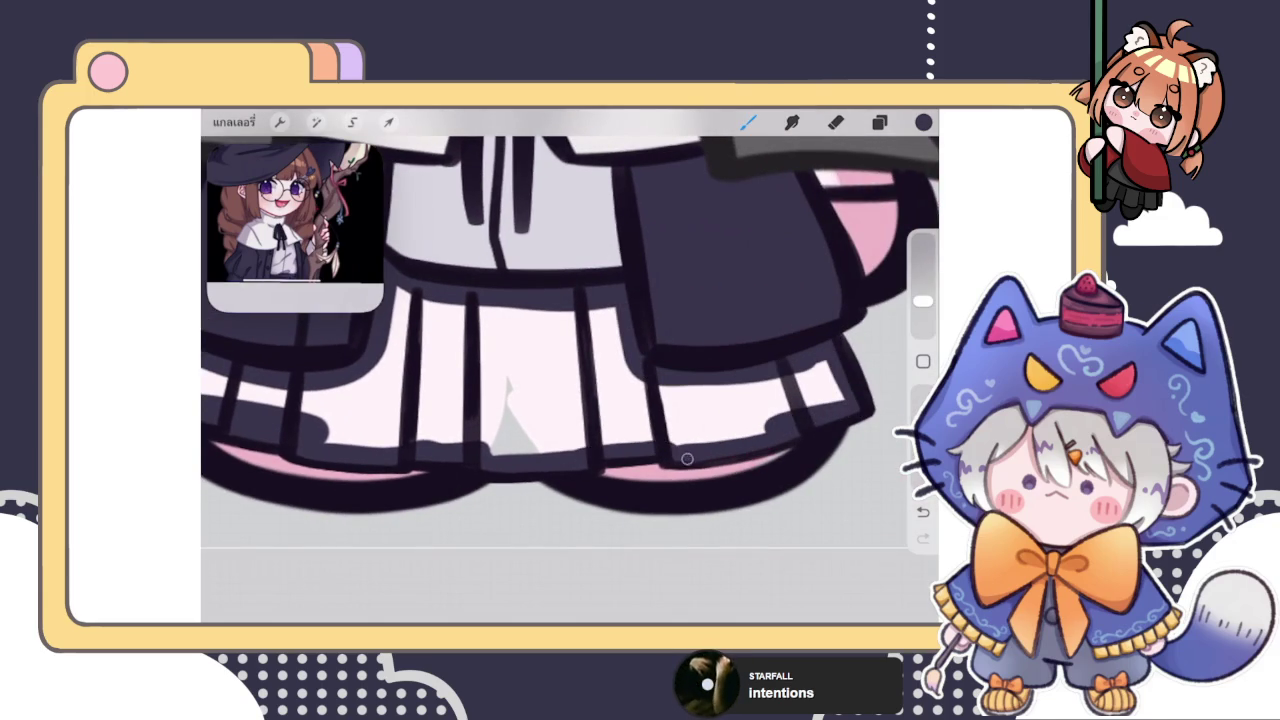
pyautogui.moveTo(923, 122); pyautogui.dragTo(540, 380)
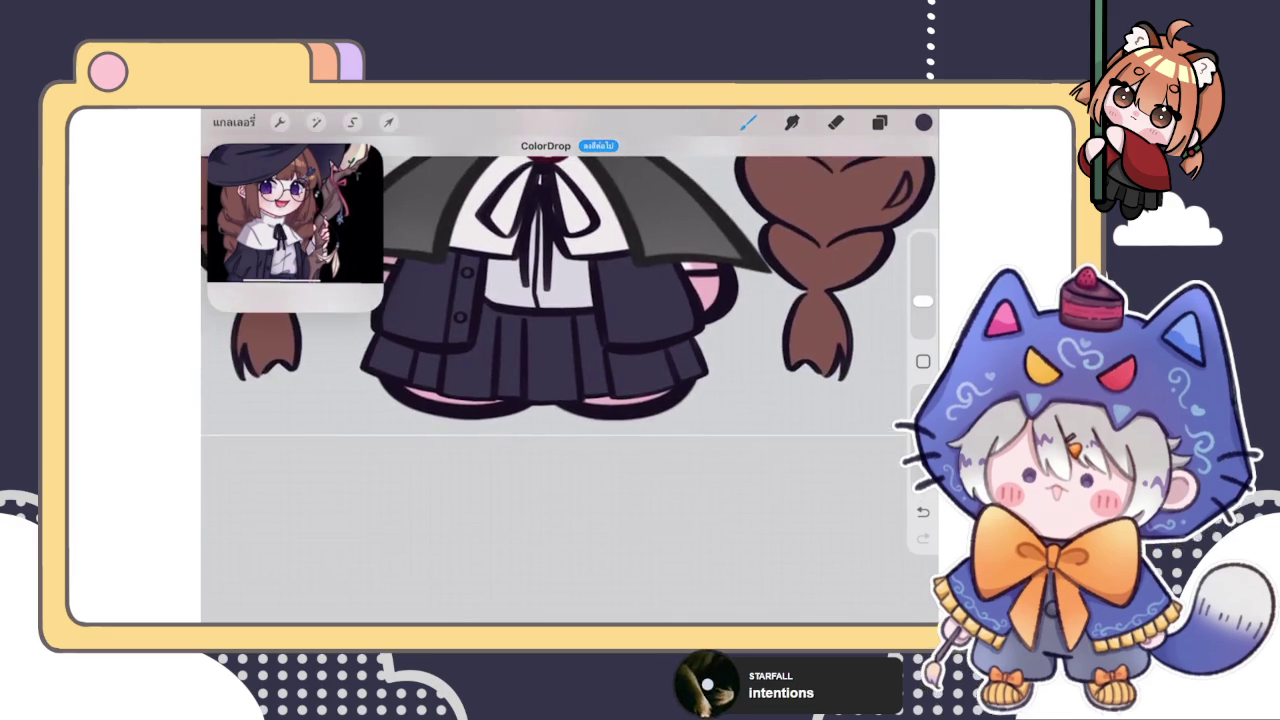
# Zoom out to the whole figure with the grey hat showing and reopen the layer list
pyautogui.scroll(-3, 540, 280)
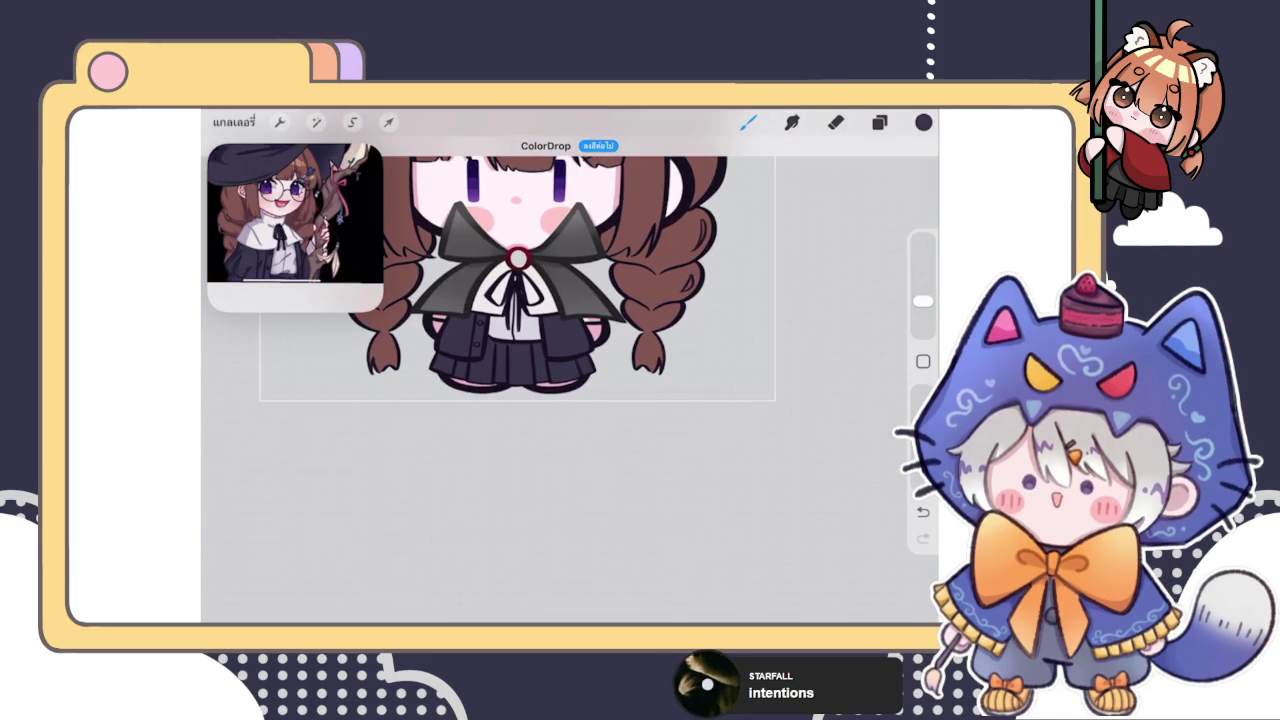
pyautogui.scroll(2, 540, 280)
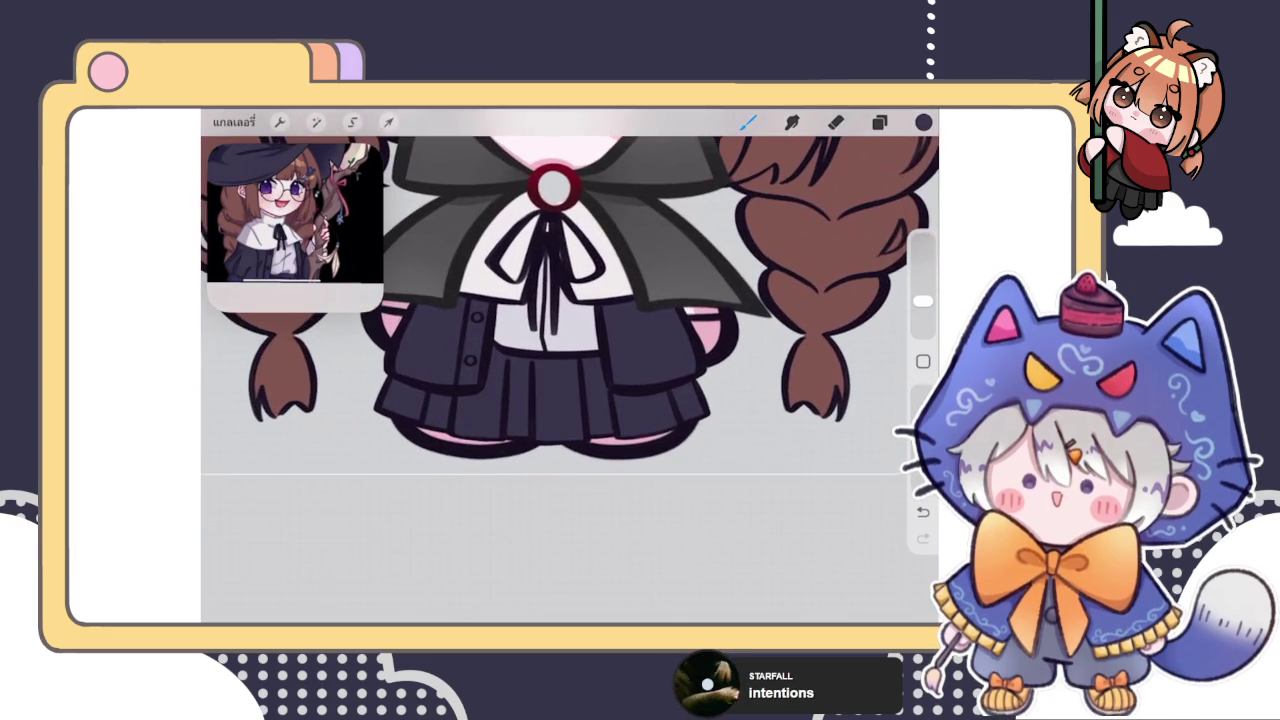
pyautogui.scroll(2, 535, 290)
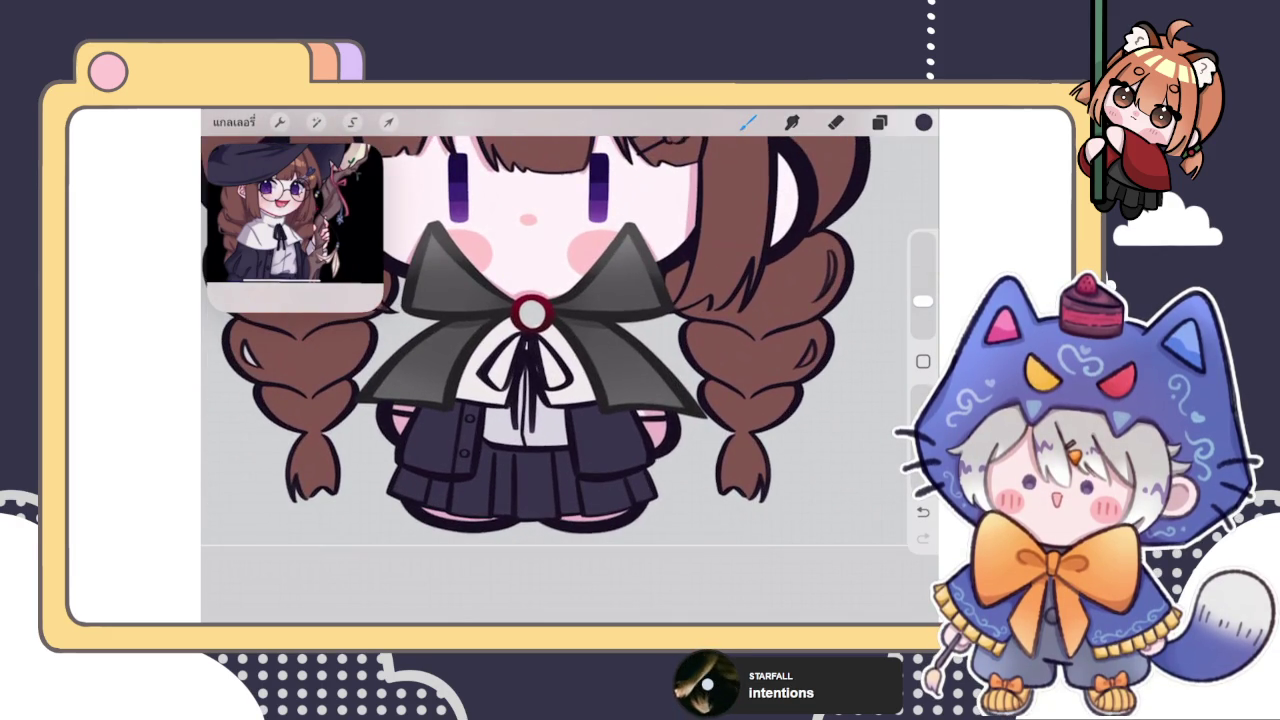
pyautogui.scroll(3, 540, 330)
pyautogui.click(879, 122)
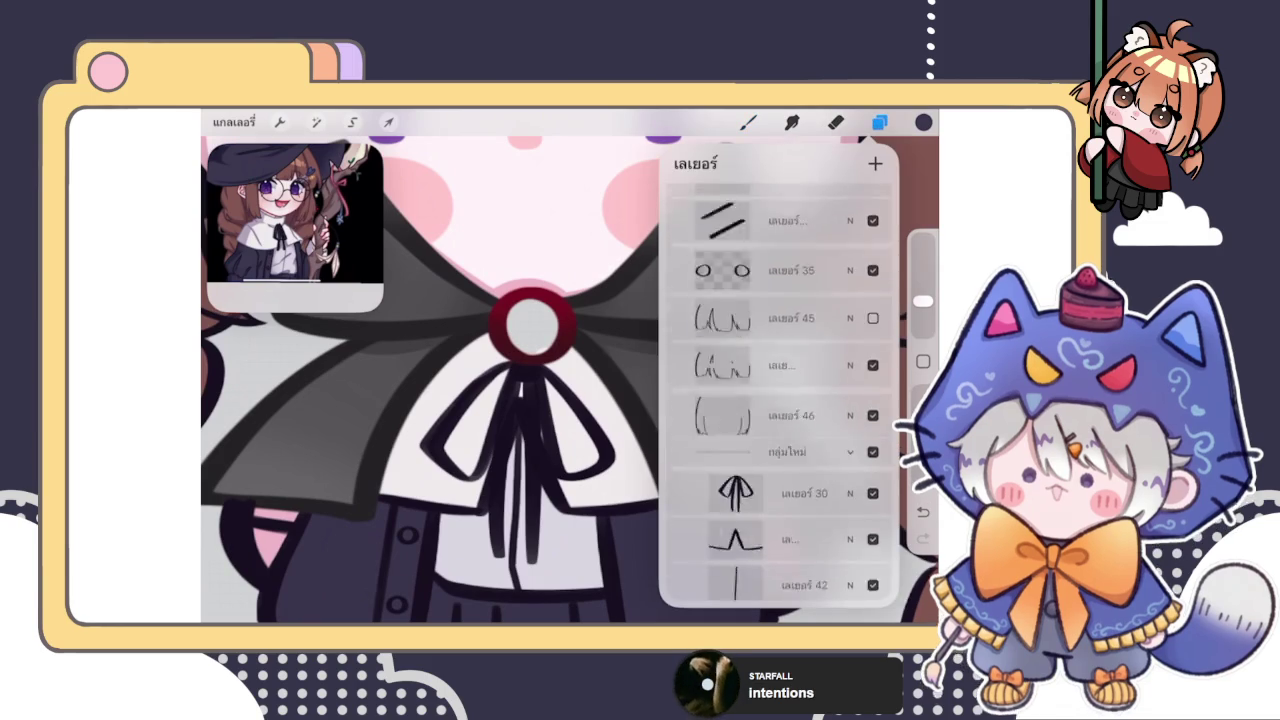
pyautogui.scroll(3, 780, 400)
pyautogui.click(748, 122)
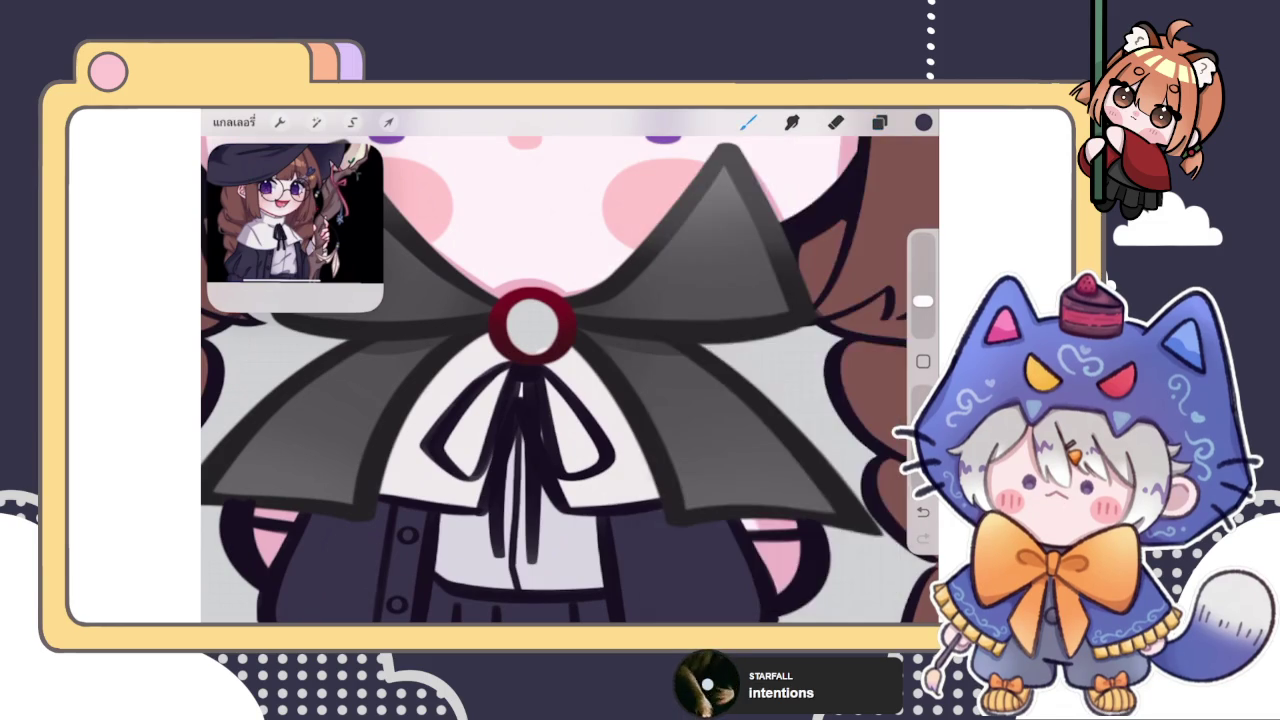
pyautogui.scroll(-5, 535, 380)
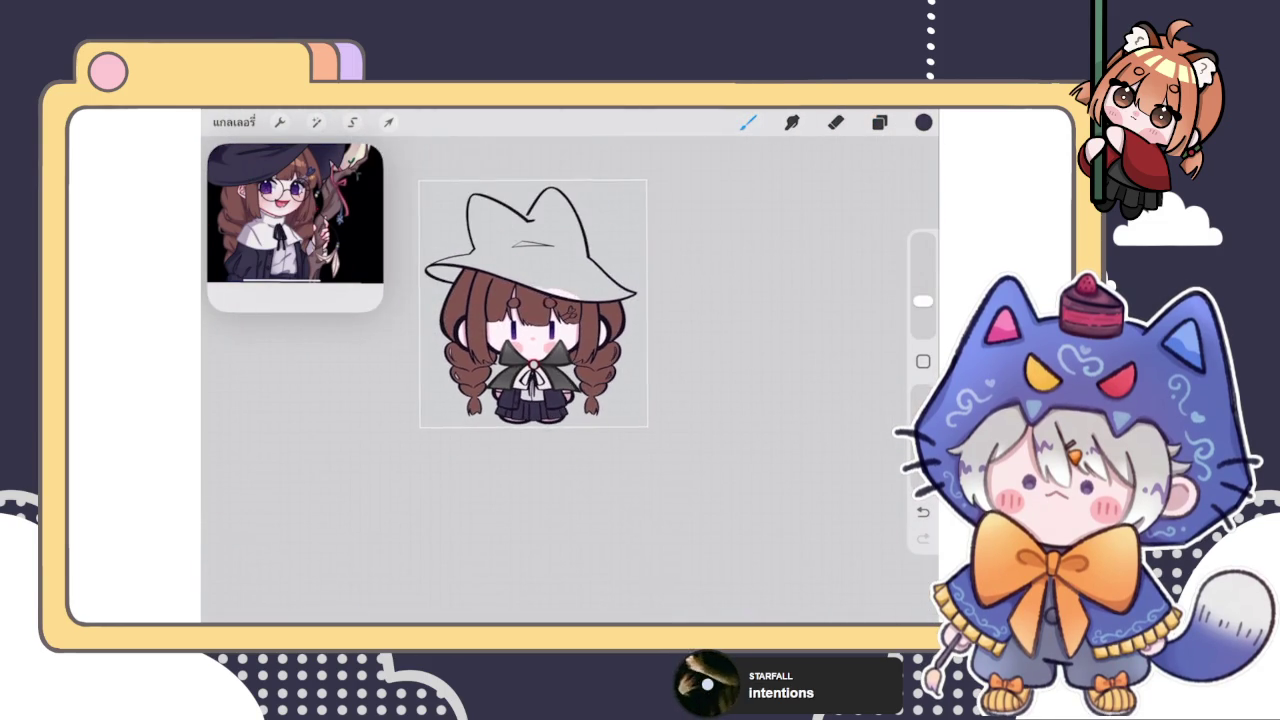
pyautogui.scroll(3, 530, 400)
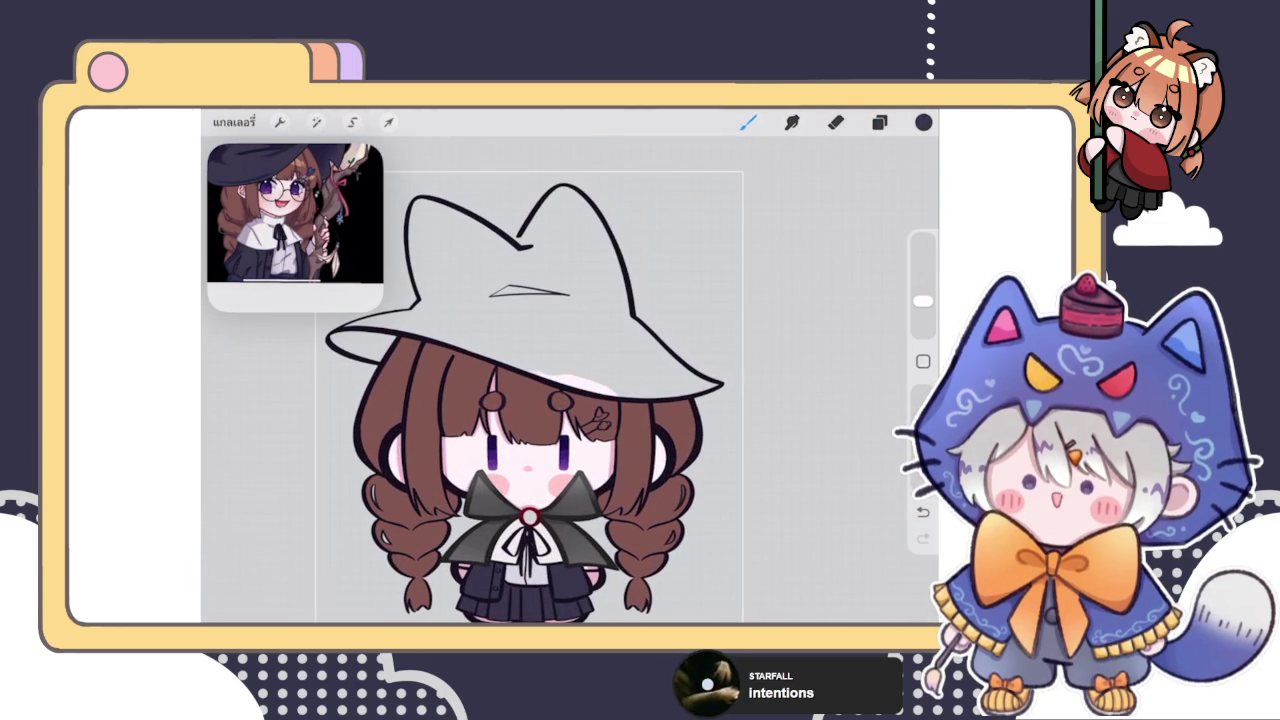
pyautogui.click(879, 122)
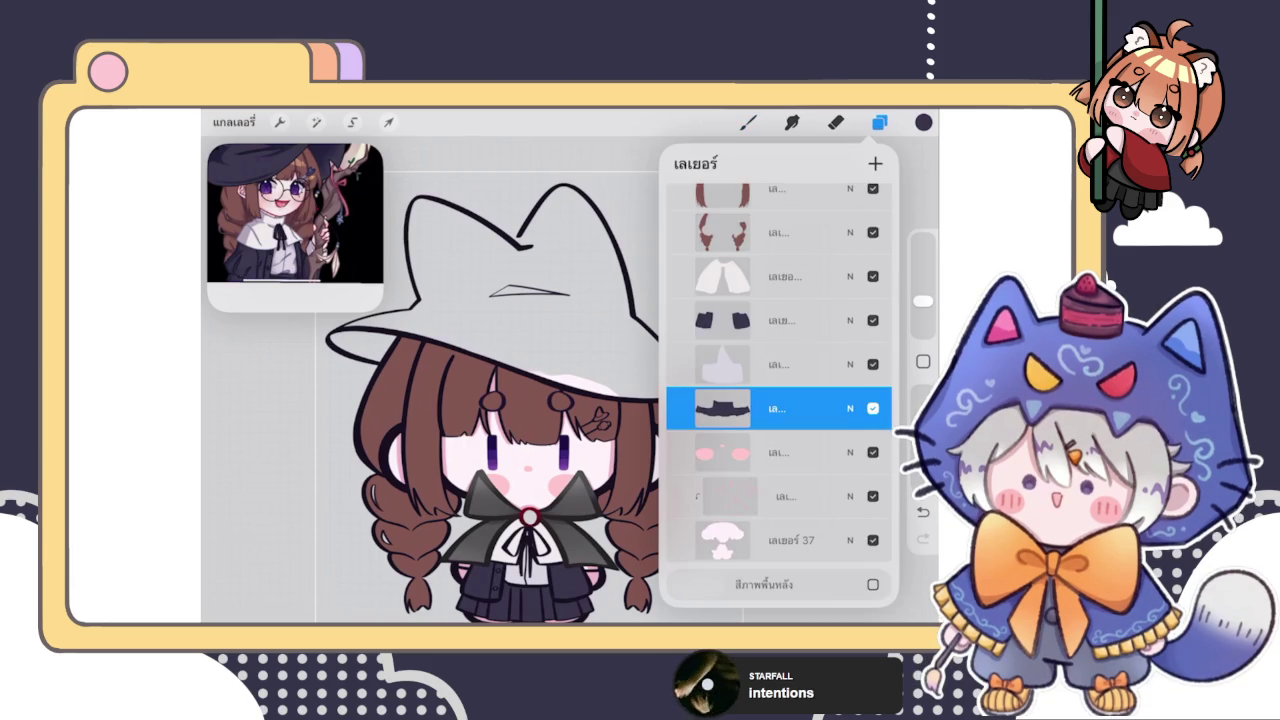
# On Layer 57, paint and ColorDrop fill the hat brim's underside dark
pyautogui.scroll(5, 779, 393)
pyautogui.click(780, 309)
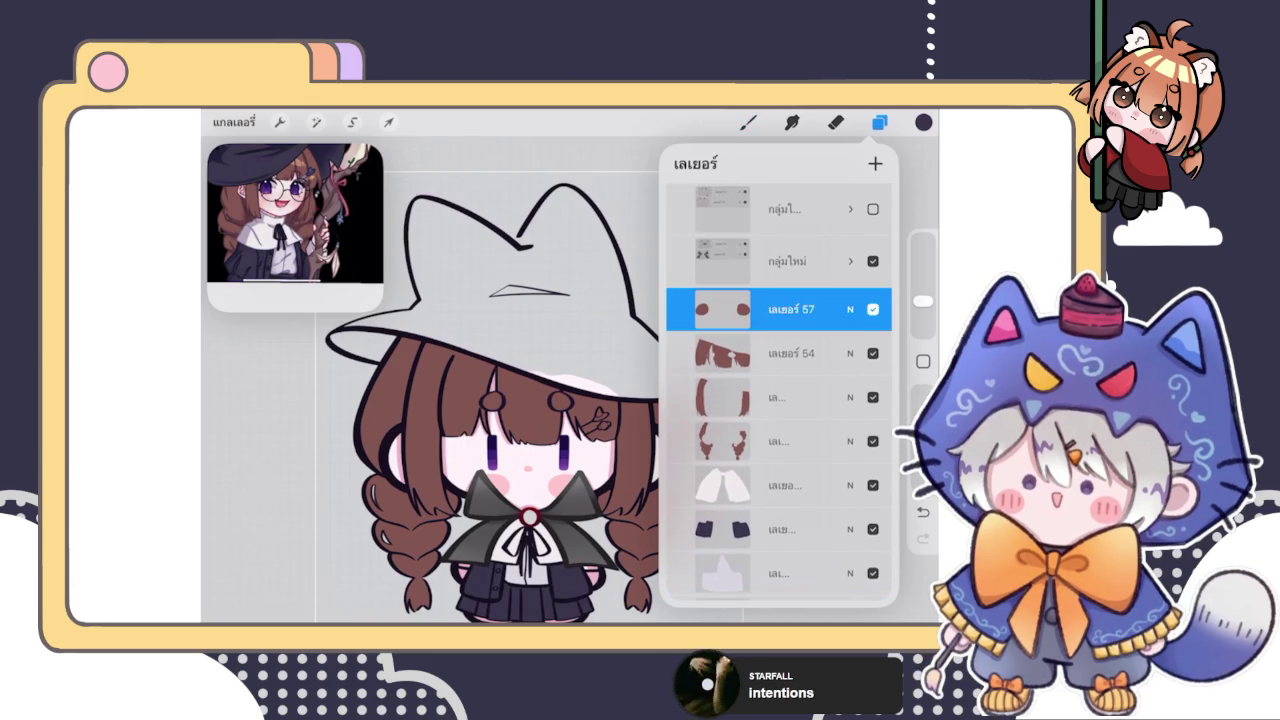
pyautogui.click(748, 122)
pyautogui.scroll(3, 480, 340)
pyautogui.scroll(3, 480, 340)
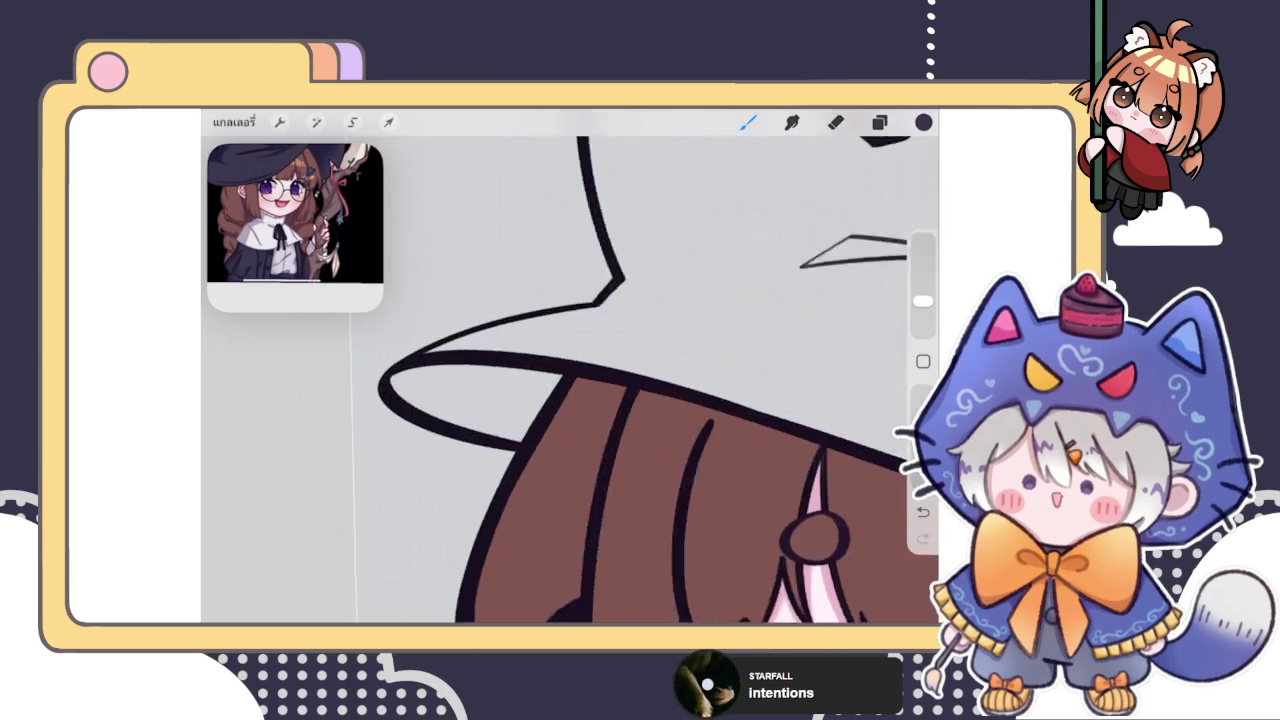
pyautogui.moveTo(471, 391)
pyautogui.mouseDown()
pyautogui.moveTo(395, 382)
pyautogui.moveTo(645, 382)
pyautogui.mouseUp()
pyautogui.moveTo(684, 388); pyautogui.dragTo(470, 450)
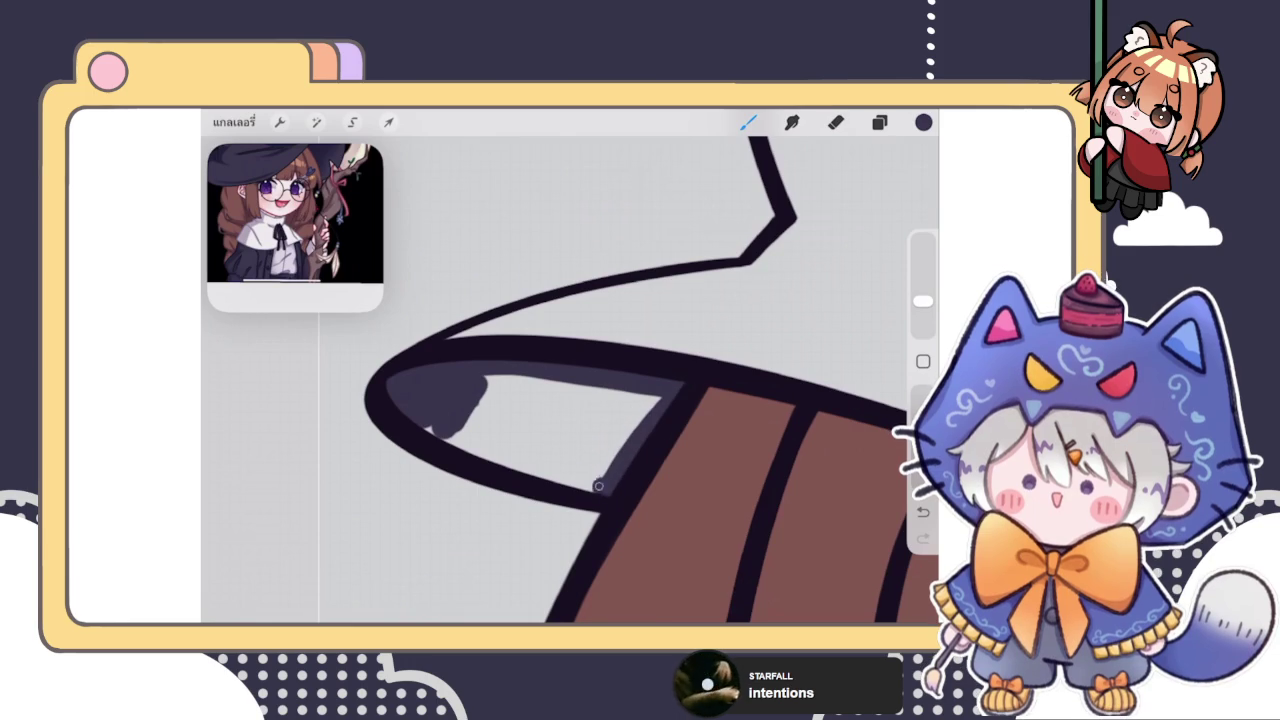
pyautogui.moveTo(923, 122); pyautogui.dragTo(580, 400)
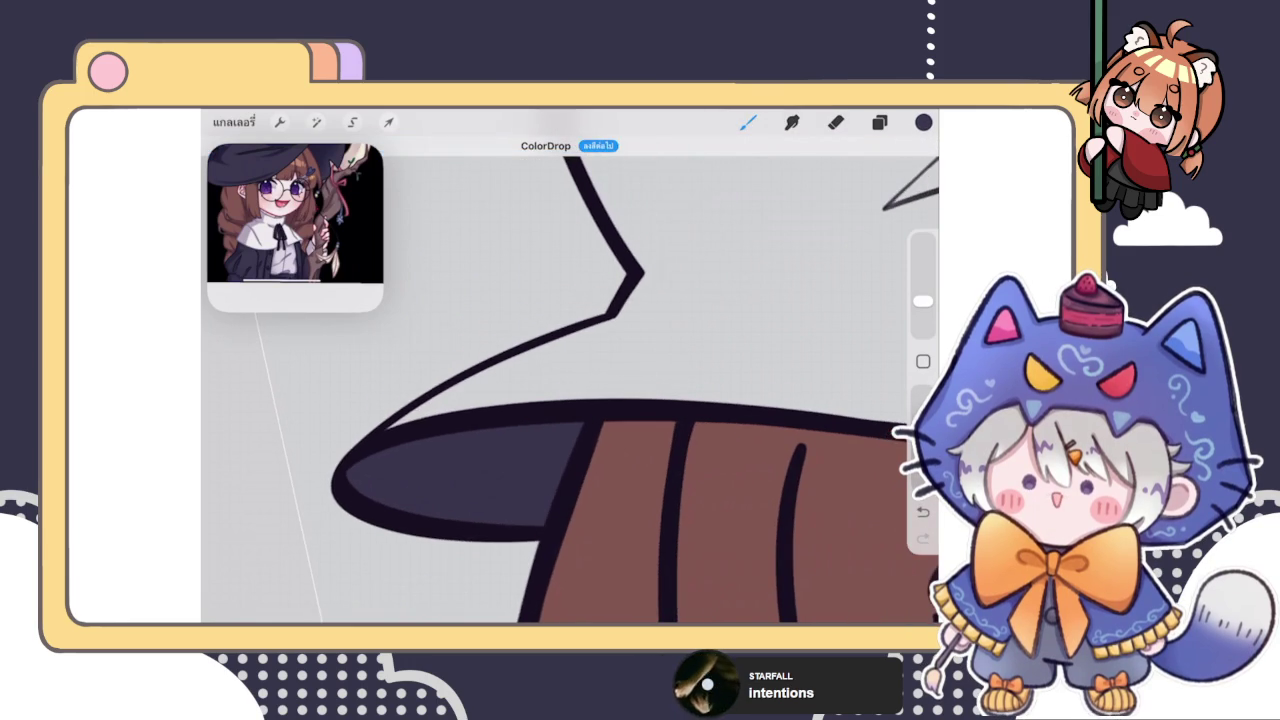
# Thicken the hat's left edge, ear-peak top and right arch outlines with dark strokes
pyautogui.moveTo(390, 425)
pyautogui.mouseDown()
pyautogui.moveTo(622, 320)
pyautogui.moveTo(640, 272)
pyautogui.moveTo(520, 335)
pyautogui.mouseUp()
pyautogui.moveTo(663, 320); pyautogui.dragTo(667, 420)
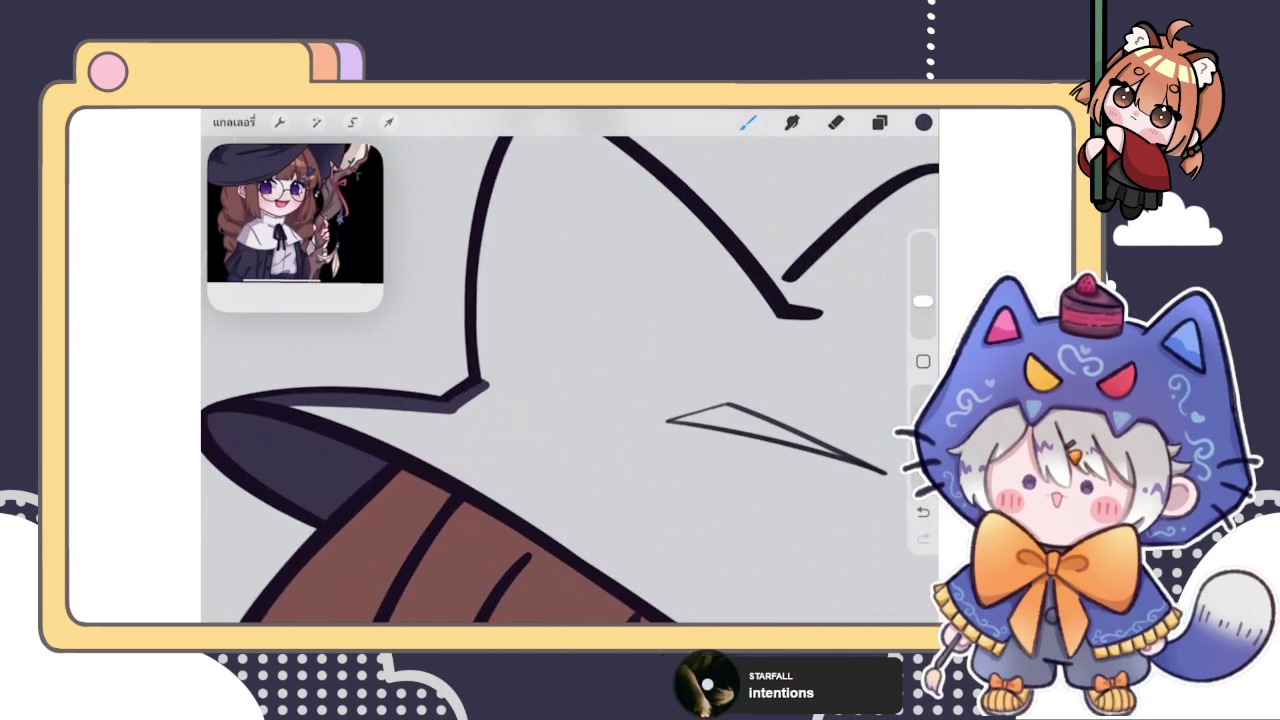
pyautogui.moveTo(570, 330); pyautogui.dragTo(590, 450)
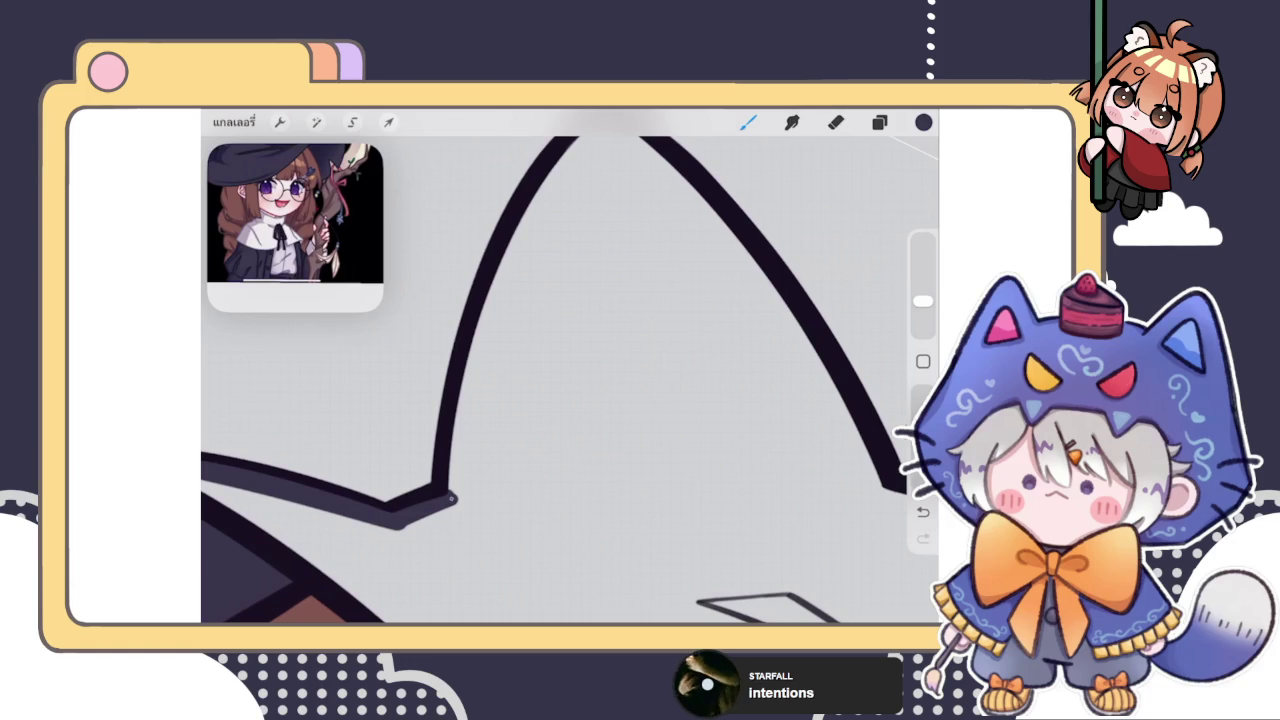
pyautogui.moveTo(452, 490); pyautogui.dragTo(530, 216)
pyautogui.moveTo(502, 300); pyautogui.dragTo(564, 174)
pyautogui.moveTo(600, 330); pyautogui.dragTo(590, 420)
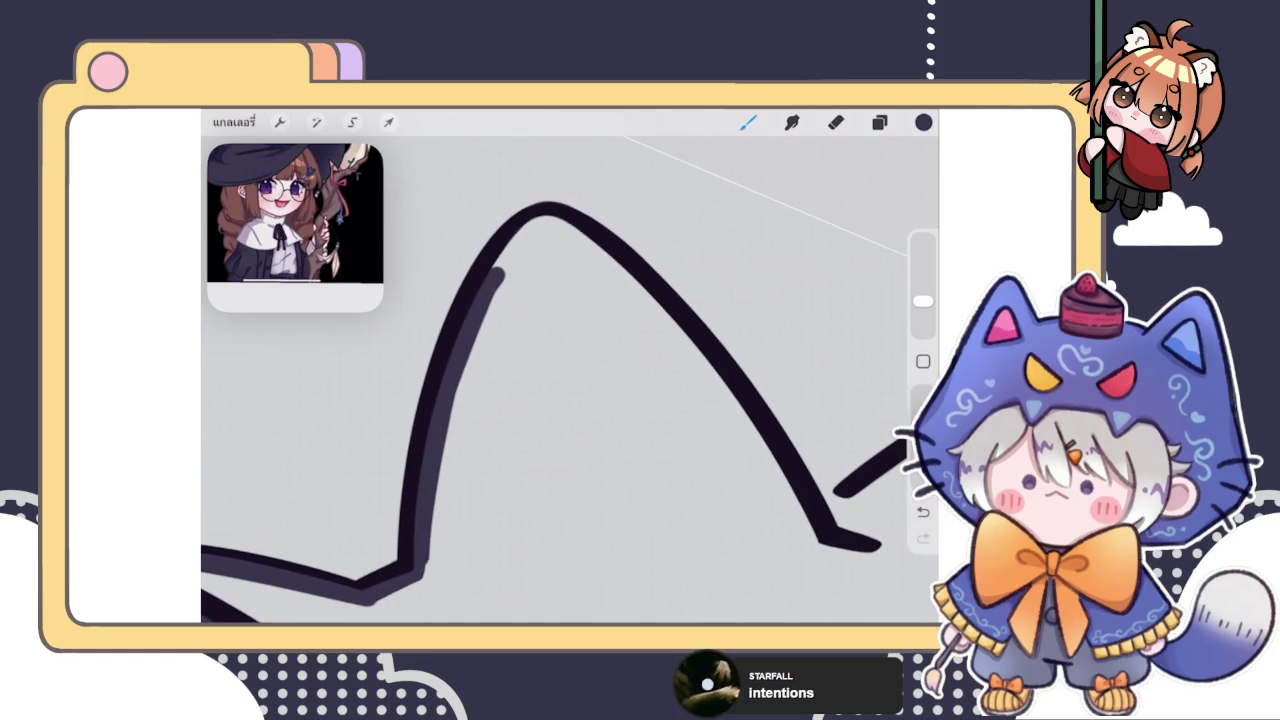
pyautogui.moveTo(505, 272)
pyautogui.mouseDown()
pyautogui.moveTo(555, 222)
pyautogui.moveTo(631, 282)
pyautogui.moveTo(760, 442)
pyautogui.moveTo(815, 540)
pyautogui.mouseUp()
pyautogui.moveTo(728, 430)
pyautogui.mouseDown()
pyautogui.moveTo(674, 341)
pyautogui.moveTo(561, 234)
pyautogui.mouseUp()
# Thicken the vertical hat line and join it to the brim tip
pyautogui.scroll(-3, 570, 380)
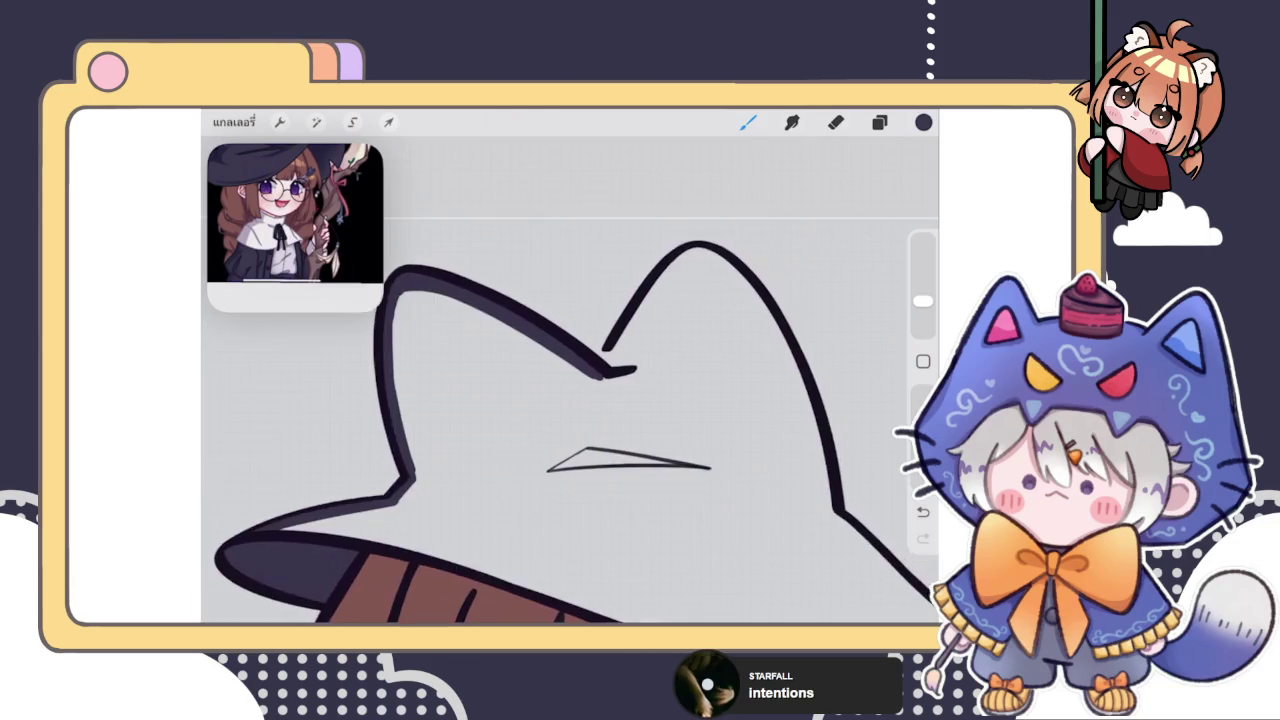
pyautogui.scroll(5, 570, 380)
pyautogui.moveTo(545, 420)
pyautogui.mouseDown()
pyautogui.moveTo(574, 408)
pyautogui.moveTo(528, 428)
pyautogui.mouseUp()
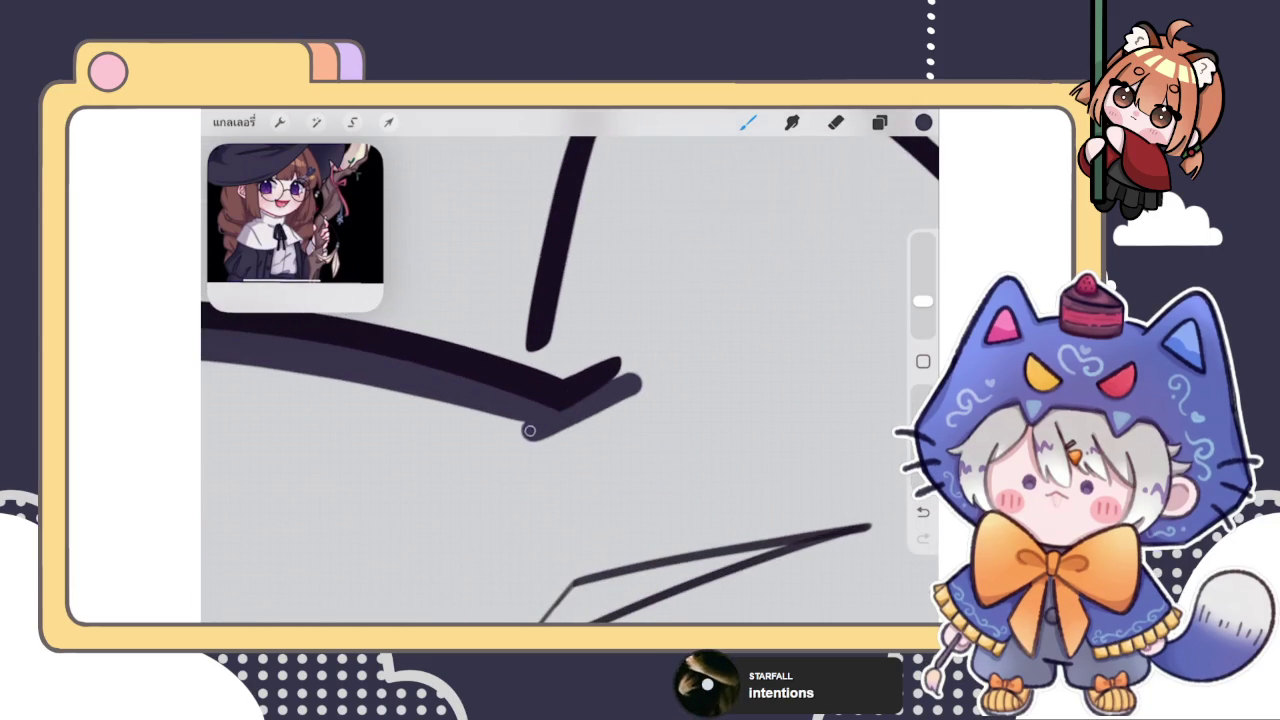
pyautogui.moveTo(546, 345); pyautogui.dragTo(528, 376)
pyautogui.moveTo(558, 303); pyautogui.dragTo(527, 384)
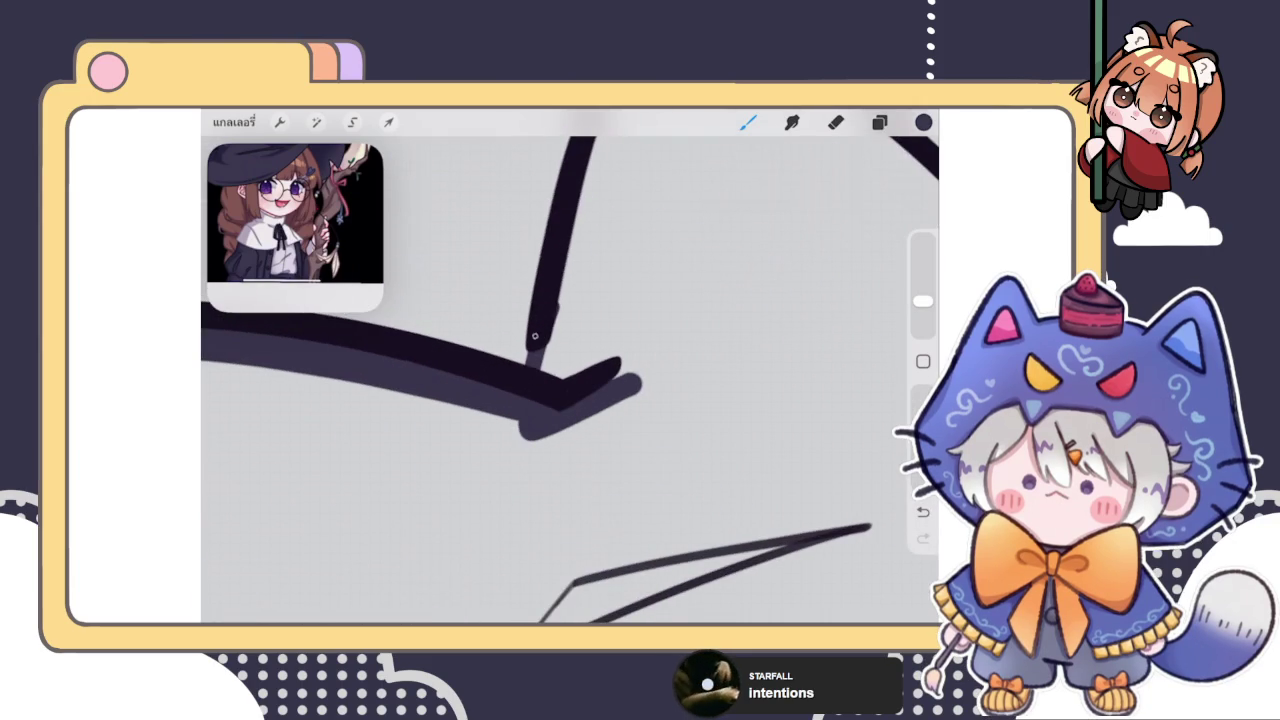
pyautogui.moveTo(552, 315); pyautogui.dragTo(546, 397)
pyautogui.moveTo(590, 205); pyautogui.dragTo(551, 360)
pyautogui.moveTo(580, 280); pyautogui.dragTo(573, 350)
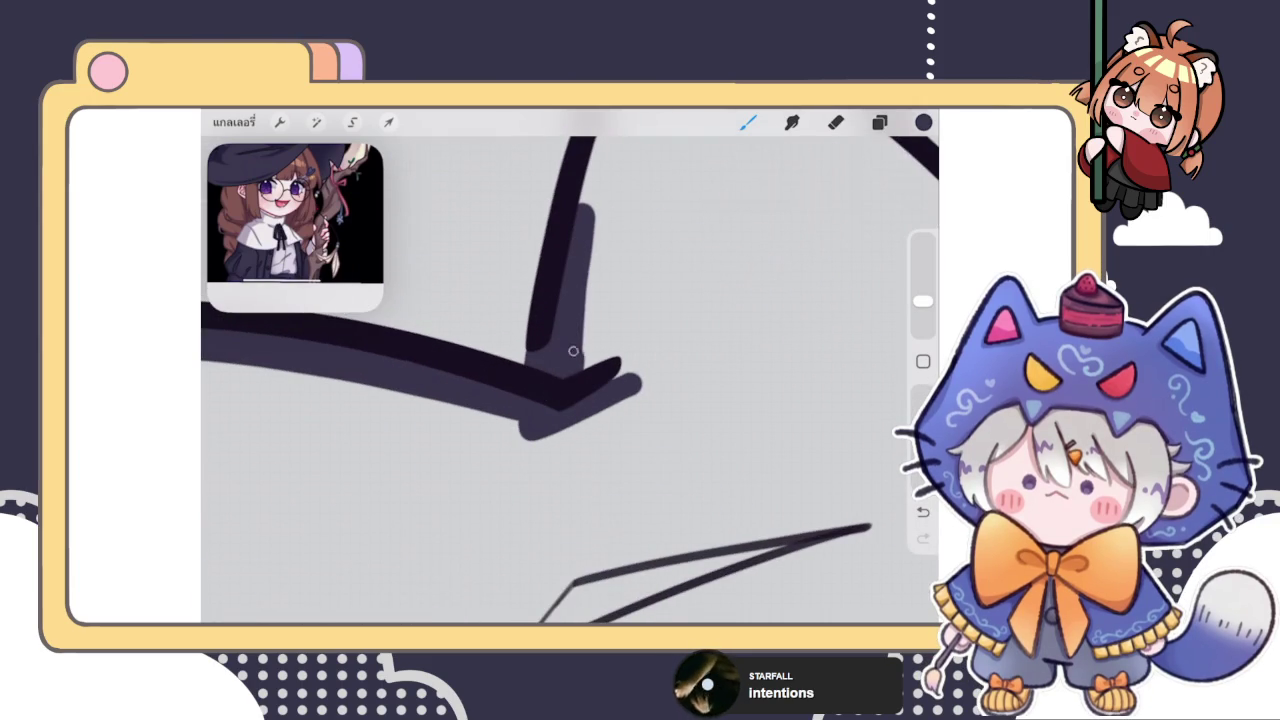
# Shade inside the hat arc and its left arm, redoing one undone stroke
pyautogui.scroll(-3, 573, 351)
pyautogui.scroll(2, 573, 351)
pyautogui.scroll(2, 573, 351)
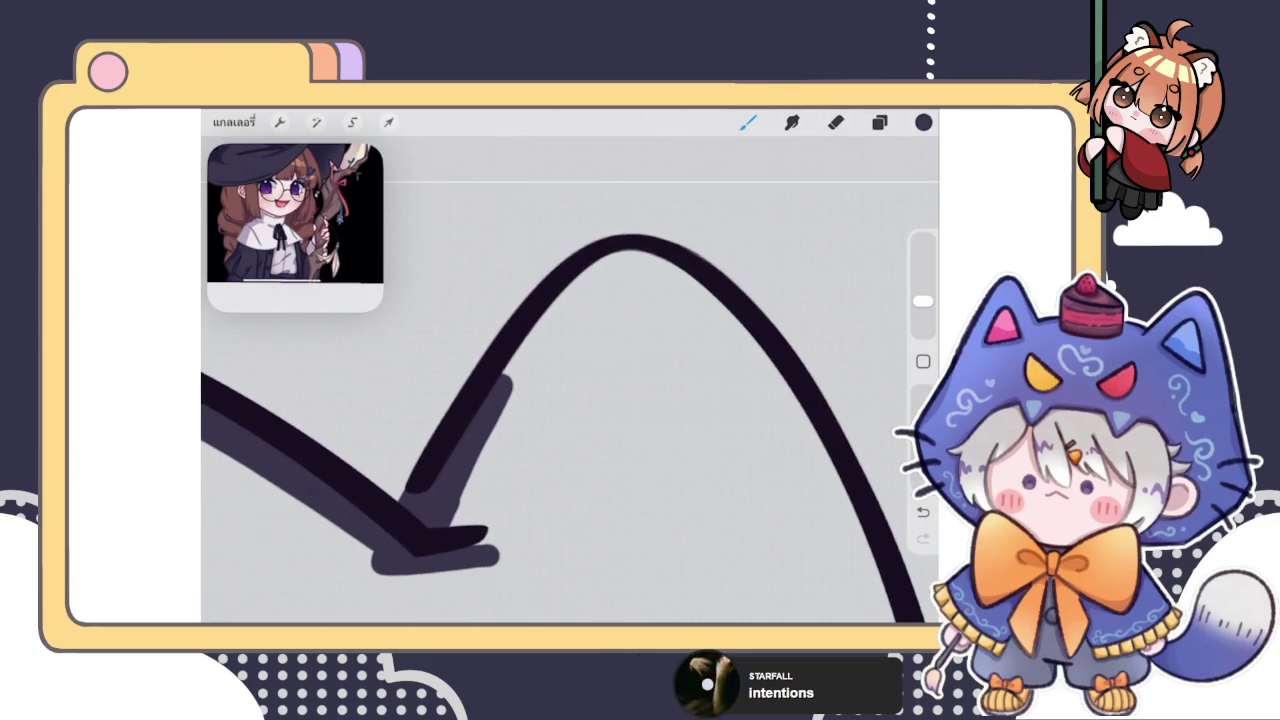
pyautogui.moveTo(565, 295)
pyautogui.mouseDown()
pyautogui.moveTo(486, 400)
pyautogui.moveTo(654, 266)
pyautogui.moveTo(703, 289)
pyautogui.moveTo(787, 388)
pyautogui.mouseUp()
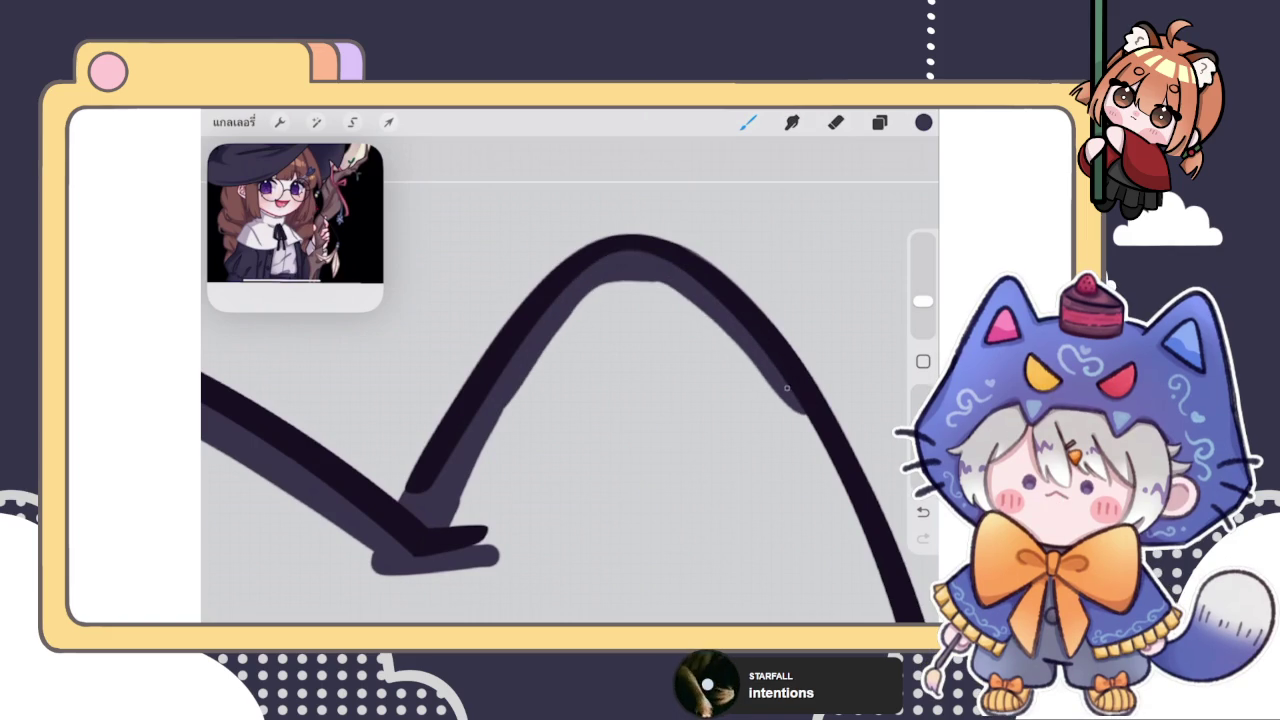
pyautogui.hotkey('ctrl', 'z')
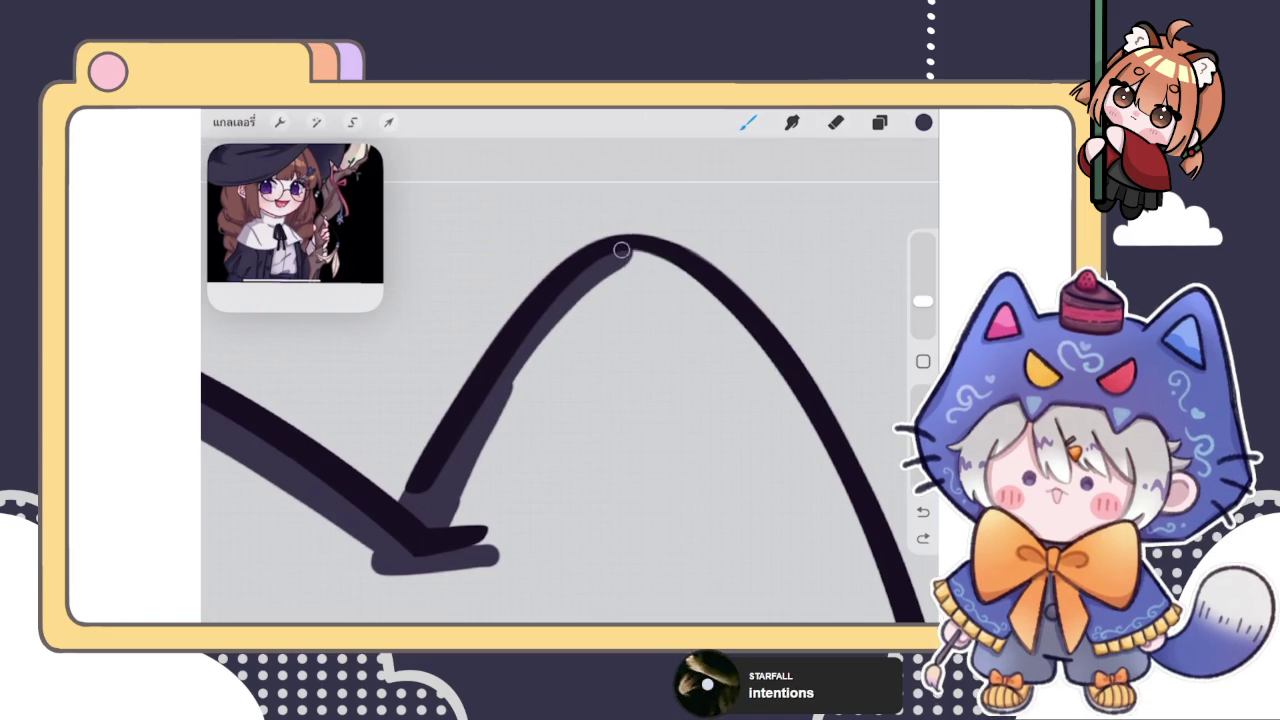
pyautogui.moveTo(621, 249)
pyautogui.mouseDown()
pyautogui.moveTo(757, 357)
pyautogui.moveTo(614, 277)
pyautogui.moveTo(505, 405)
pyautogui.mouseUp()
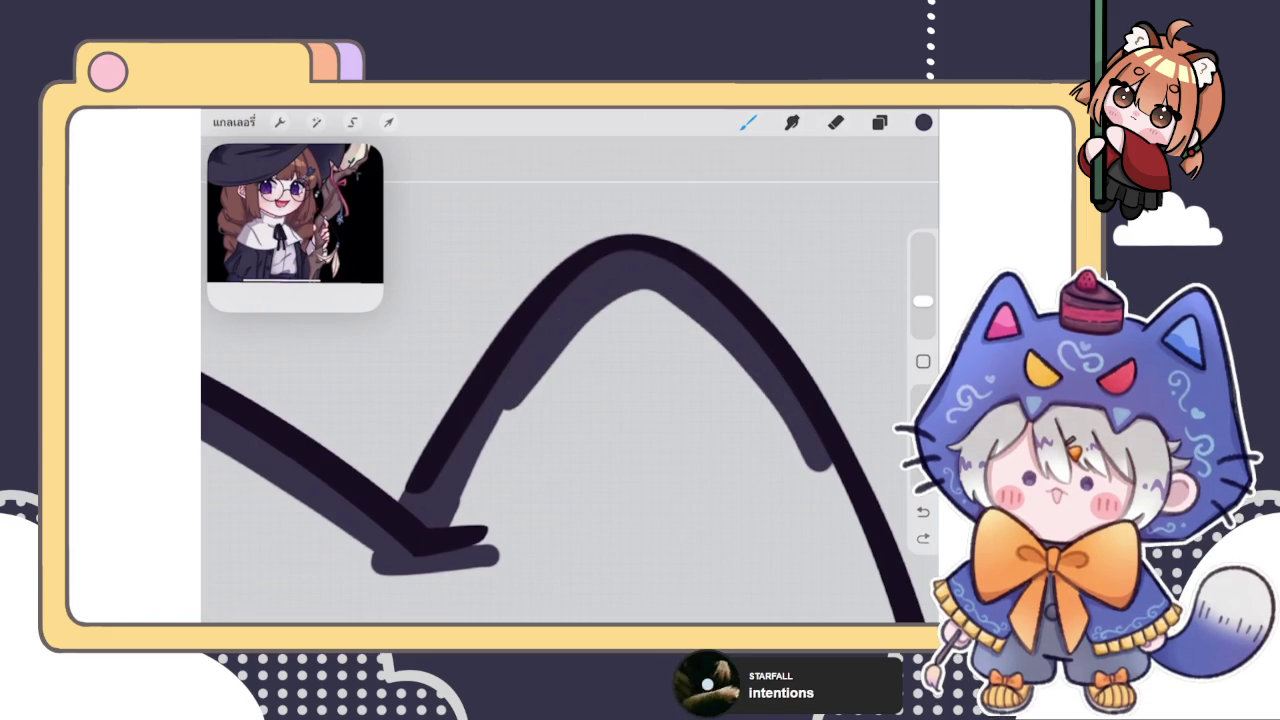
pyautogui.moveTo(450, 520); pyautogui.dragTo(550, 370)
# Extend the shading down the arc's right arm and inside the right outline to the brim tip
pyautogui.scroll(-2, 560, 430)
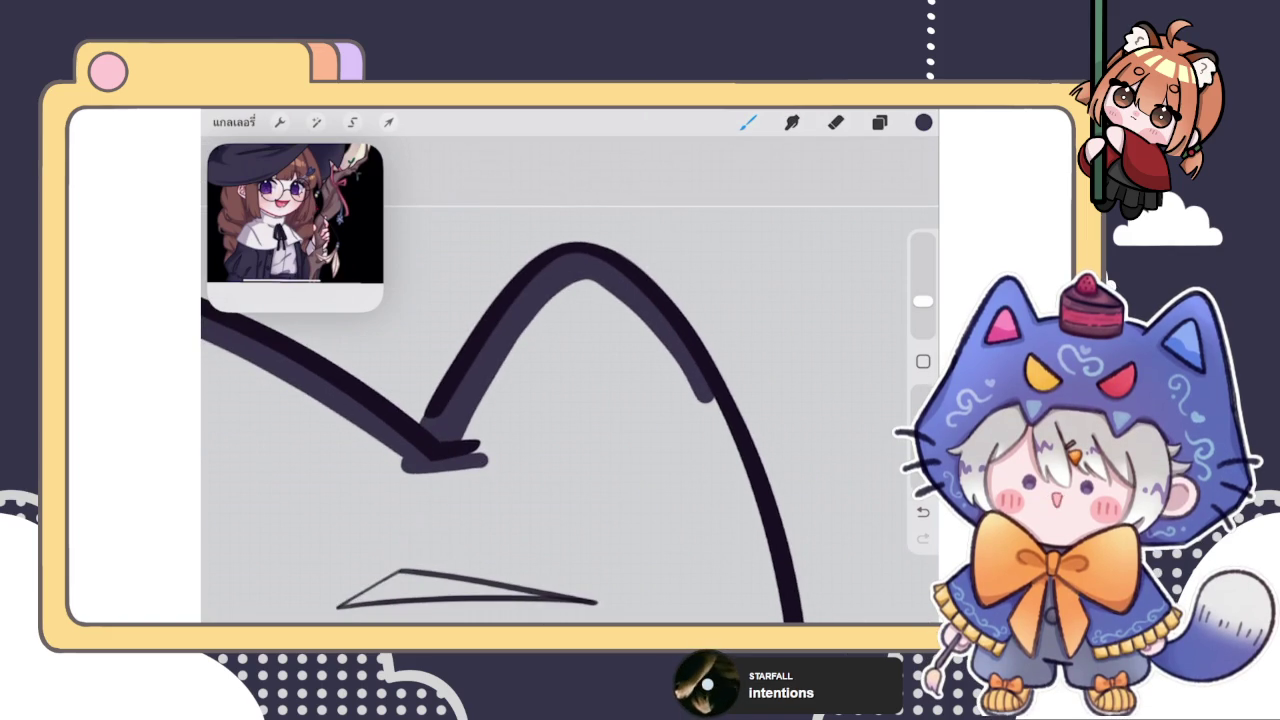
pyautogui.moveTo(705, 395); pyautogui.dragTo(750, 490)
pyautogui.scroll(-3, 570, 380)
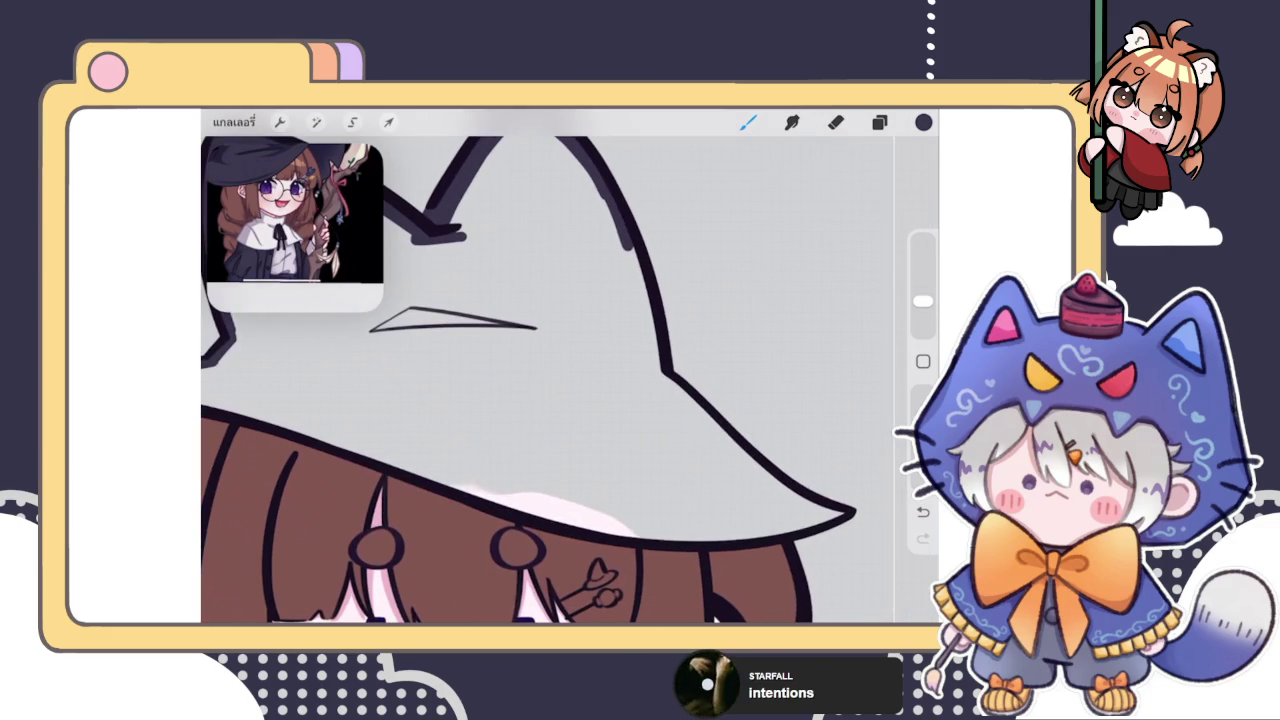
pyautogui.moveTo(628, 248); pyautogui.dragTo(652, 340)
pyautogui.moveTo(636, 292); pyautogui.dragTo(662, 378)
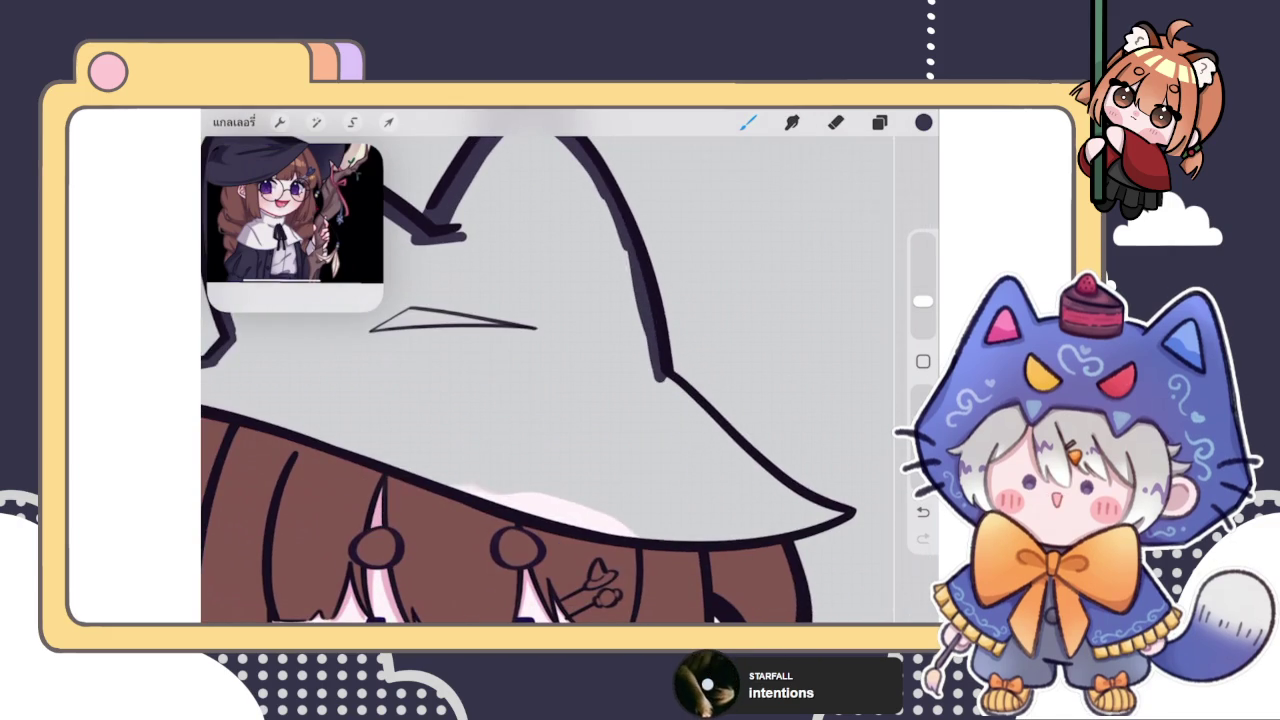
pyautogui.moveTo(600, 500); pyautogui.dragTo(420, 410)
pyautogui.moveTo(568, 298)
pyautogui.mouseDown()
pyautogui.moveTo(650, 460)
pyautogui.moveTo(705, 515)
pyautogui.moveTo(598, 490)
pyautogui.mouseUp()
# Draw a dark line along the hat-brim edge and ColorDrop fill the hat dark navy
pyautogui.scroll(-2, 440, 380)
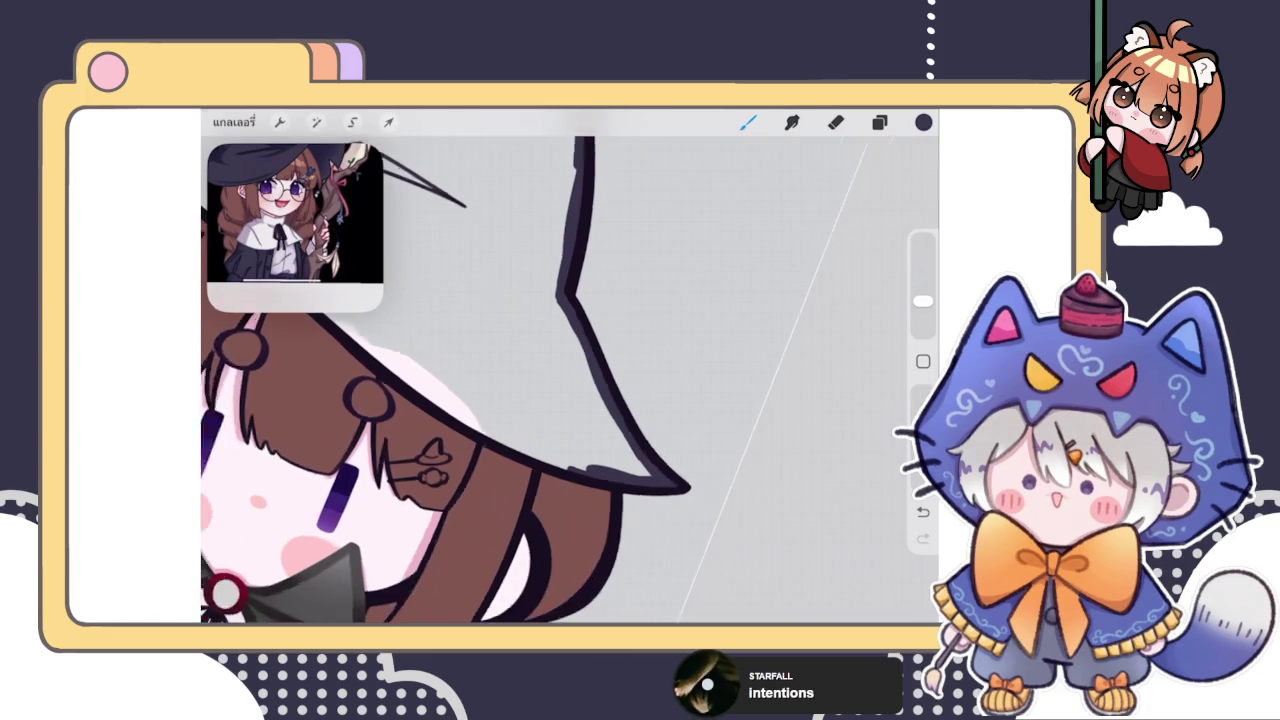
pyautogui.scroll(-5, 440, 380)
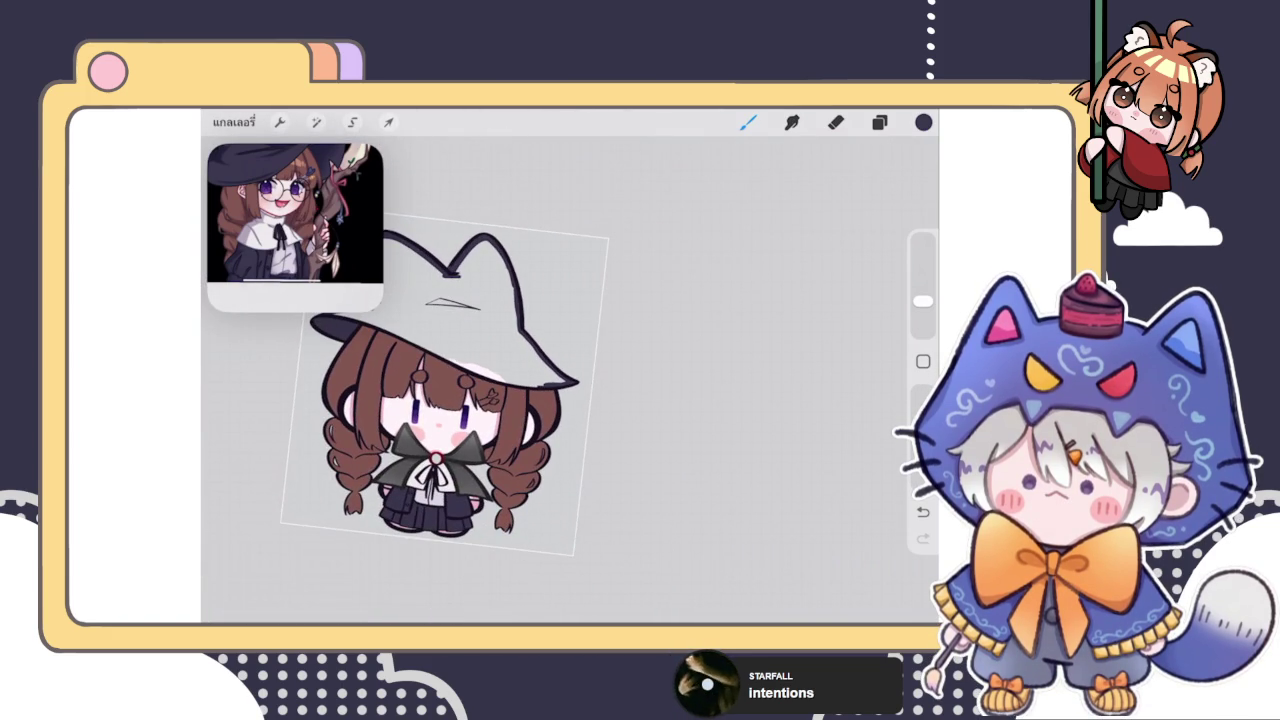
pyautogui.scroll(1, 450, 380)
pyautogui.scroll(5, 500, 400)
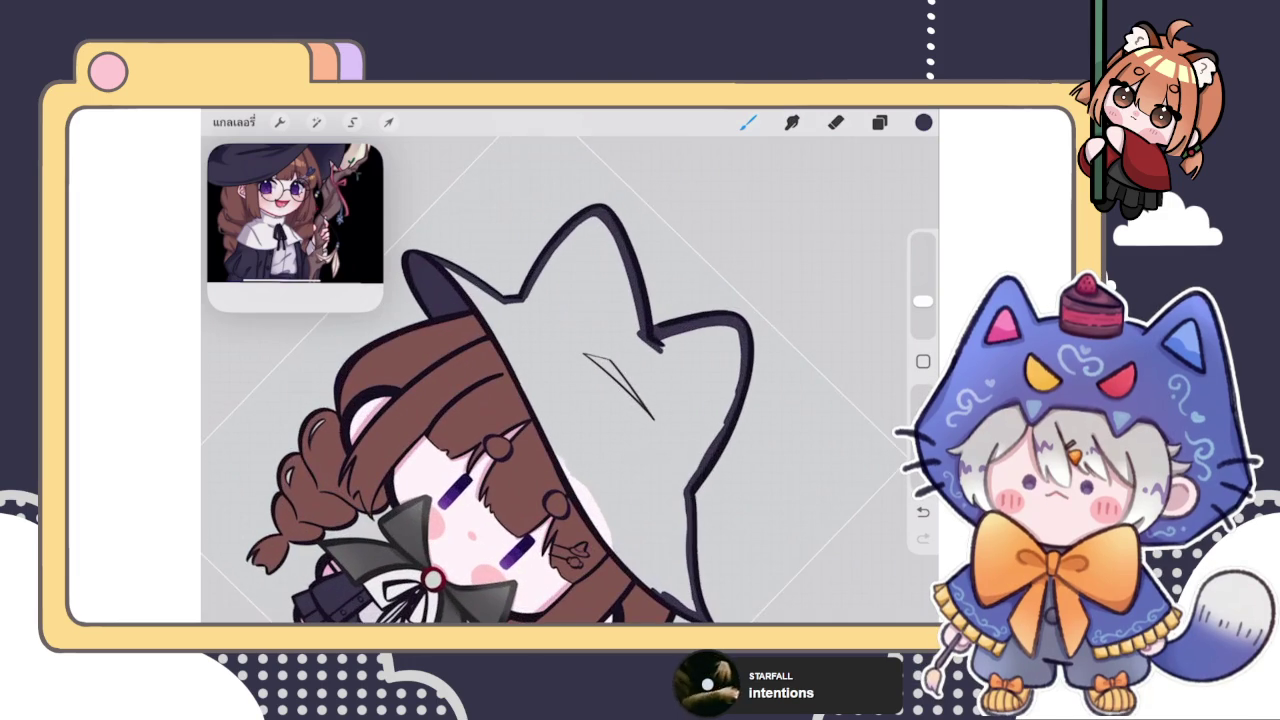
pyautogui.moveTo(478, 310); pyautogui.dragTo(528, 394)
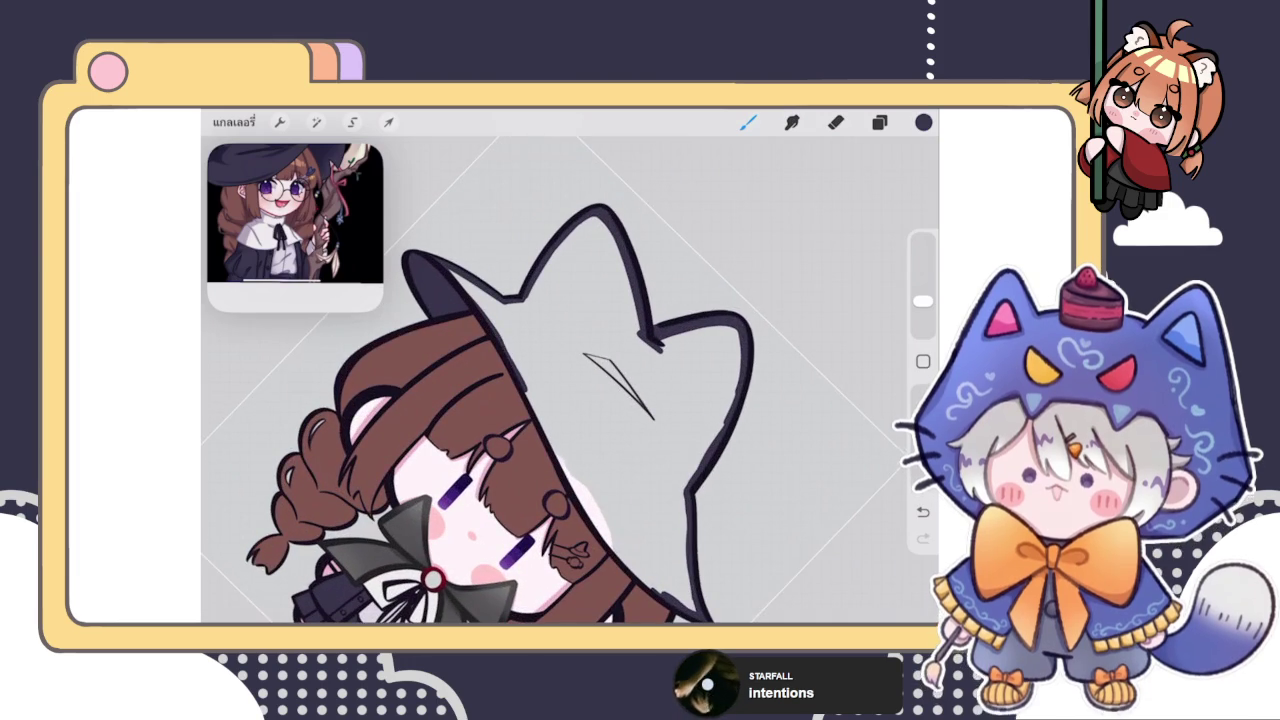
pyautogui.scroll(-2, 500, 380)
pyautogui.moveTo(455, 275)
pyautogui.mouseDown()
pyautogui.moveTo(490, 440)
pyautogui.moveTo(520, 492)
pyautogui.mouseUp()
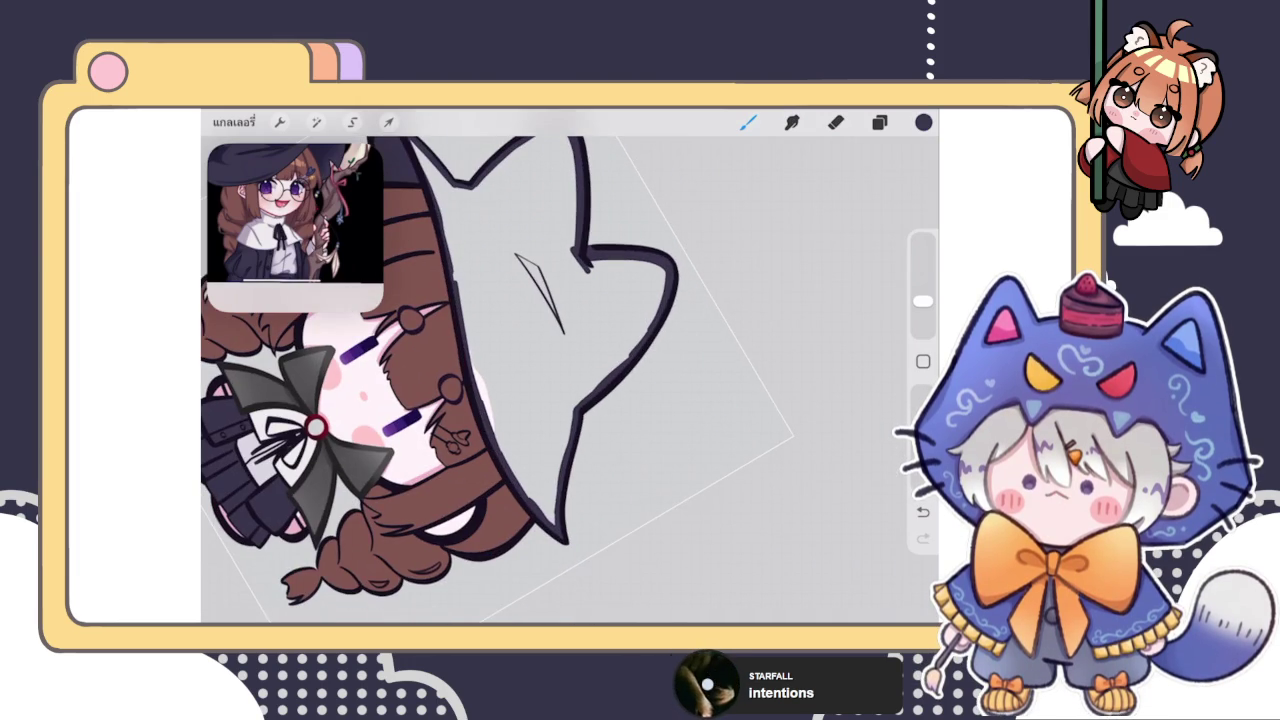
pyautogui.moveTo(923, 122); pyautogui.dragTo(500, 300)
pyautogui.scroll(-5, 520, 390)
# ColorDrop the dark navy colour into the hat once more
pyautogui.scroll(-2, 520, 390)
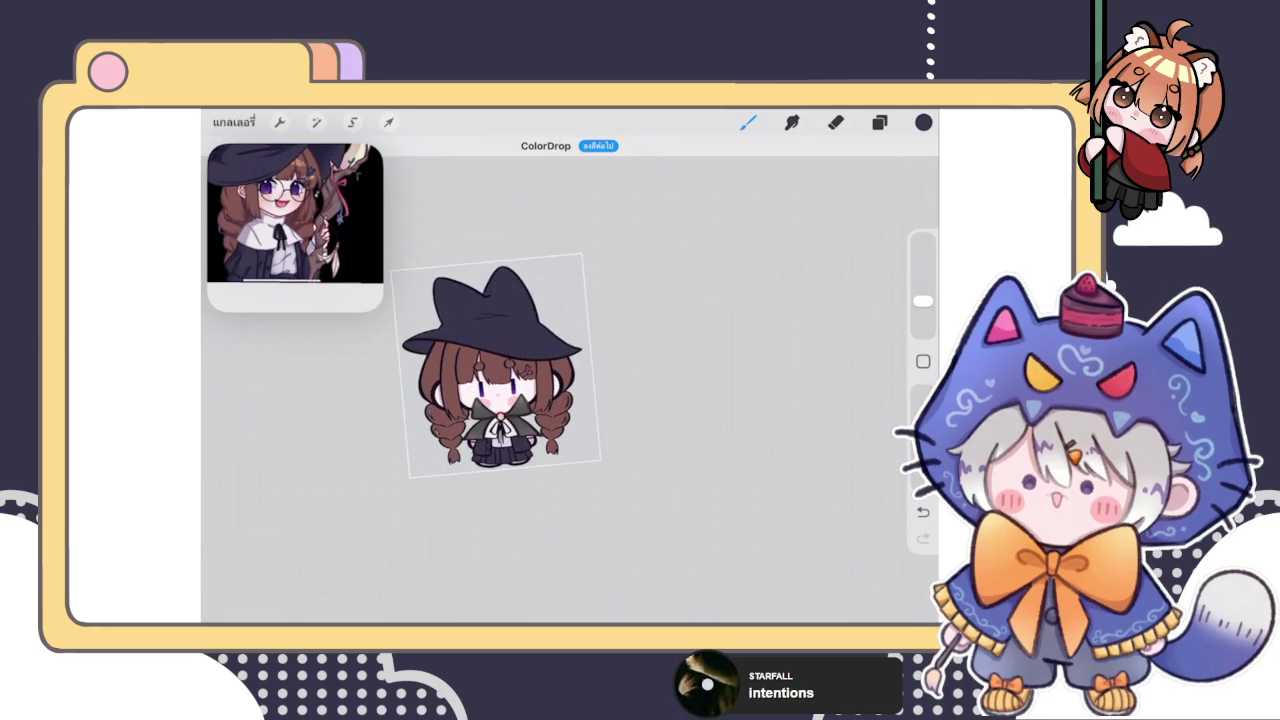
pyautogui.scroll(2, 557, 398)
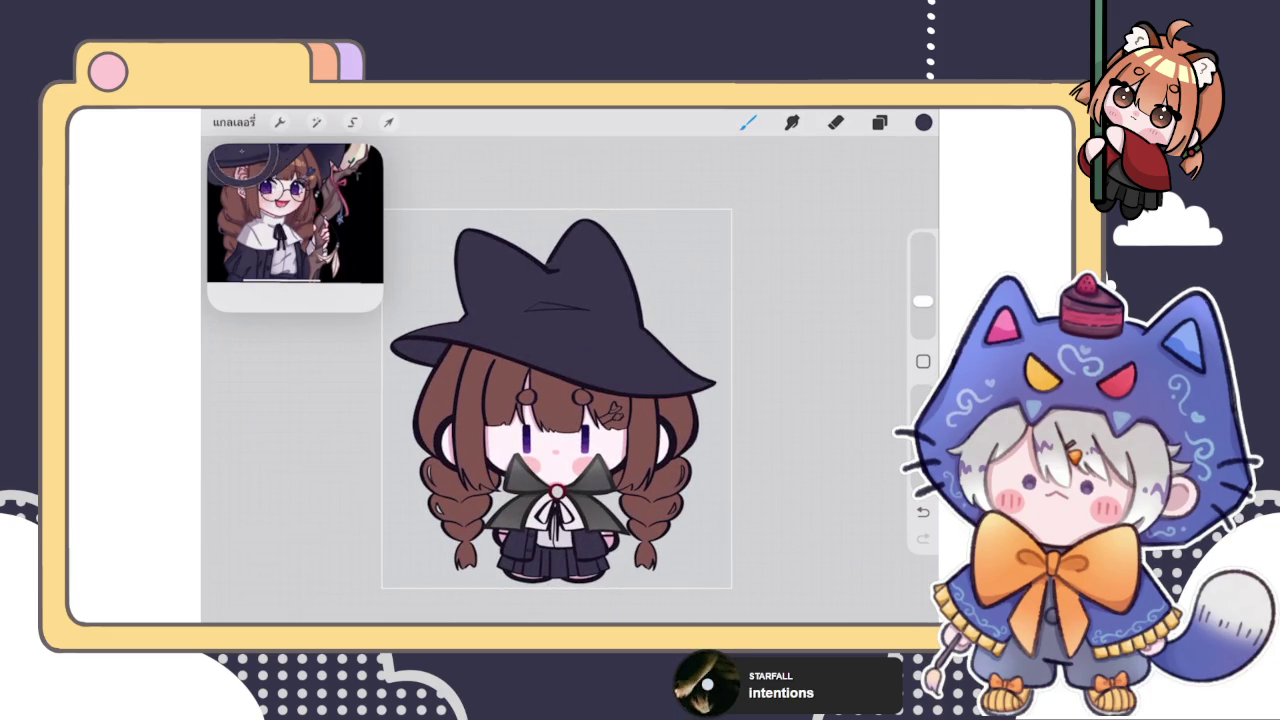
pyautogui.moveTo(923, 122); pyautogui.dragTo(557, 300)
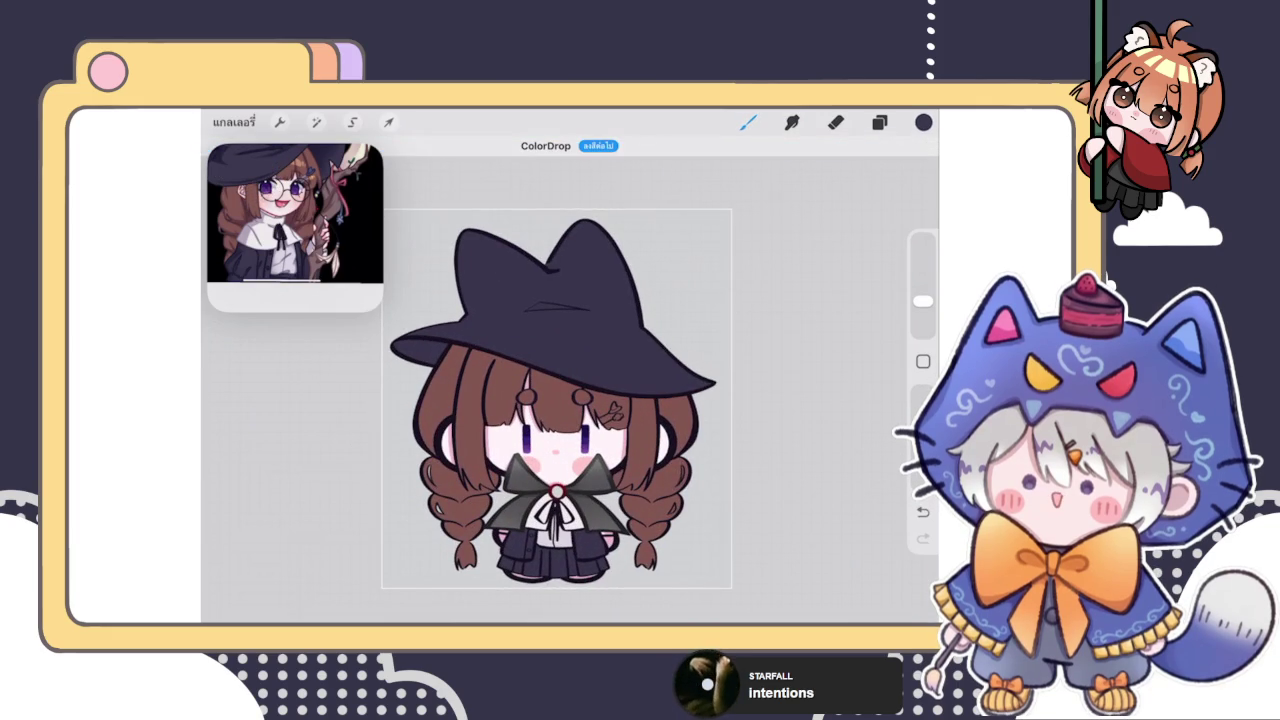
pyautogui.scroll(1, 557, 398)
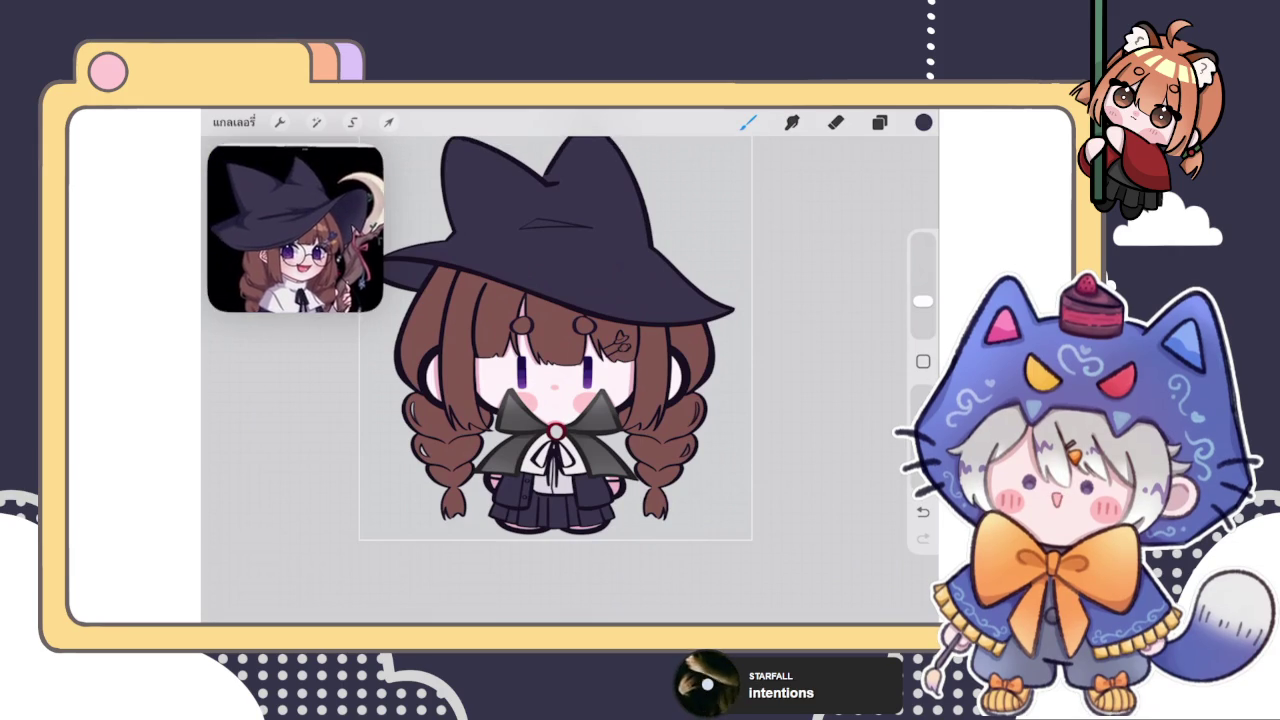
# Scroll down the layer list and make Layer 8 with the red ear marks visible
pyautogui.click(879, 122)
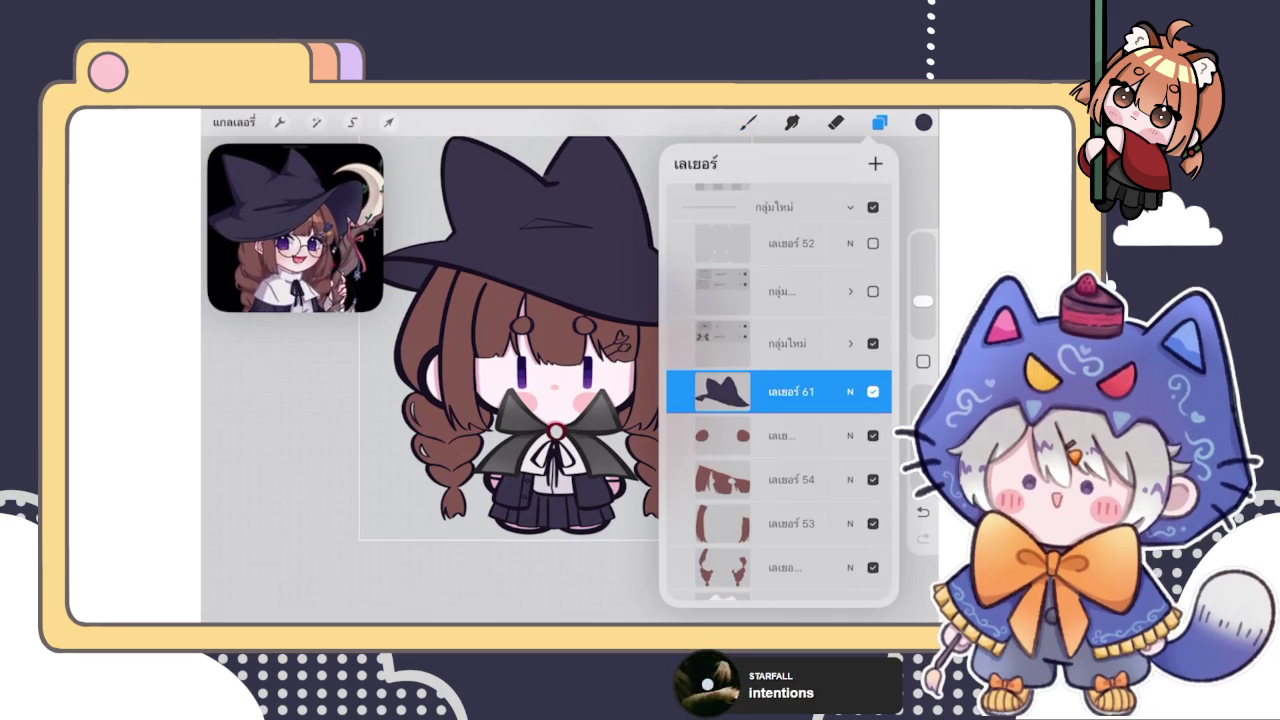
pyautogui.scroll(-2, 510, 340)
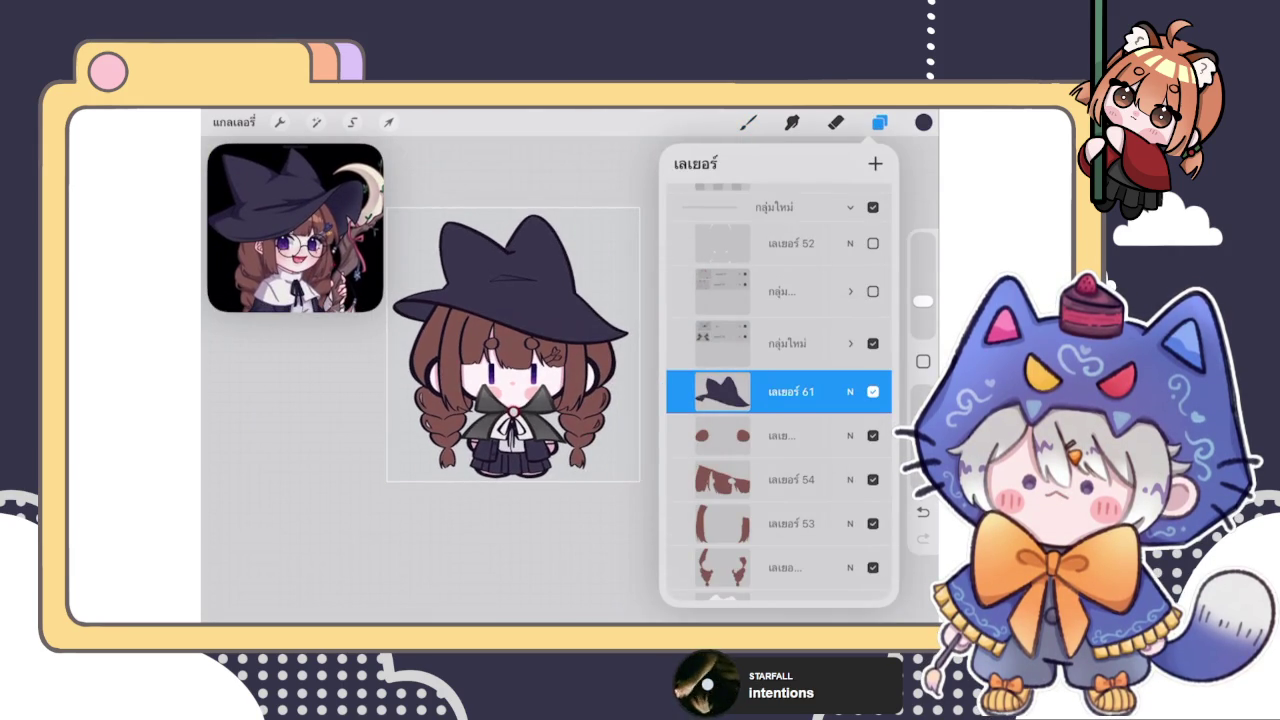
pyautogui.scroll(3, 778, 400)
pyautogui.scroll(-3, 778, 390)
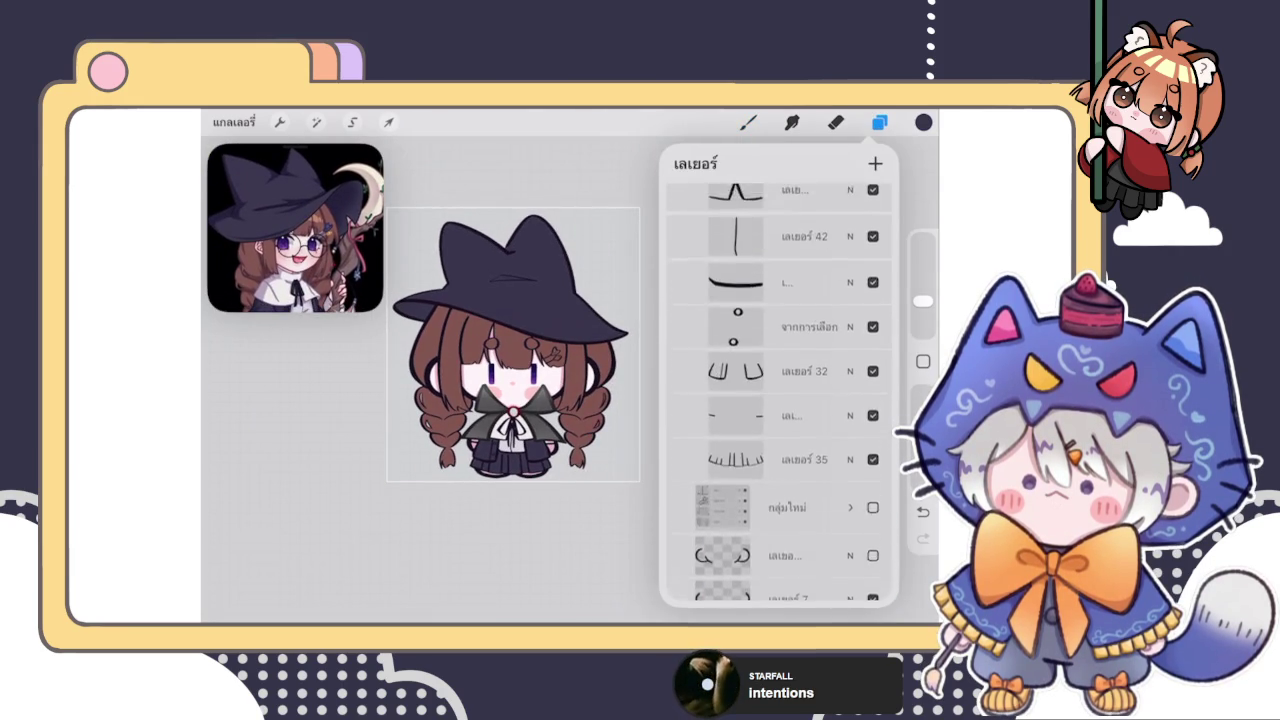
pyautogui.scroll(-3, 778, 390)
pyautogui.scroll(-3, 778, 390)
pyautogui.scroll(-2, 778, 390)
pyautogui.scroll(-3, 778, 400)
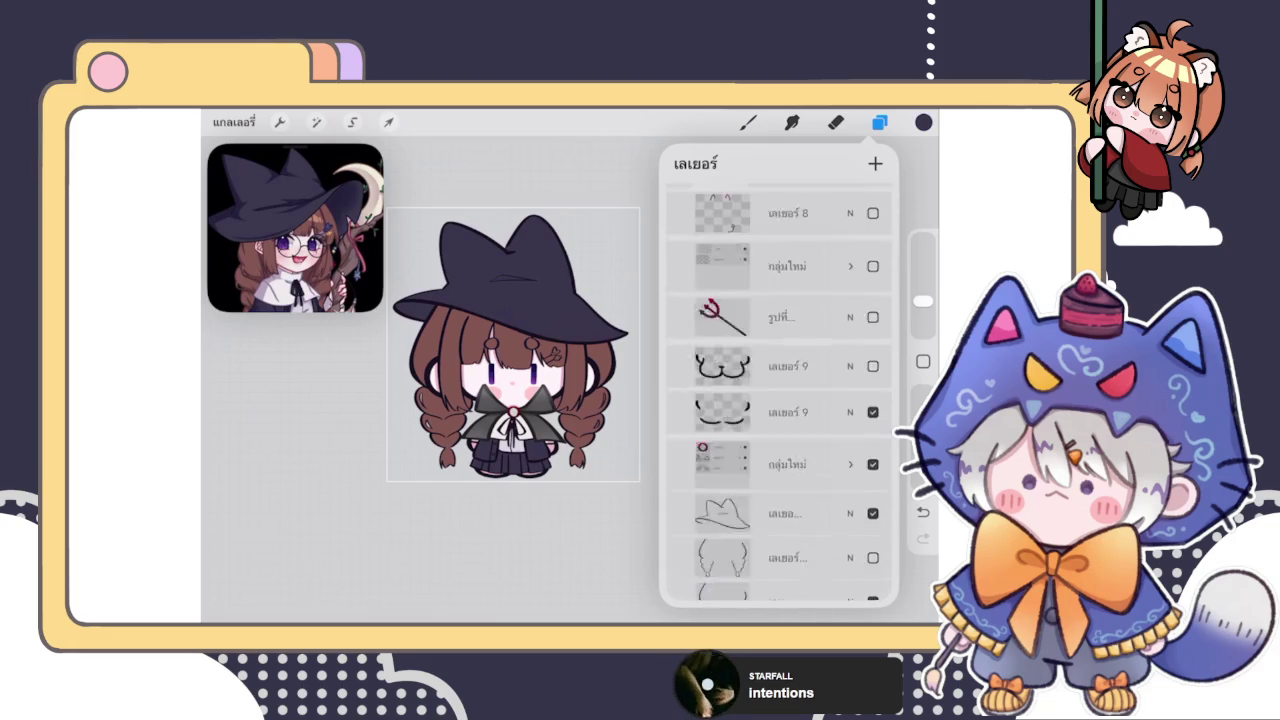
pyautogui.scroll(-3, 778, 400)
pyautogui.scroll(-1, 778, 400)
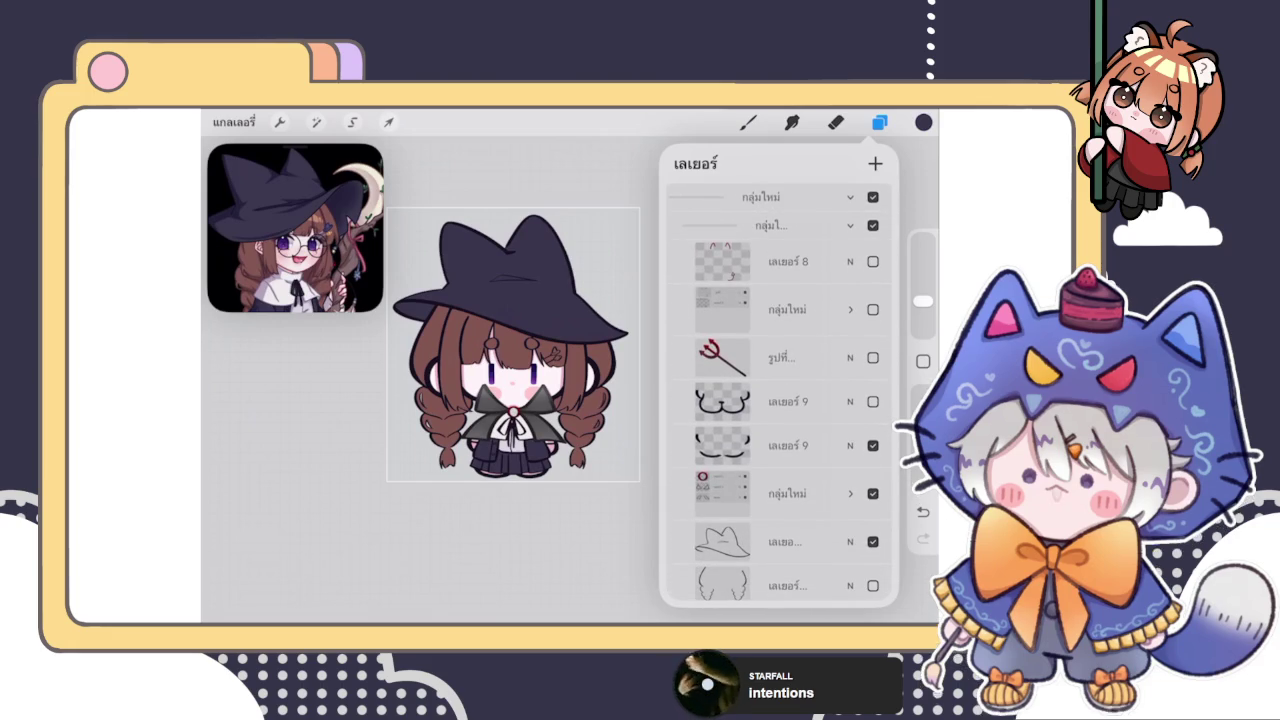
pyautogui.click(873, 261)
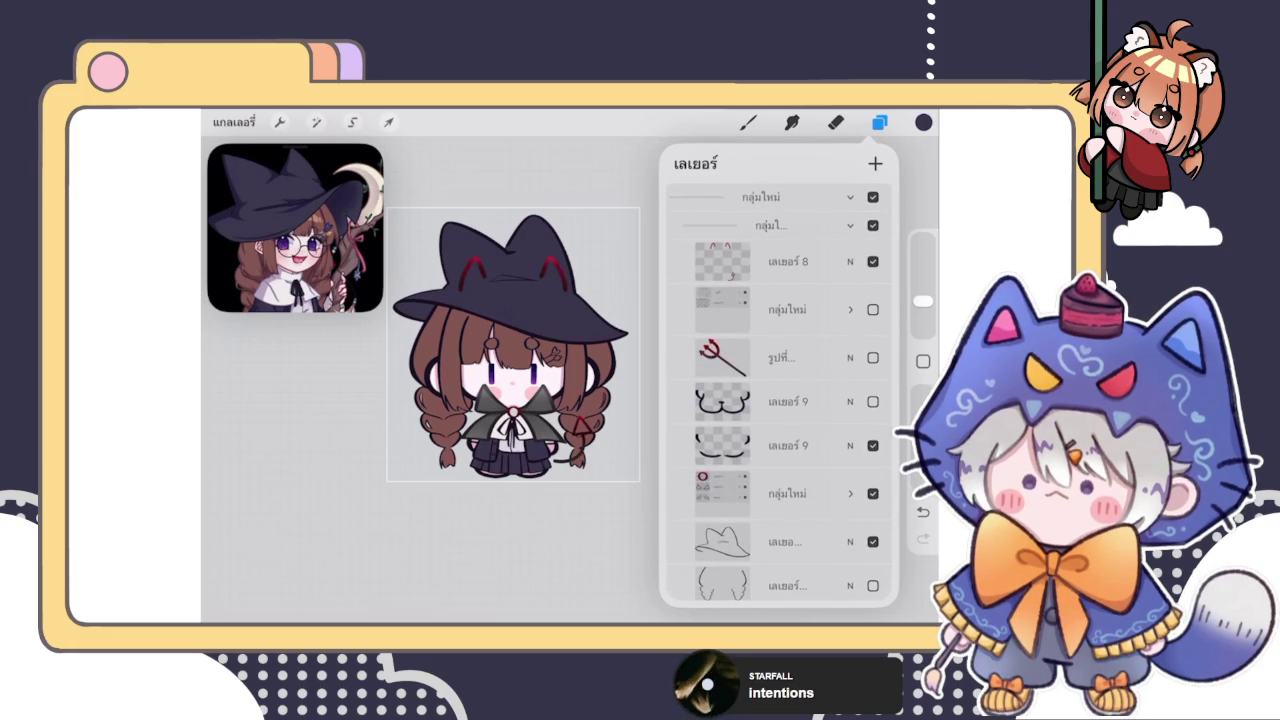
# Briefly toggle the trident layer on and off, then scroll further down the list
pyautogui.click(873, 357)
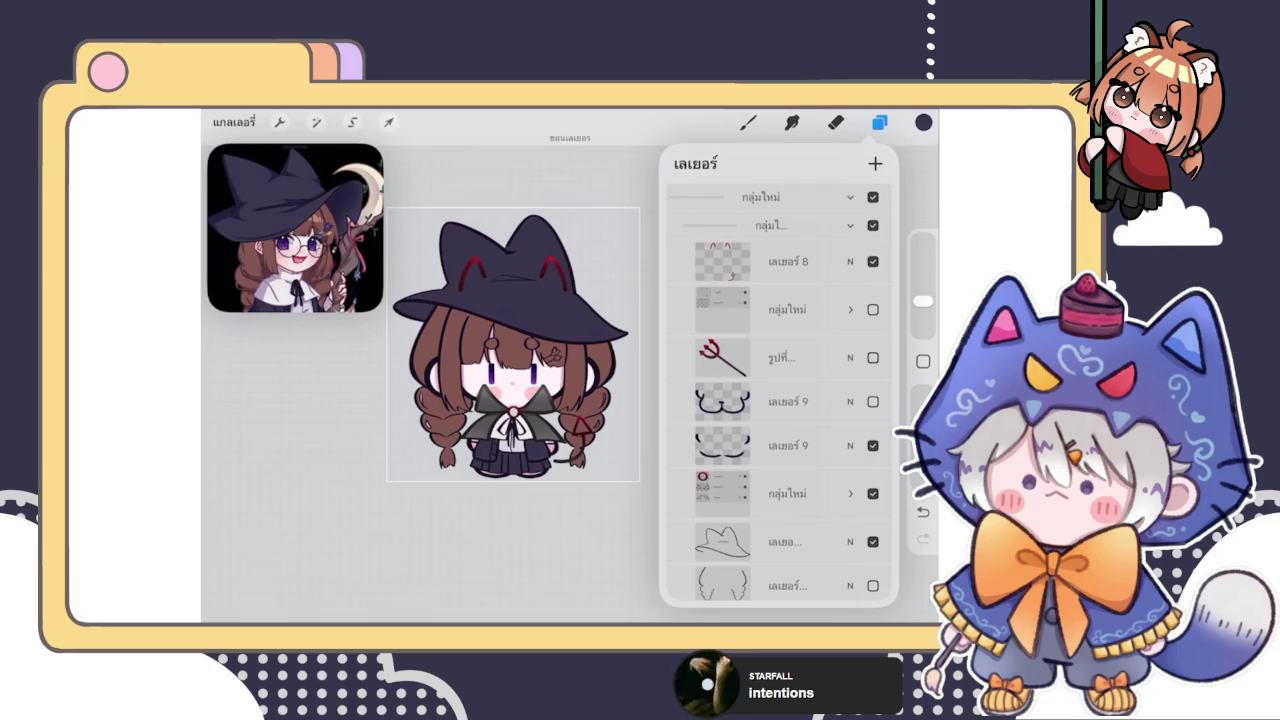
pyautogui.scroll(-3, 779, 400)
pyautogui.scroll(-2, 779, 400)
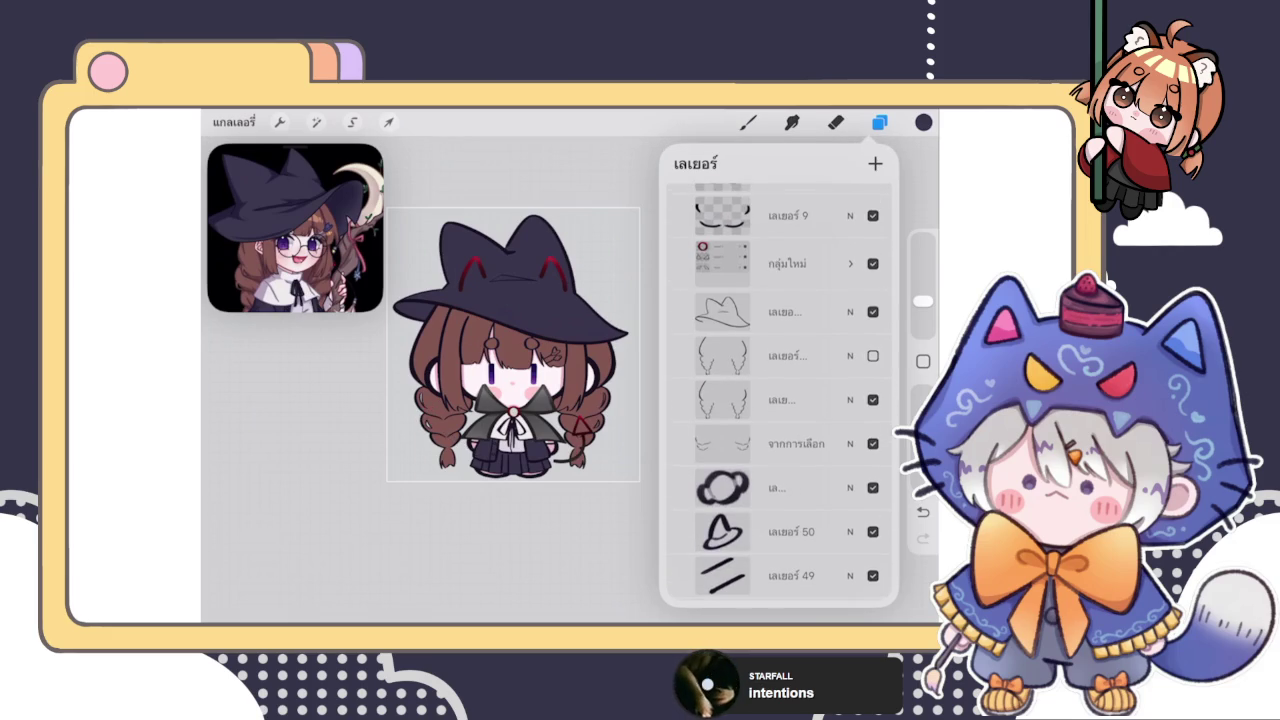
pyautogui.scroll(-3, 779, 400)
pyautogui.scroll(-3, 779, 400)
pyautogui.scroll(-3, 779, 400)
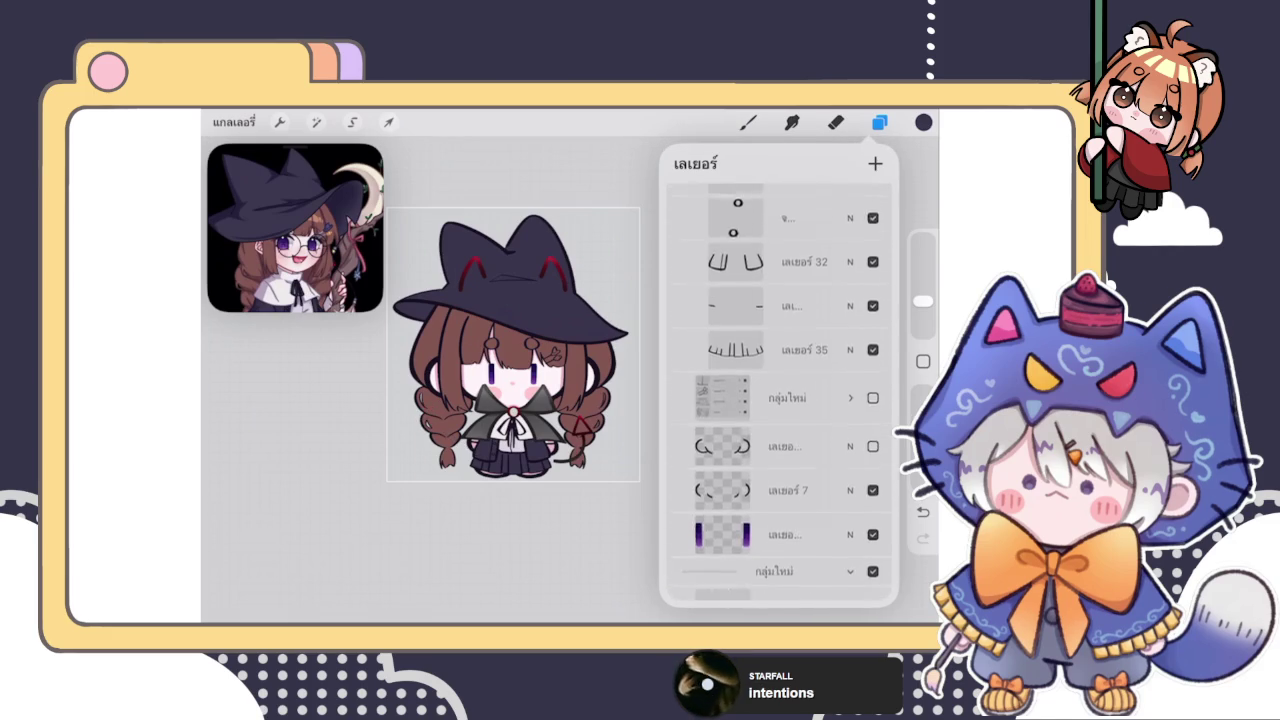
pyautogui.scroll(-3, 779, 400)
pyautogui.scroll(-5, 779, 400)
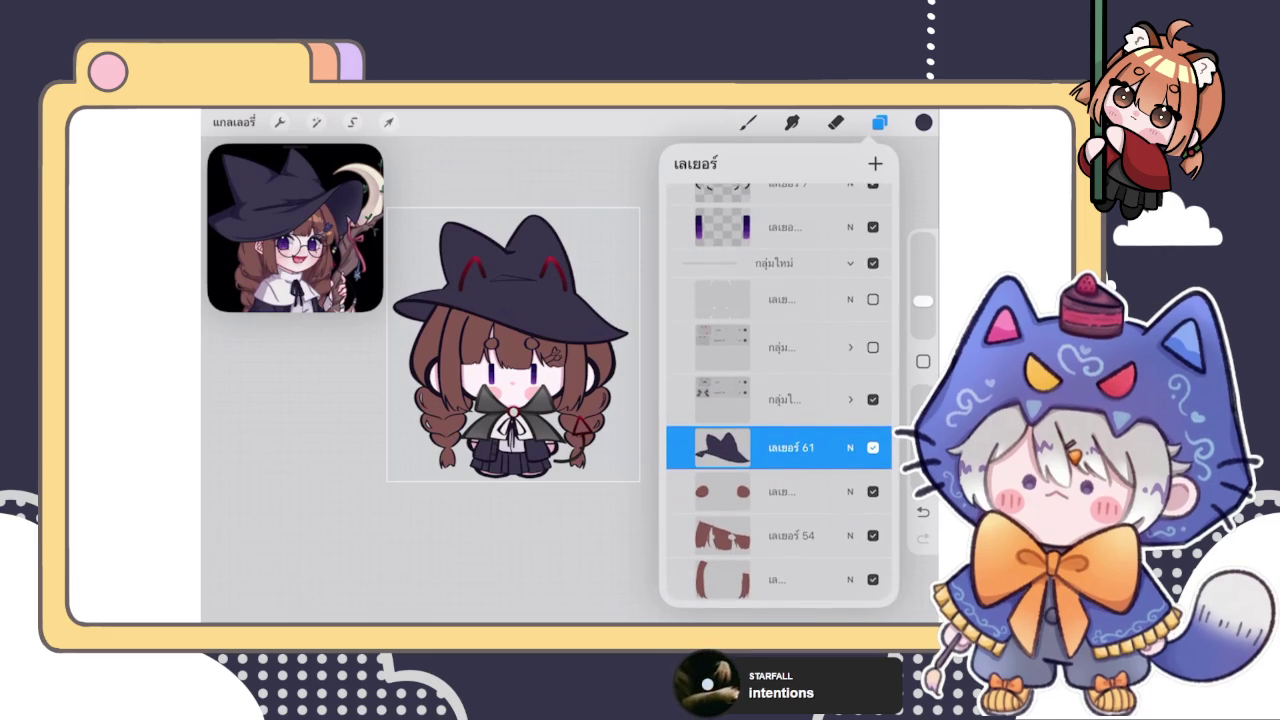
# Show the group holding the red inner ears, then switch to Eraser and back to Brush
pyautogui.click(873, 347)
pyautogui.press('e')
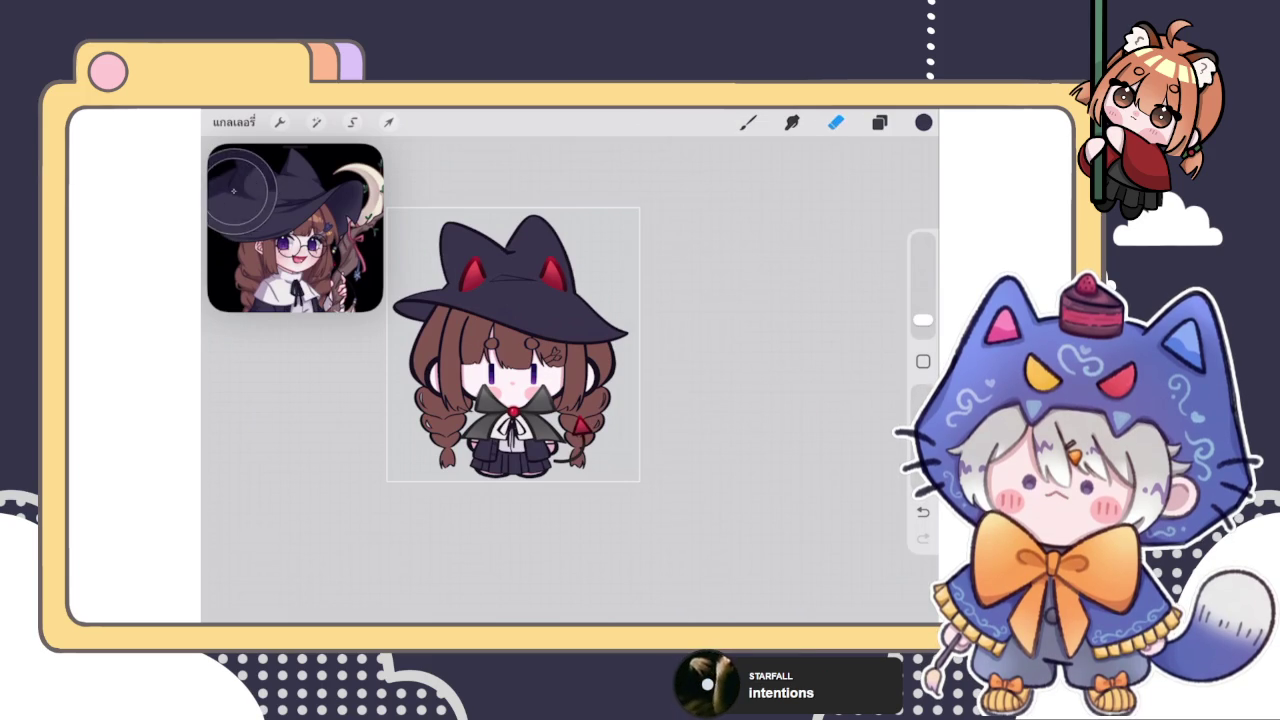
pyautogui.press('b')
pyautogui.scroll(5, 420, 266)
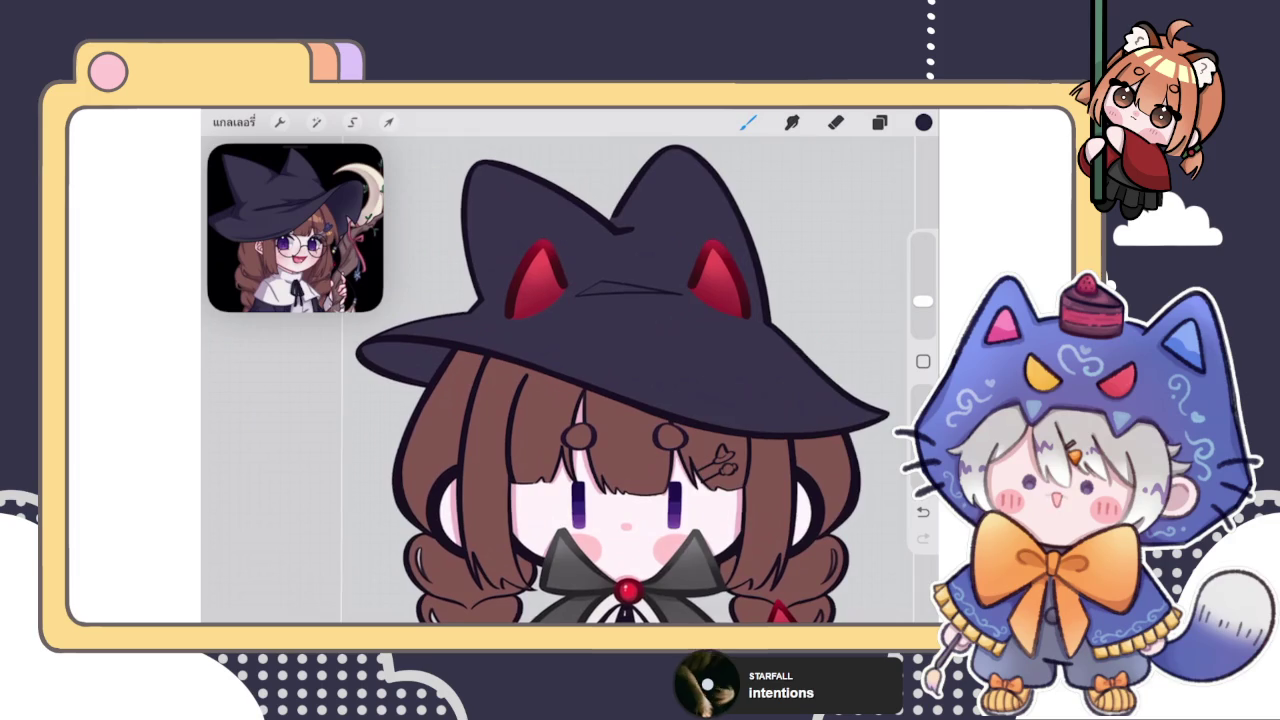
# Set the new layer as a Clipping Mask over the hat layer
pyautogui.press('l')
pyautogui.click(790, 391)
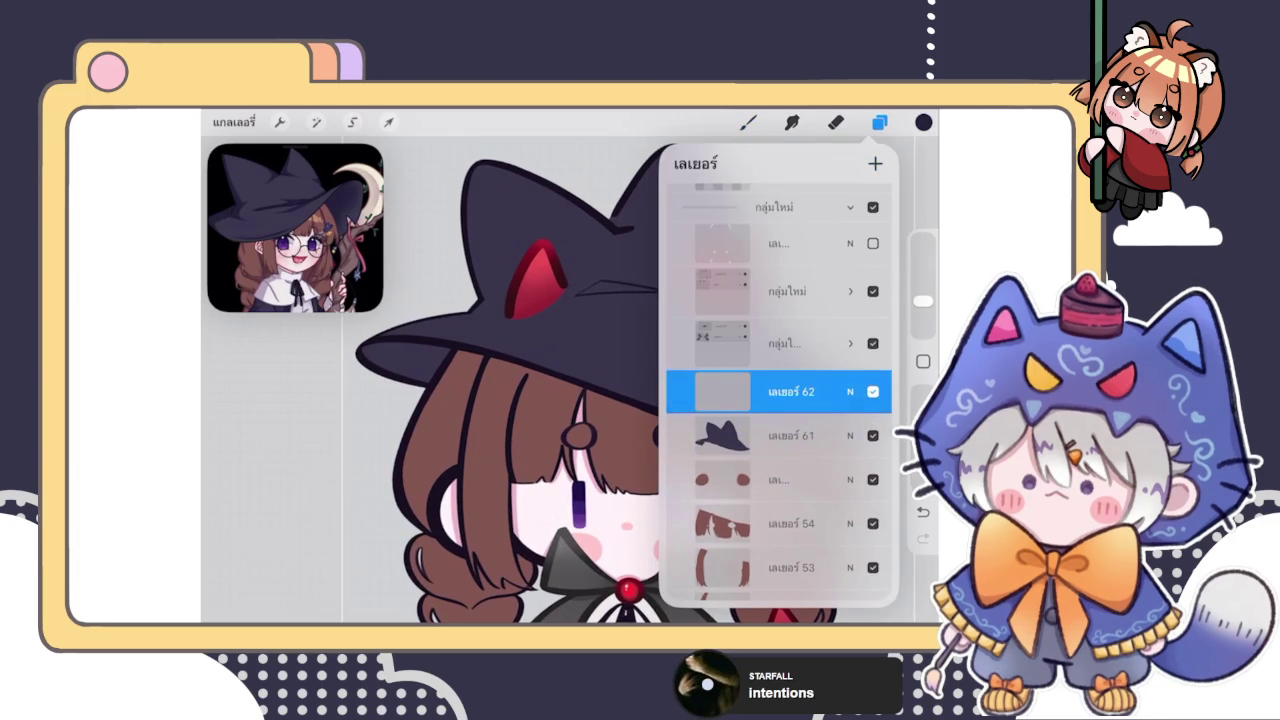
pyautogui.click(571, 429)
pyautogui.click(880, 122)
pyautogui.scroll(5, 423, 391)
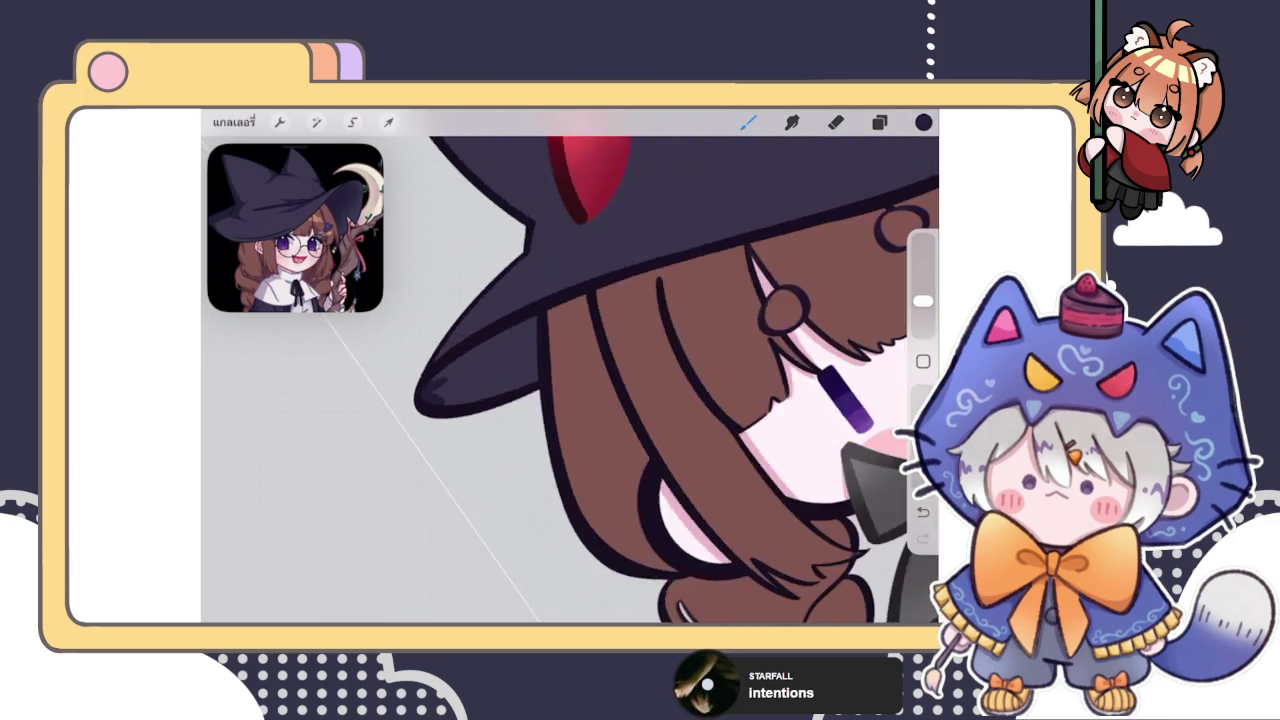
# Paint dark fold creases along the hat brim and near its point
pyautogui.moveTo(430, 440)
pyautogui.mouseDown()
pyautogui.moveTo(623, 313)
pyautogui.moveTo(614, 429)
pyautogui.moveTo(443, 443)
pyautogui.moveTo(625, 342)
pyautogui.moveTo(577, 374)
pyautogui.moveTo(626, 374)
pyautogui.moveTo(611, 409)
pyautogui.mouseUp()
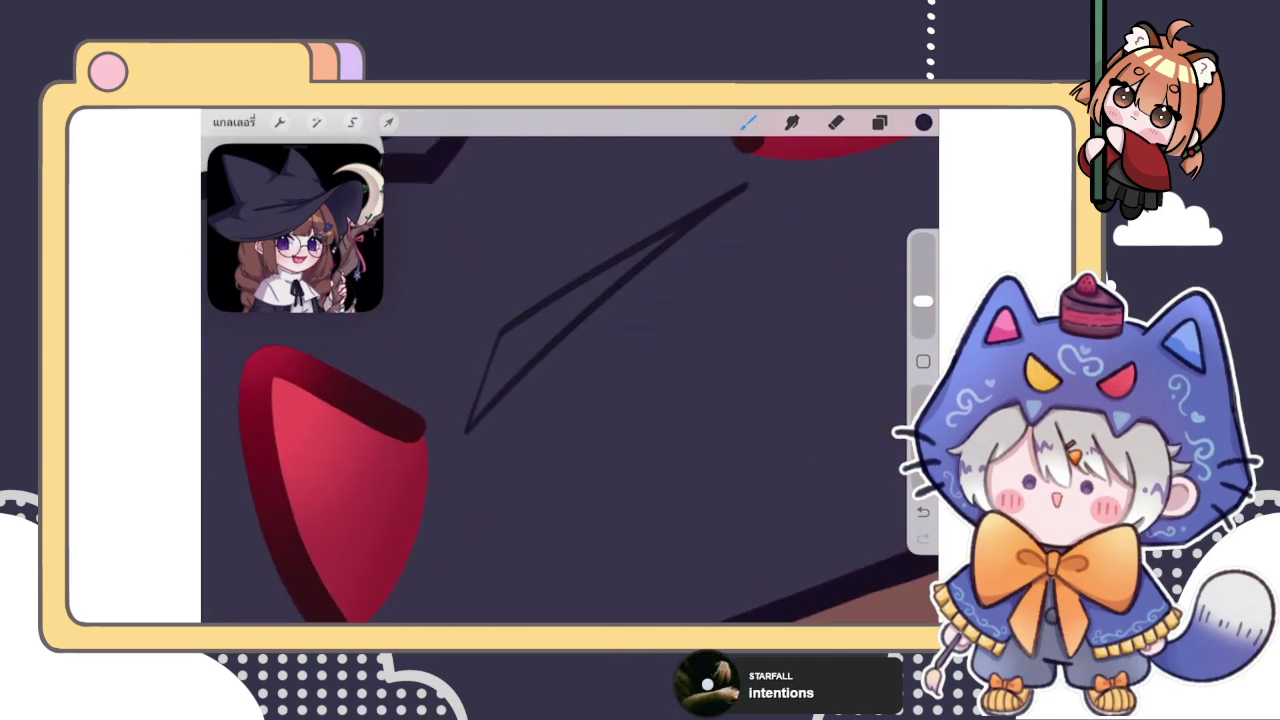
pyautogui.moveTo(476, 356)
pyautogui.mouseDown()
pyautogui.moveTo(443, 460)
pyautogui.moveTo(554, 343)
pyautogui.moveTo(474, 400)
pyautogui.moveTo(503, 340)
pyautogui.moveTo(667, 238)
pyautogui.moveTo(634, 266)
pyautogui.mouseUp()
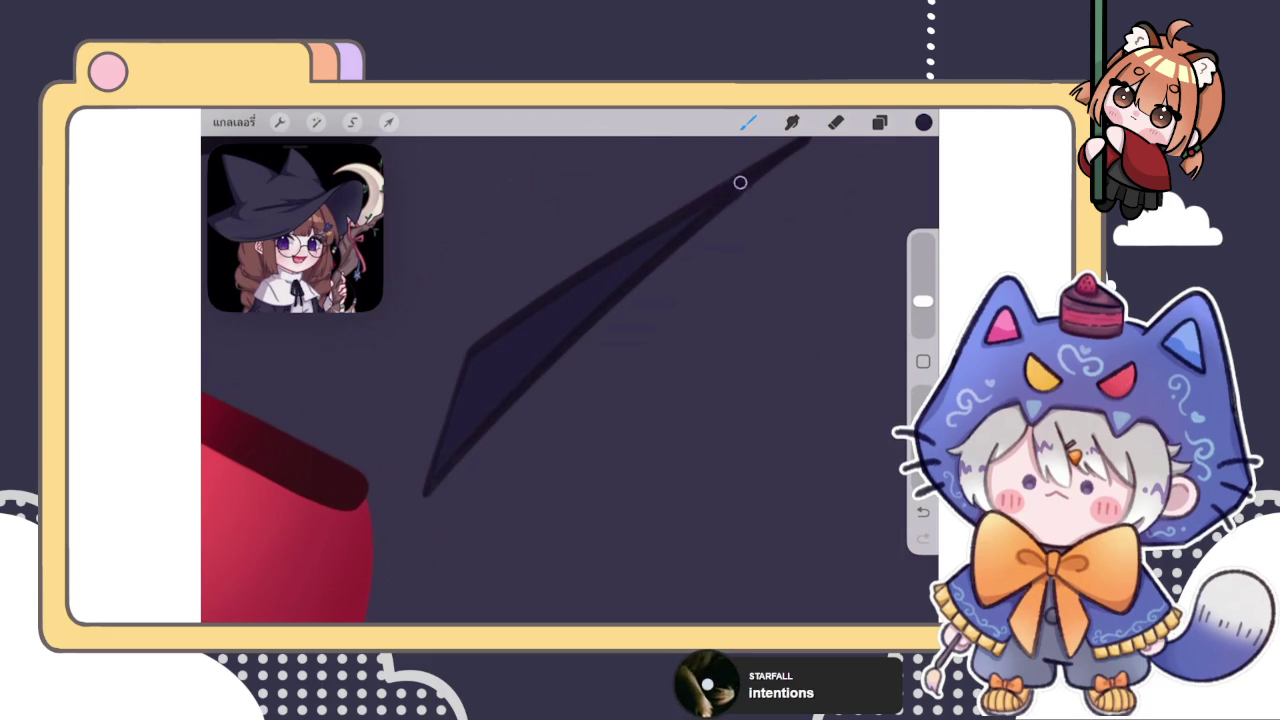
pyautogui.scroll(-5, 570, 380)
pyautogui.scroll(-5, 570, 380)
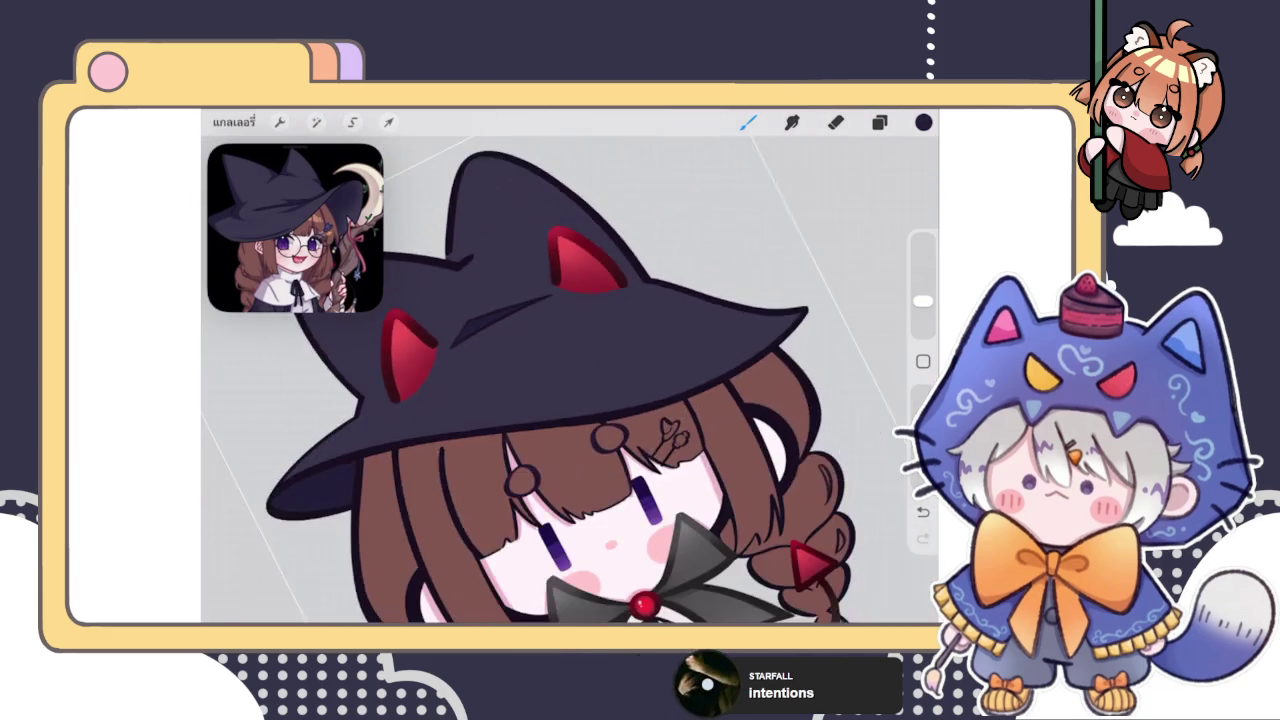
pyautogui.scroll(-3, 570, 380)
pyautogui.scroll(-2, 570, 380)
pyautogui.scroll(-3, 498, 390)
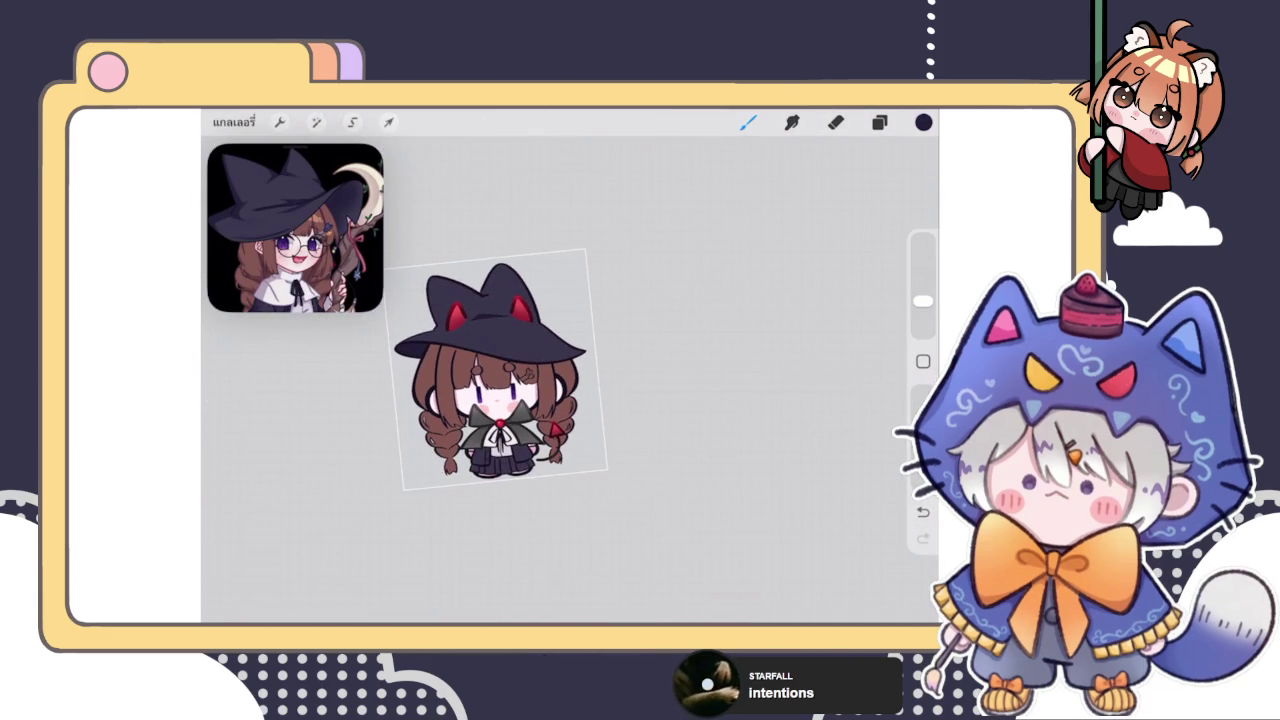
# Draw a thin dark fold line beside the hat's cat ear and darken its lower end
pyautogui.scroll(5, 498, 390)
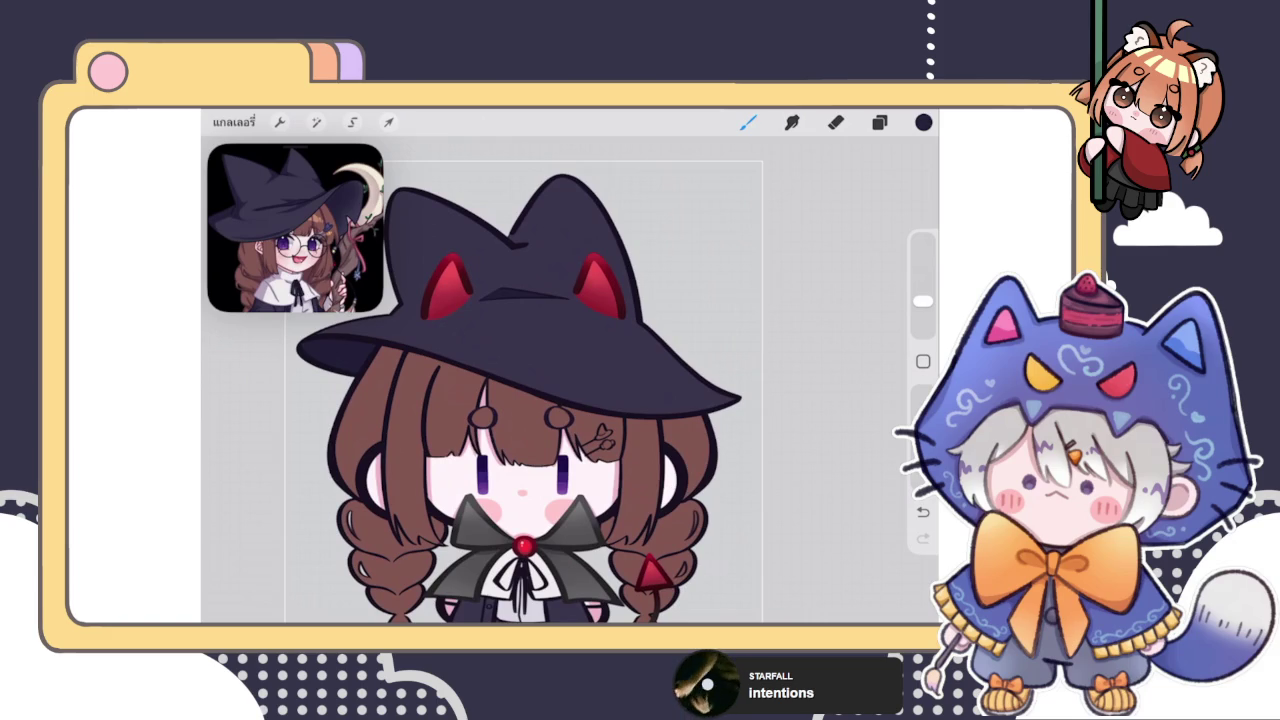
pyautogui.scroll(5, 570, 220)
pyautogui.scroll(3, 570, 220)
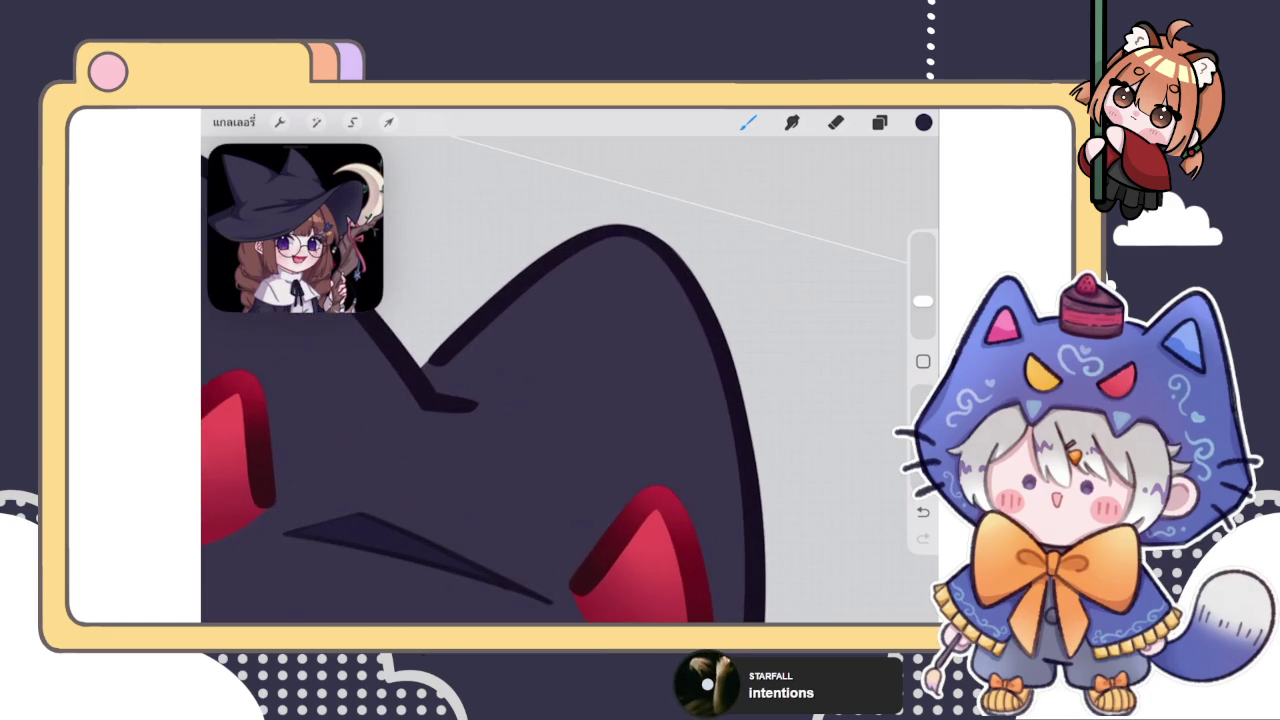
pyautogui.click(879, 122)
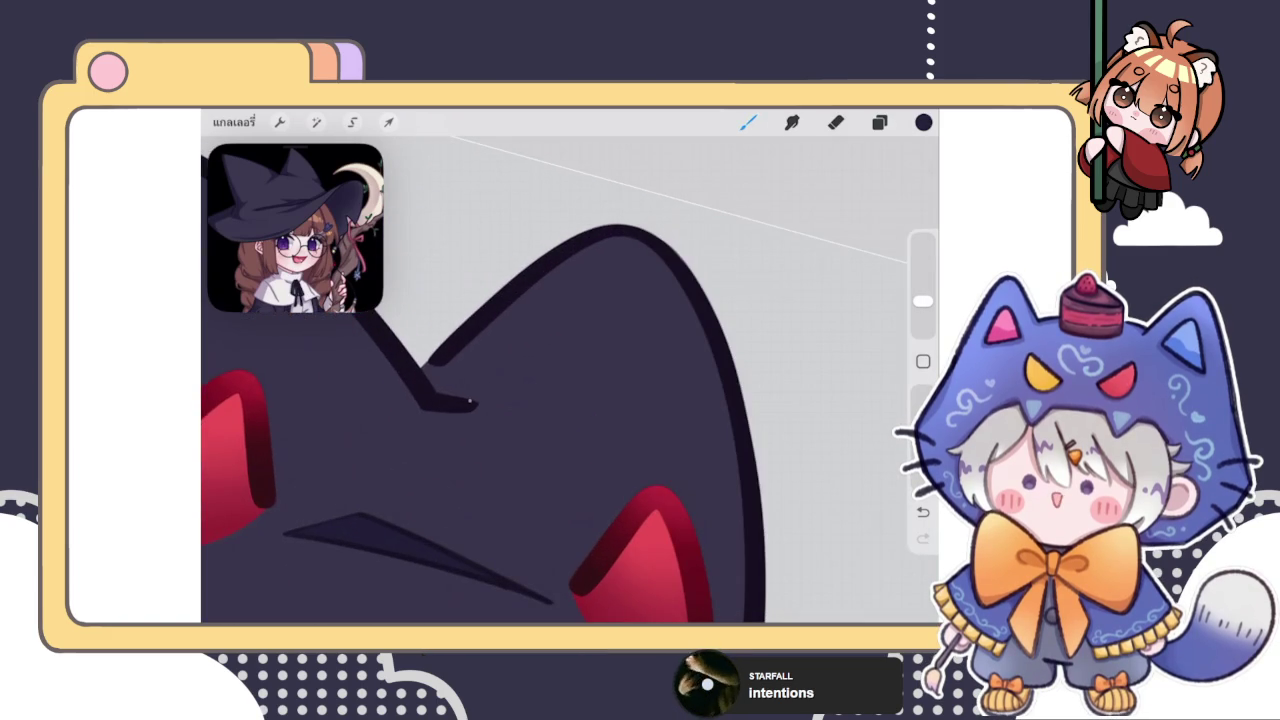
pyautogui.moveTo(462, 396); pyautogui.dragTo(602, 238)
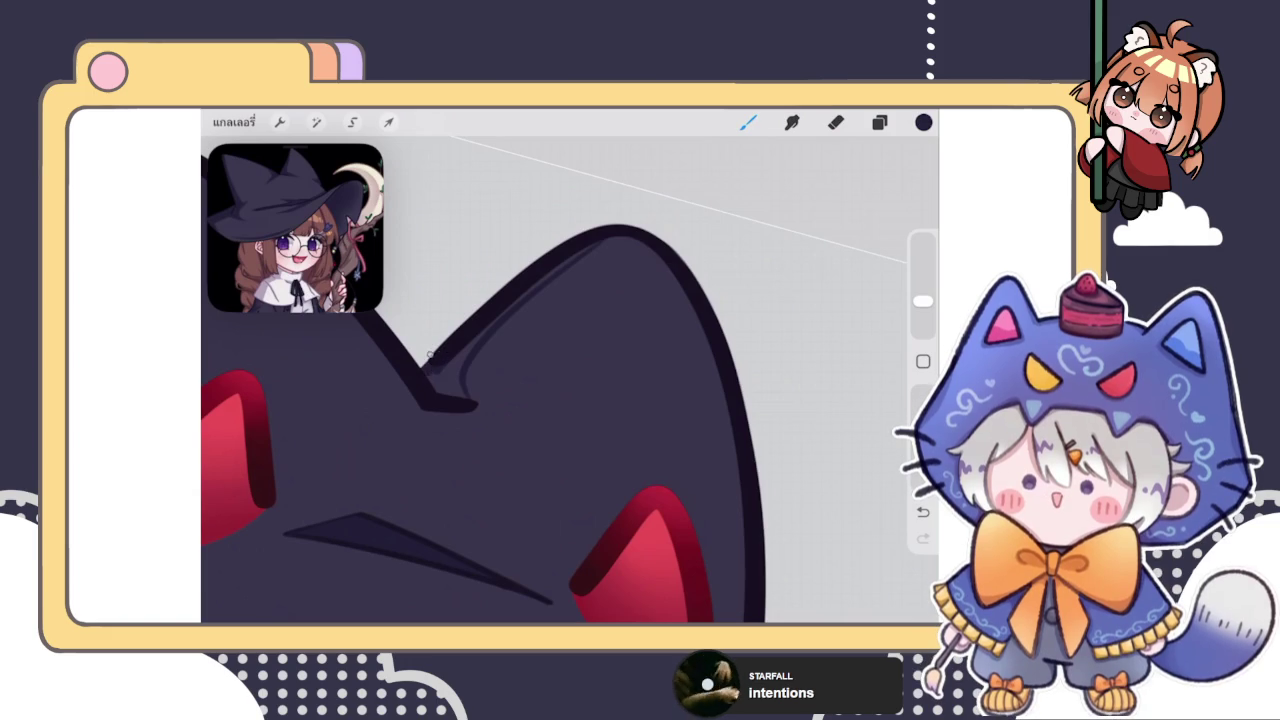
pyautogui.moveTo(430, 354)
pyautogui.mouseDown()
pyautogui.moveTo(446, 392)
pyautogui.moveTo(449, 365)
pyautogui.moveTo(529, 286)
pyautogui.moveTo(616, 229)
pyautogui.mouseUp()
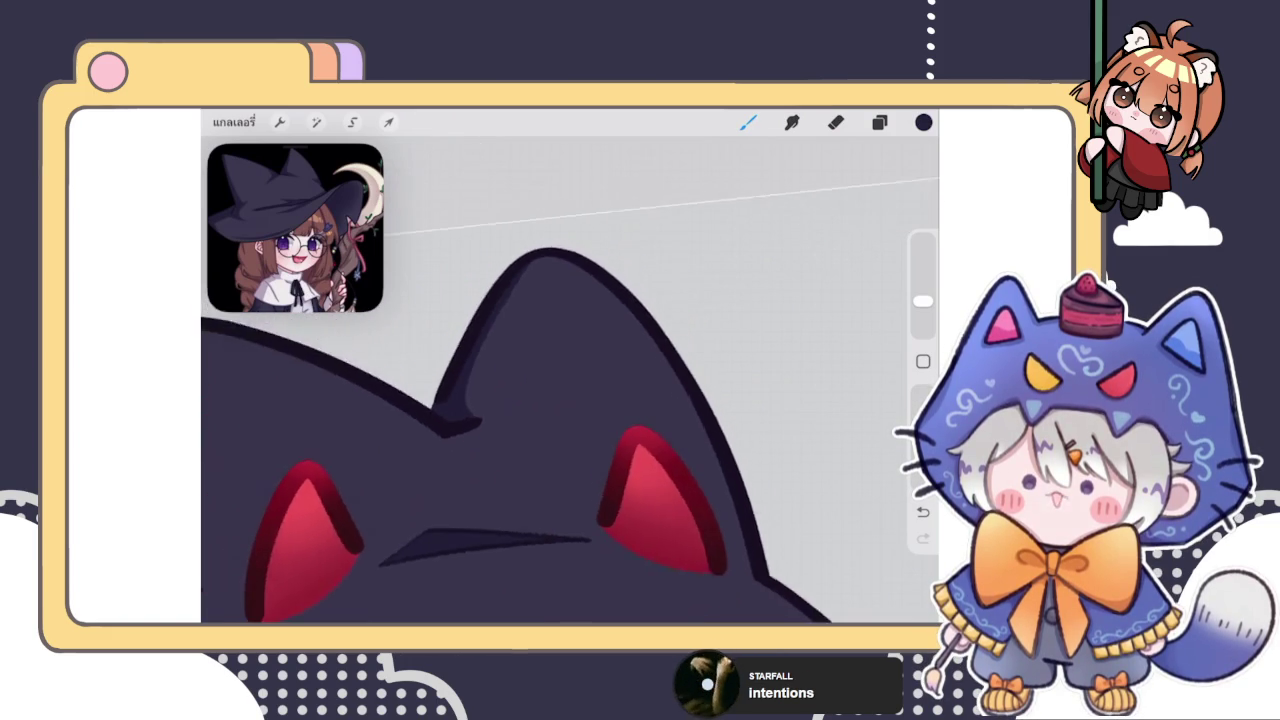
pyautogui.scroll(5, 570, 420)
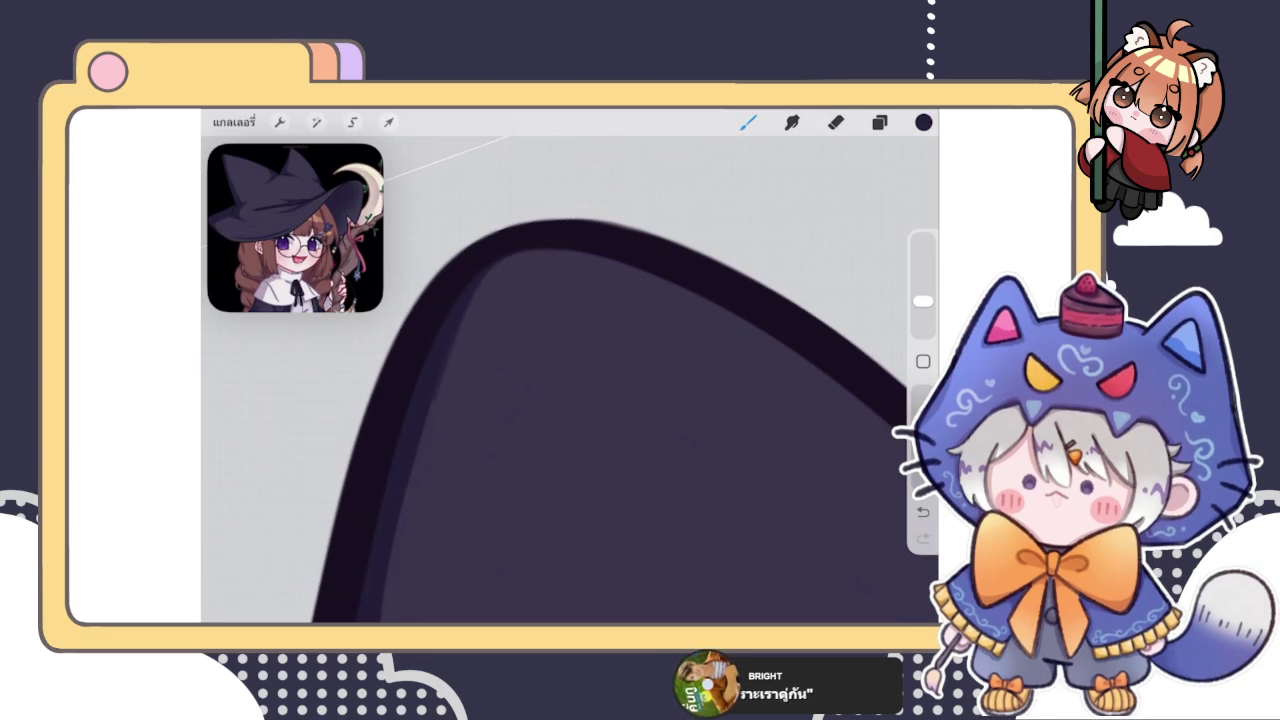
# Try the Eraser, return to the Brush, undo the last outline change, and zoom to the hat's left edge
pyautogui.press('e')
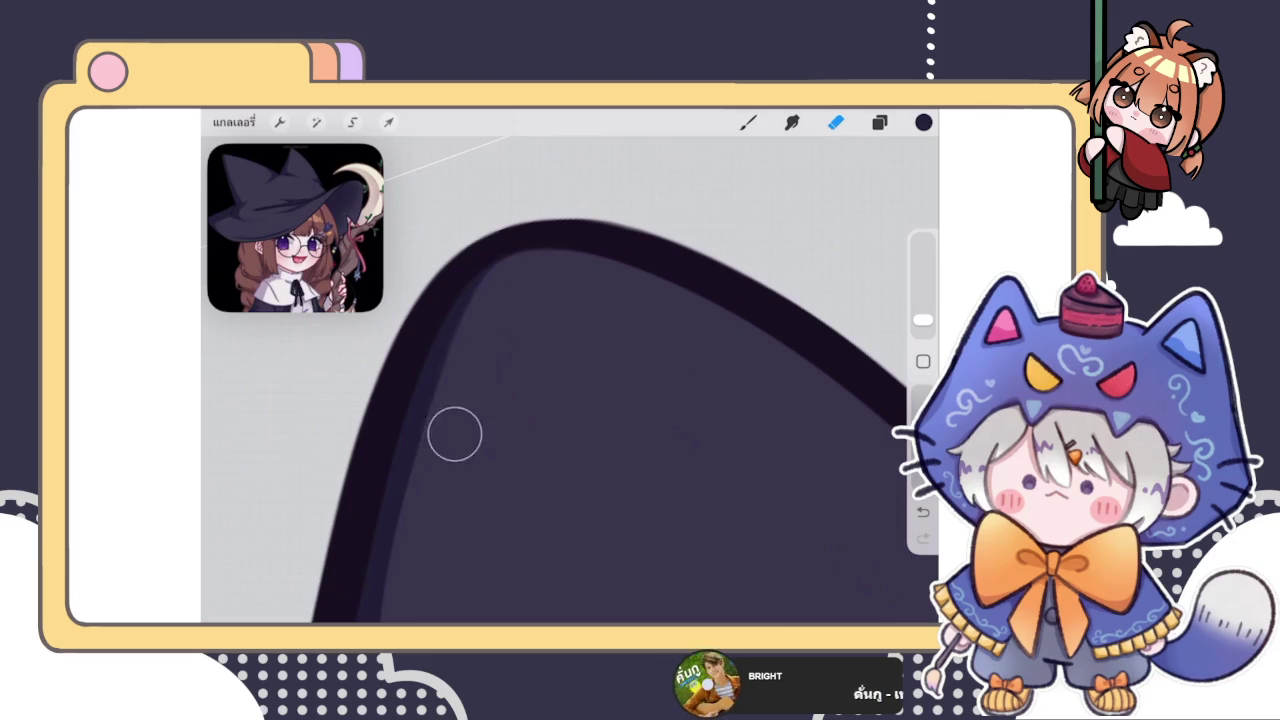
pyautogui.click(748, 122)
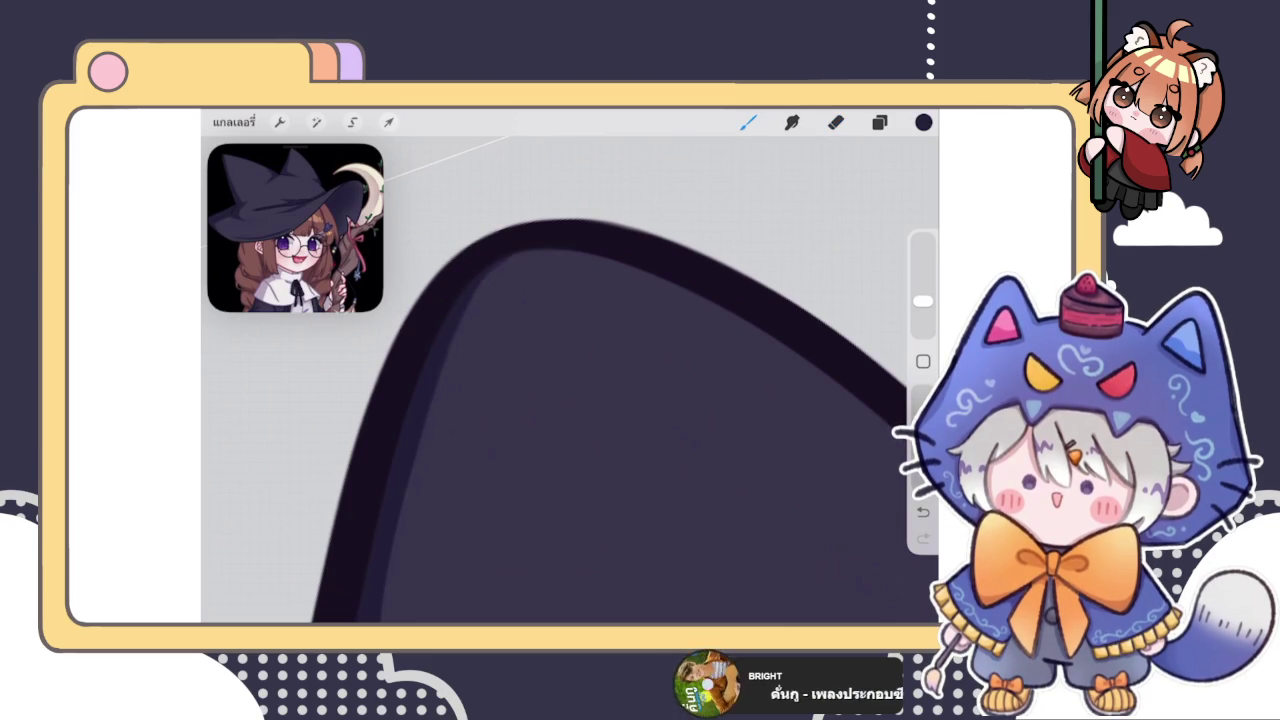
pyautogui.hotkey('ctrl', 'z')
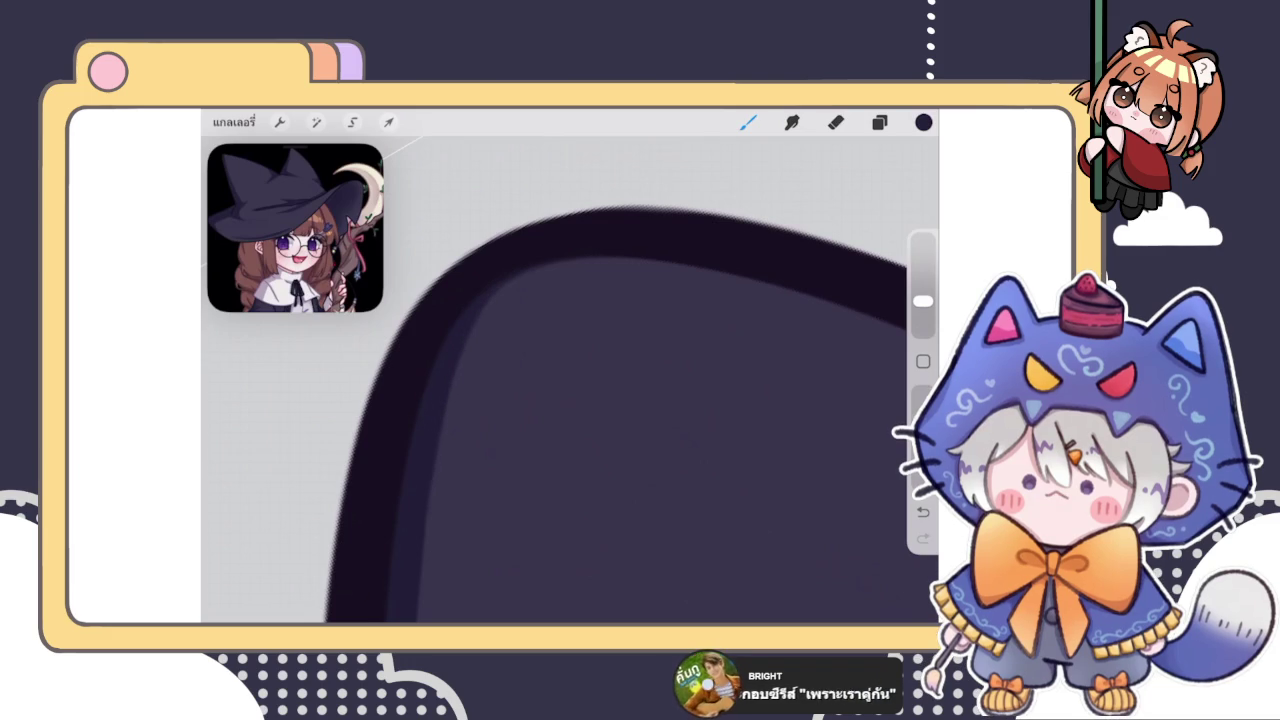
pyautogui.scroll(-3, 570, 447)
pyautogui.scroll(-2, 570, 447)
pyautogui.scroll(-1, 570, 447)
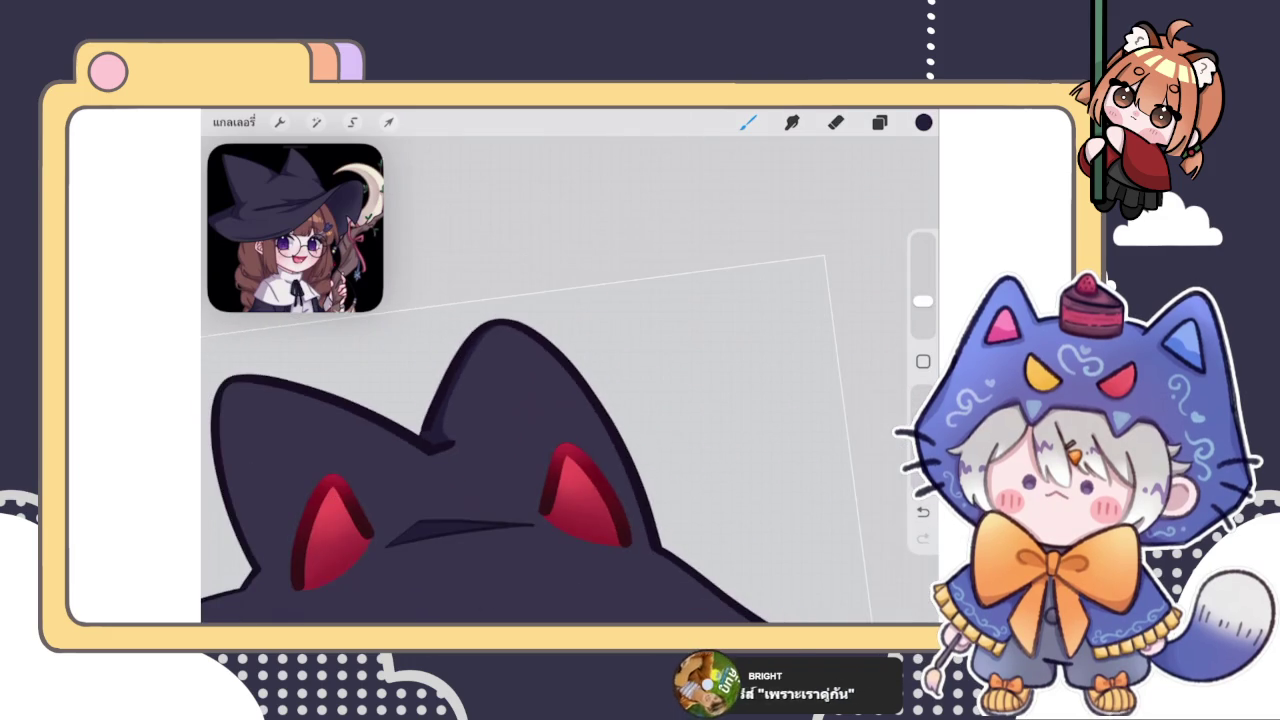
pyautogui.scroll(3, 570, 400)
pyautogui.scroll(3, 570, 400)
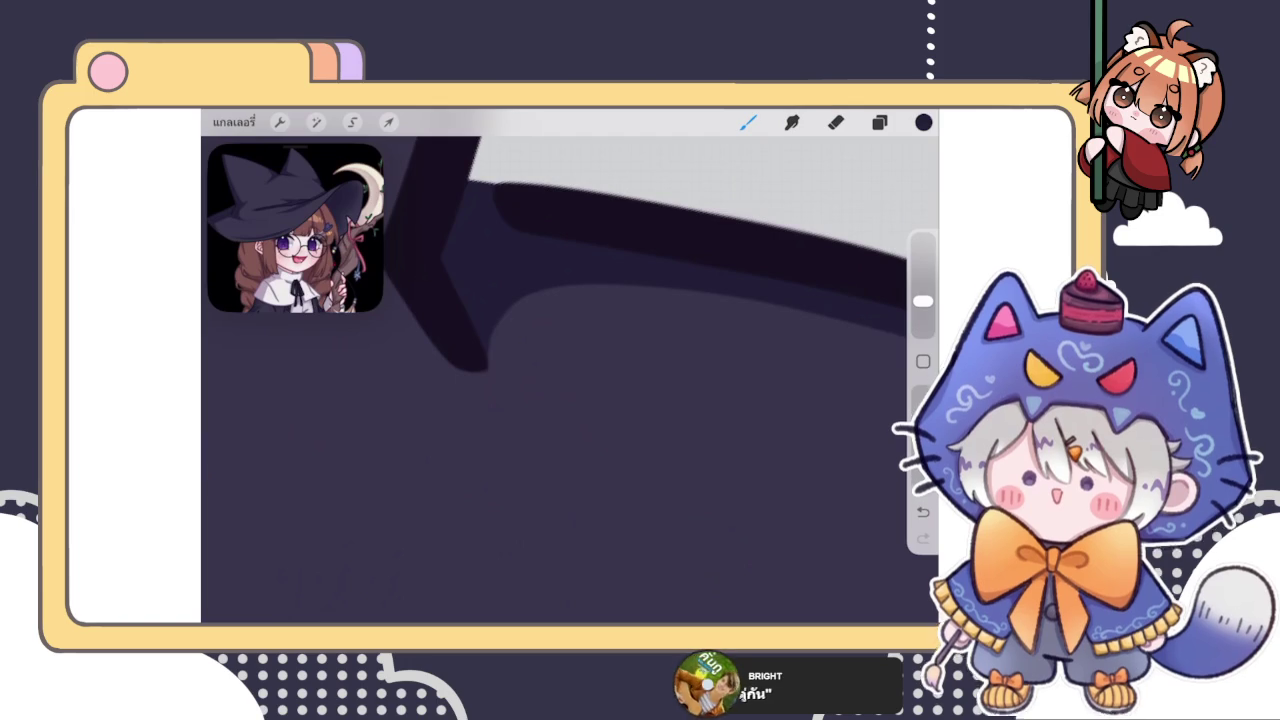
pyautogui.scroll(-2, 570, 400)
pyautogui.scroll(-2, 570, 400)
pyautogui.scroll(-2, 570, 400)
pyautogui.scroll(-1, 520, 430)
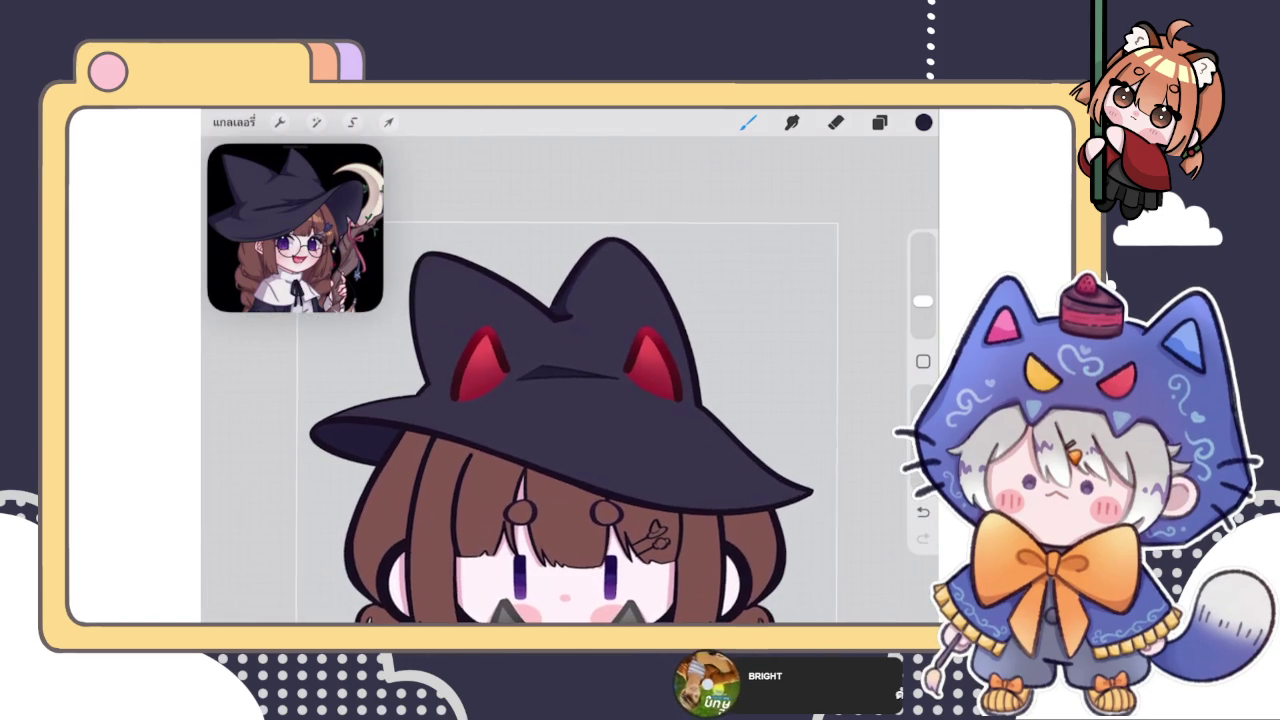
pyautogui.scroll(3, 570, 380)
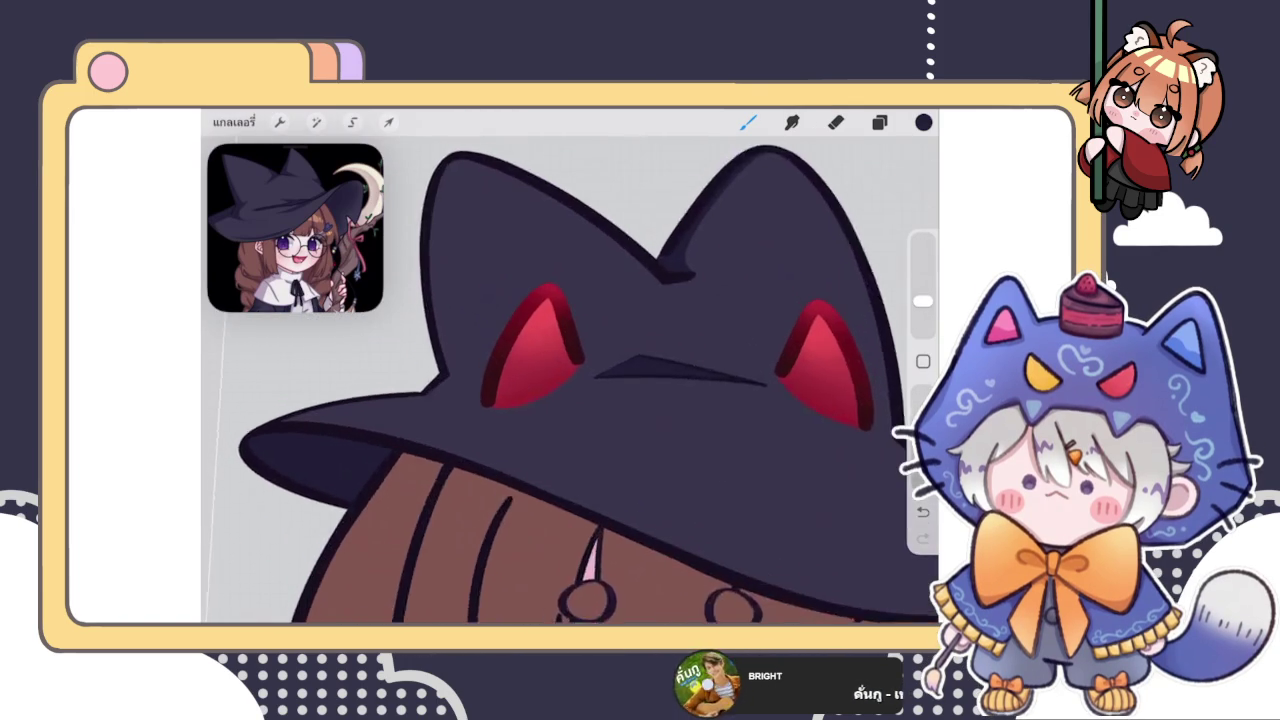
pyautogui.scroll(2, 570, 380)
pyautogui.scroll(1, 570, 380)
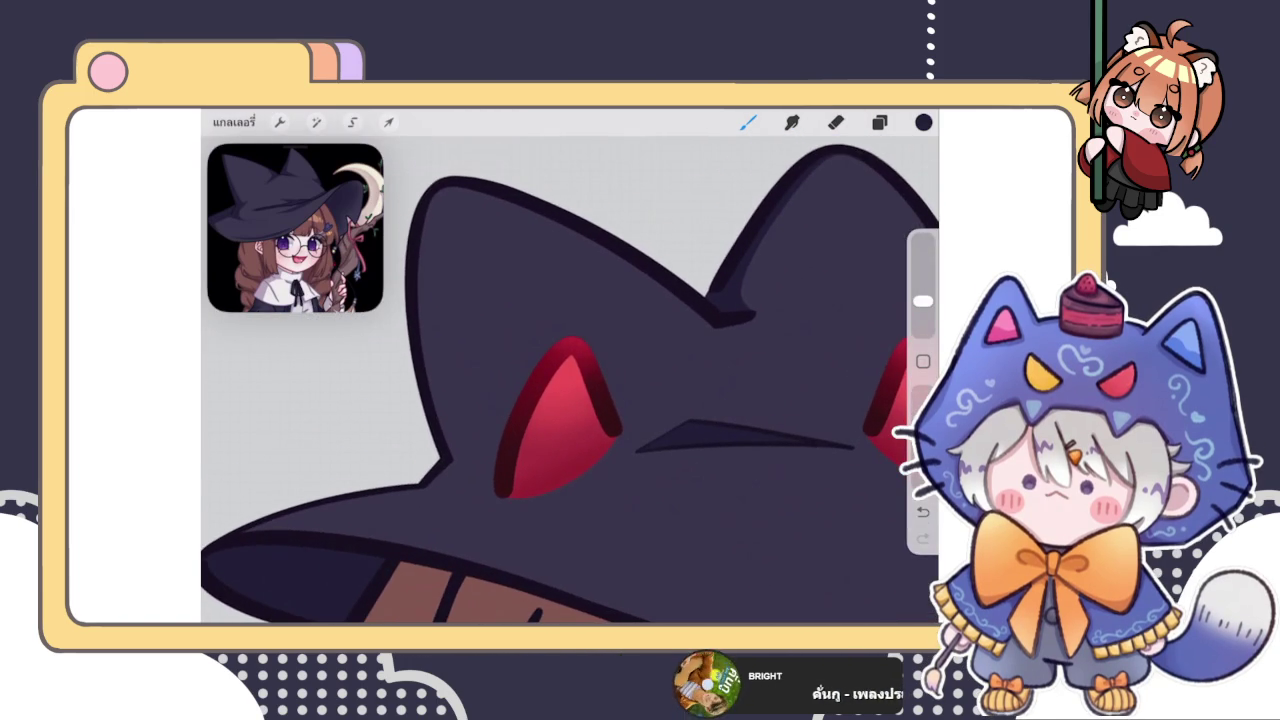
# Draw a dark line inside the hat's left outline, redrawing it and darkening its lower part
pyautogui.moveTo(421, 205); pyautogui.dragTo(468, 455)
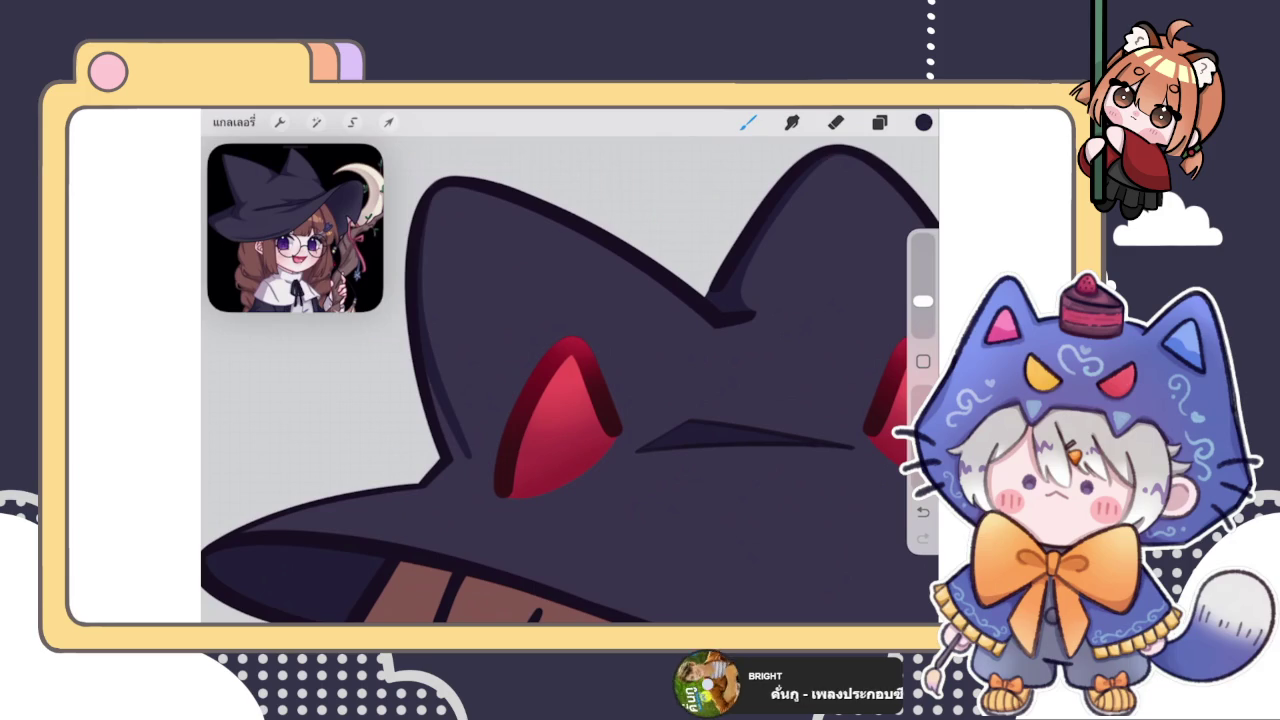
pyautogui.hotkey('ctrl', 'z')
pyautogui.moveTo(418, 198)
pyautogui.mouseDown()
pyautogui.moveTo(434, 378)
pyautogui.moveTo(468, 456)
pyautogui.mouseUp()
pyautogui.hotkey('ctrl', 'z')
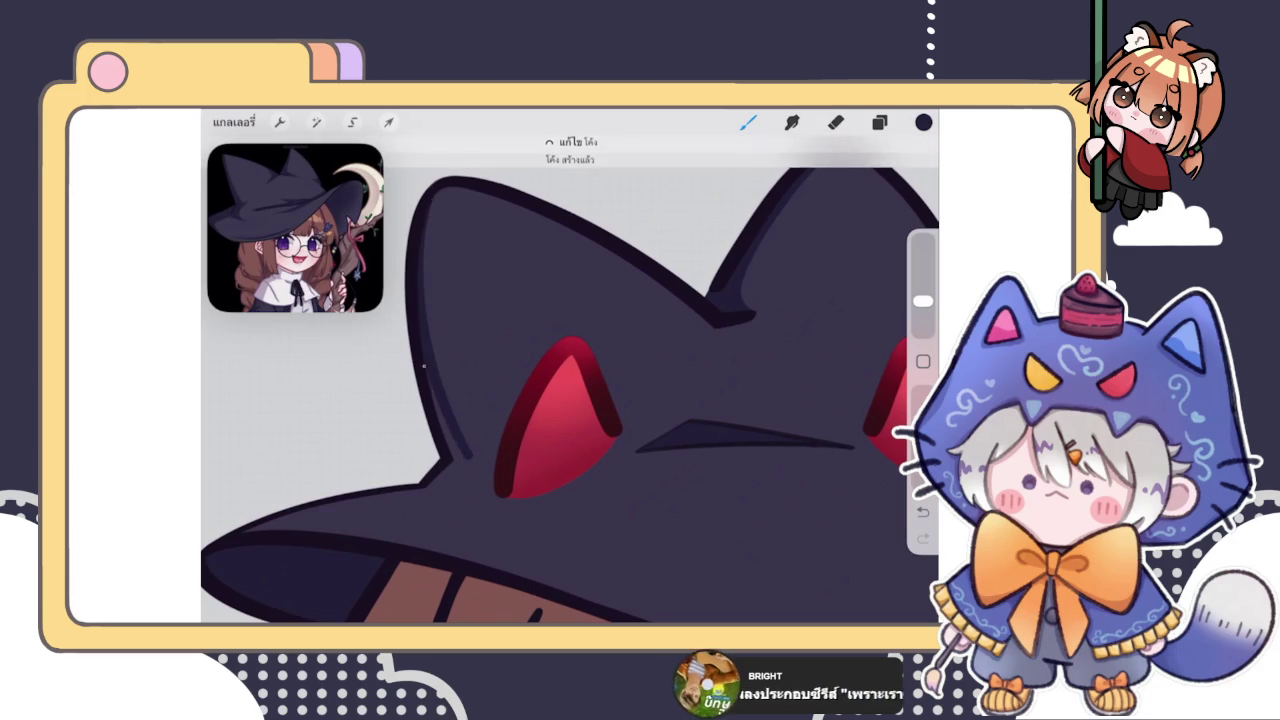
pyautogui.moveTo(434, 390); pyautogui.dragTo(458, 458)
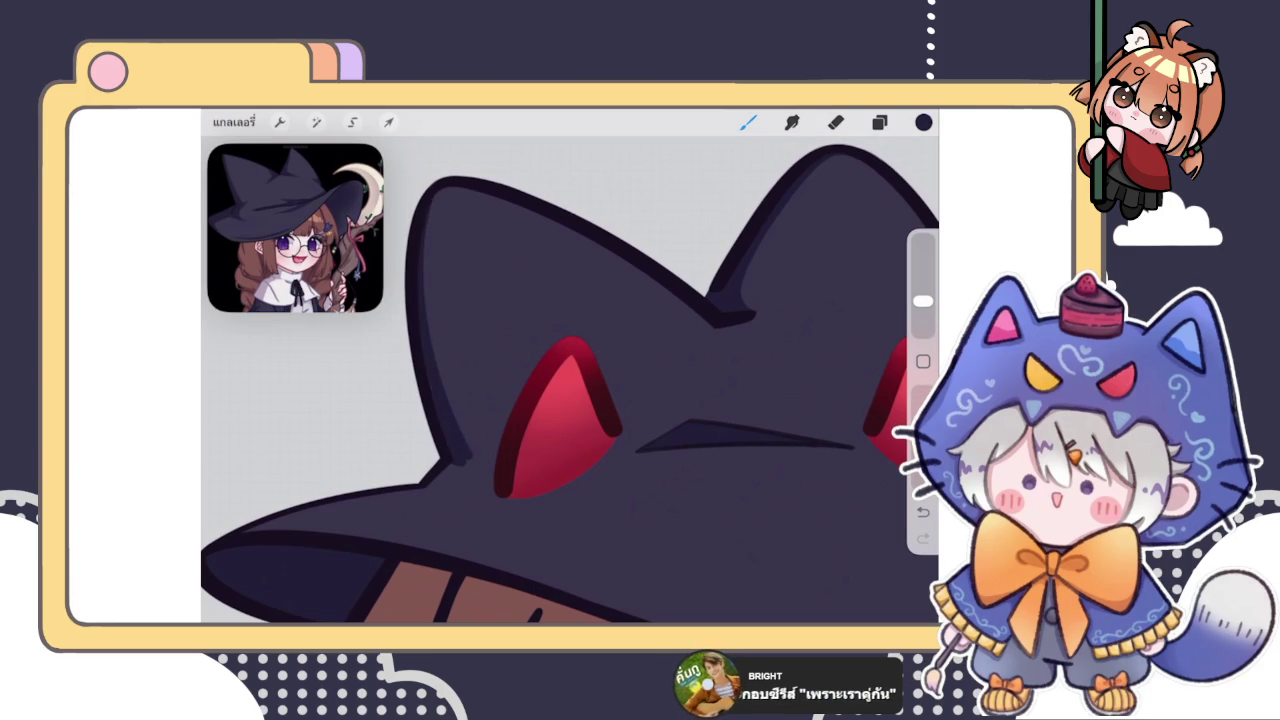
# Brush dark shadow strokes along the hat's lower-left outline and beside the left red ear
pyautogui.scroll(5, 700, 380)
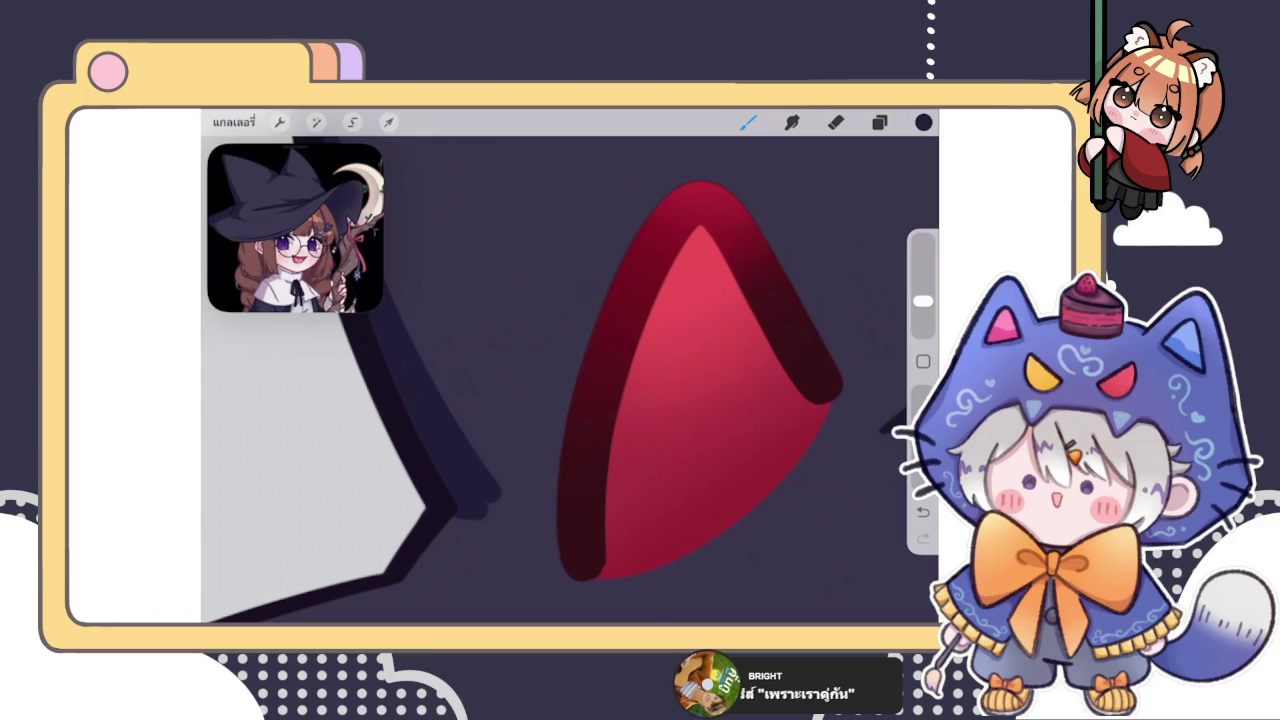
pyautogui.moveTo(550, 468)
pyautogui.mouseDown()
pyautogui.moveTo(502, 489)
pyautogui.moveTo(428, 571)
pyautogui.mouseUp()
pyautogui.moveTo(508, 496); pyautogui.dragTo(428, 572)
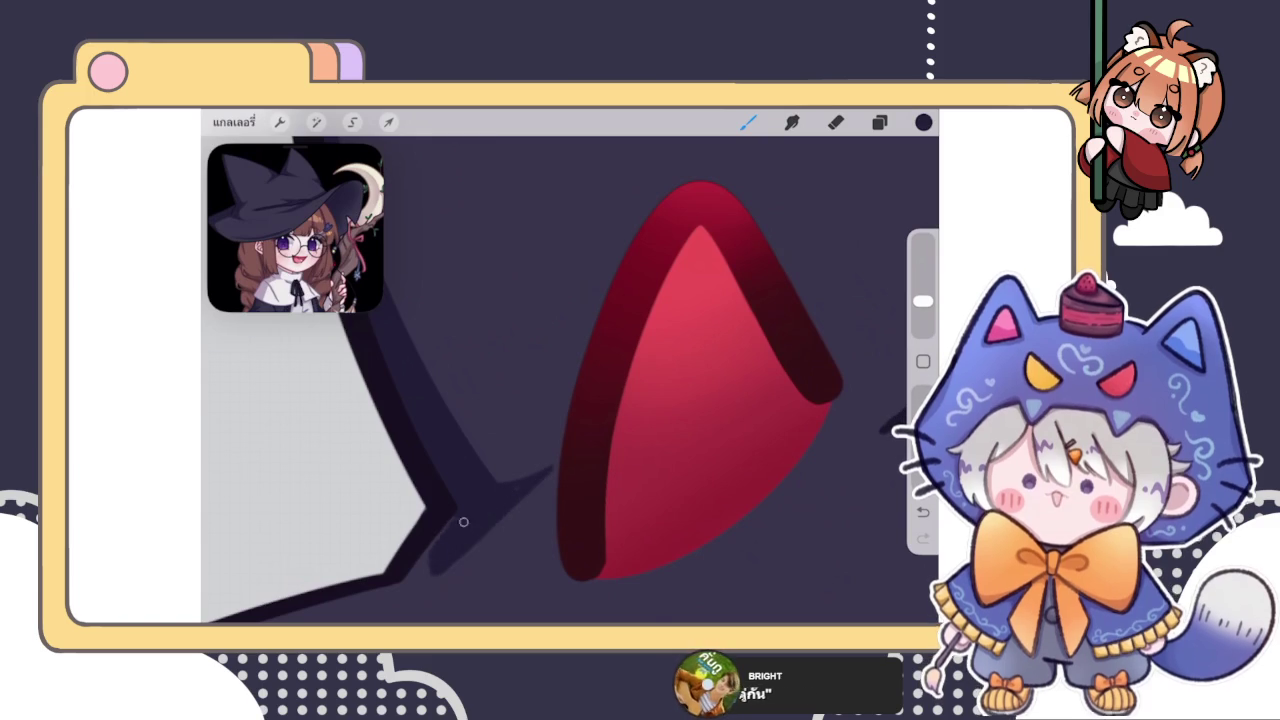
pyautogui.scroll(-2, 560, 420)
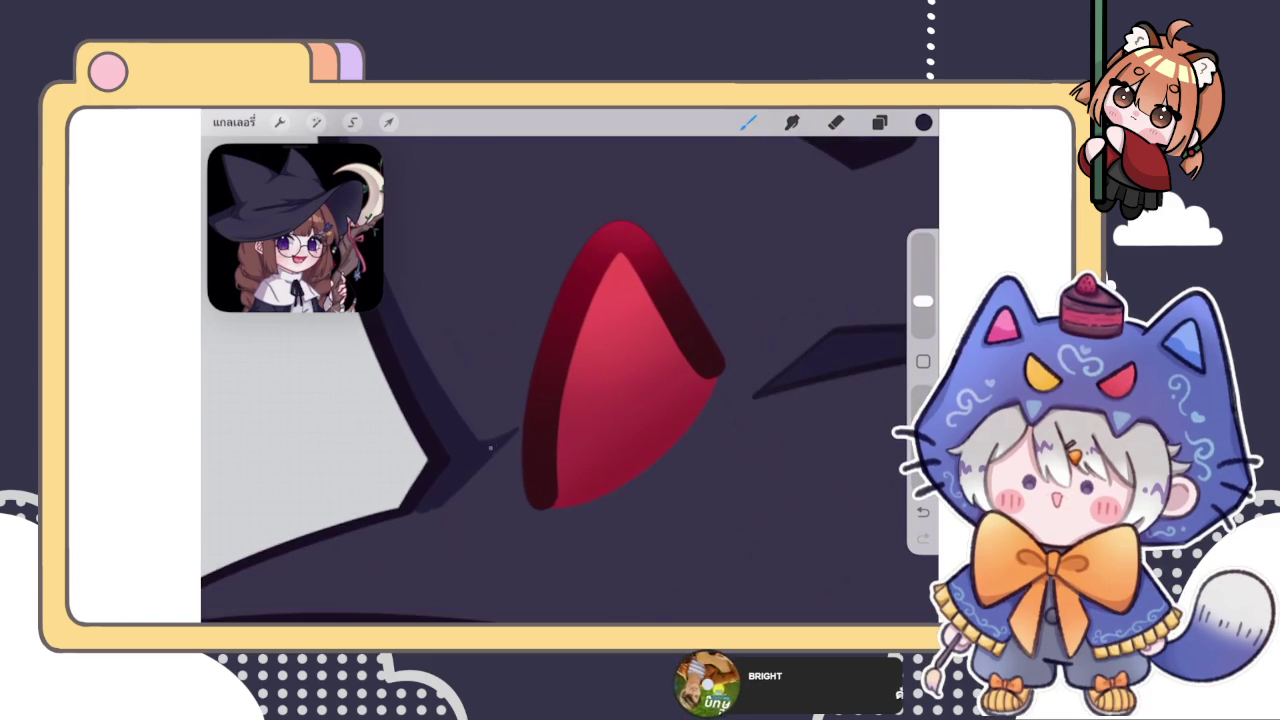
pyautogui.scroll(1, 620, 370)
pyautogui.scroll(2, 620, 370)
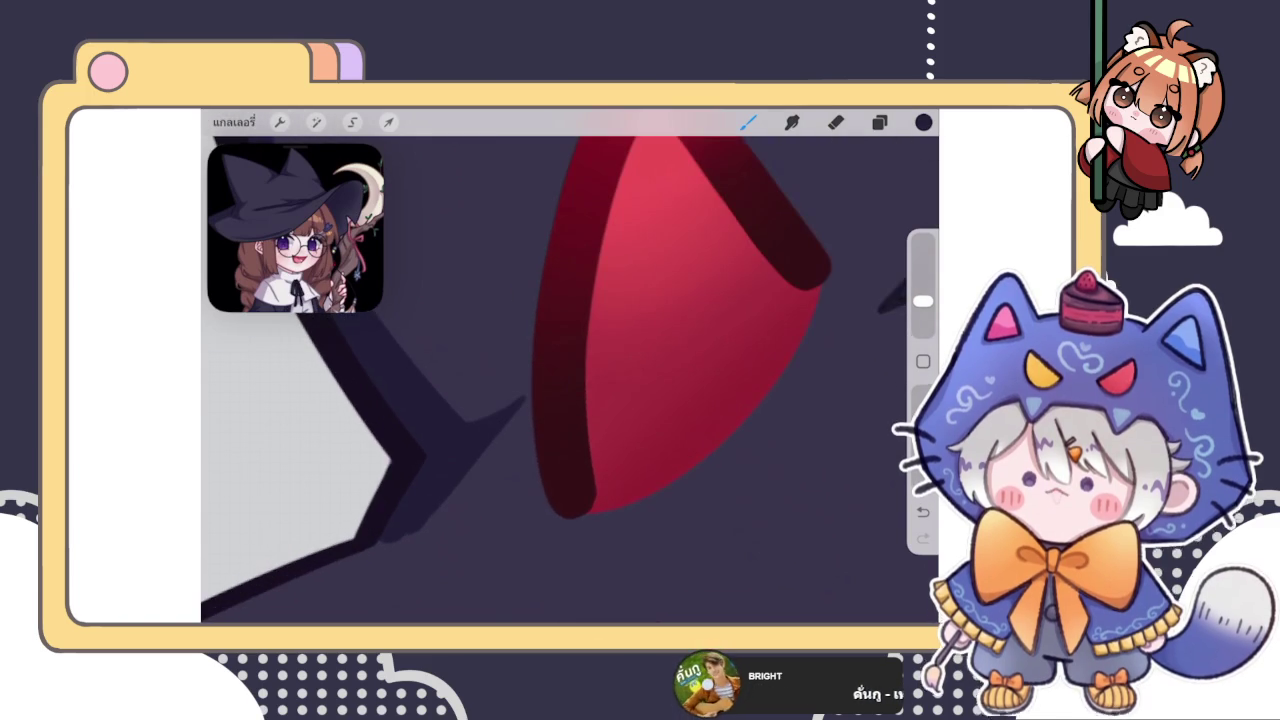
pyautogui.moveTo(506, 405); pyautogui.dragTo(532, 390)
# Undo the two extra shadow strokes, reframe the view, and switch to the Eraser
pyautogui.hotkey('ctrl', 'z')
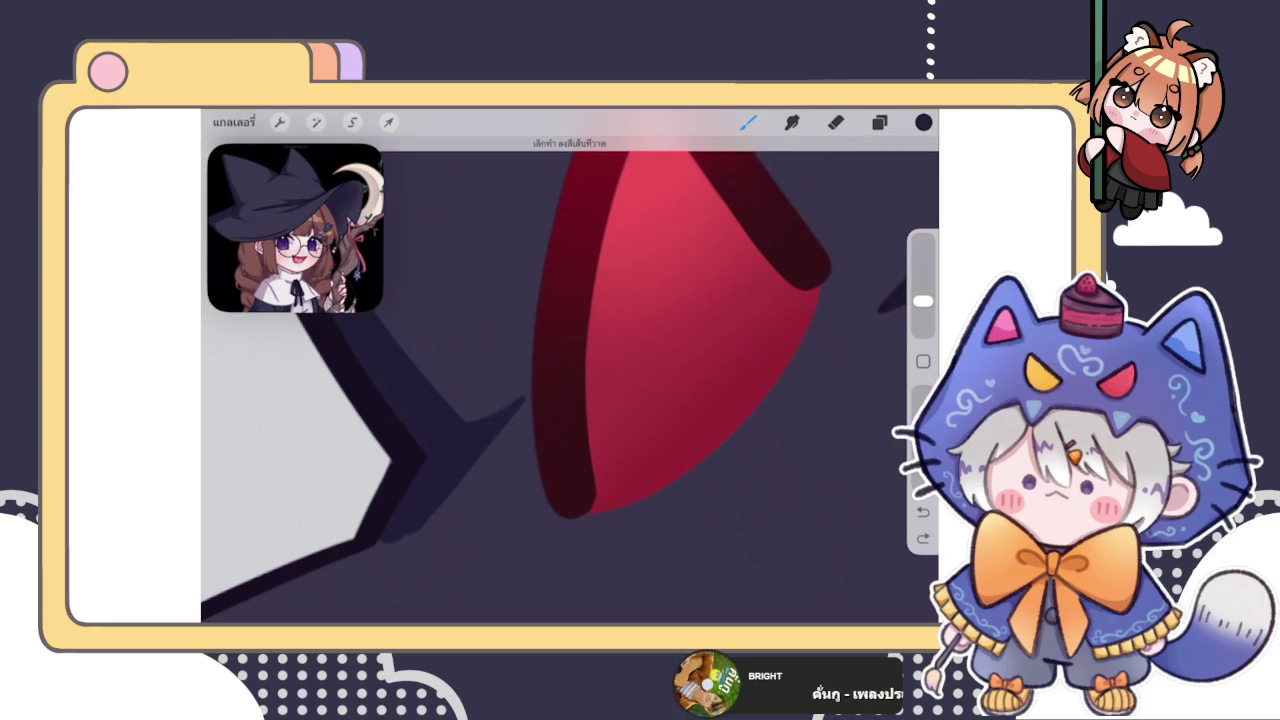
pyautogui.hotkey('ctrl', 'z')
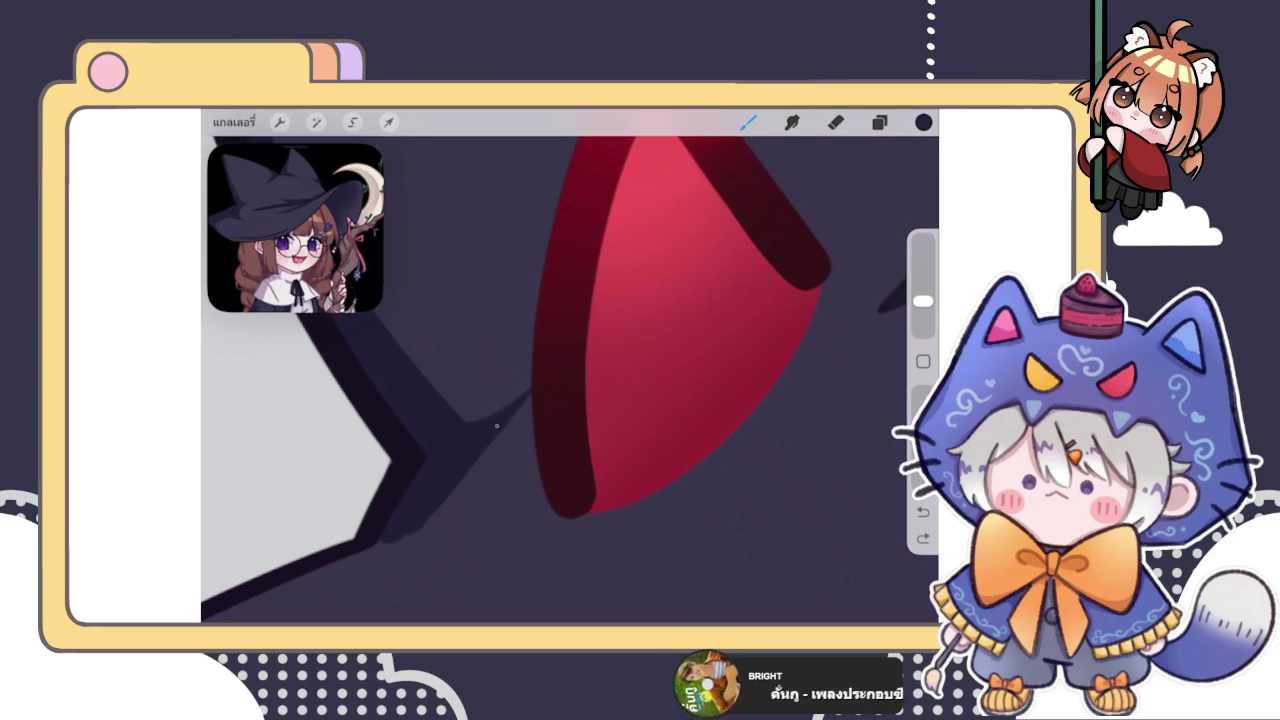
pyautogui.scroll(-2, 570, 380)
pyautogui.scroll(-3, 570, 380)
pyautogui.scroll(-2, 570, 380)
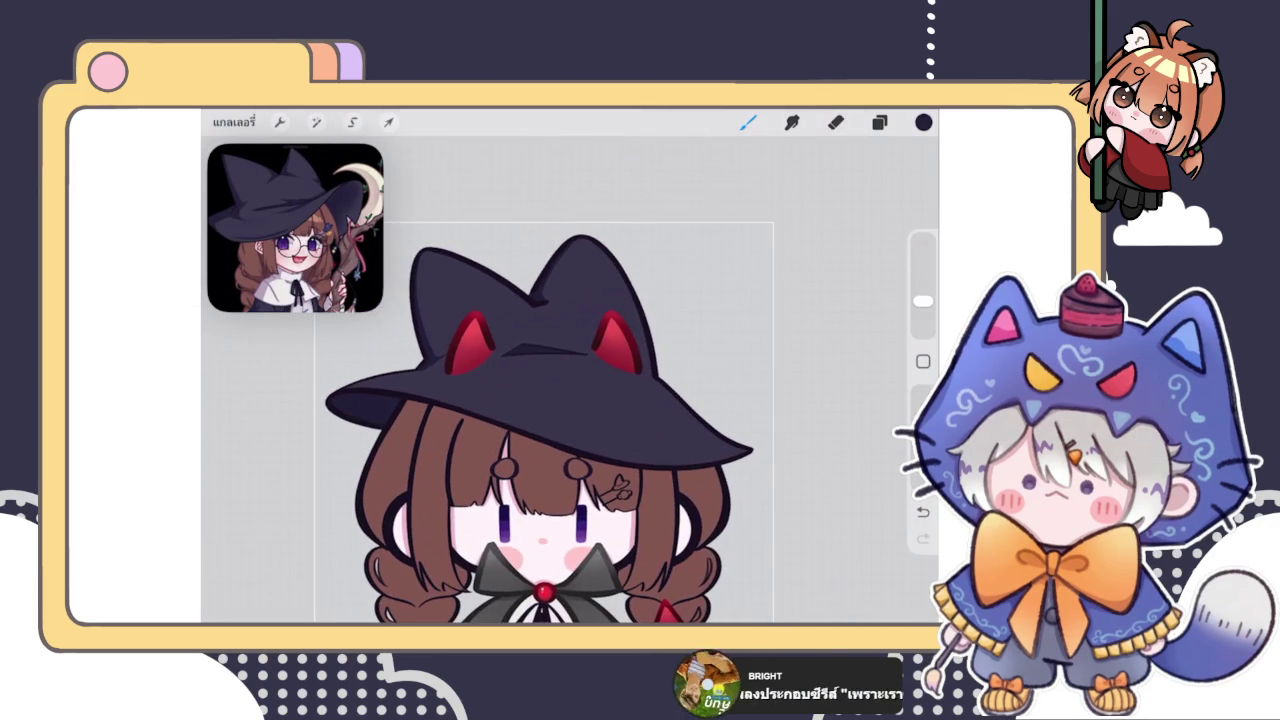
pyautogui.scroll(-3, 547, 410)
pyautogui.scroll(3, 590, 340)
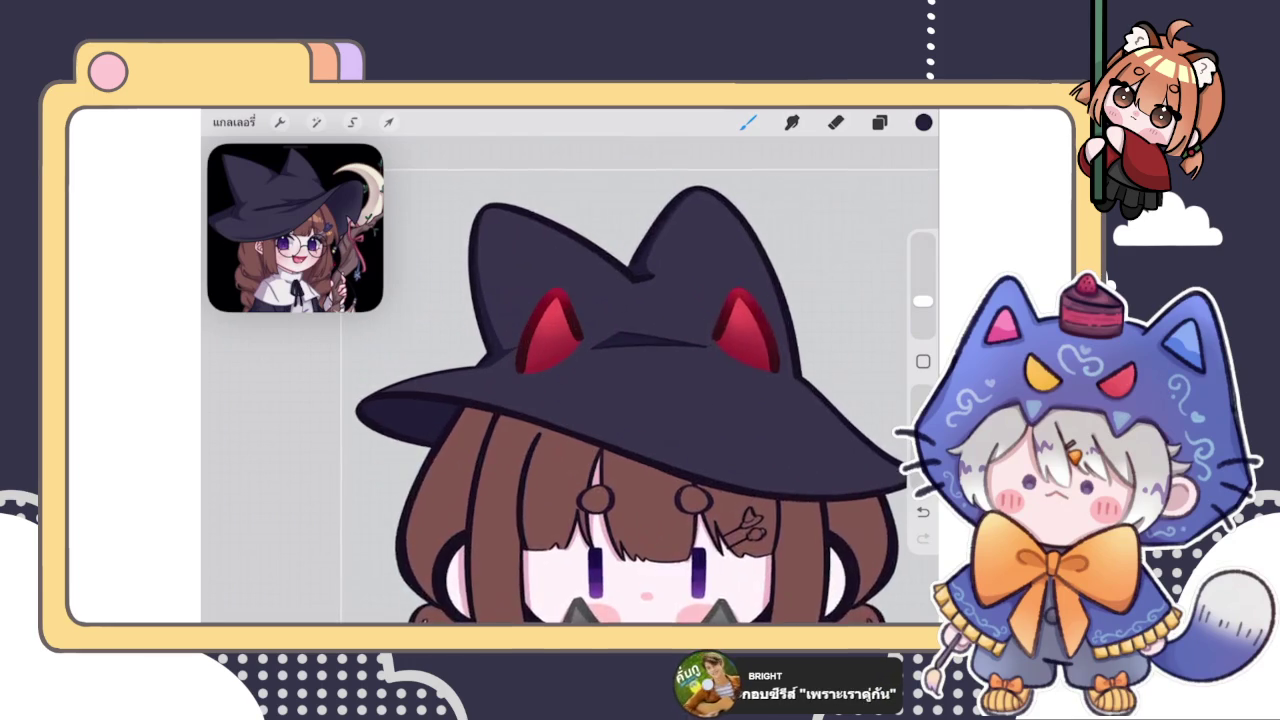
pyautogui.scroll(3, 590, 340)
pyautogui.scroll(2, 600, 320)
pyautogui.scroll(1, 600, 320)
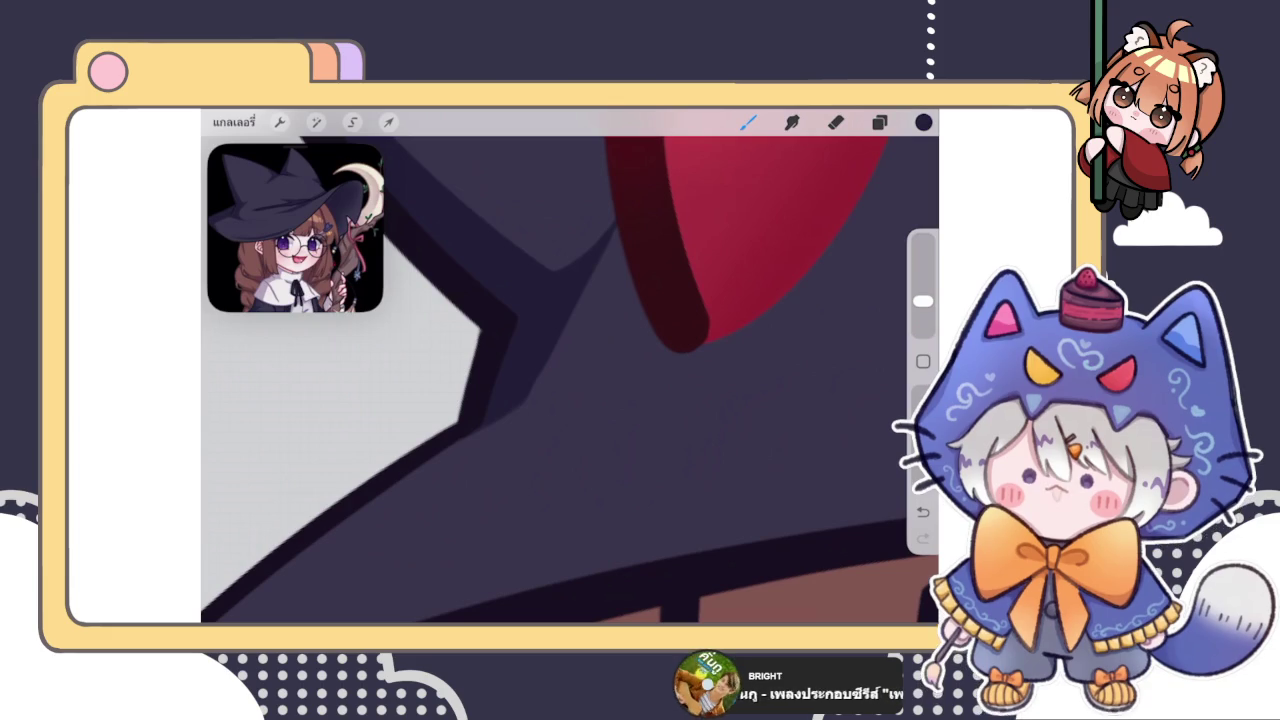
pyautogui.click(835, 121)
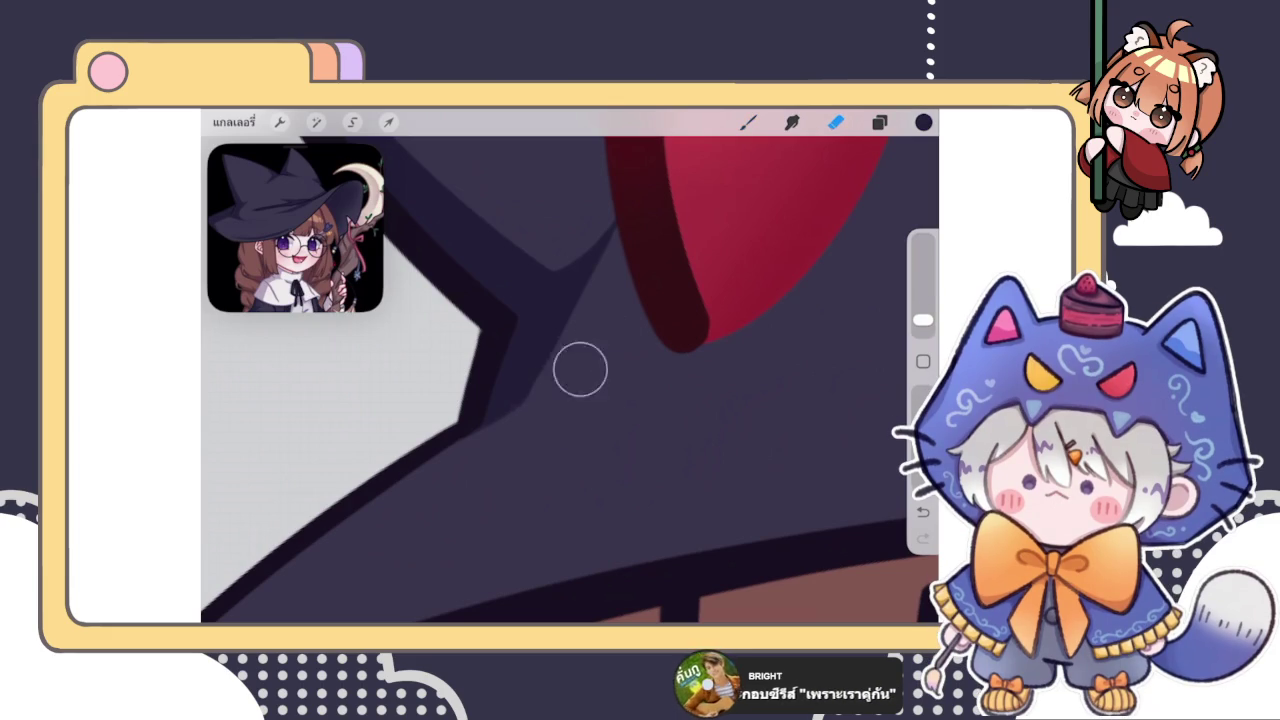
# Return to the Brush and undo the last paint stroke on the hat
pyautogui.click(748, 121)
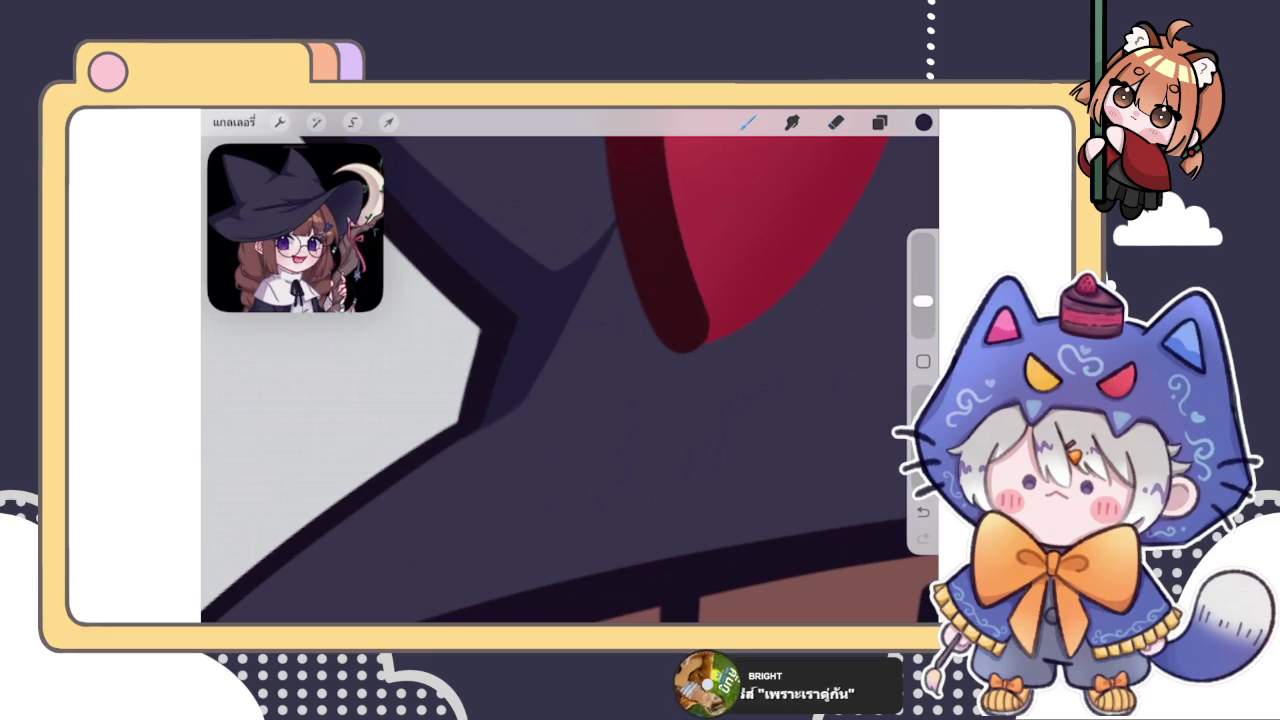
pyautogui.scroll(-5, 570, 380)
pyautogui.scroll(-2, 640, 380)
pyautogui.scroll(-3, 640, 380)
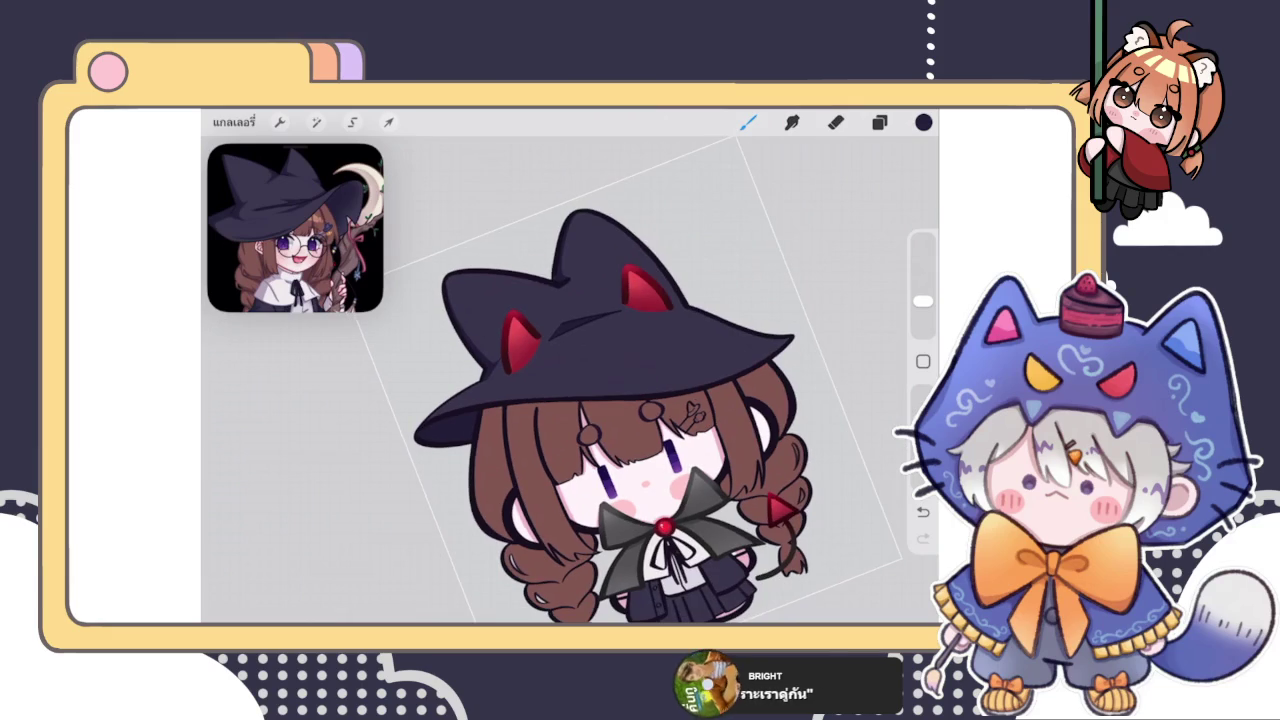
pyautogui.scroll(2, 550, 400)
pyautogui.scroll(2, 550, 400)
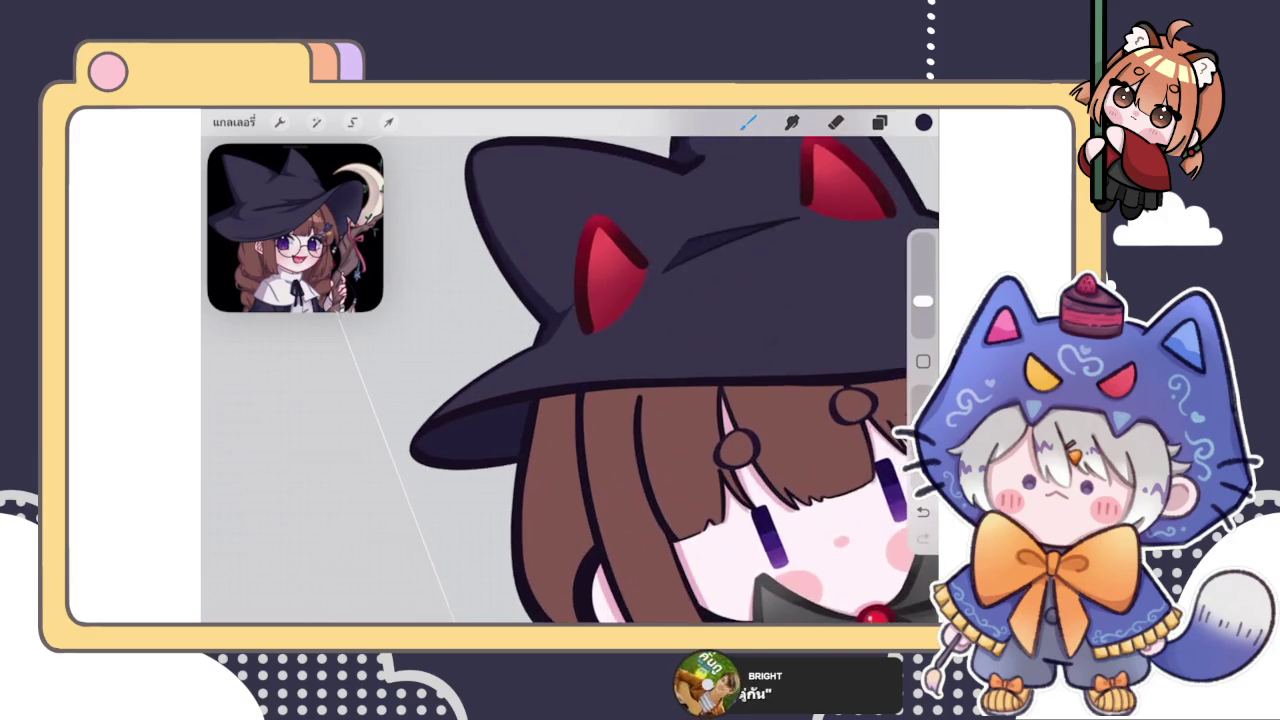
pyautogui.scroll(2, 550, 400)
pyautogui.scroll(1, 550, 400)
pyautogui.scroll(2, 570, 380)
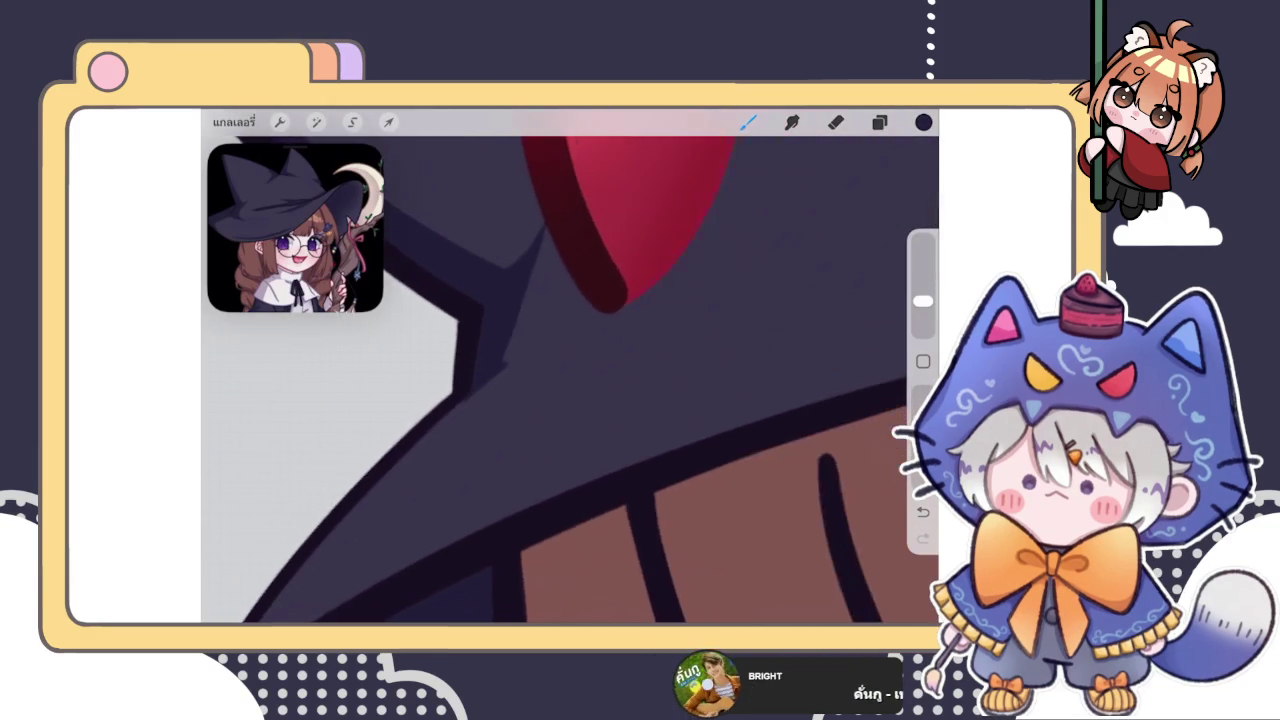
pyautogui.hotkey('ctrl', 'z')
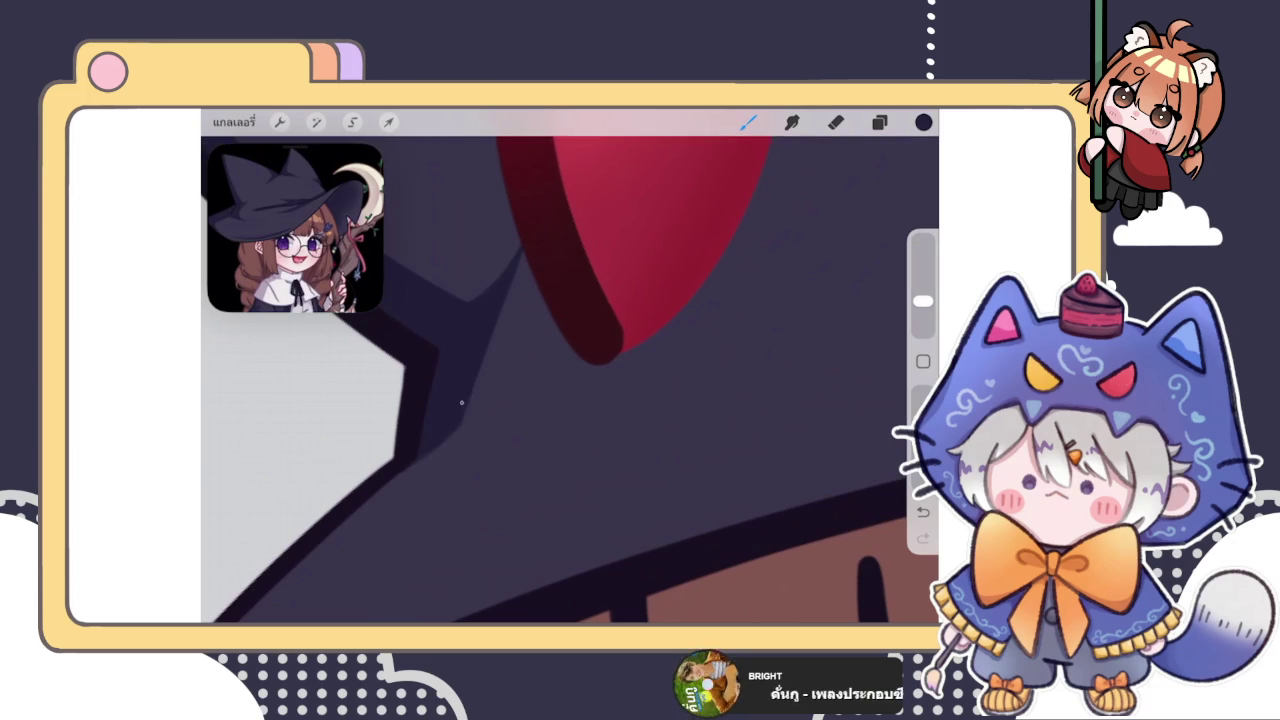
# Toggle the Eraser and back to the Brush, and zoom in on the right red cat ear
pyautogui.press('e')
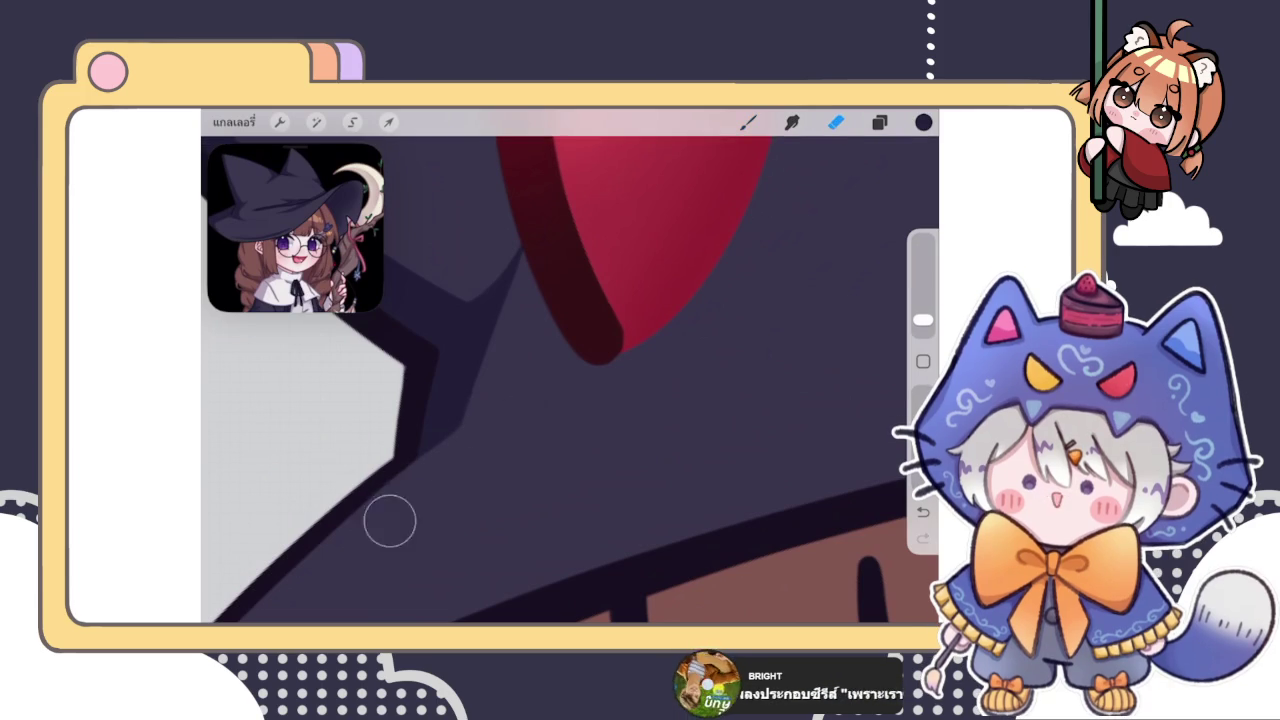
pyautogui.scroll(-2, 570, 380)
pyautogui.press('b')
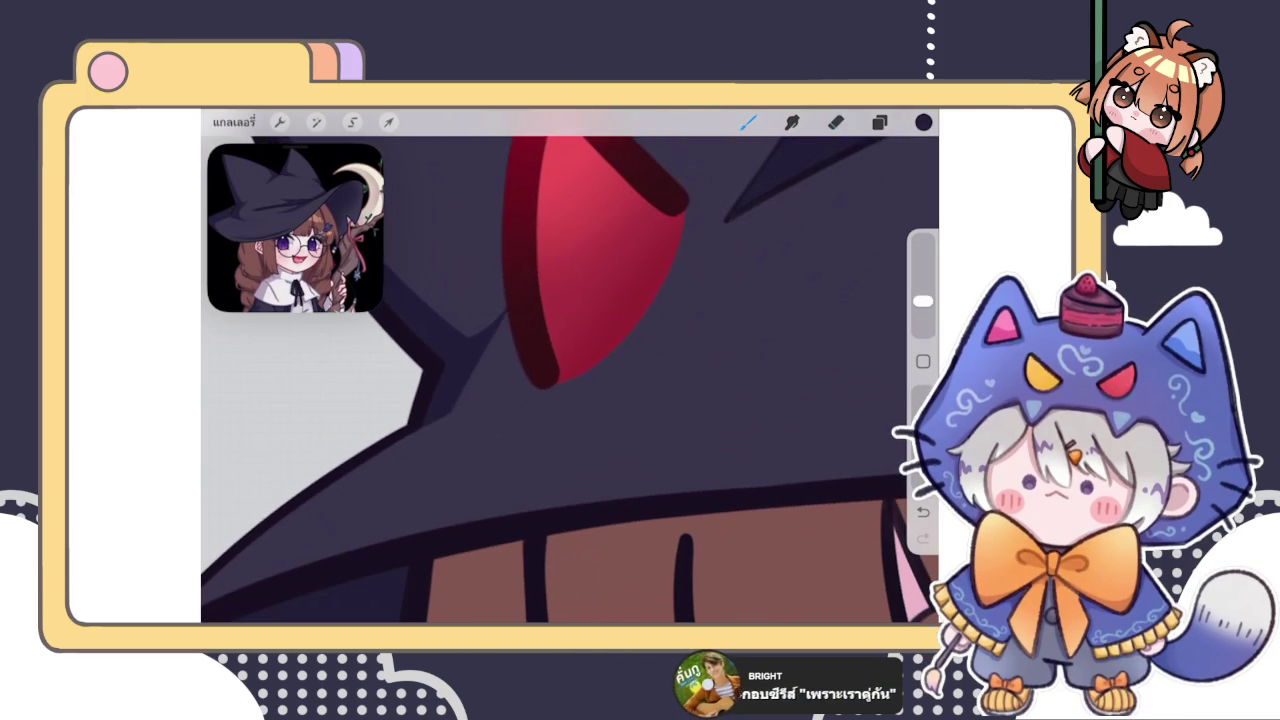
pyautogui.scroll(-2, 570, 380)
pyautogui.scroll(2, 570, 380)
pyautogui.scroll(-2, 570, 380)
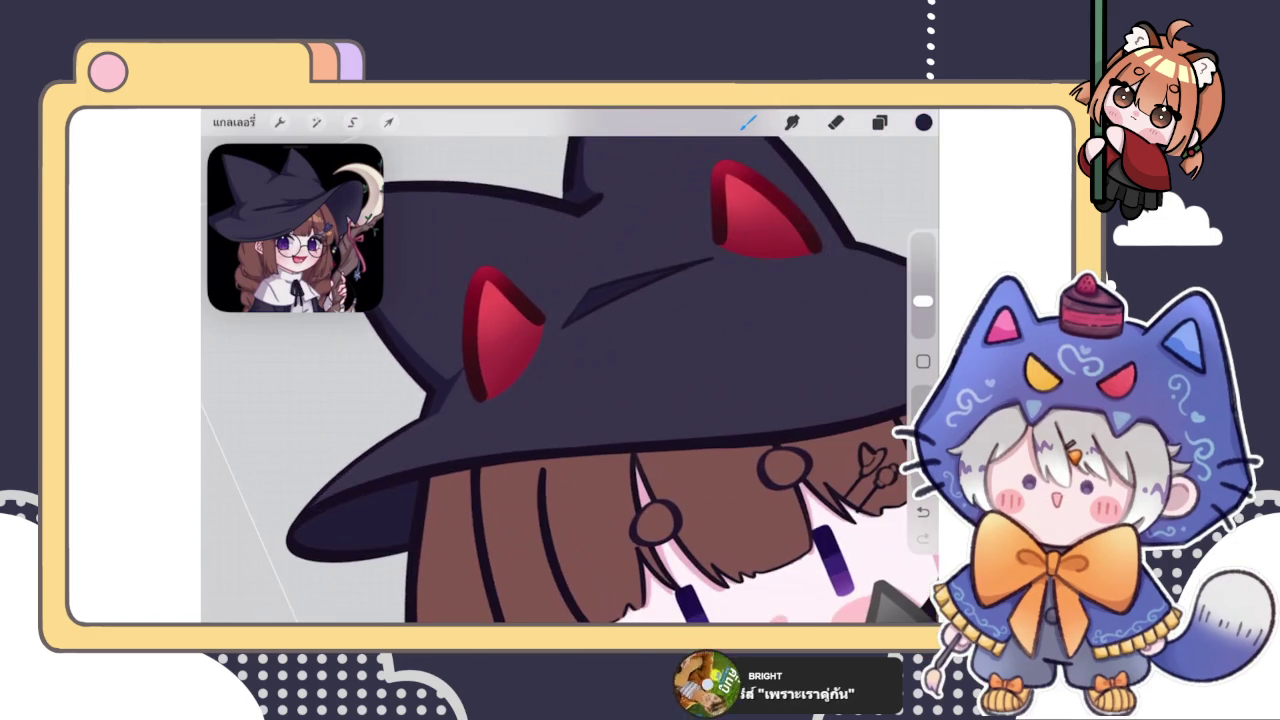
pyautogui.scroll(1, 570, 380)
pyautogui.scroll(-3, 570, 380)
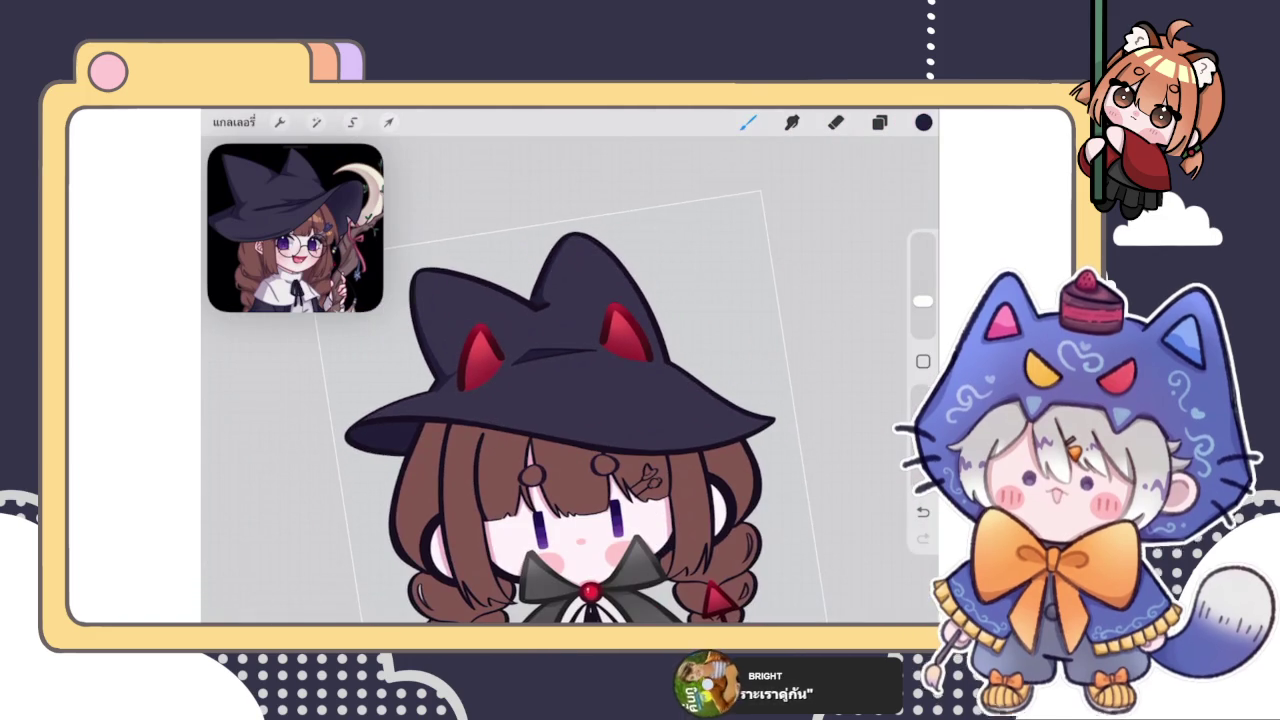
pyautogui.scroll(3, 570, 380)
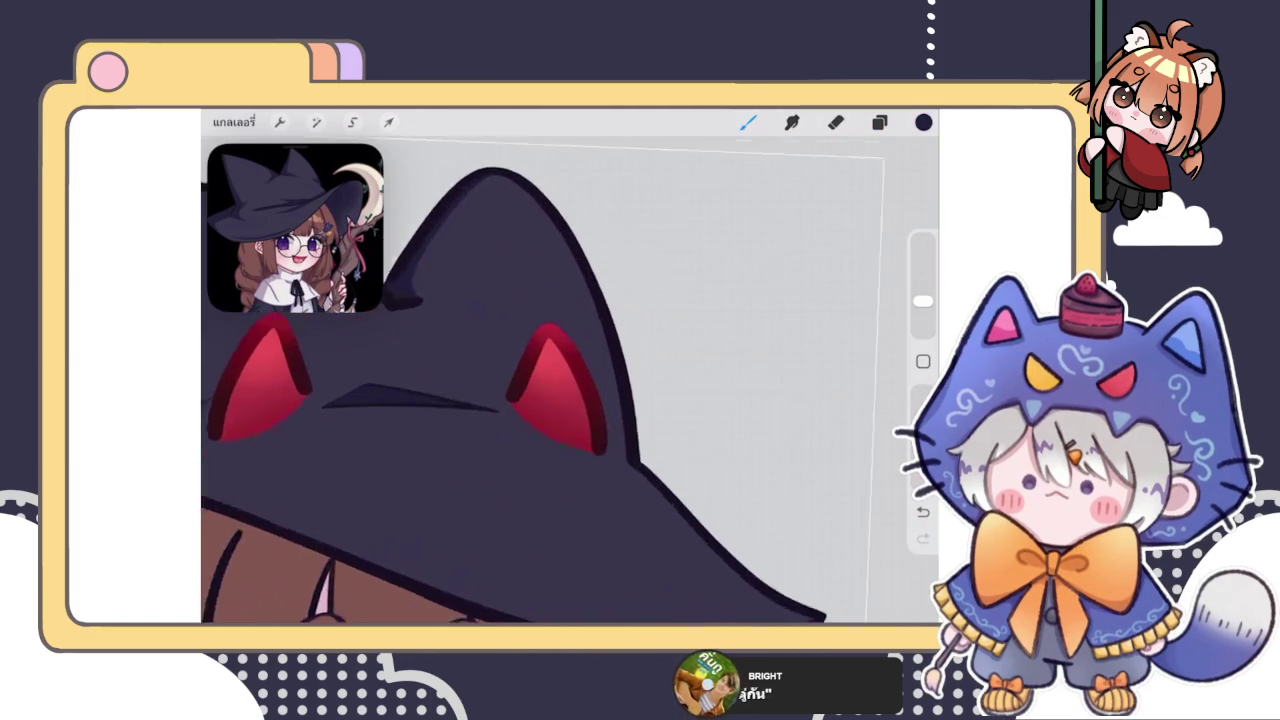
pyautogui.scroll(2, 570, 380)
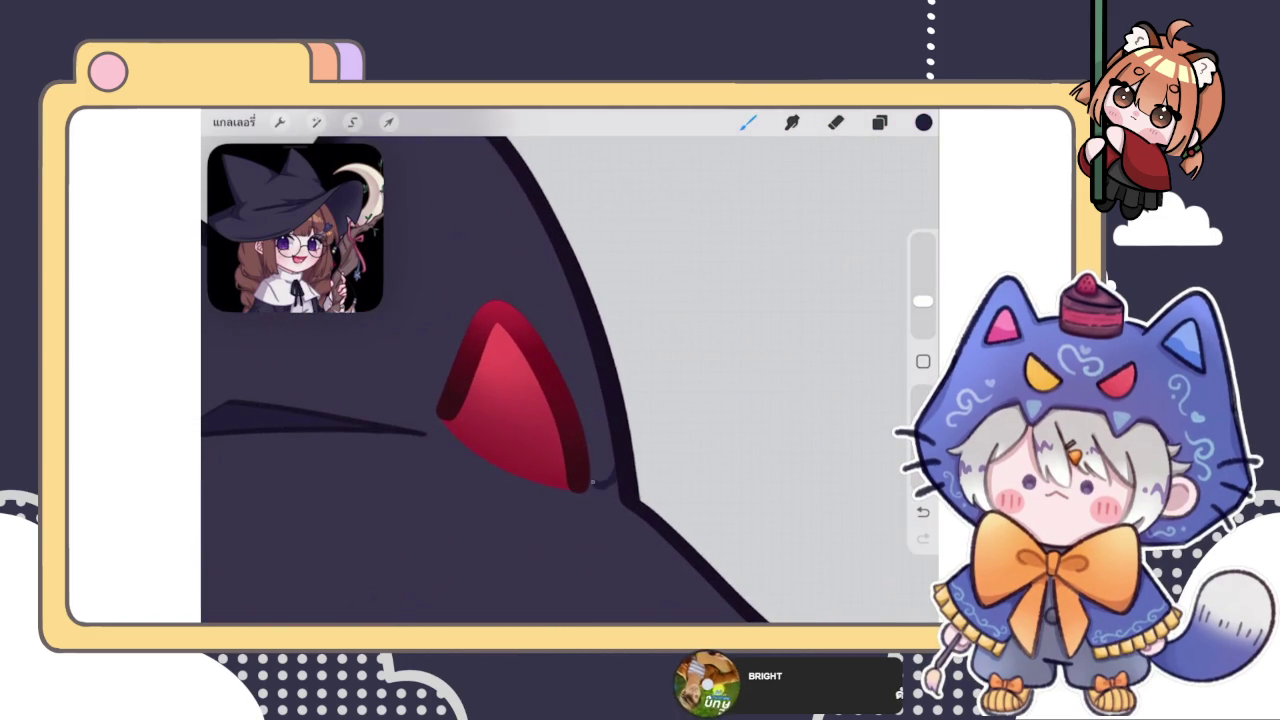
pyautogui.scroll(2, 570, 380)
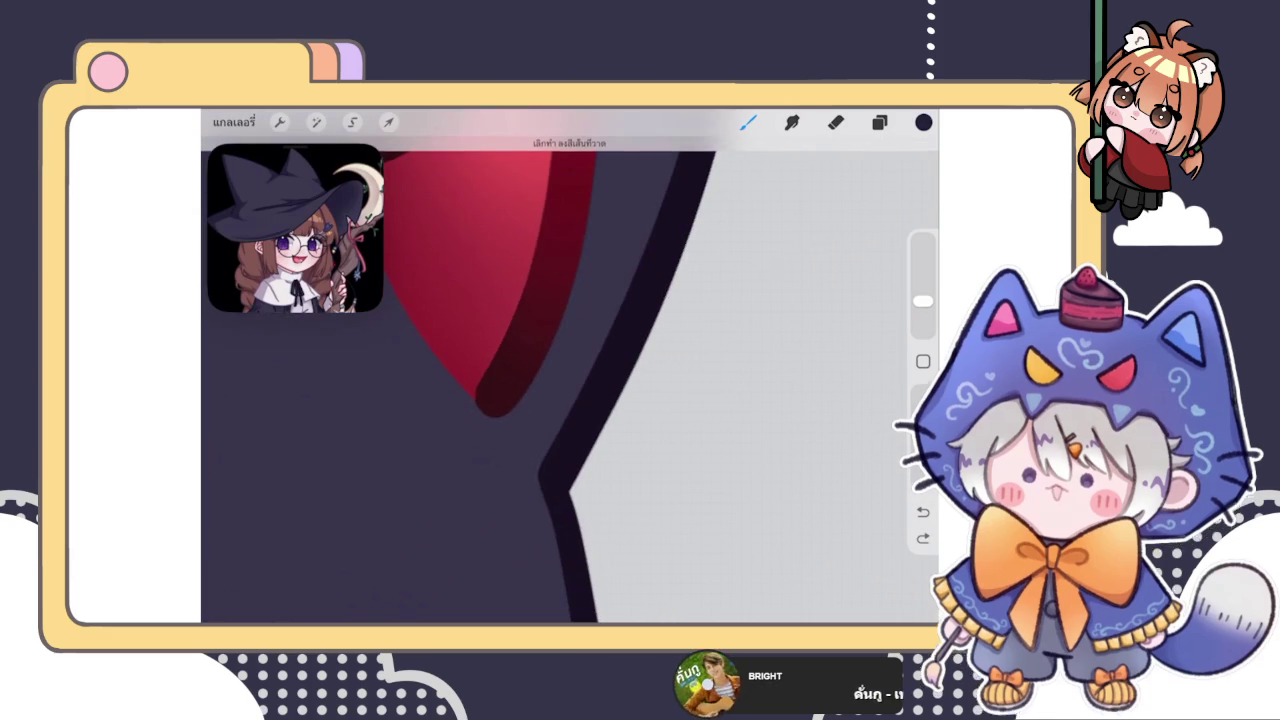
# Paint a dark stroke and a lighter purple band along the hat outline, undoing the last stroke
pyautogui.moveTo(528, 434); pyautogui.dragTo(536, 458)
pyautogui.moveTo(575, 395); pyautogui.dragTo(532, 445)
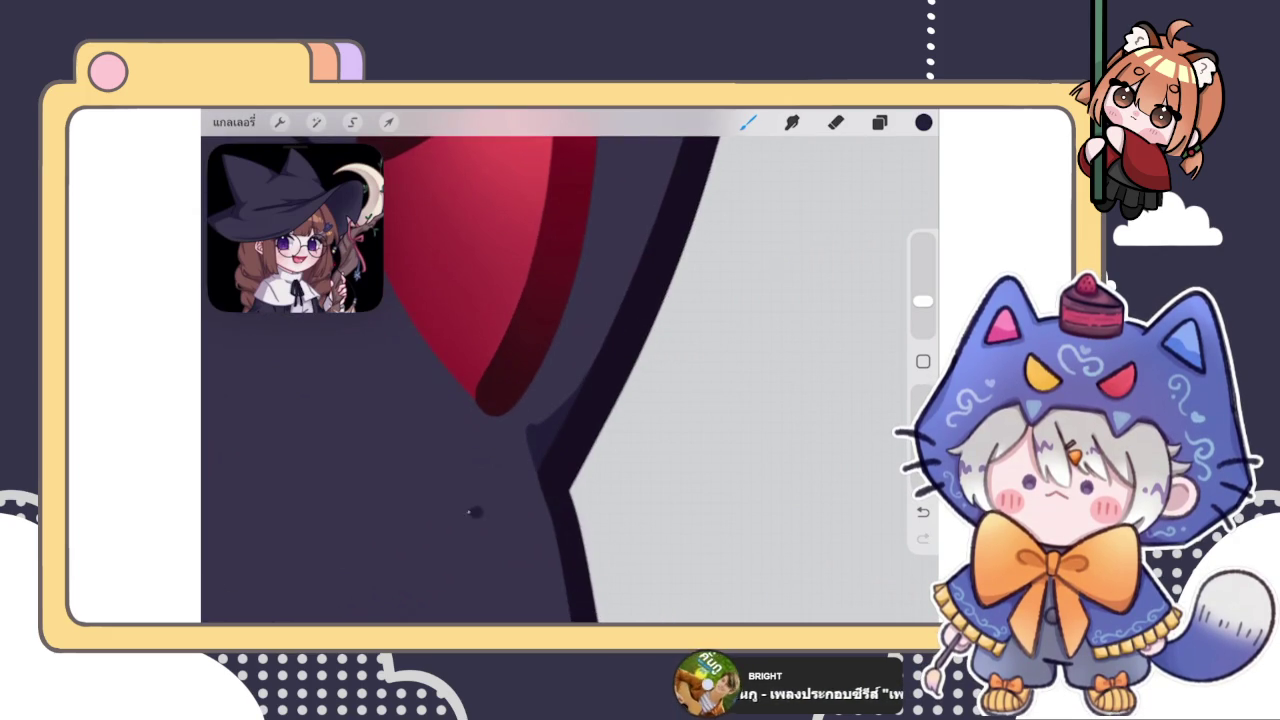
pyautogui.hotkey('ctrl', 'z')
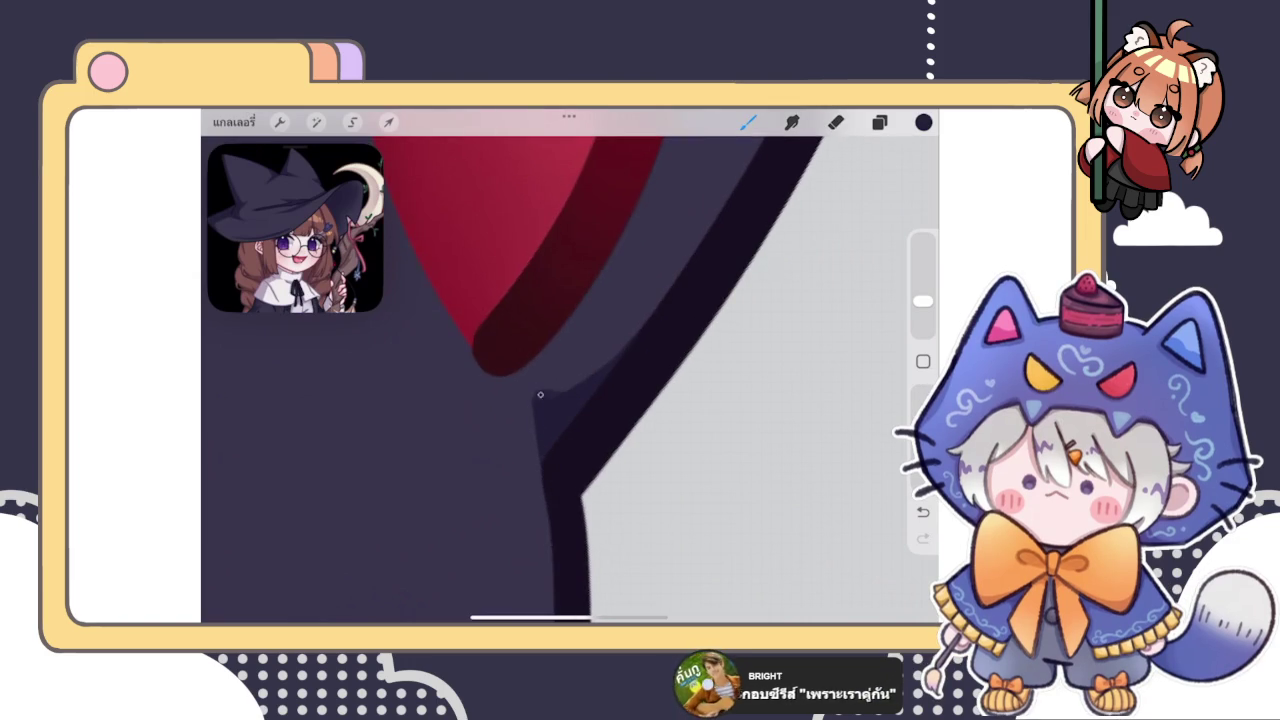
pyautogui.scroll(-5, 480, 400)
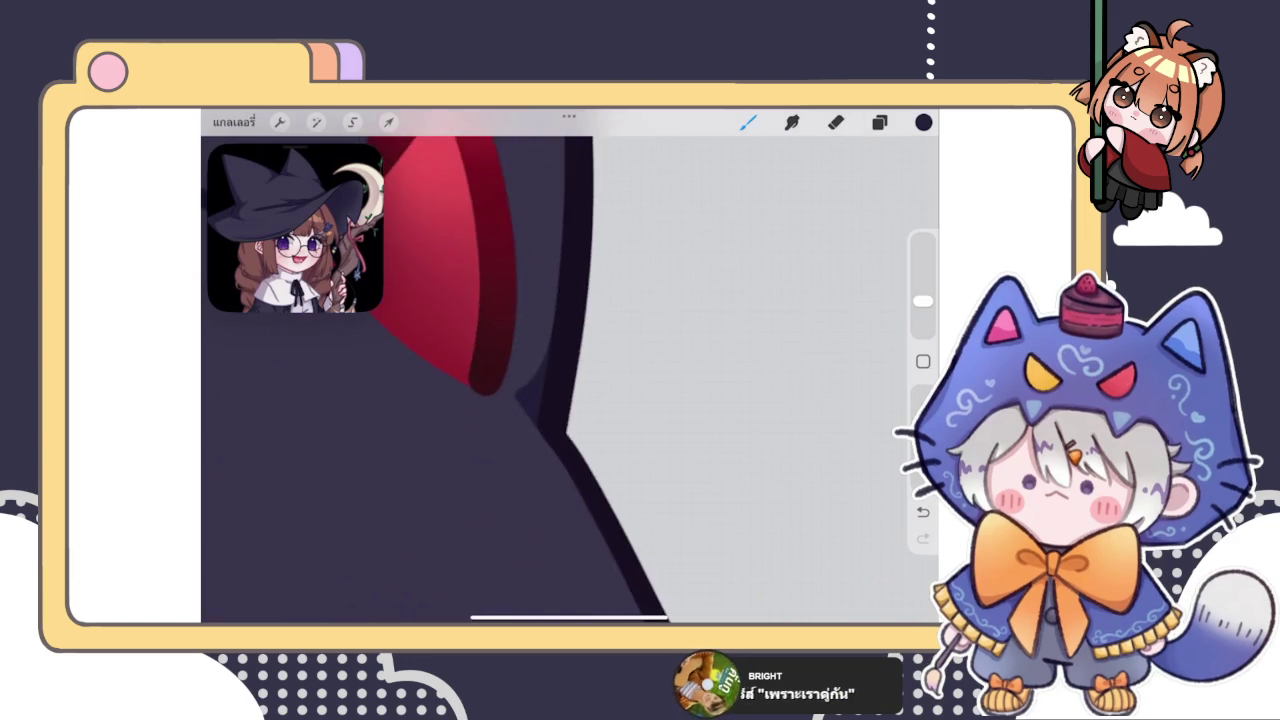